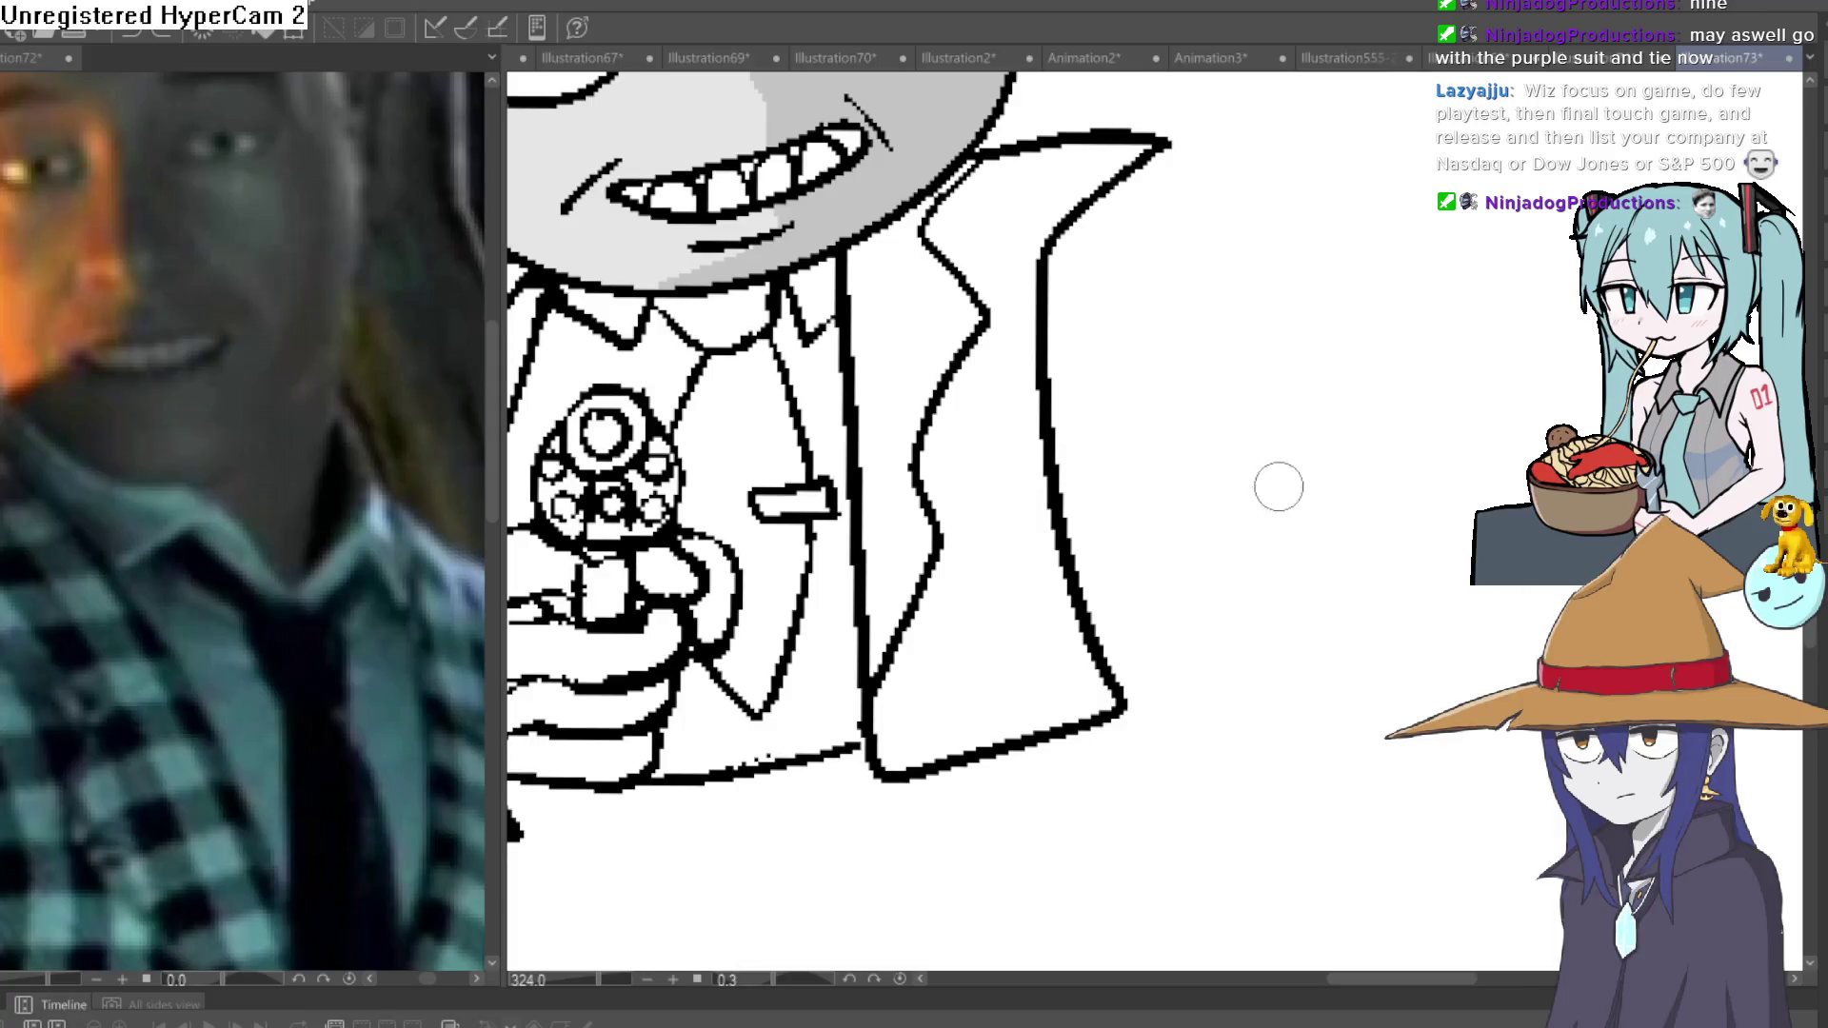
# Try grey stripes down the right lapel, undoing the unwanted strokes.
pyautogui.moveTo(952, 388); pyautogui.dragTo(991, 729)
pyautogui.hotkey('ctrl', 'z')
pyautogui.moveTo(964, 547); pyautogui.dragTo(971, 748)
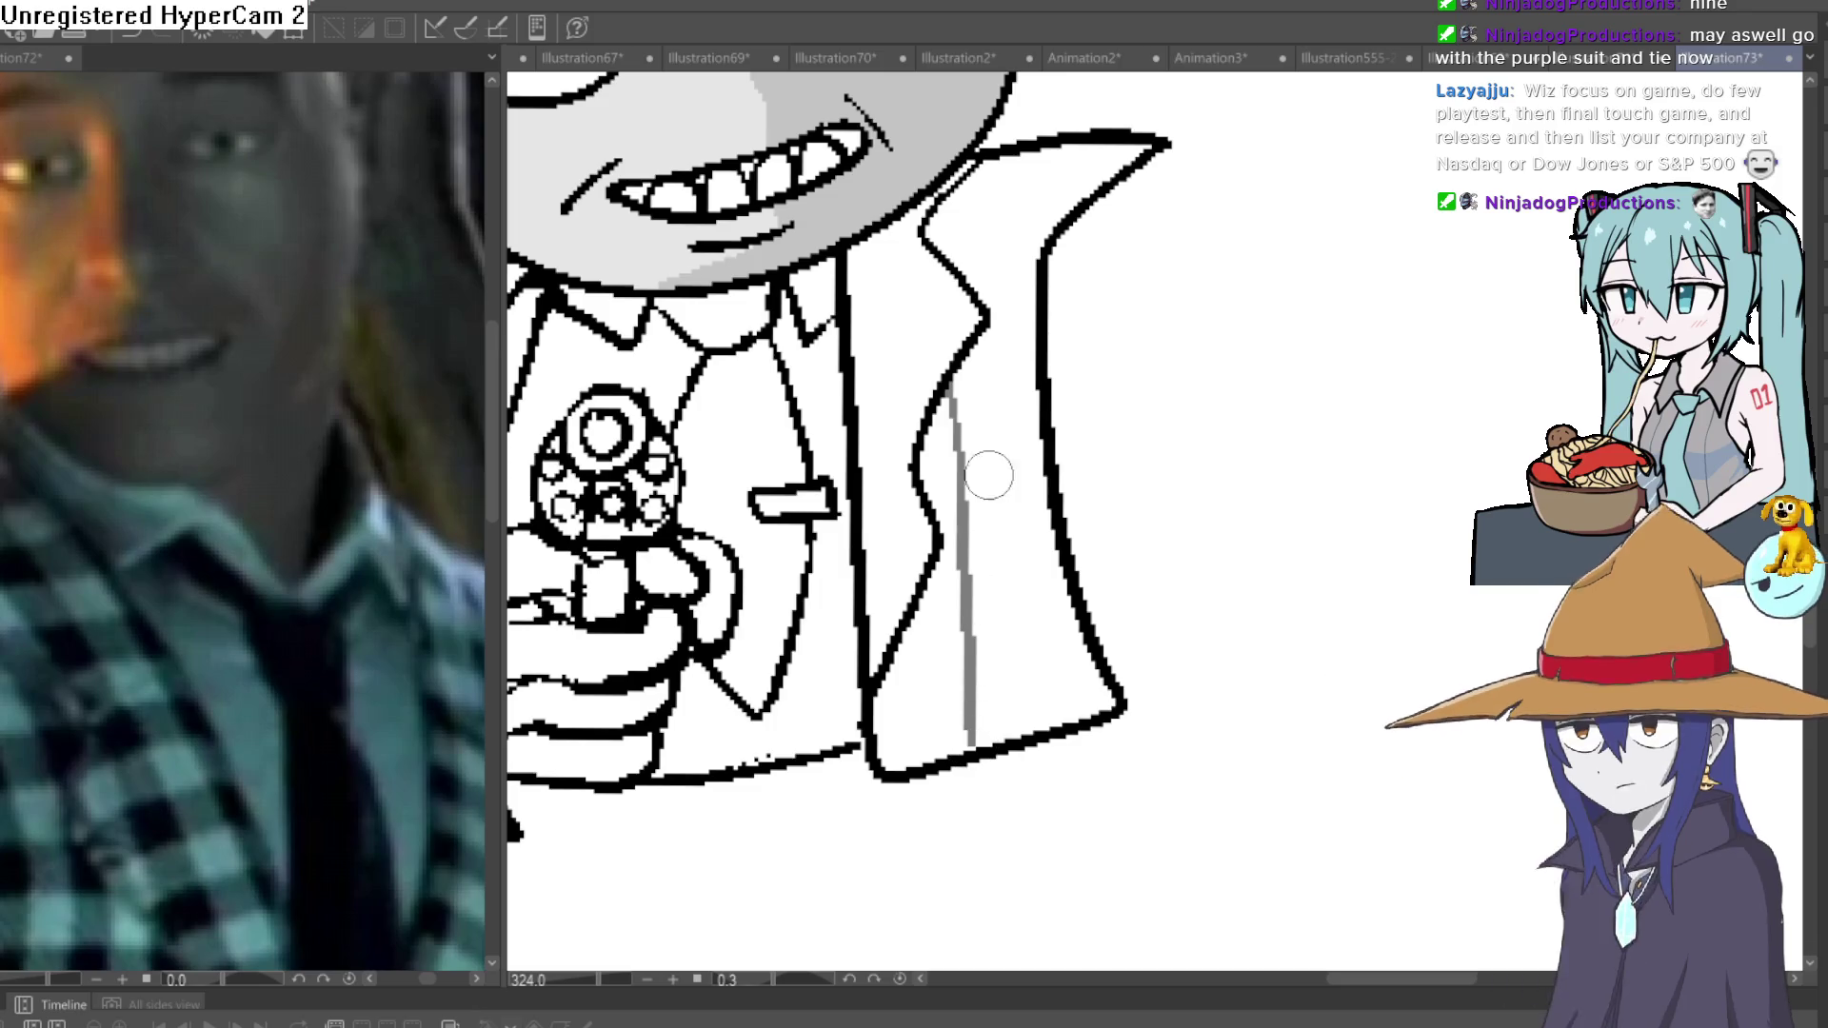
pyautogui.moveTo(998, 162); pyautogui.dragTo(1042, 728)
pyautogui.moveTo(1312, 442); pyautogui.dragTo(1145, 604)
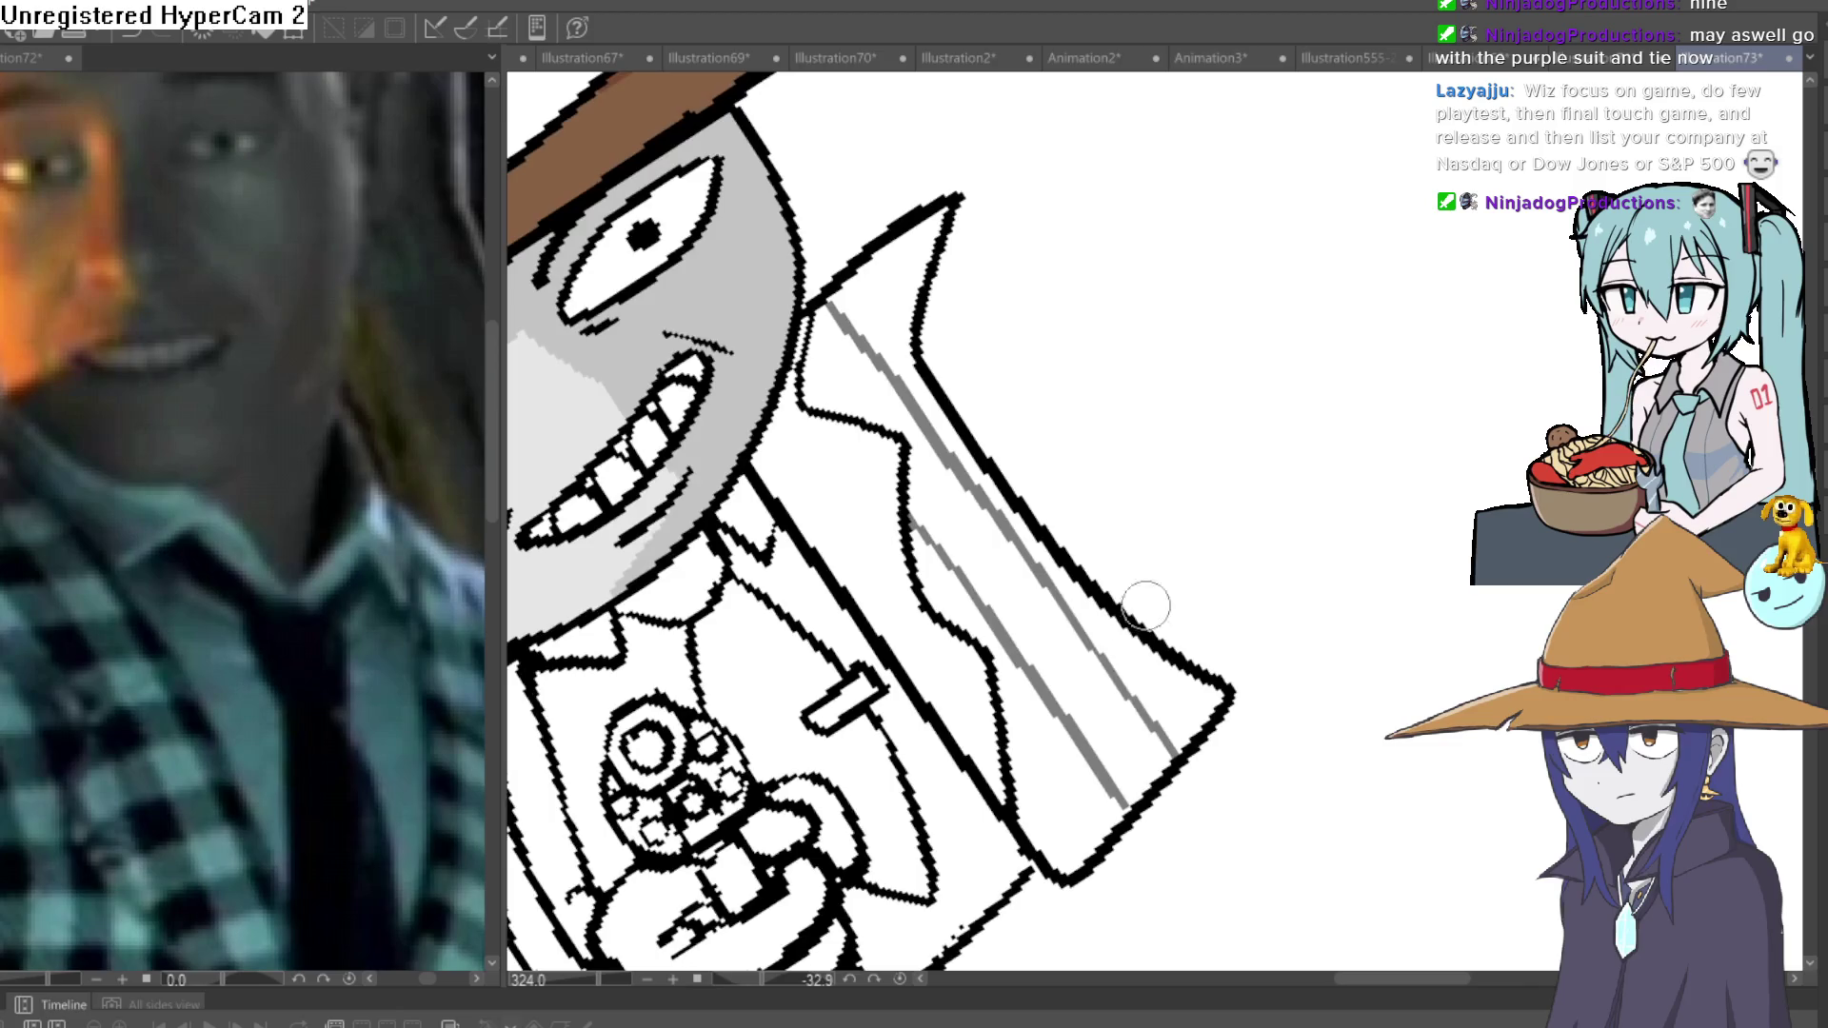
pyautogui.hotkey('ctrl', 'z')
pyautogui.hotkey('ctrl', 'z')
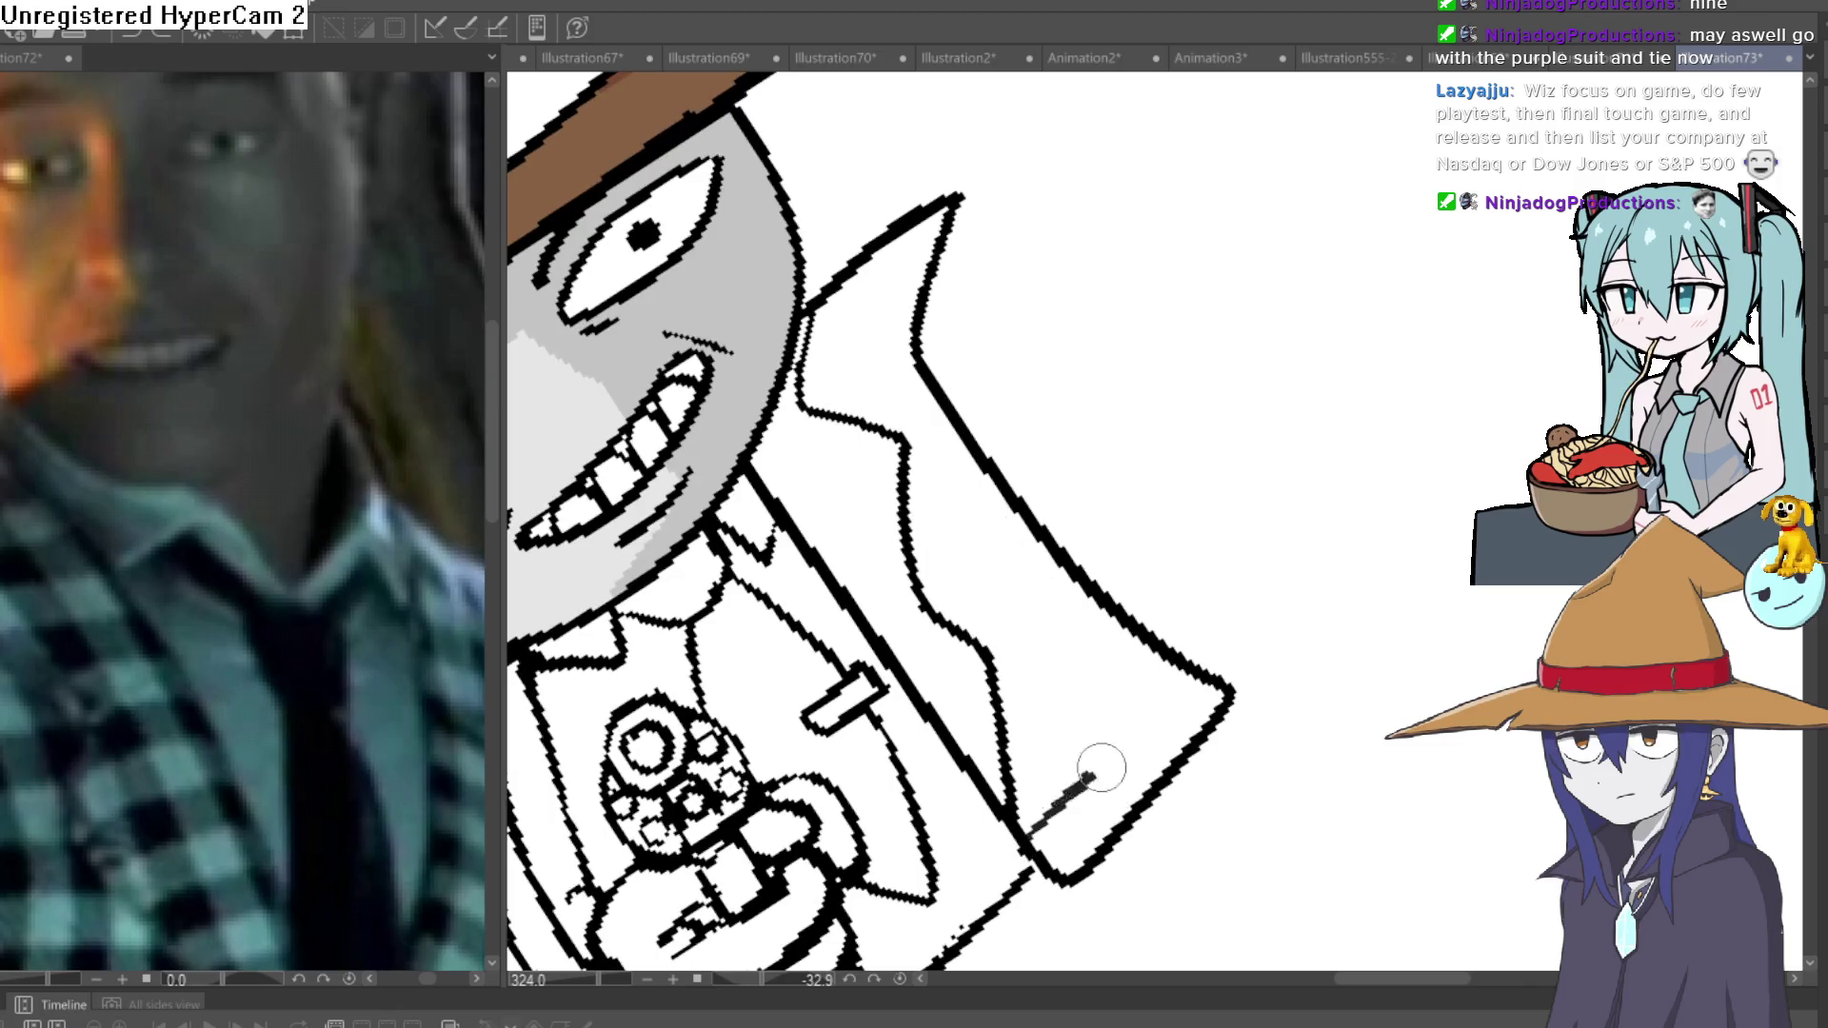
# Draw dark crossing diagonal stripes and a long vertical stripe on the right lapel.
pyautogui.moveTo(1102, 768); pyautogui.dragTo(1183, 684)
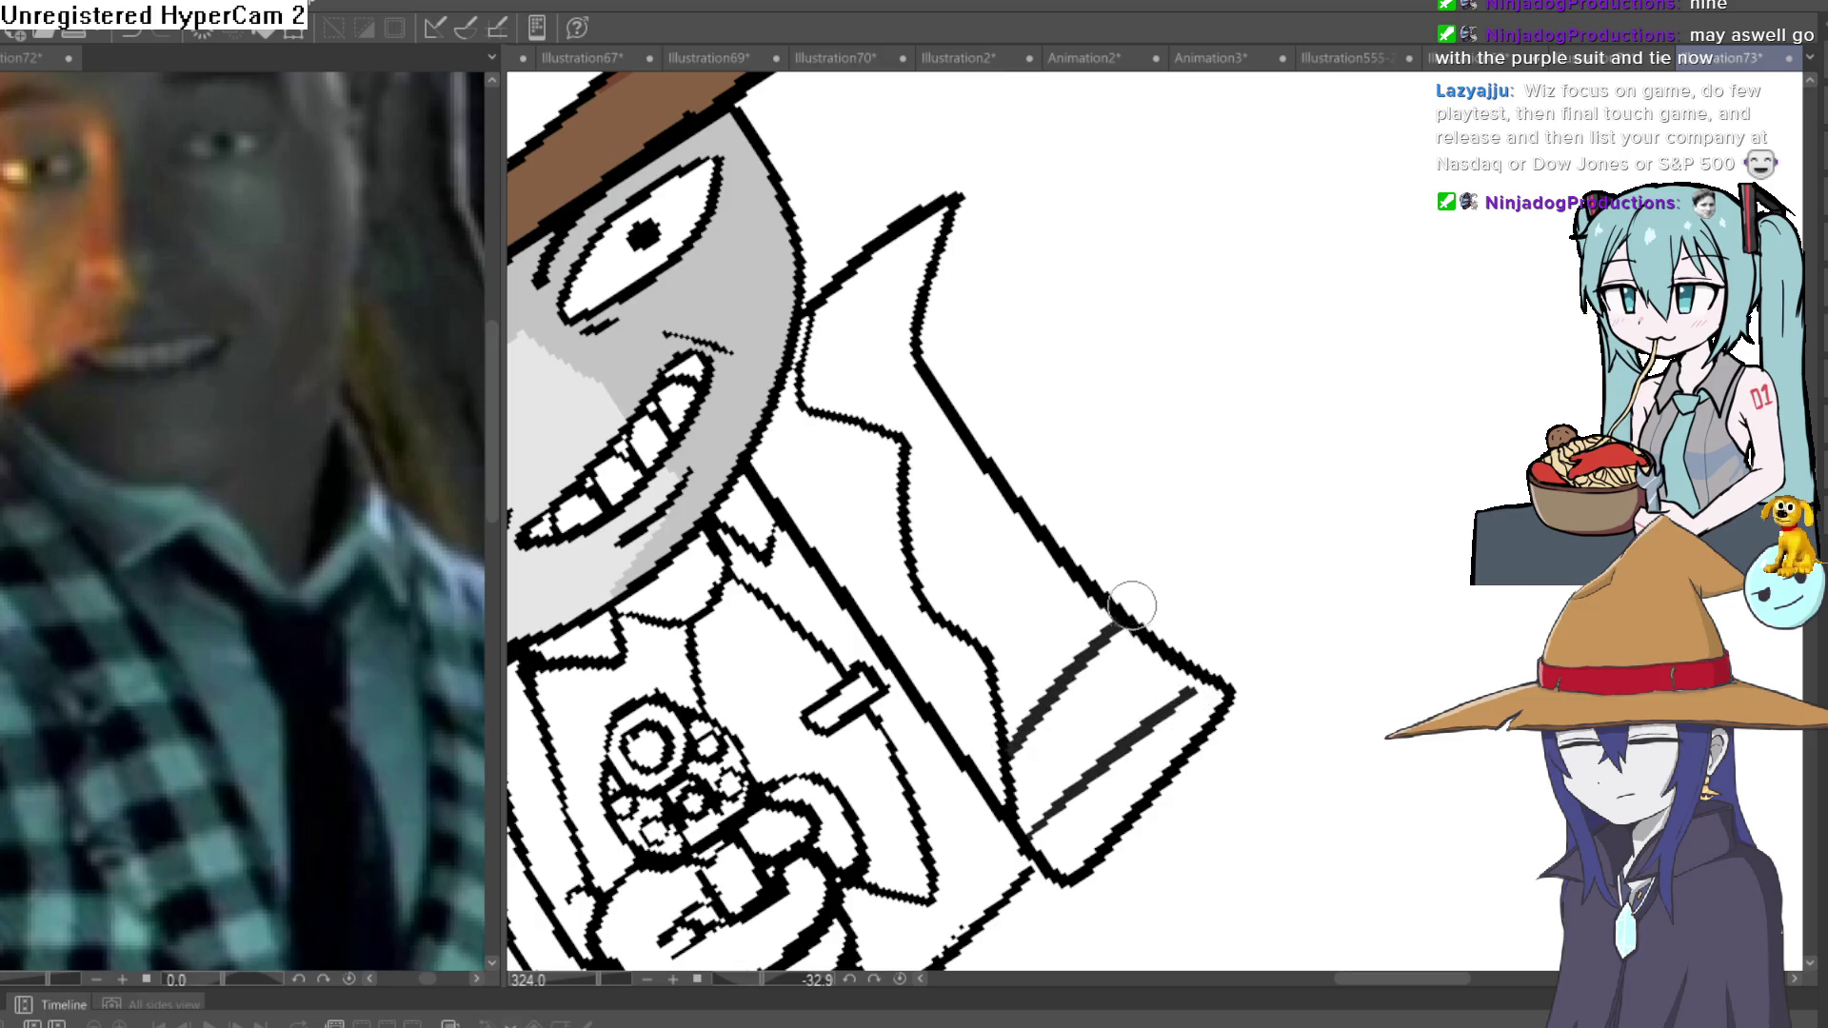
pyautogui.hotkey('ctrl', 'z')
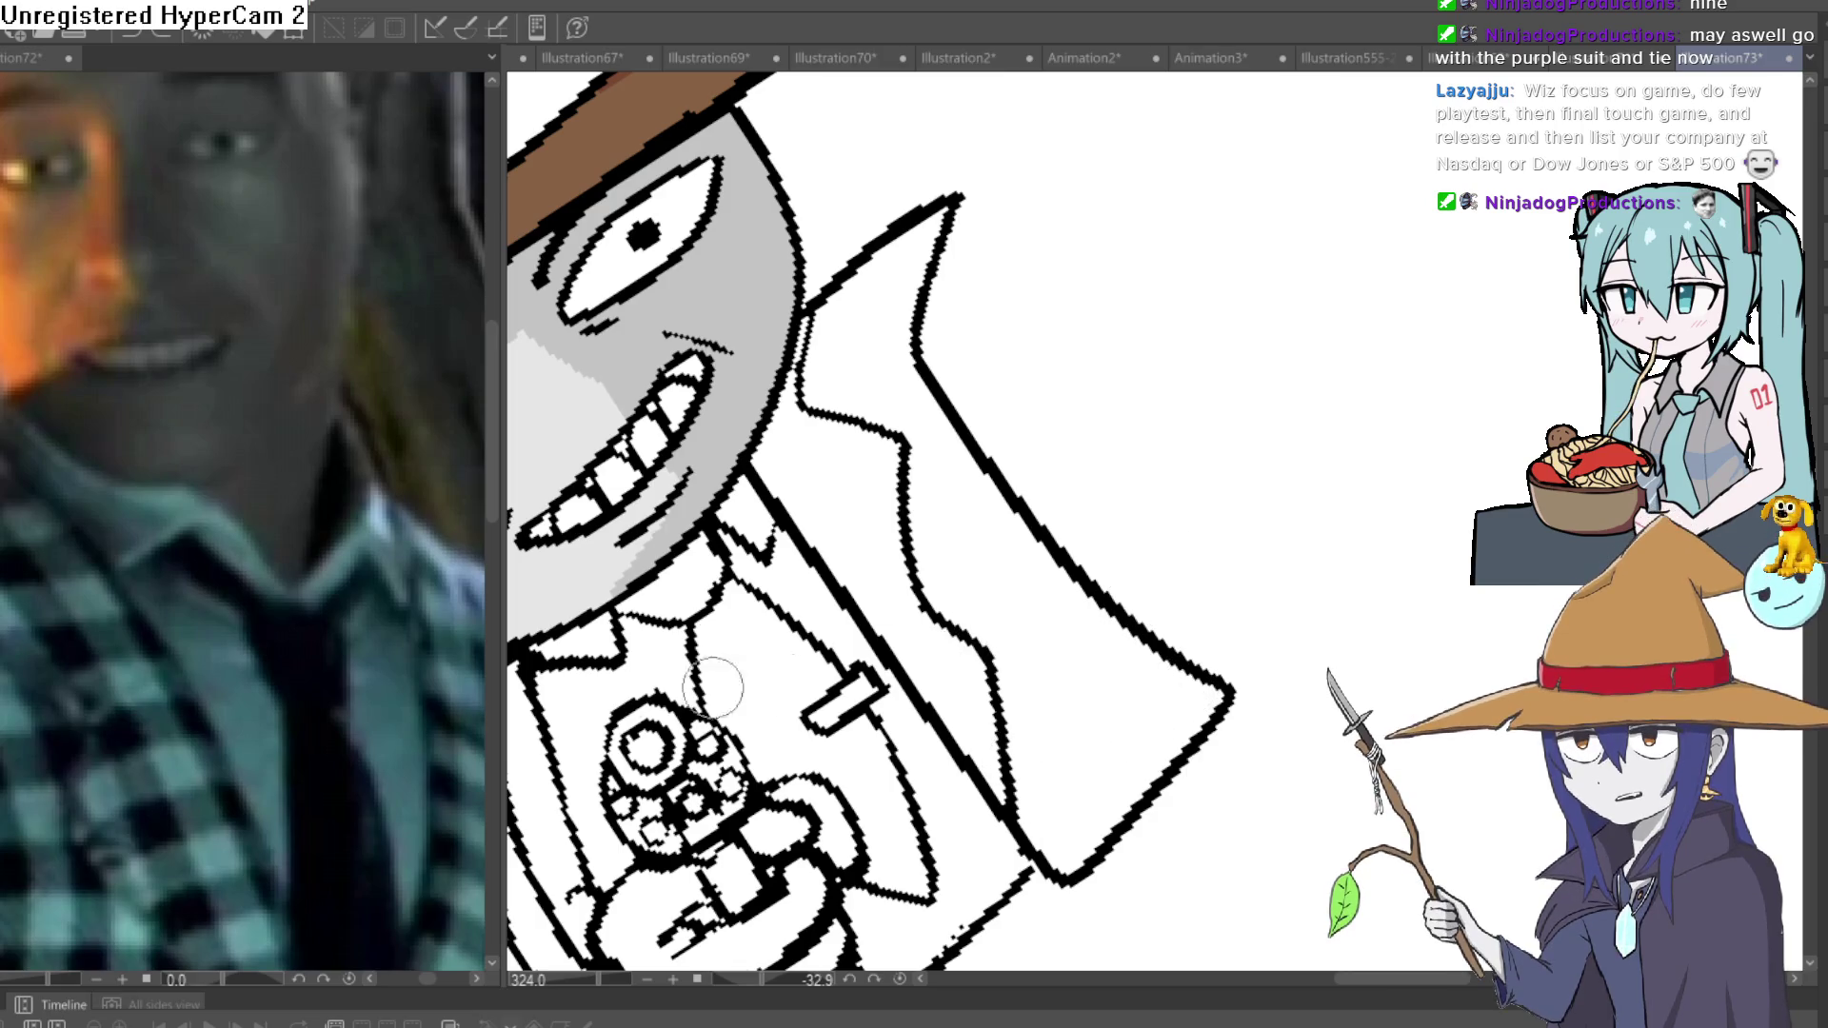
pyautogui.moveTo(1026, 814); pyautogui.dragTo(1135, 649)
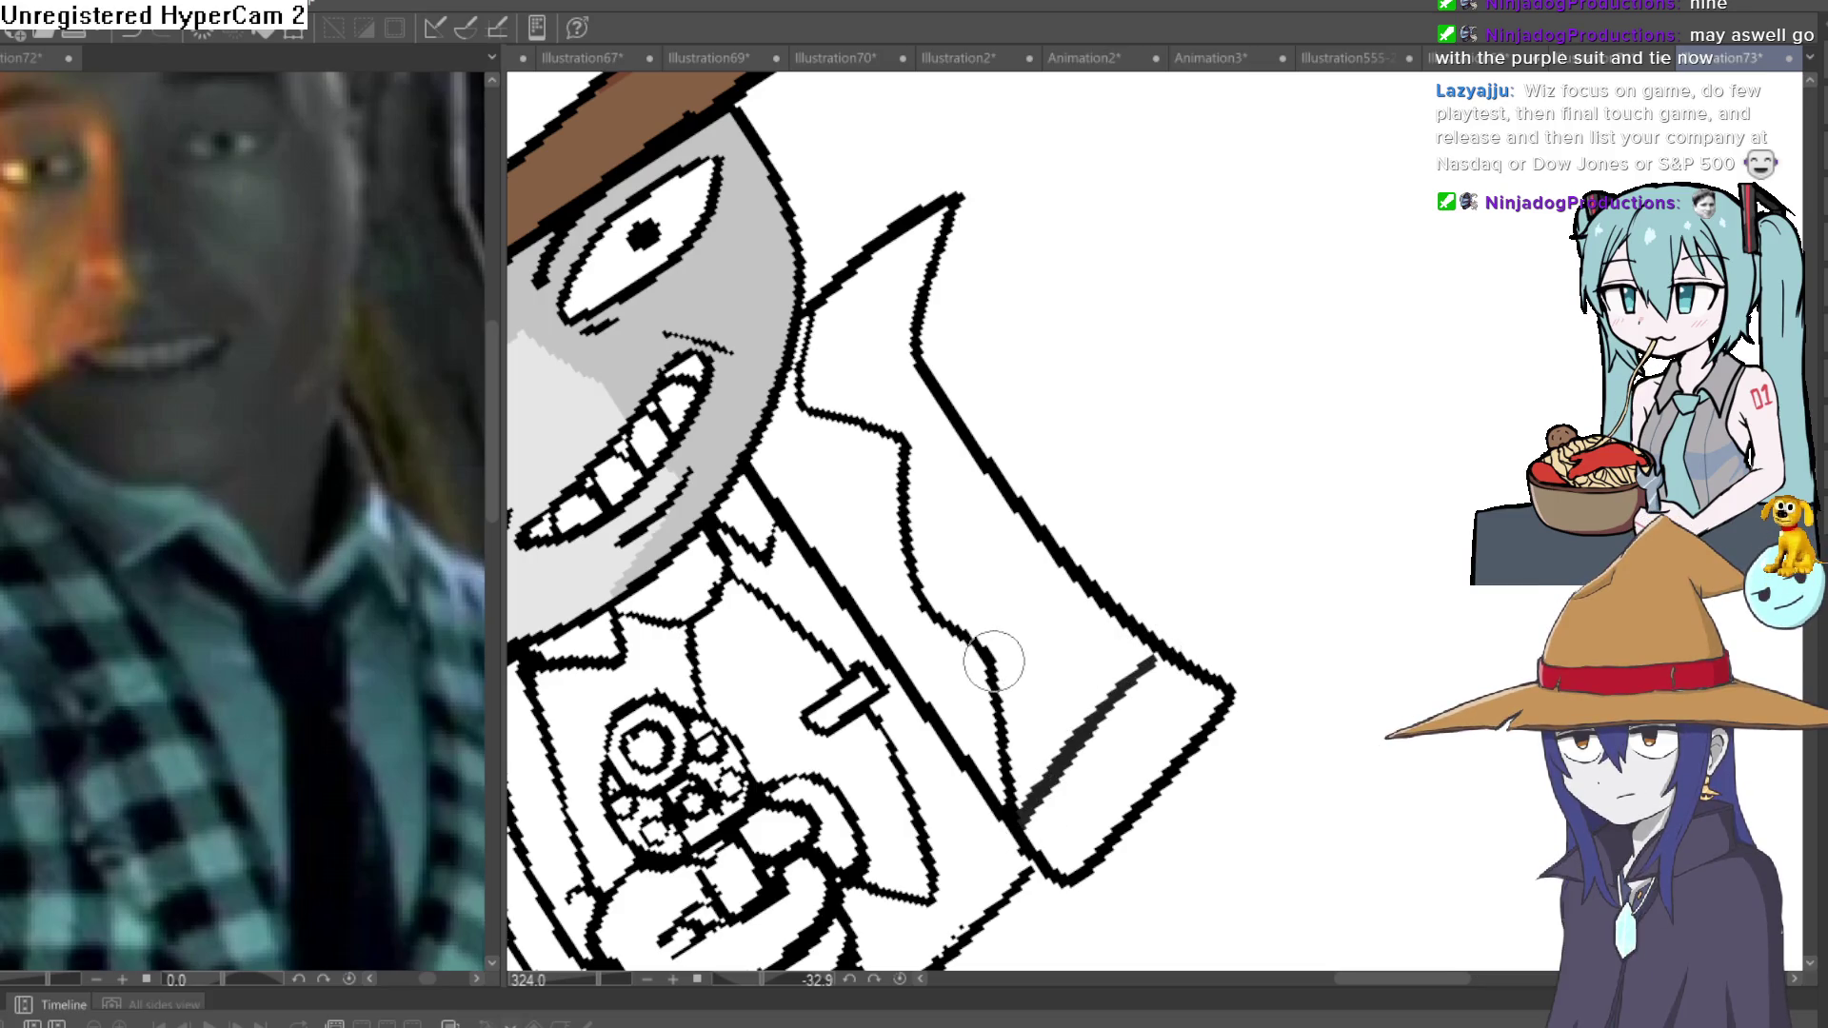
pyautogui.moveTo(919, 569); pyautogui.dragTo(995, 481)
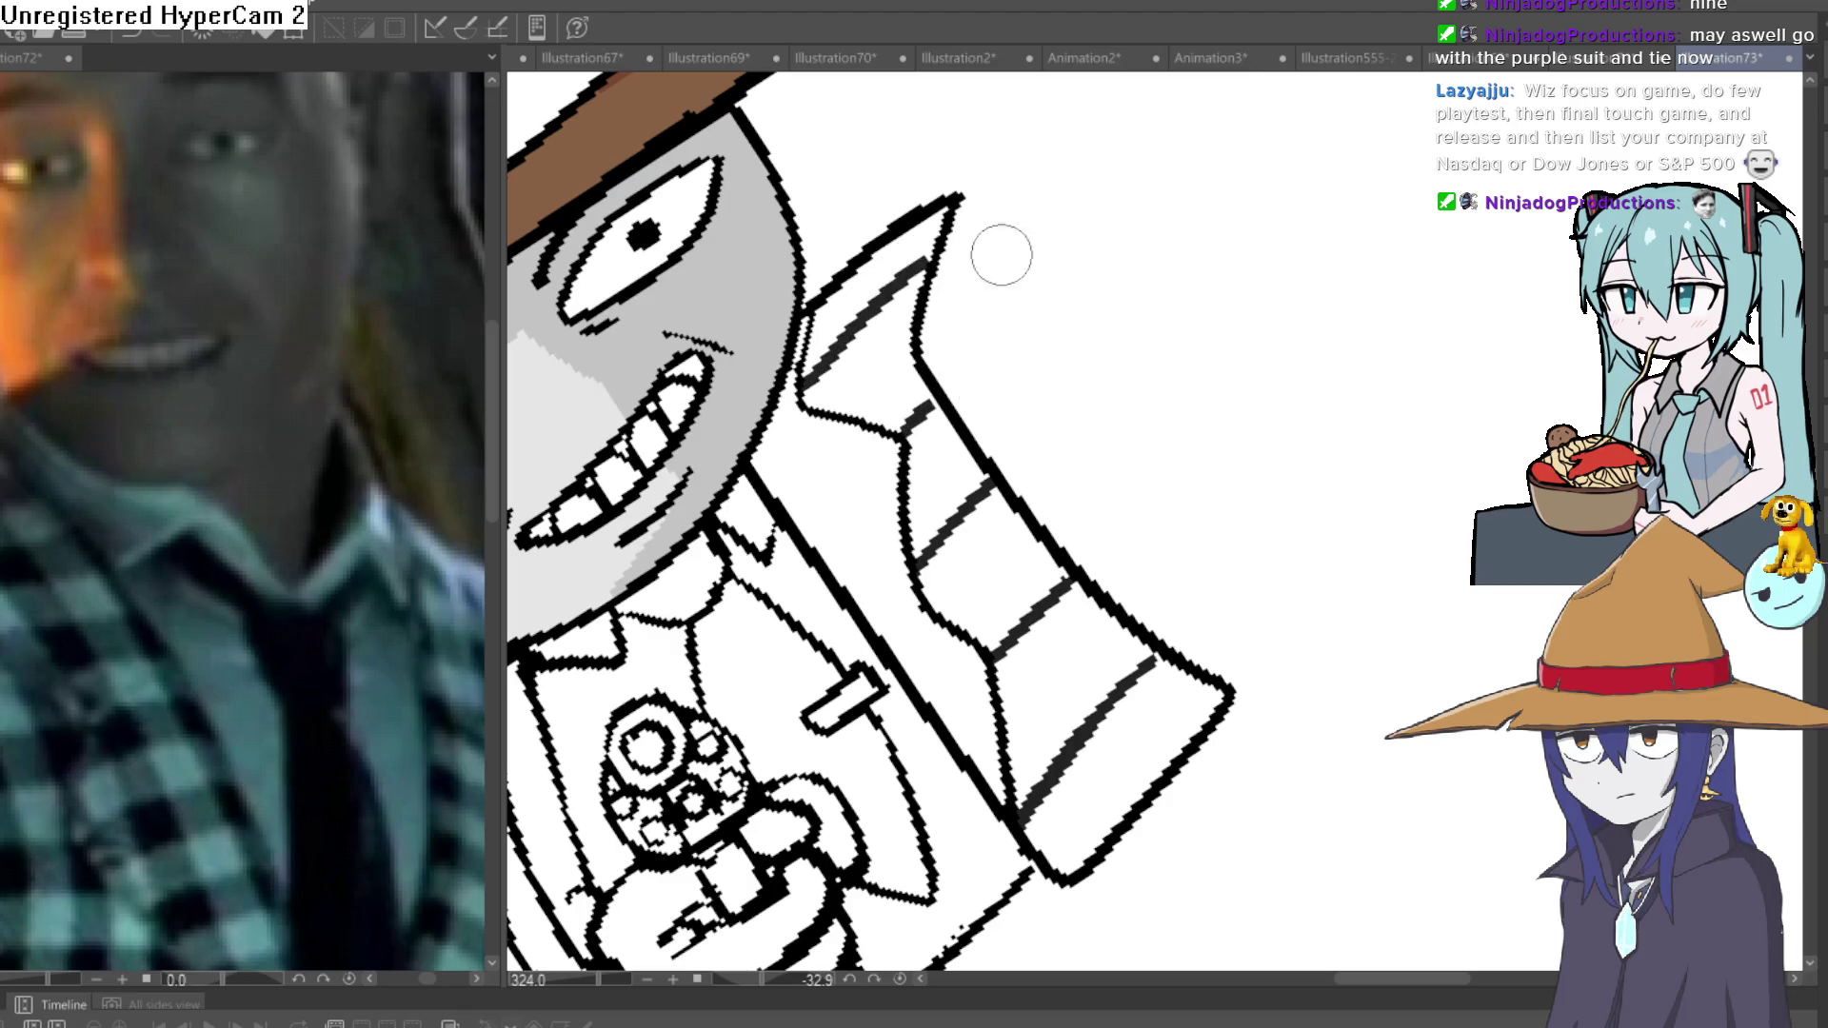
pyautogui.moveTo(1000, 253); pyautogui.dragTo(1163, 306)
pyautogui.moveTo(983, 160); pyautogui.dragTo(973, 731)
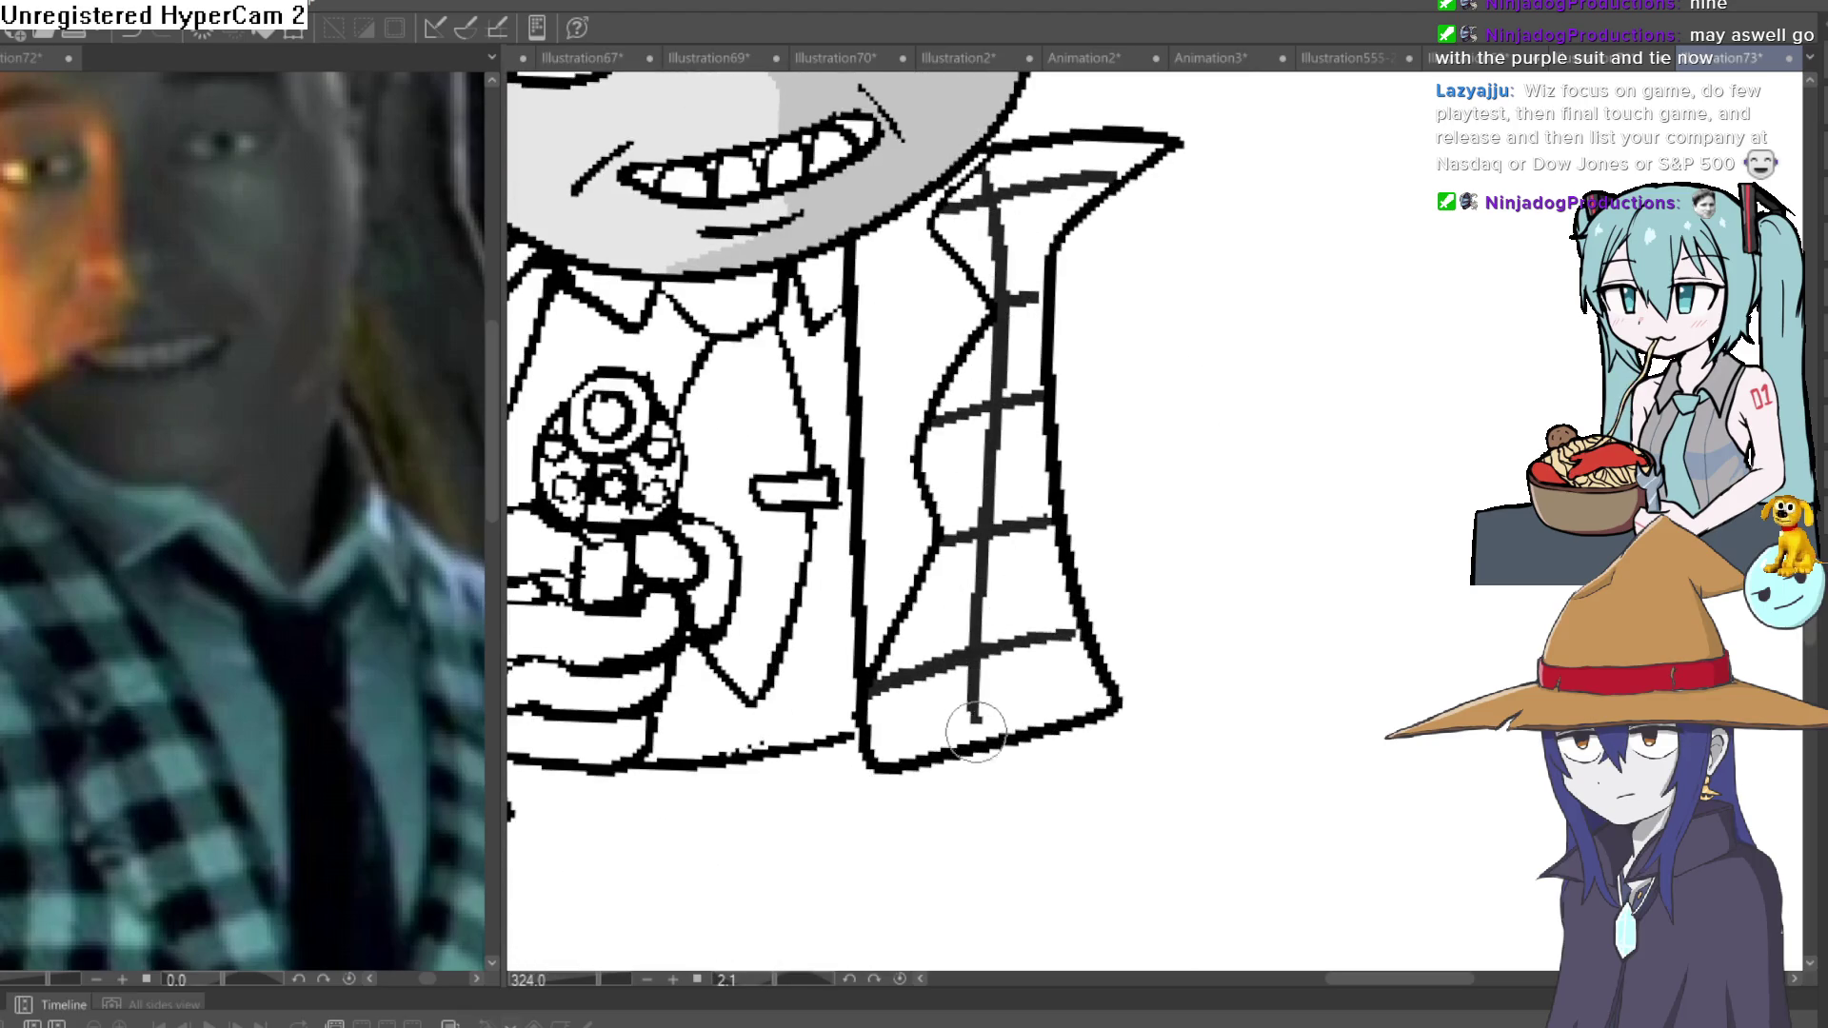
pyautogui.hscroll(-5, 957, 238)
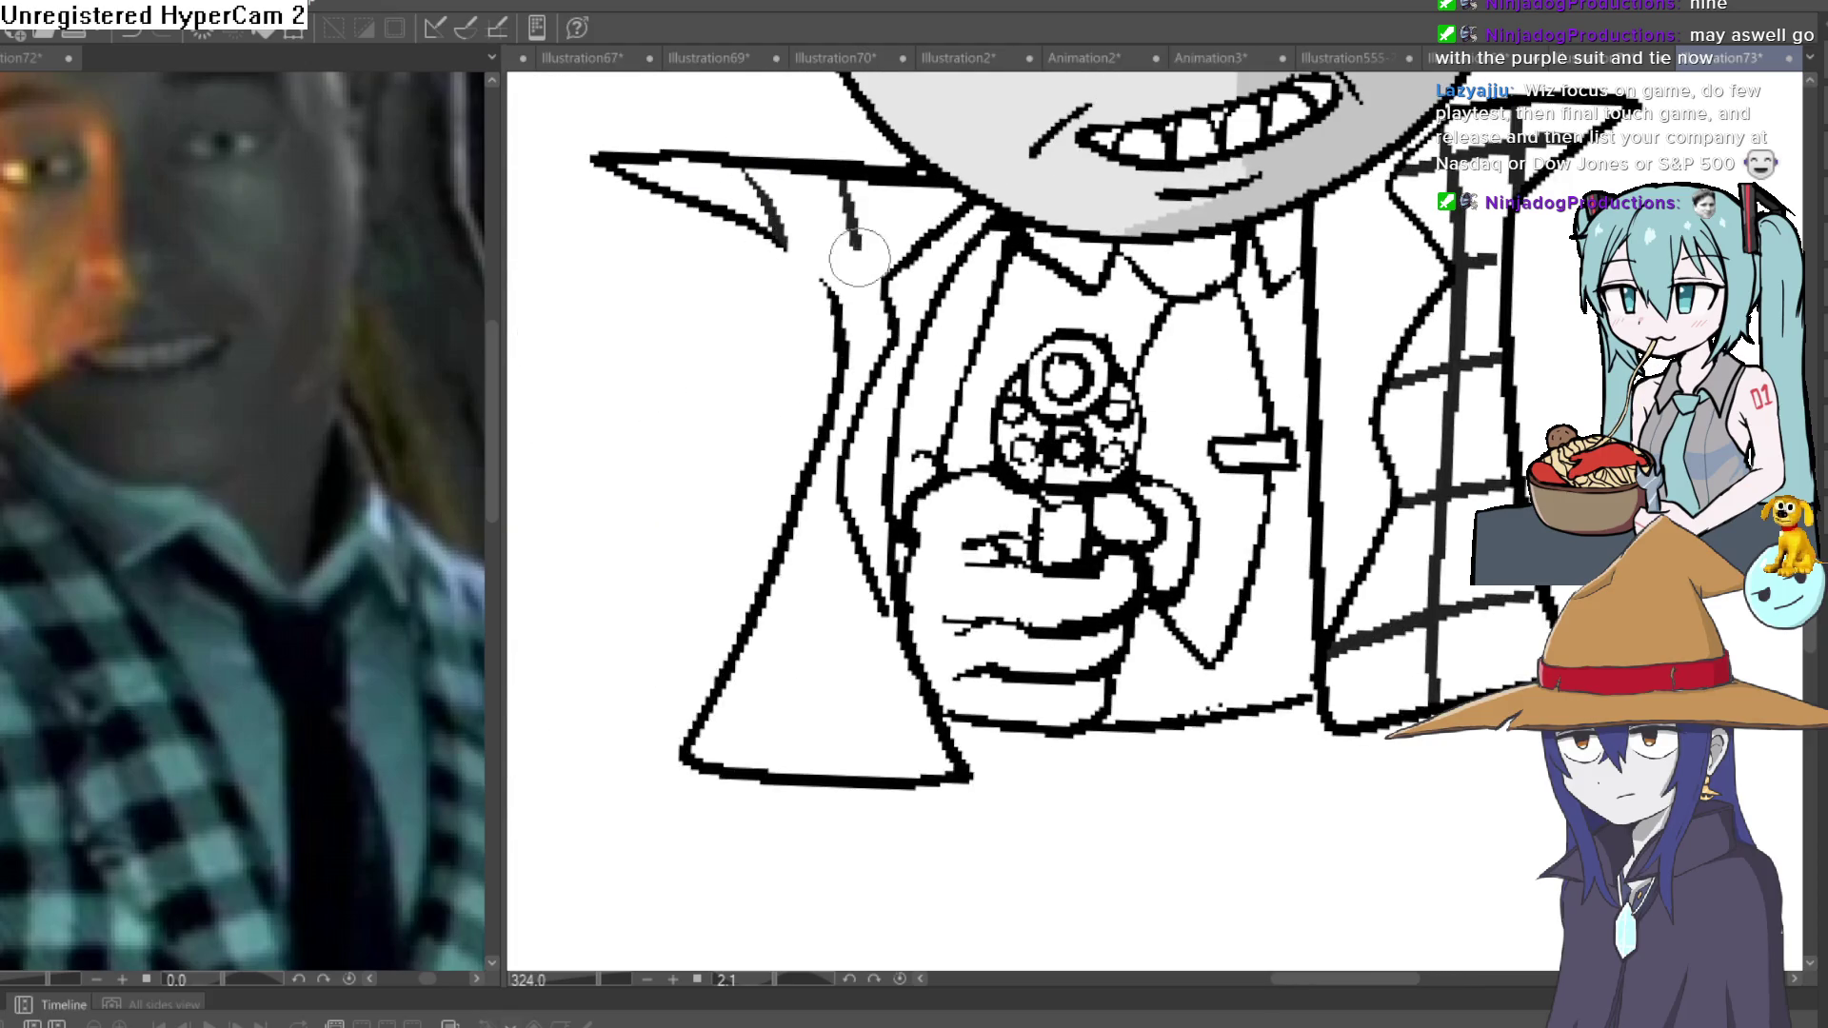
# Draw vertical and horizontal stripes down the left lapel.
pyautogui.moveTo(858, 256); pyautogui.dragTo(853, 413)
pyautogui.moveTo(844, 526); pyautogui.dragTo(830, 733)
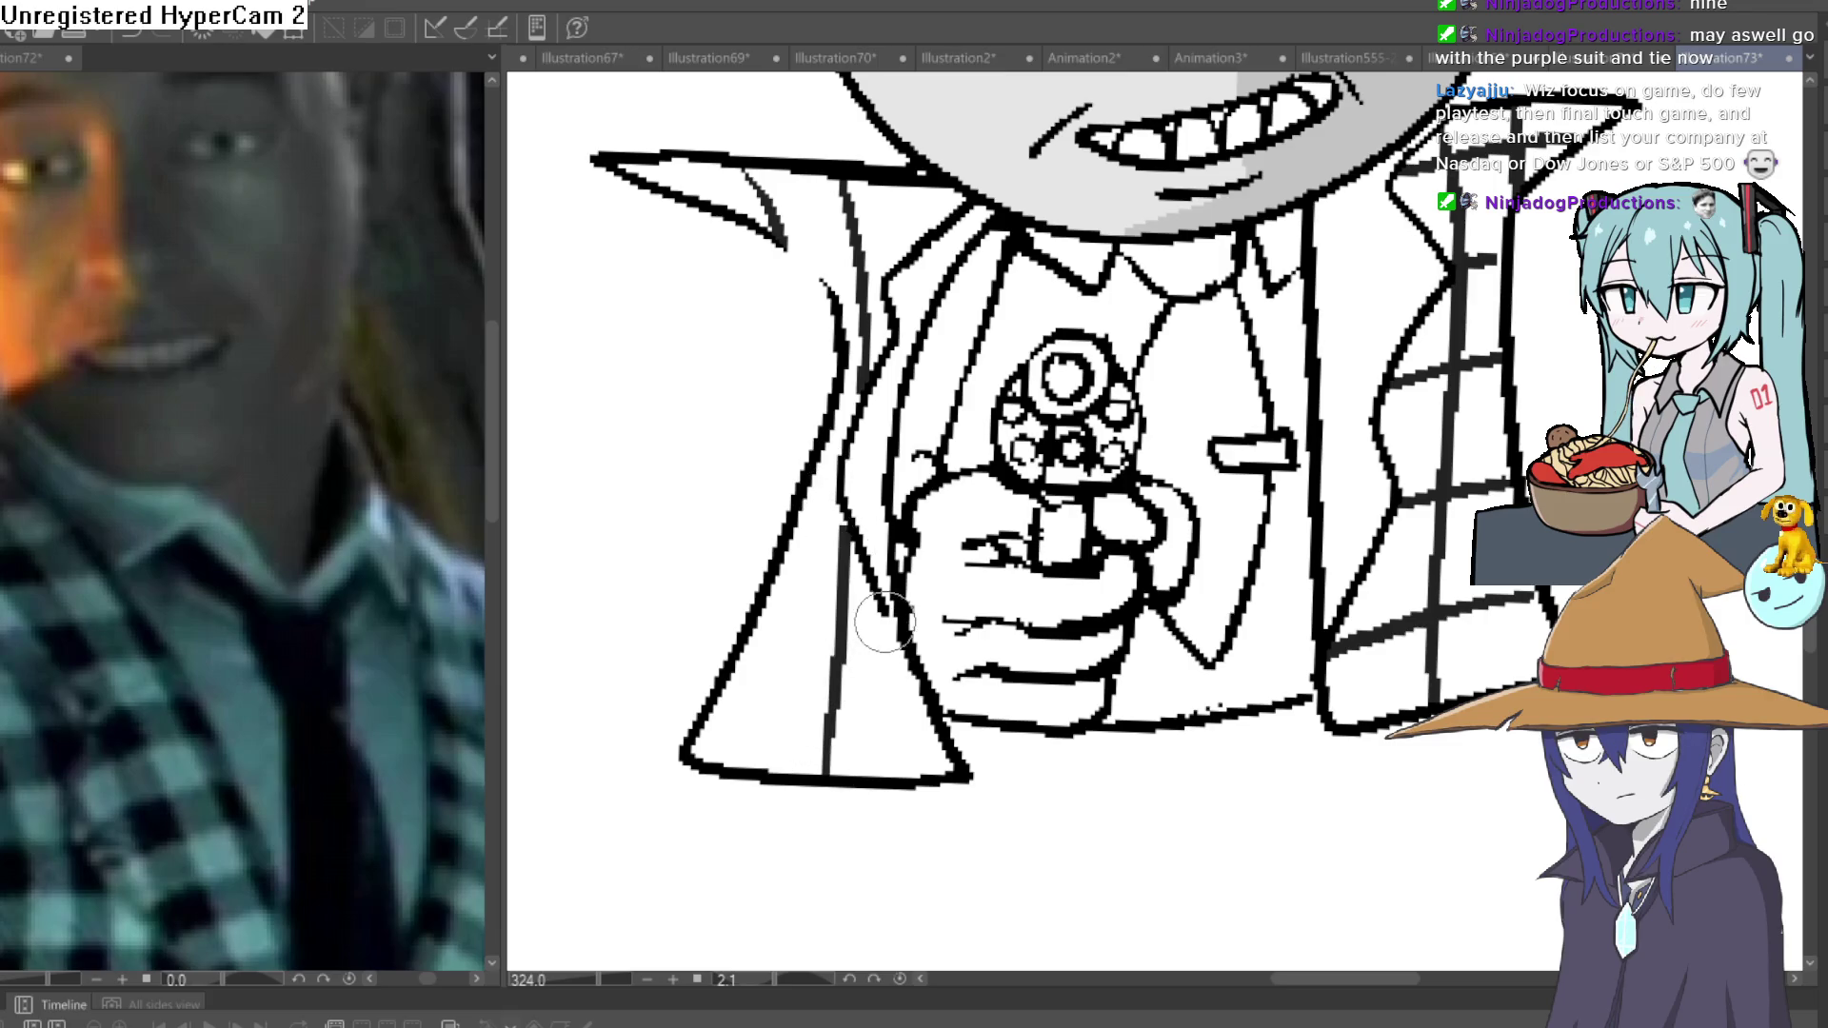
pyautogui.moveTo(885, 621); pyautogui.dragTo(880, 772)
pyautogui.moveTo(791, 533)
pyautogui.mouseDown()
pyautogui.moveTo(758, 733)
pyautogui.moveTo(910, 704)
pyautogui.mouseUp()
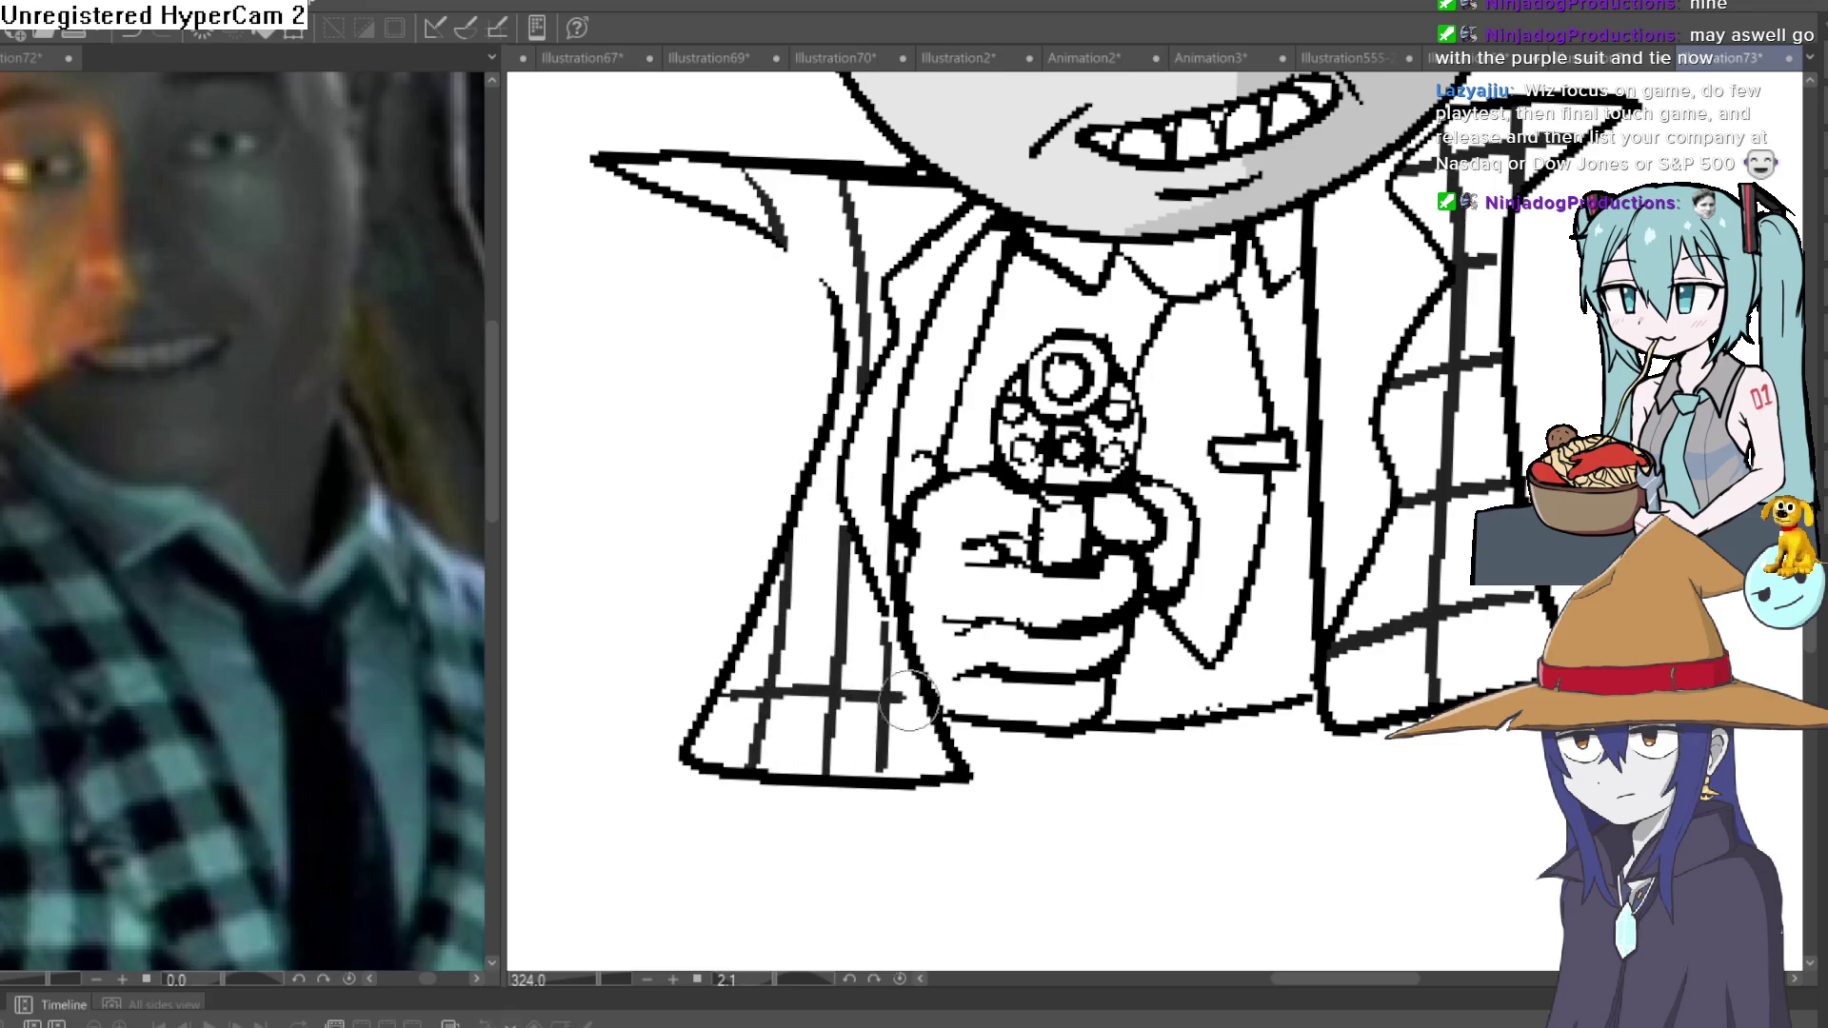
pyautogui.moveTo(762, 608)
pyautogui.mouseDown()
pyautogui.moveTo(857, 614)
pyautogui.moveTo(905, 571)
pyautogui.moveTo(927, 409)
pyautogui.moveTo(975, 338)
pyautogui.mouseUp()
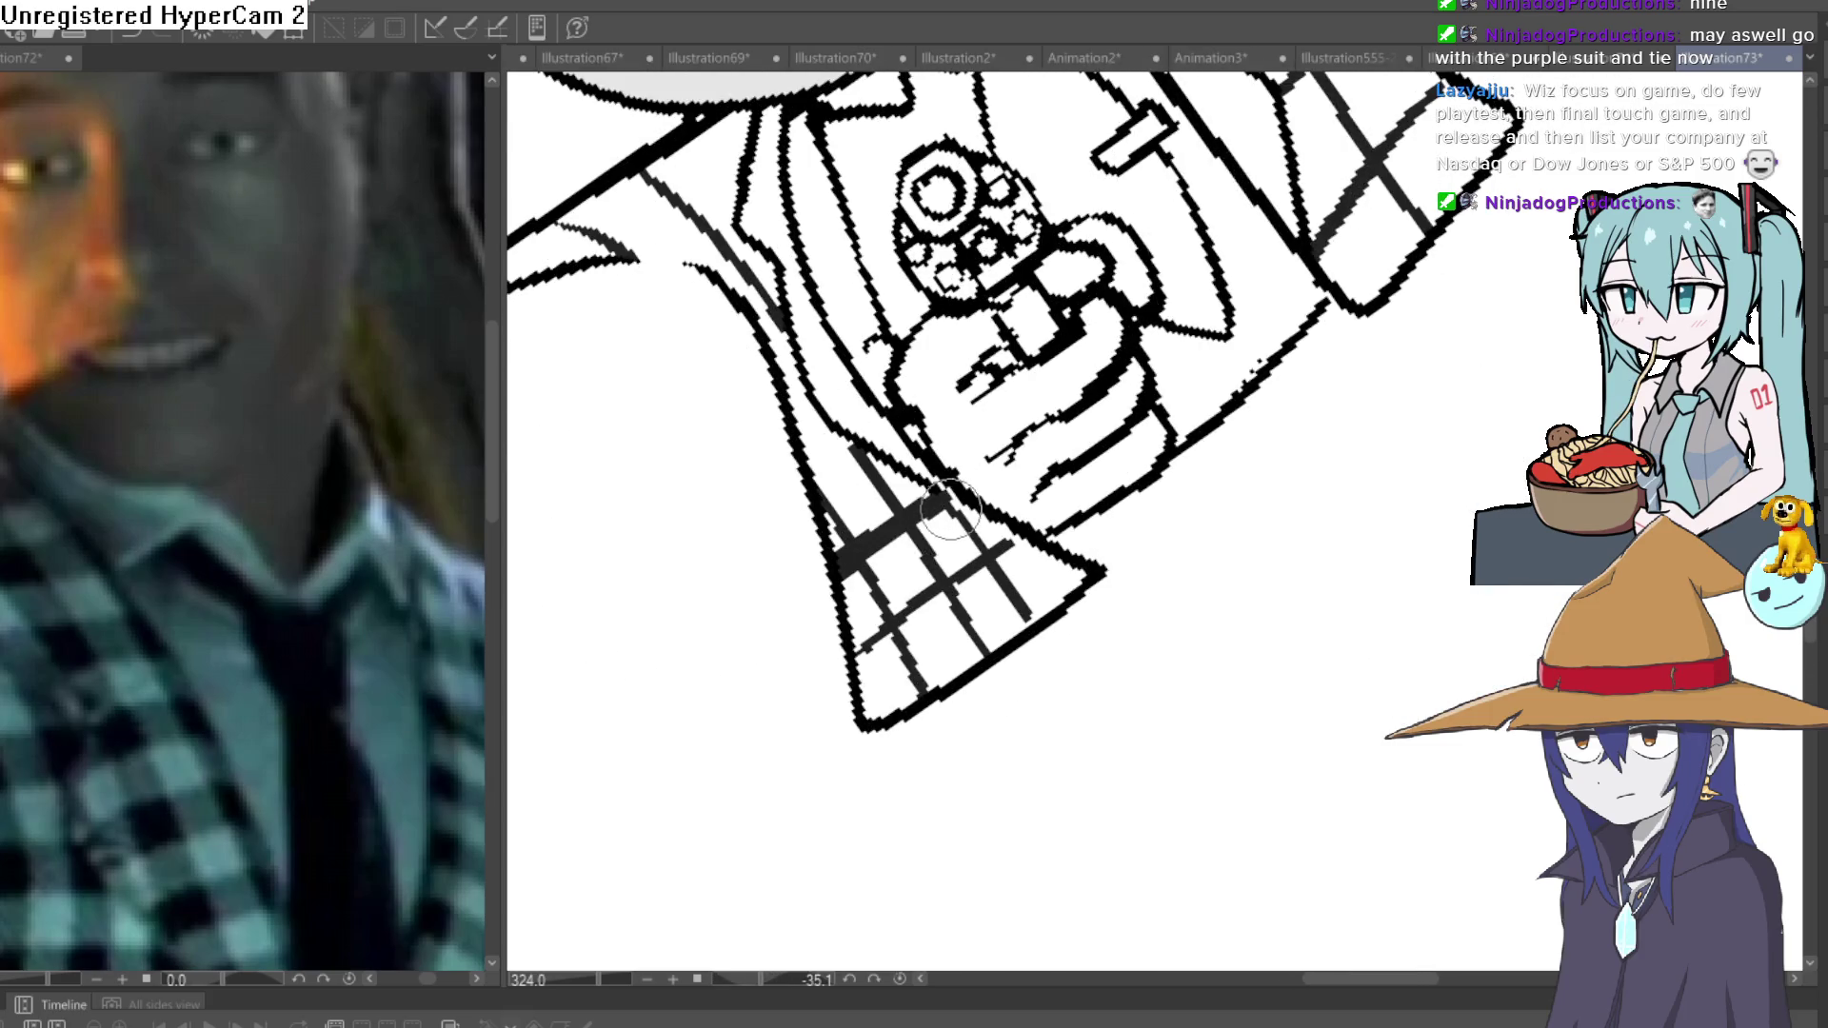
# Thicken the crossing lapel stripes into dark bands.
pyautogui.moveTo(895, 631); pyautogui.dragTo(868, 649)
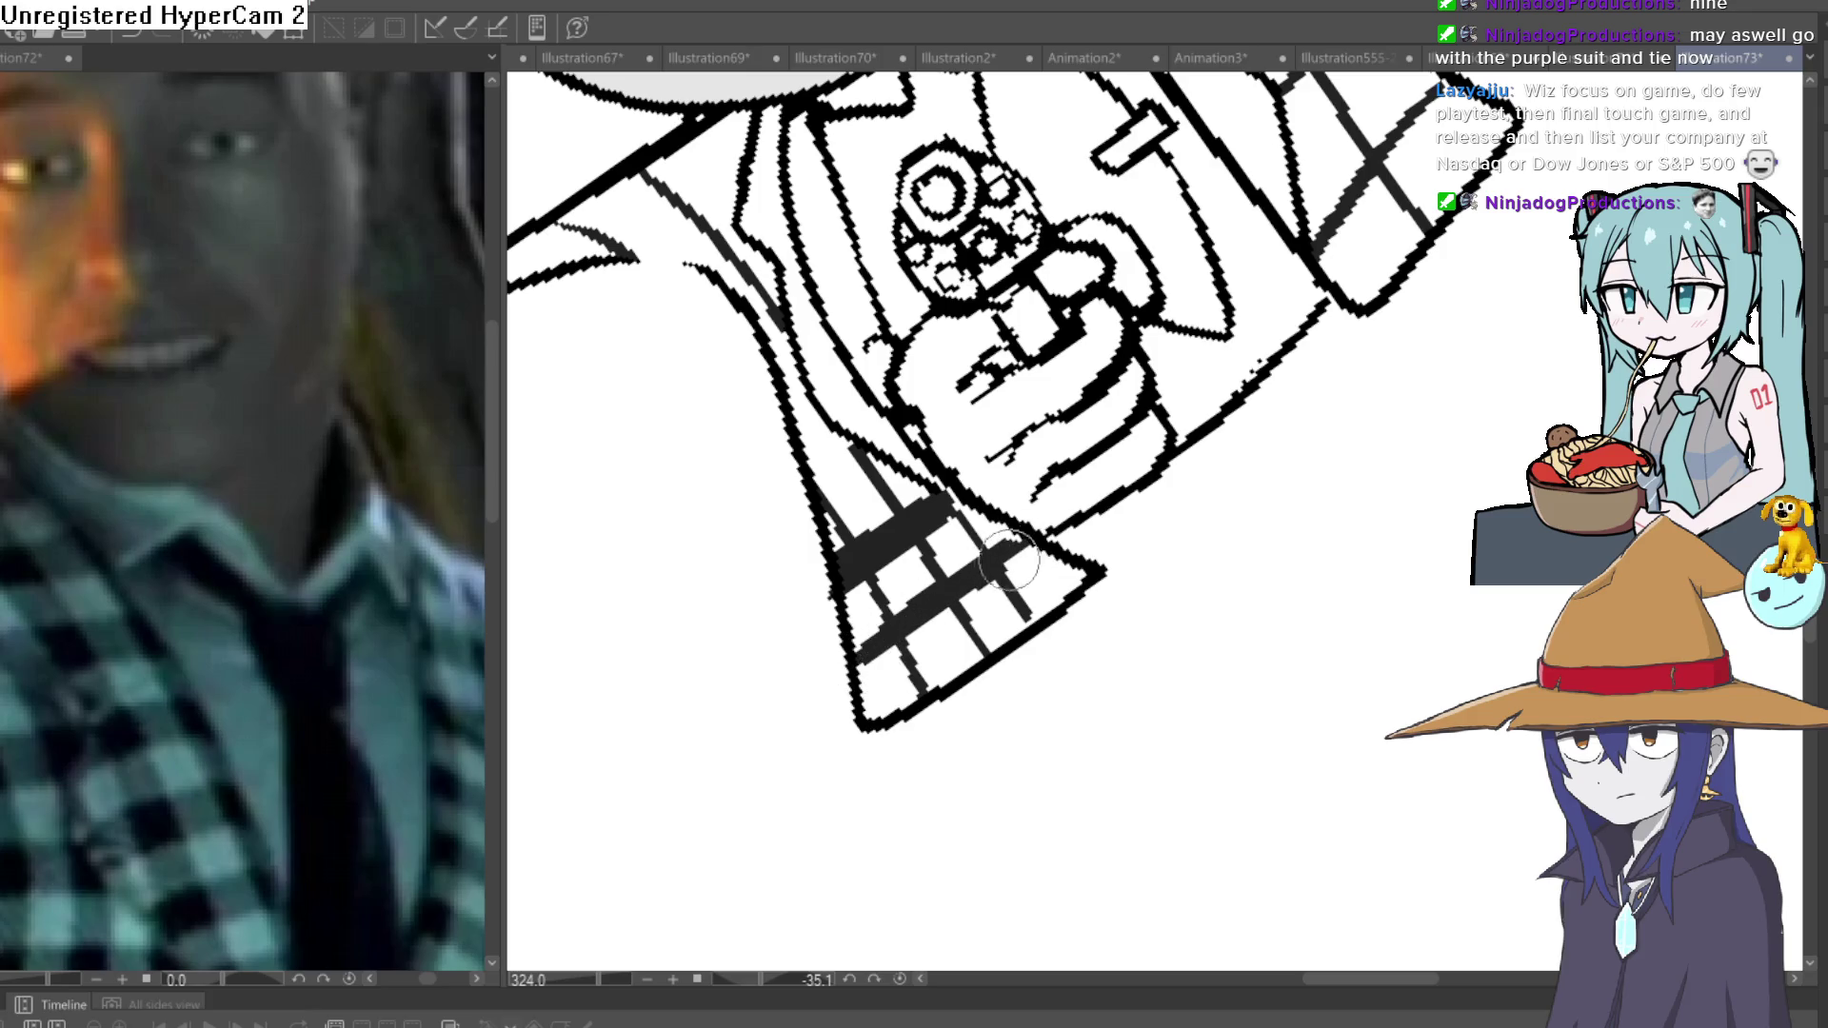
pyautogui.moveTo(1162, 476); pyautogui.dragTo(853, 700)
pyautogui.moveTo(1014, 490); pyautogui.dragTo(1148, 317)
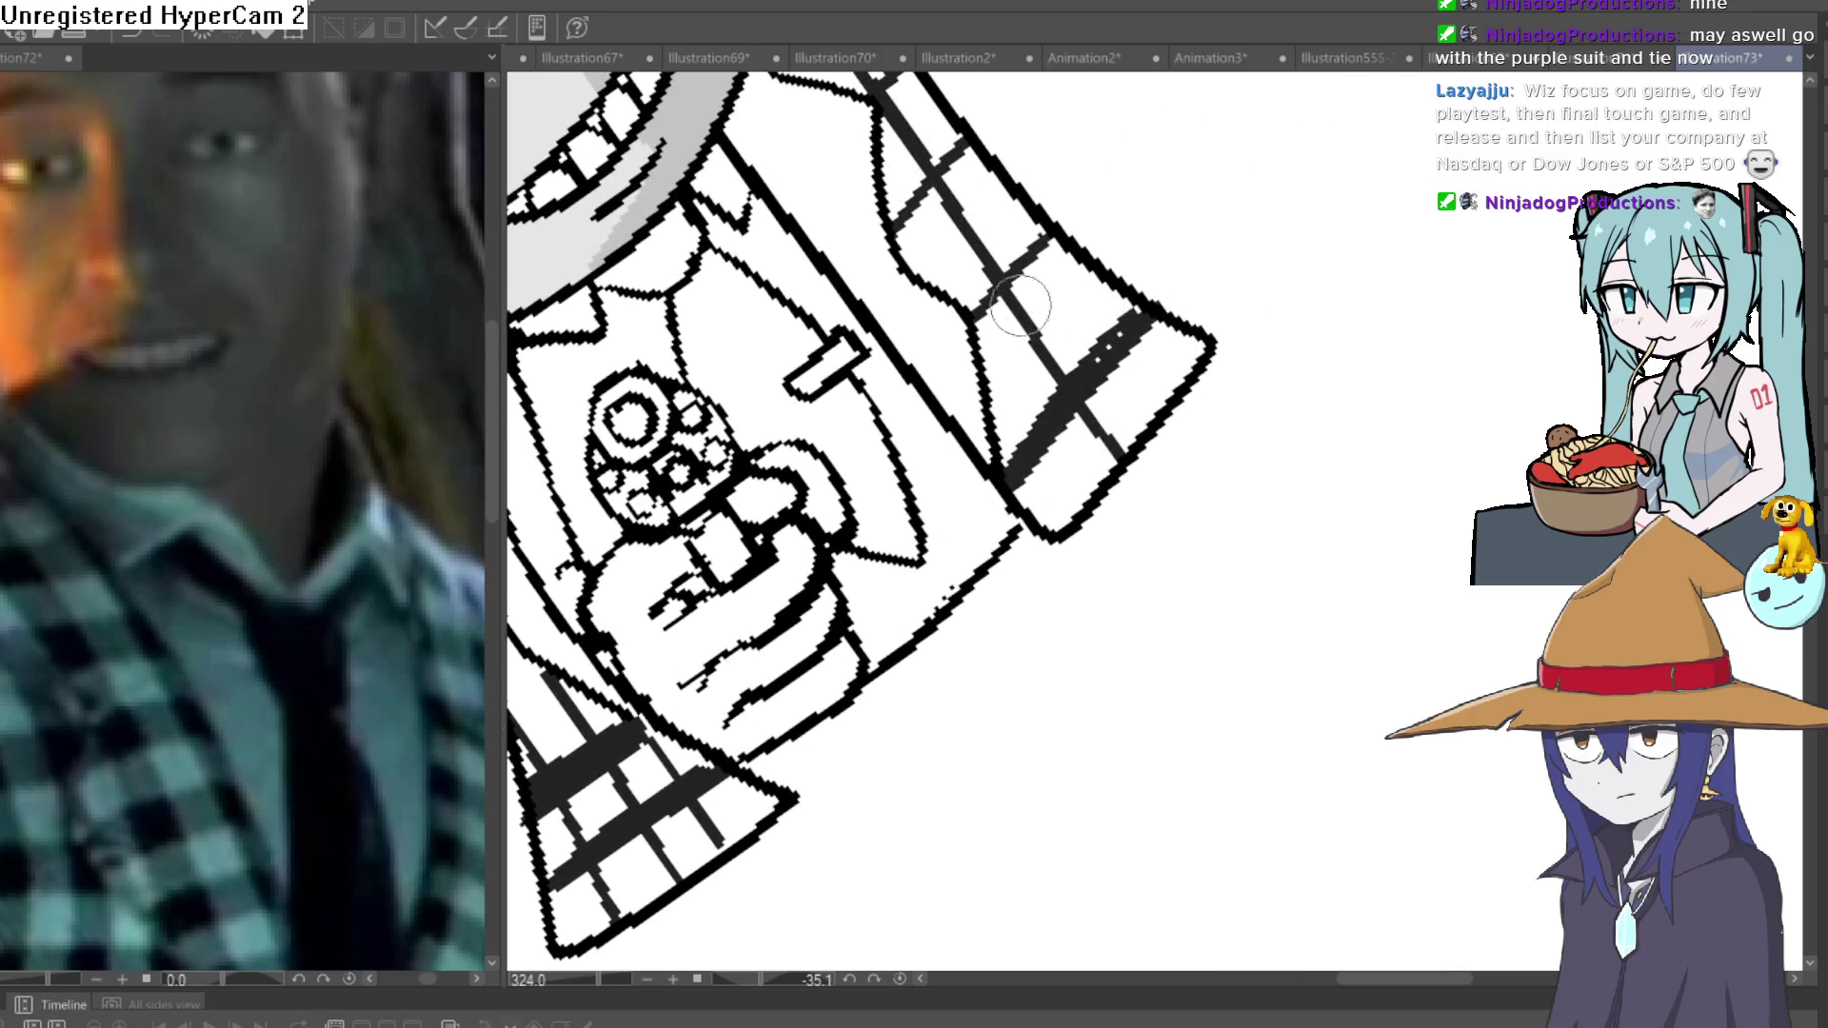
pyautogui.moveTo(985, 314); pyautogui.dragTo(1059, 244)
pyautogui.moveTo(919, 222); pyautogui.dragTo(904, 319)
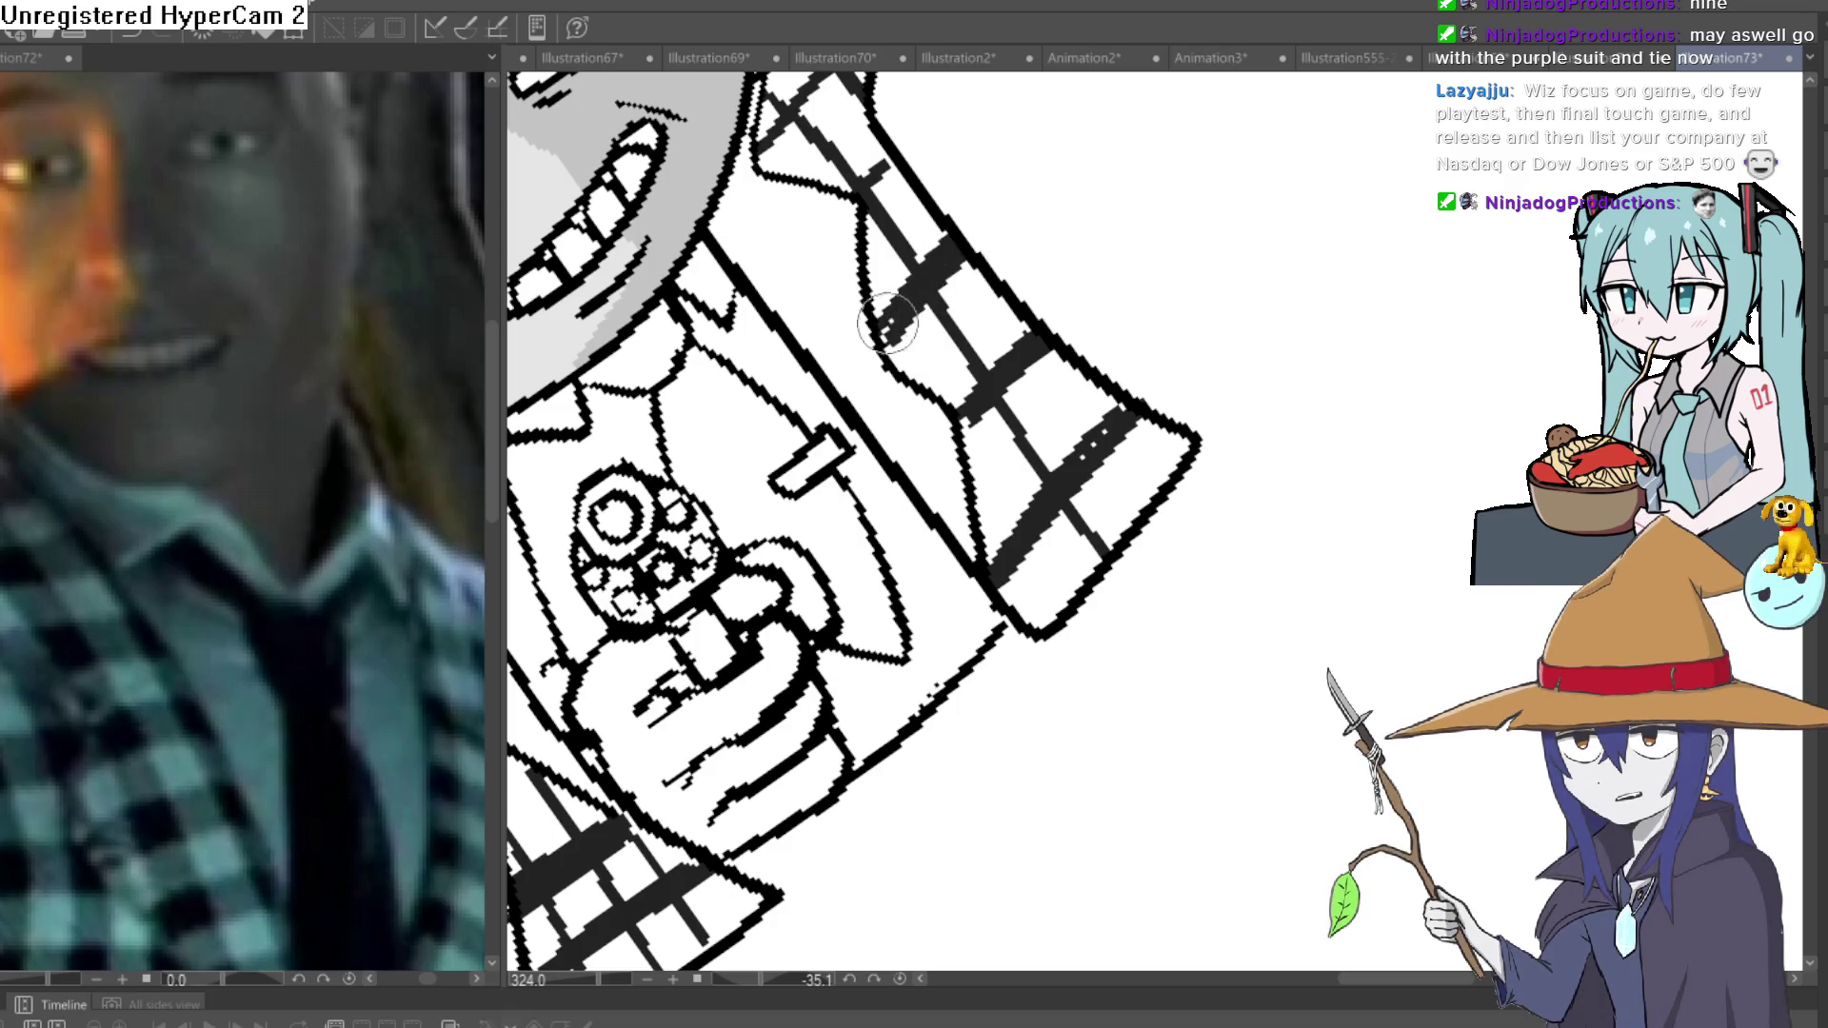
# Add dark bands to the upper left lapel, then zoom out to the whole figure.
pyautogui.moveTo(864, 197)
pyautogui.mouseDown()
pyautogui.moveTo(814, 314)
pyautogui.moveTo(1110, 269)
pyautogui.moveTo(1298, 425)
pyautogui.moveTo(1387, 552)
pyautogui.mouseUp()
pyautogui.scroll(-2, 1387, 552)
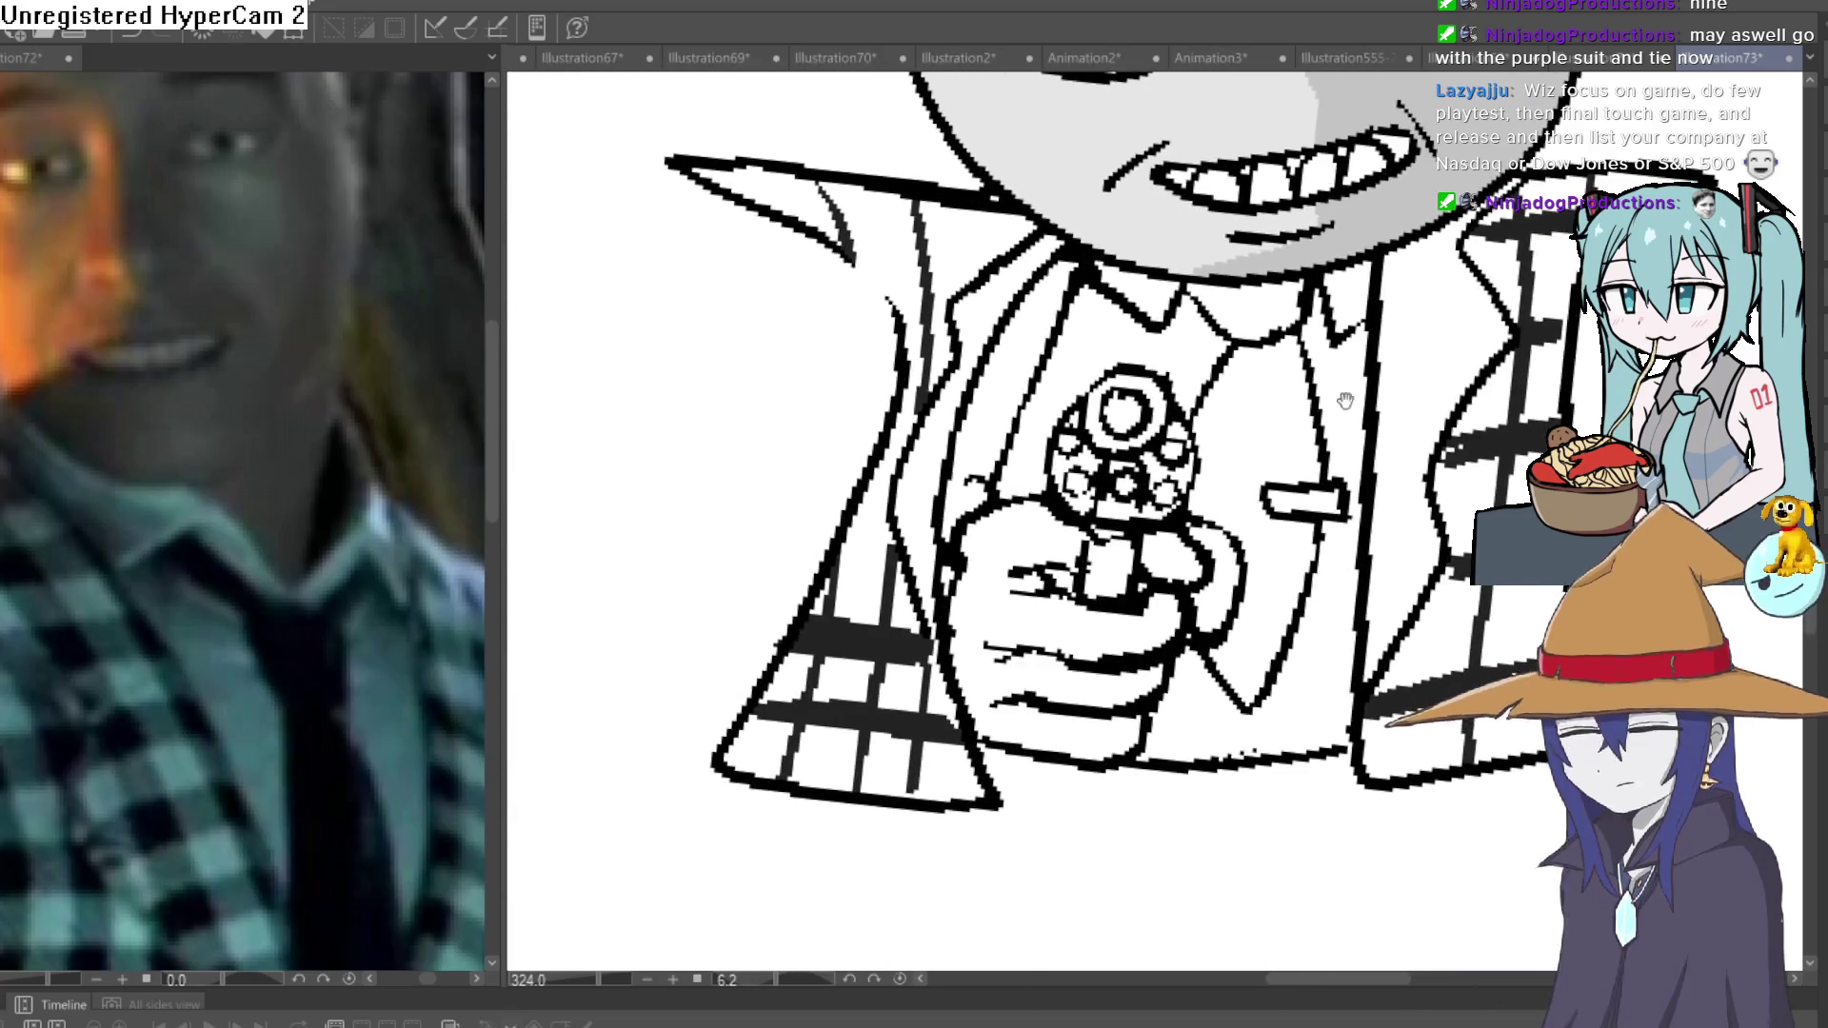
pyautogui.moveTo(852, 241)
pyautogui.mouseDown()
pyautogui.moveTo(1000, 181)
pyautogui.moveTo(1207, 258)
pyautogui.mouseUp()
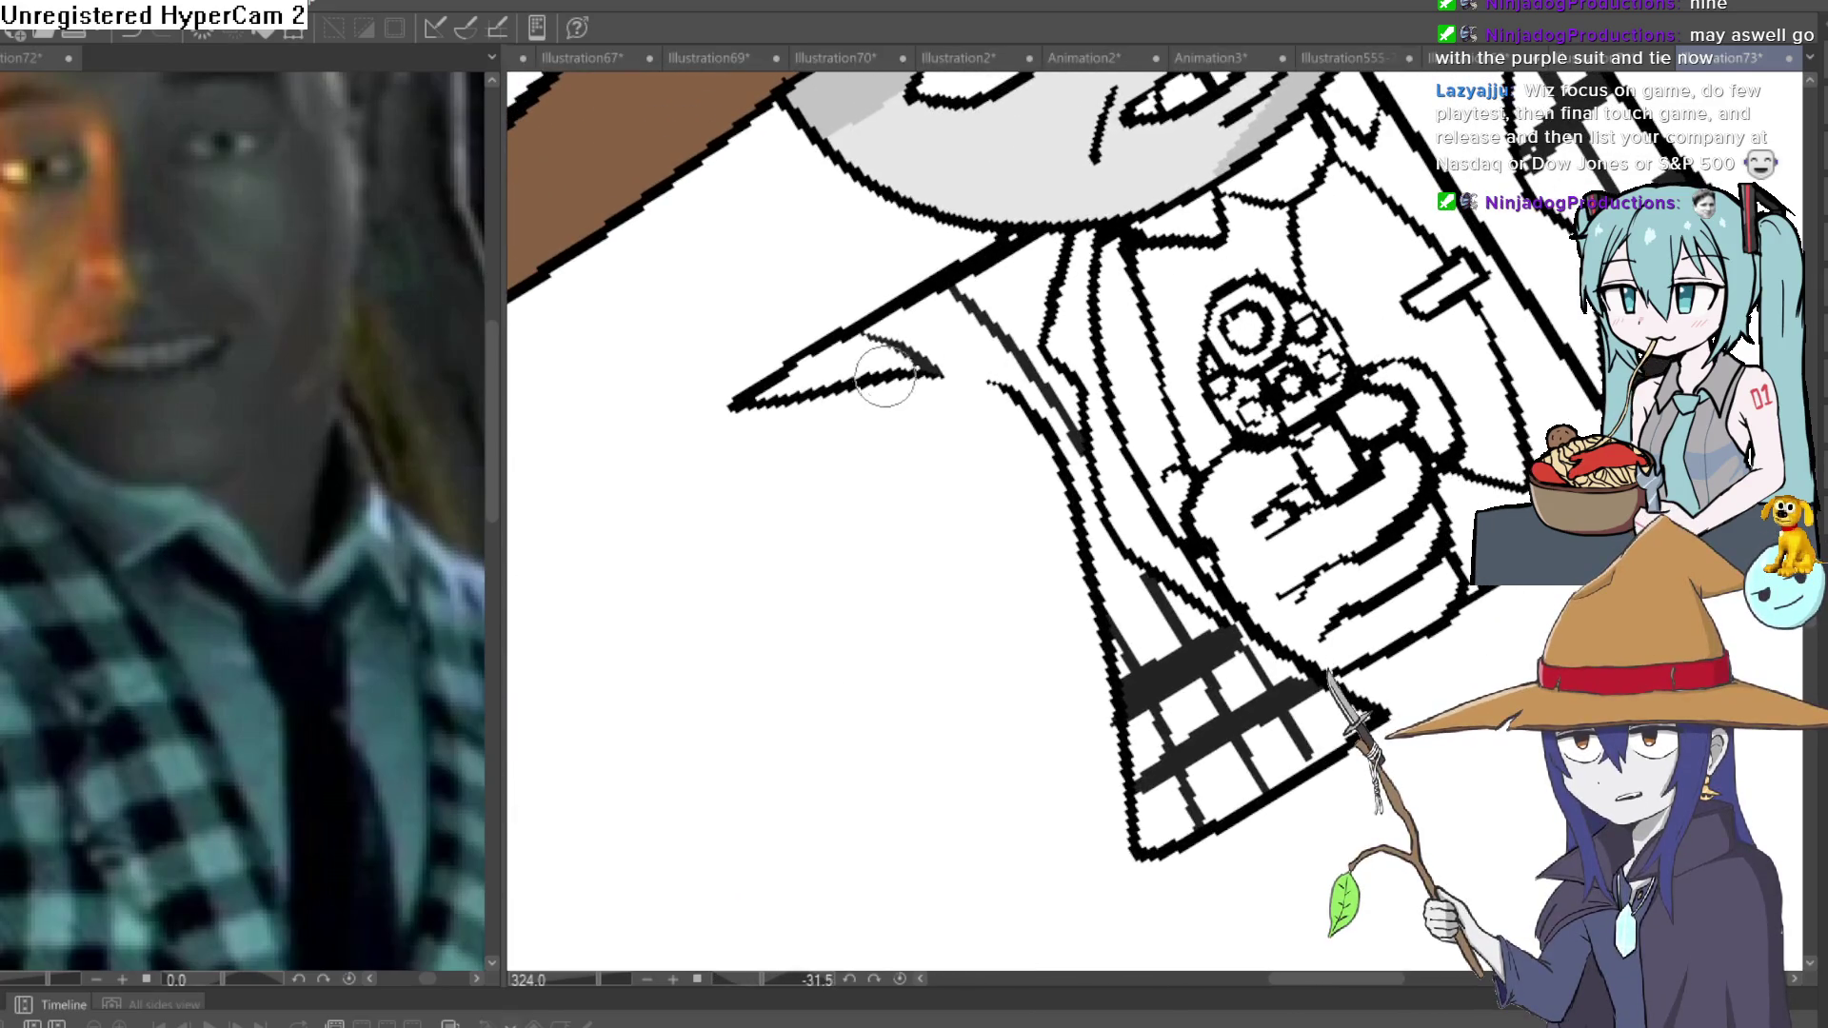
pyautogui.moveTo(885, 367); pyautogui.dragTo(1047, 271)
pyautogui.scroll(-3, 1060, 367)
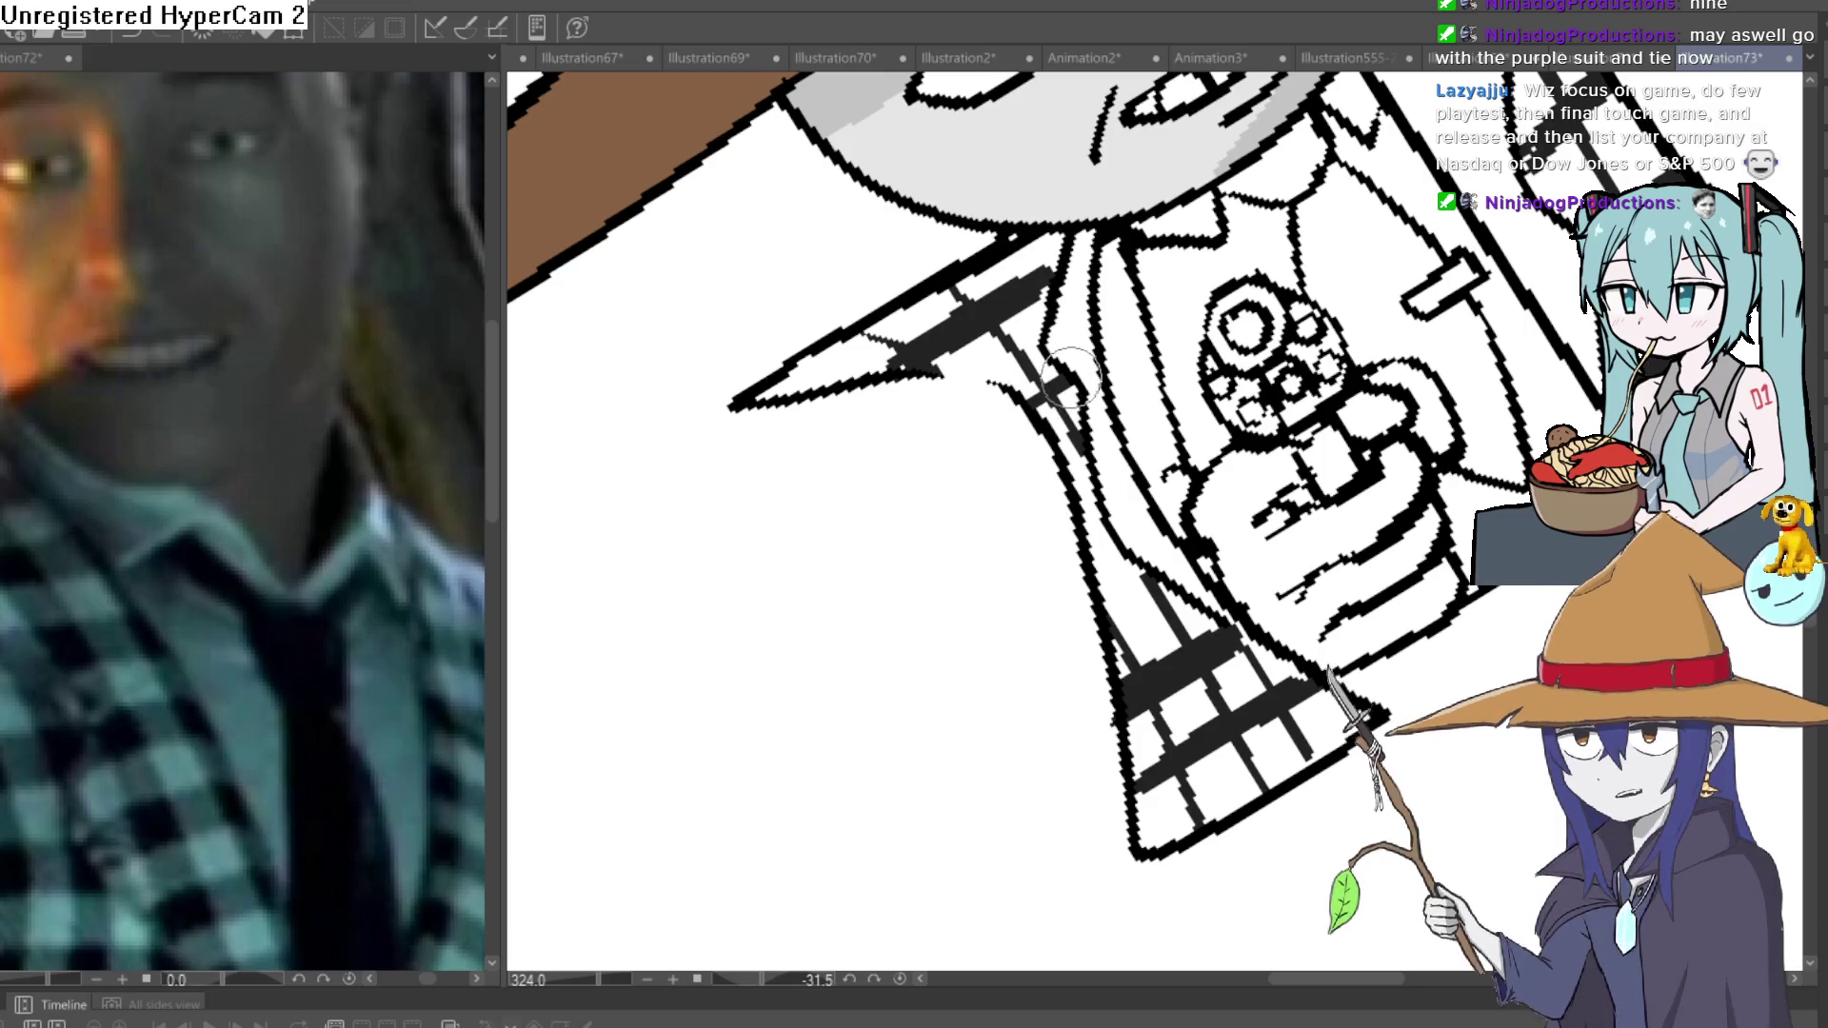
pyautogui.moveTo(1060, 366)
pyautogui.mouseDown()
pyautogui.moveTo(1518, 400)
pyautogui.moveTo(1464, 663)
pyautogui.moveTo(1258, 585)
pyautogui.mouseUp()
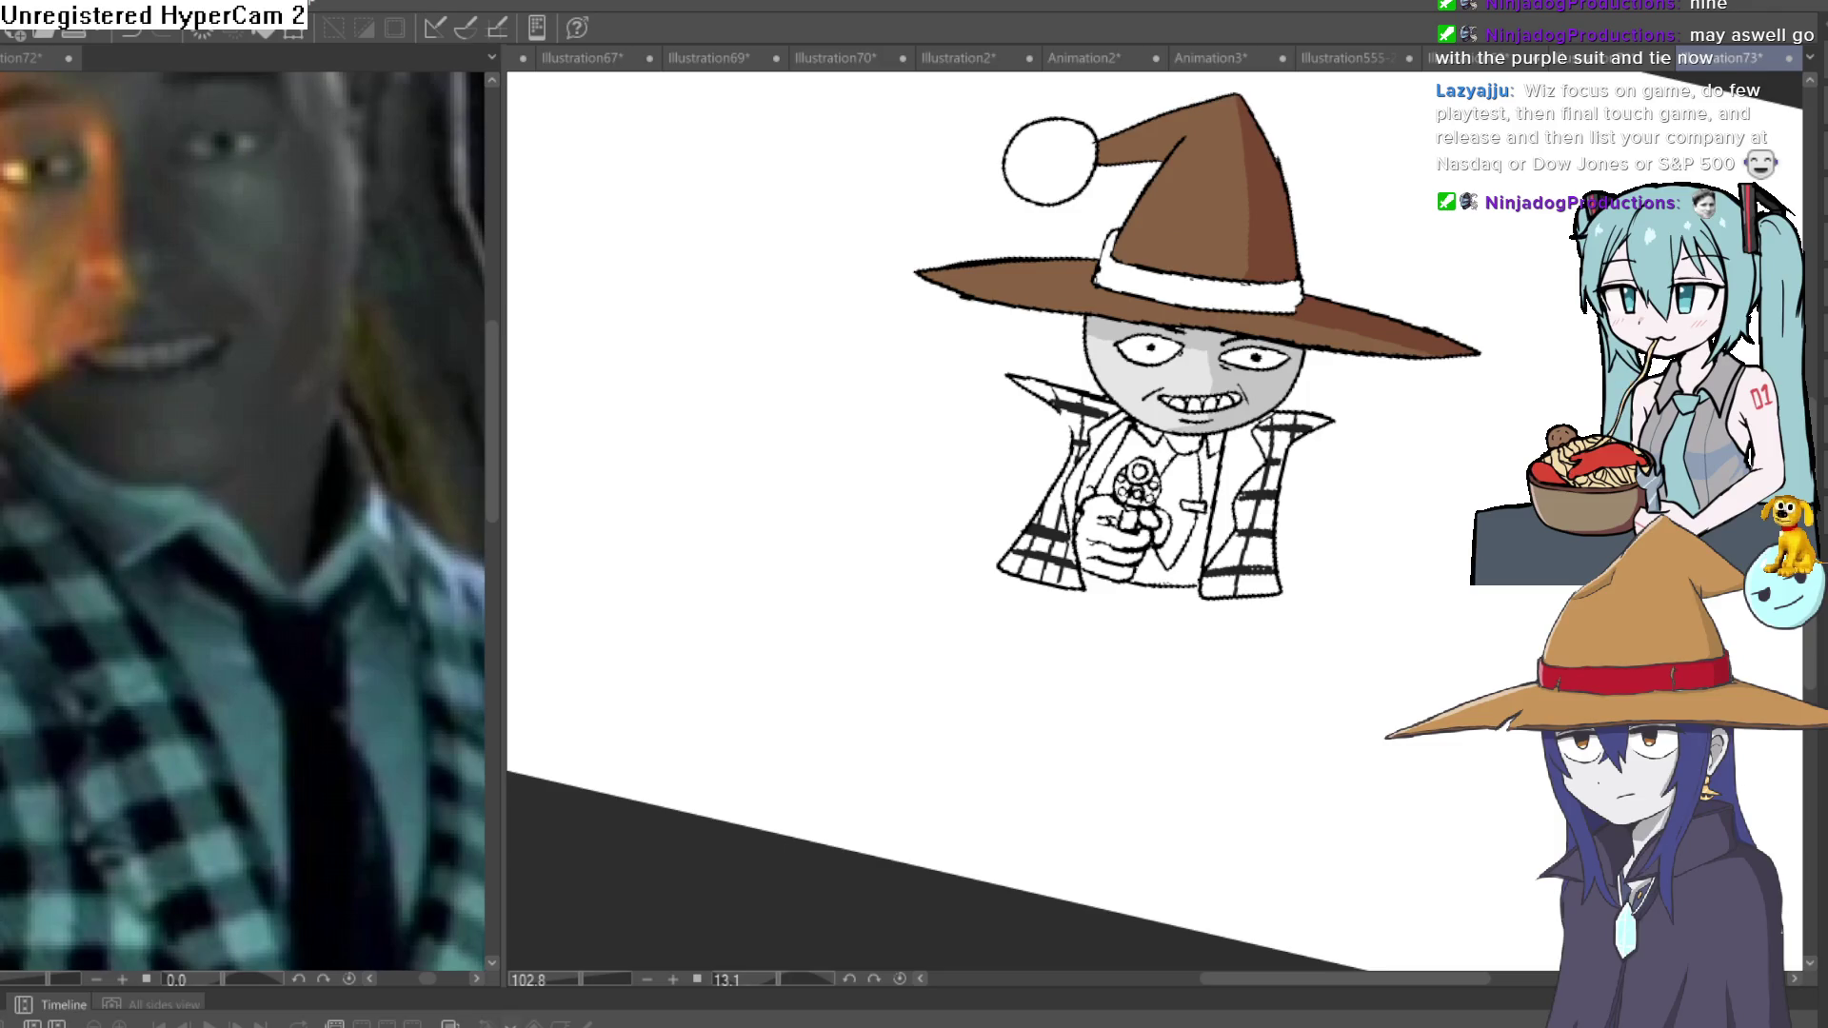
# Fill the tie and knot black, undoing the stray grey fills on the shirt and gun hand.
pyautogui.moveTo(1258, 584); pyautogui.dragTo(1322, 396)
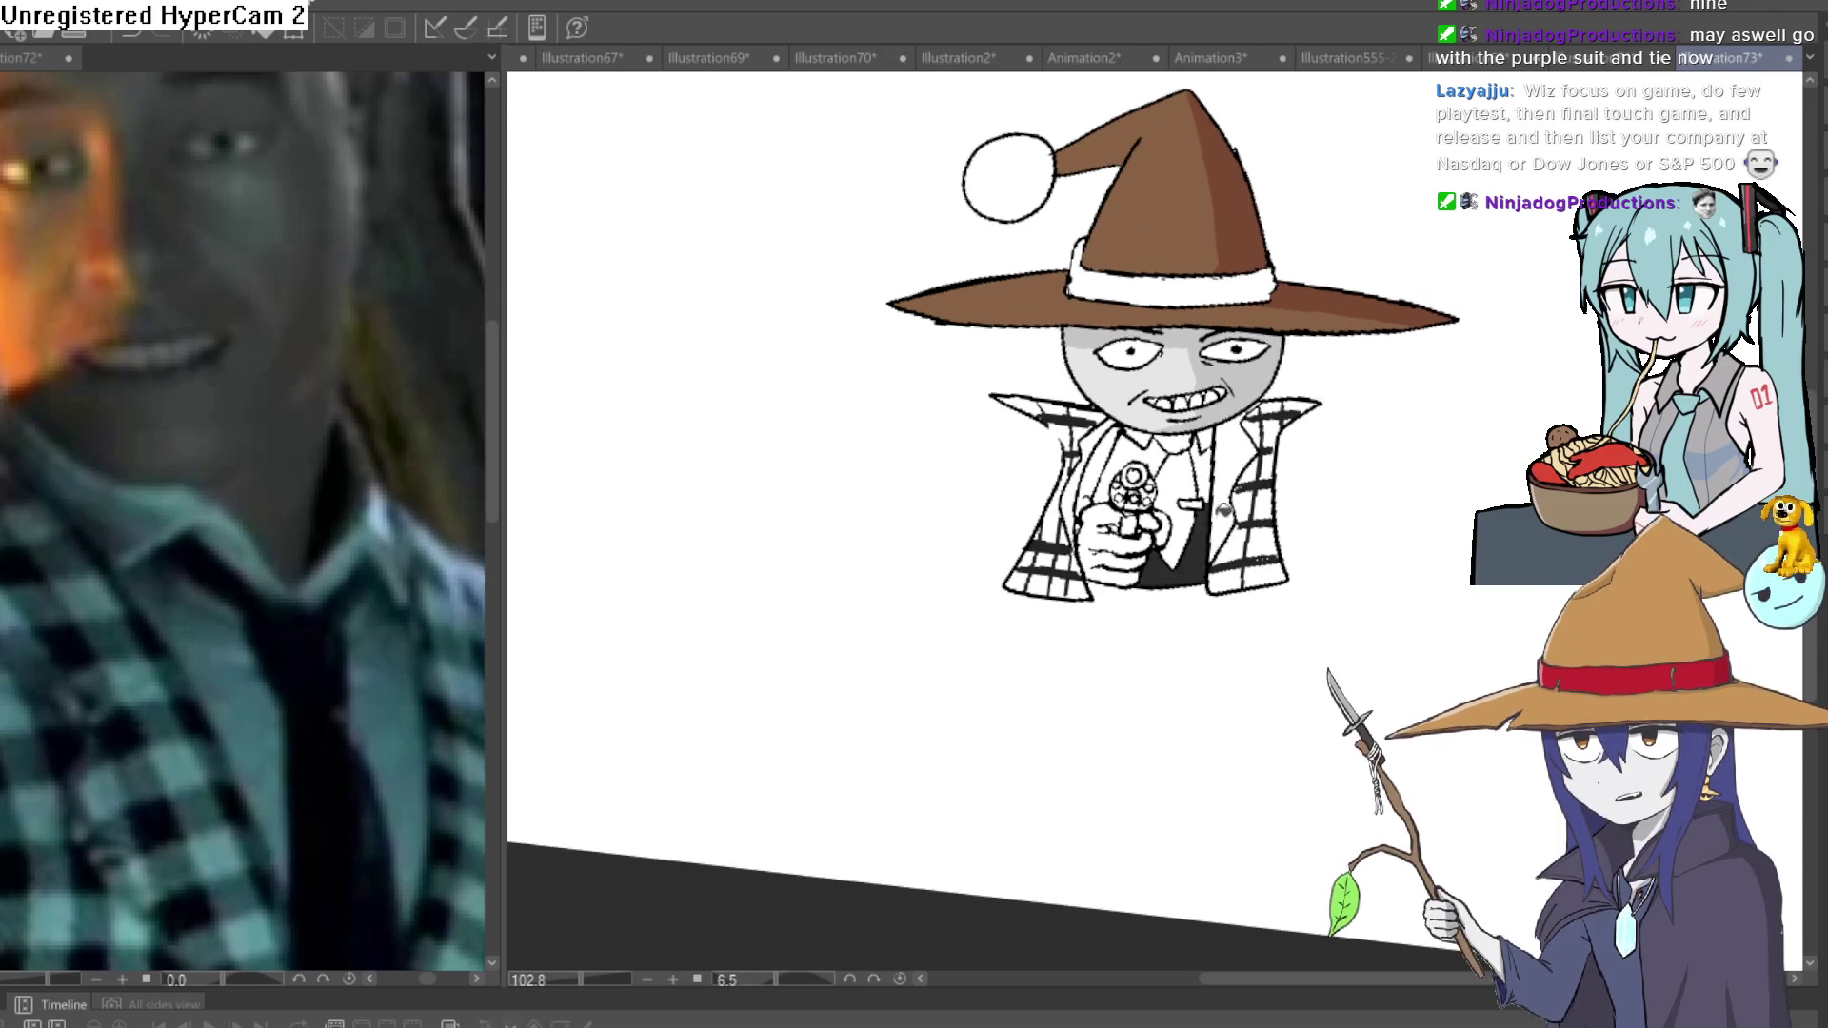
pyautogui.click(1212, 489)
pyautogui.hotkey('ctrl', 'z')
pyautogui.click(1181, 514)
pyautogui.click(1185, 472)
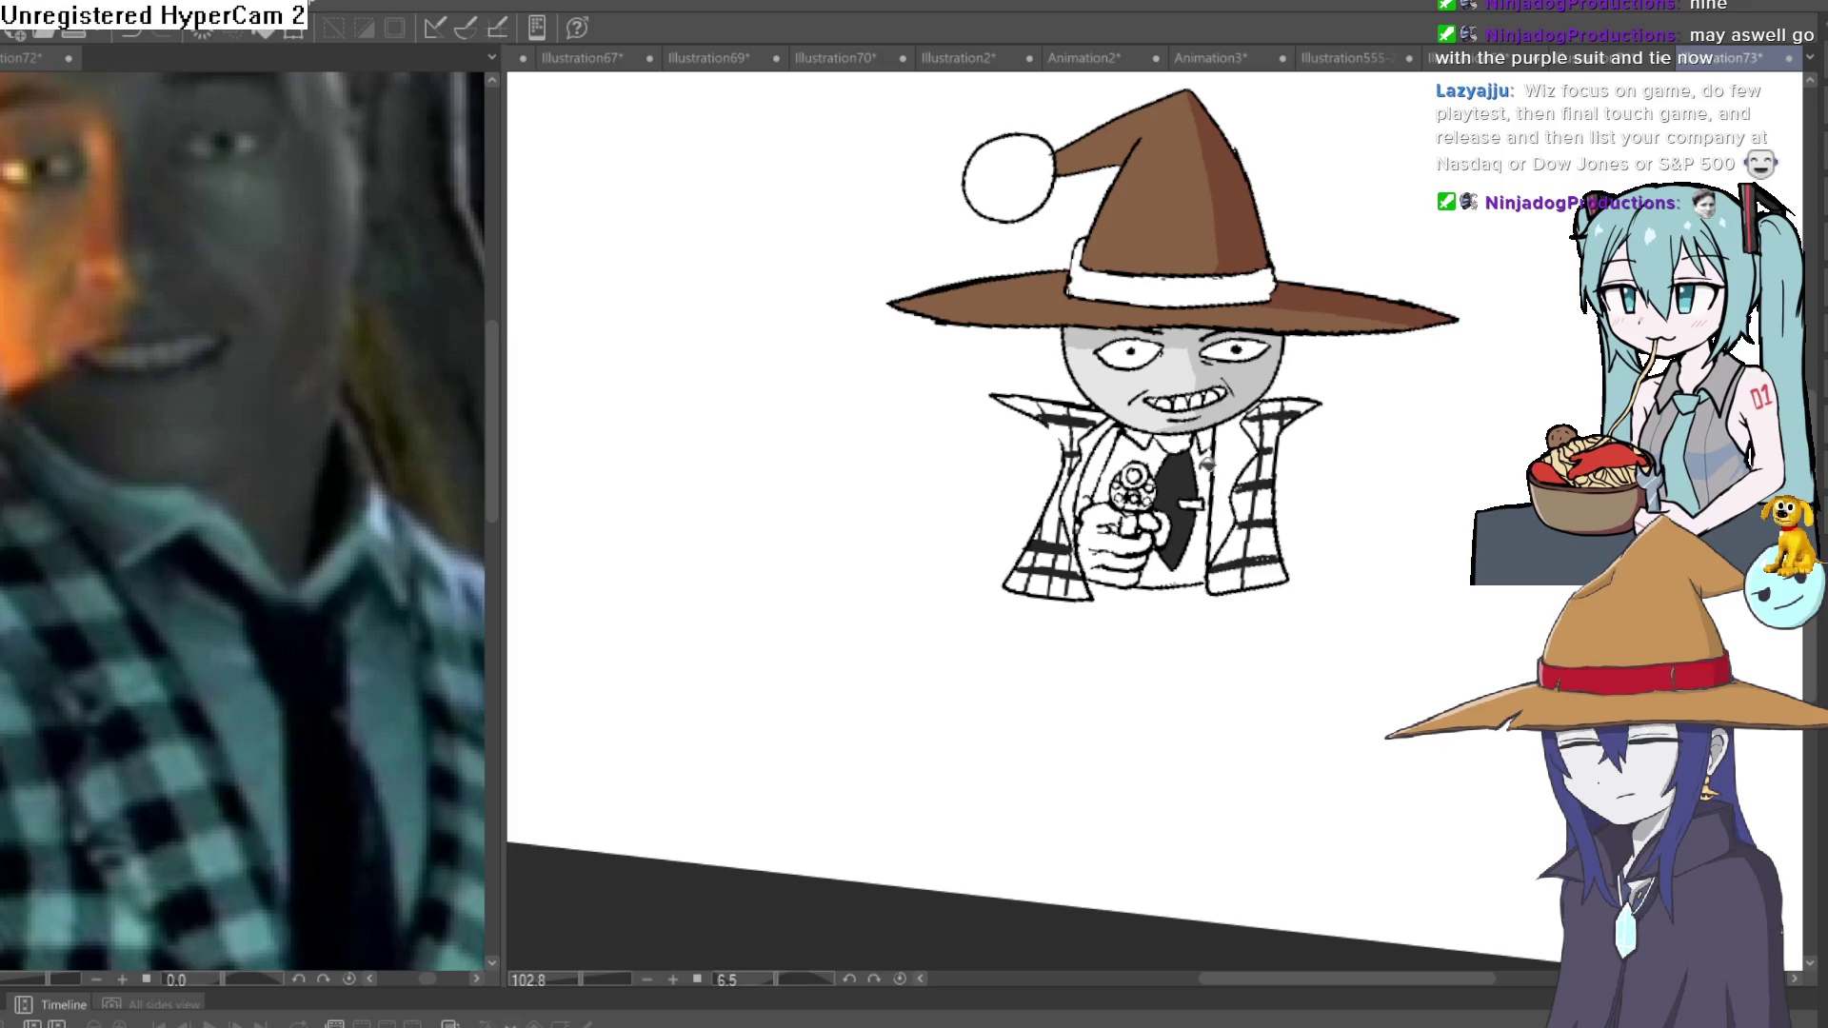
pyautogui.click(1175, 441)
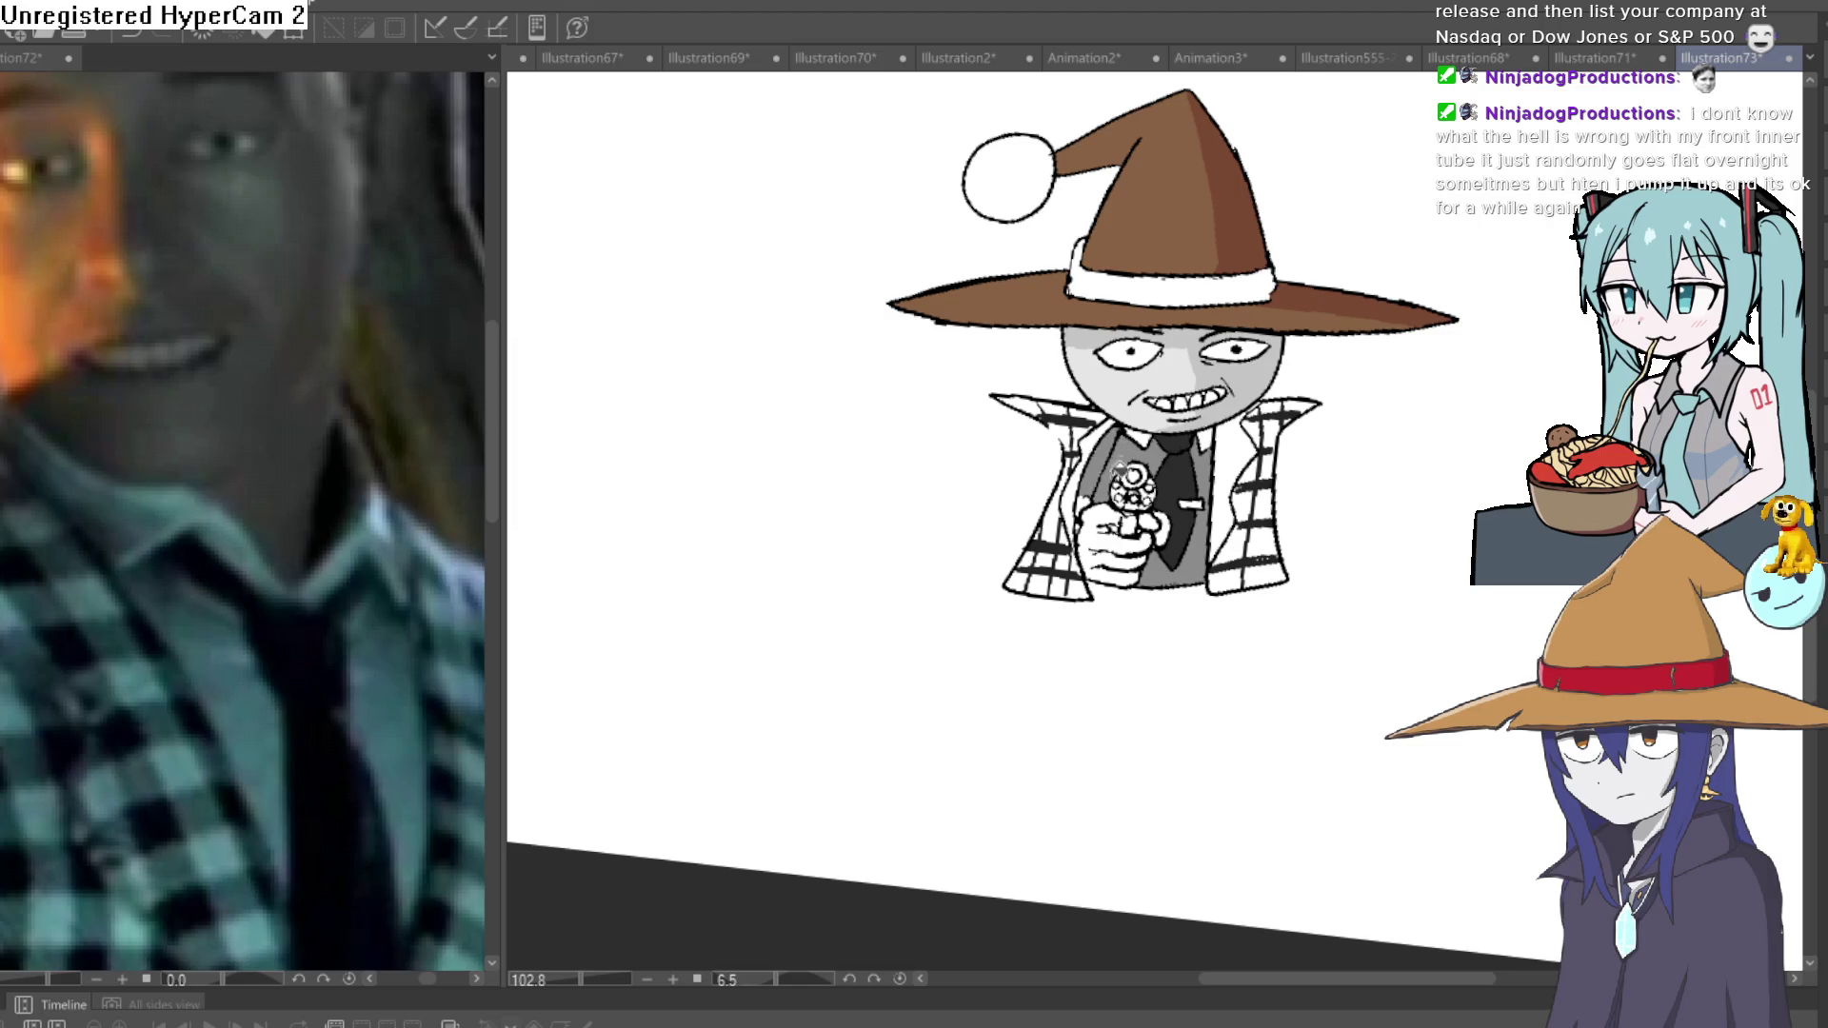
pyautogui.click(1143, 526)
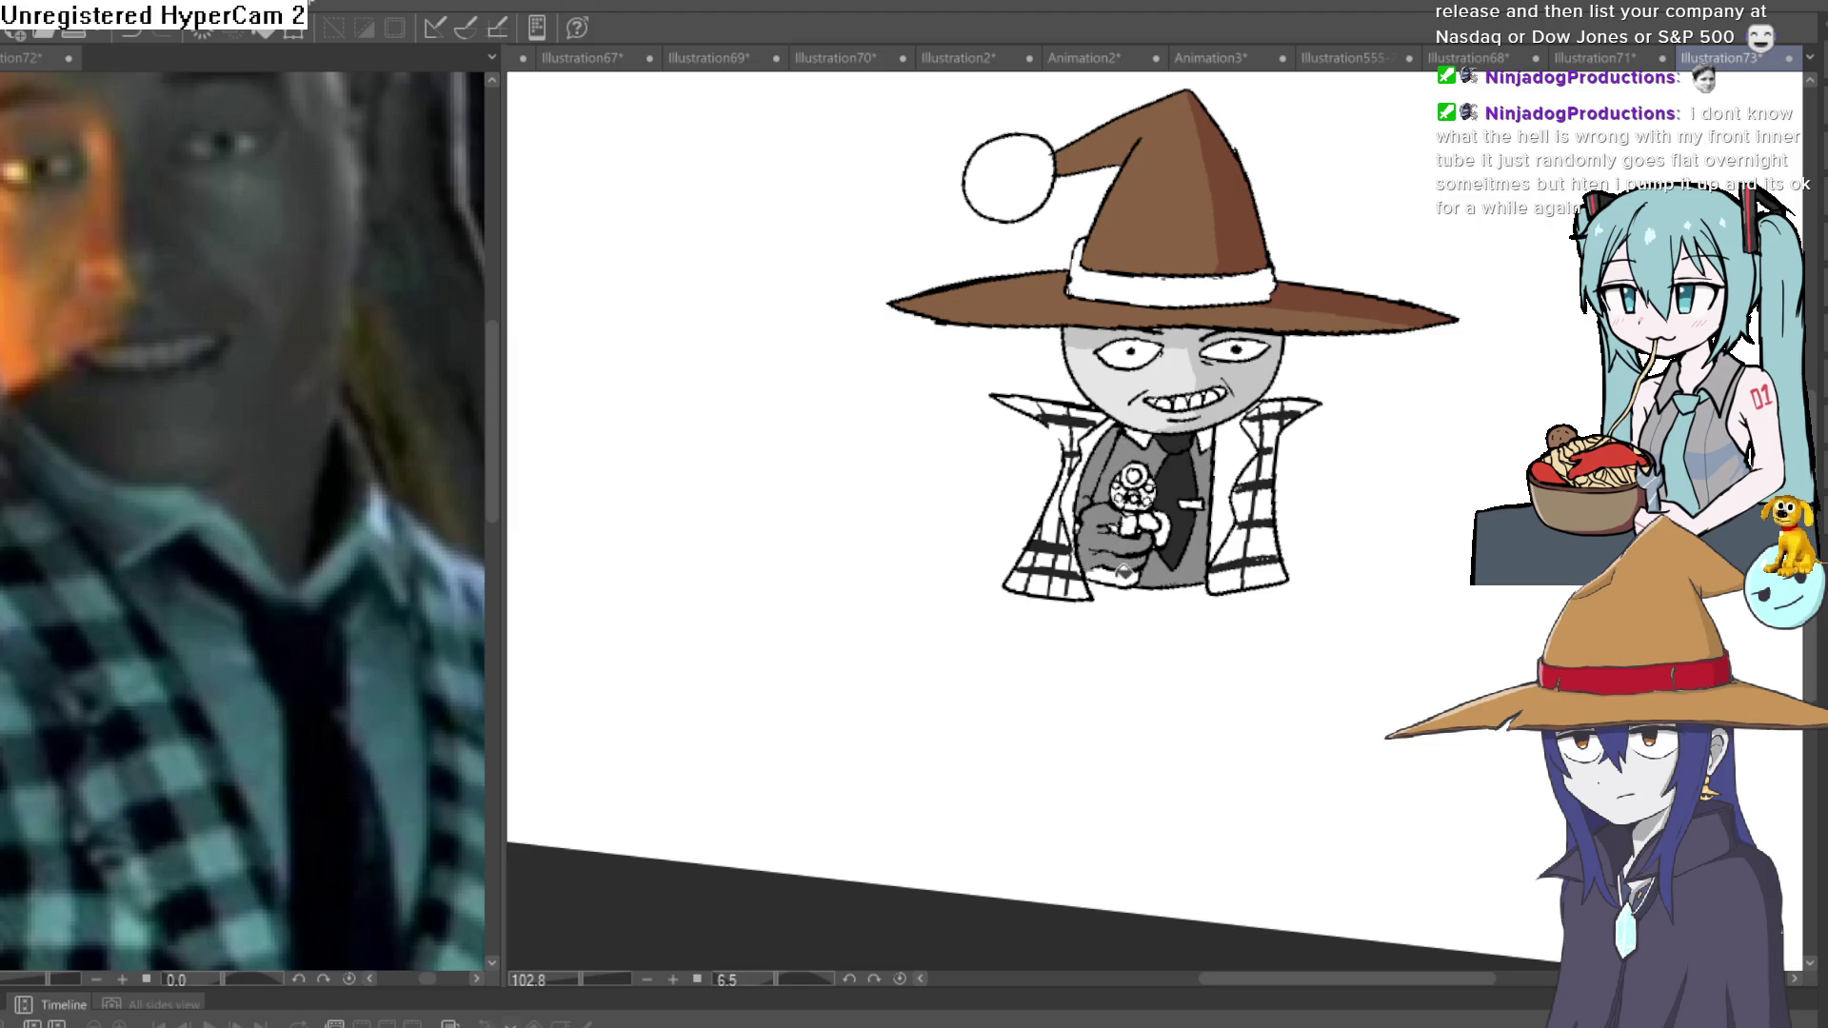
pyautogui.hotkey('ctrl', 'z')
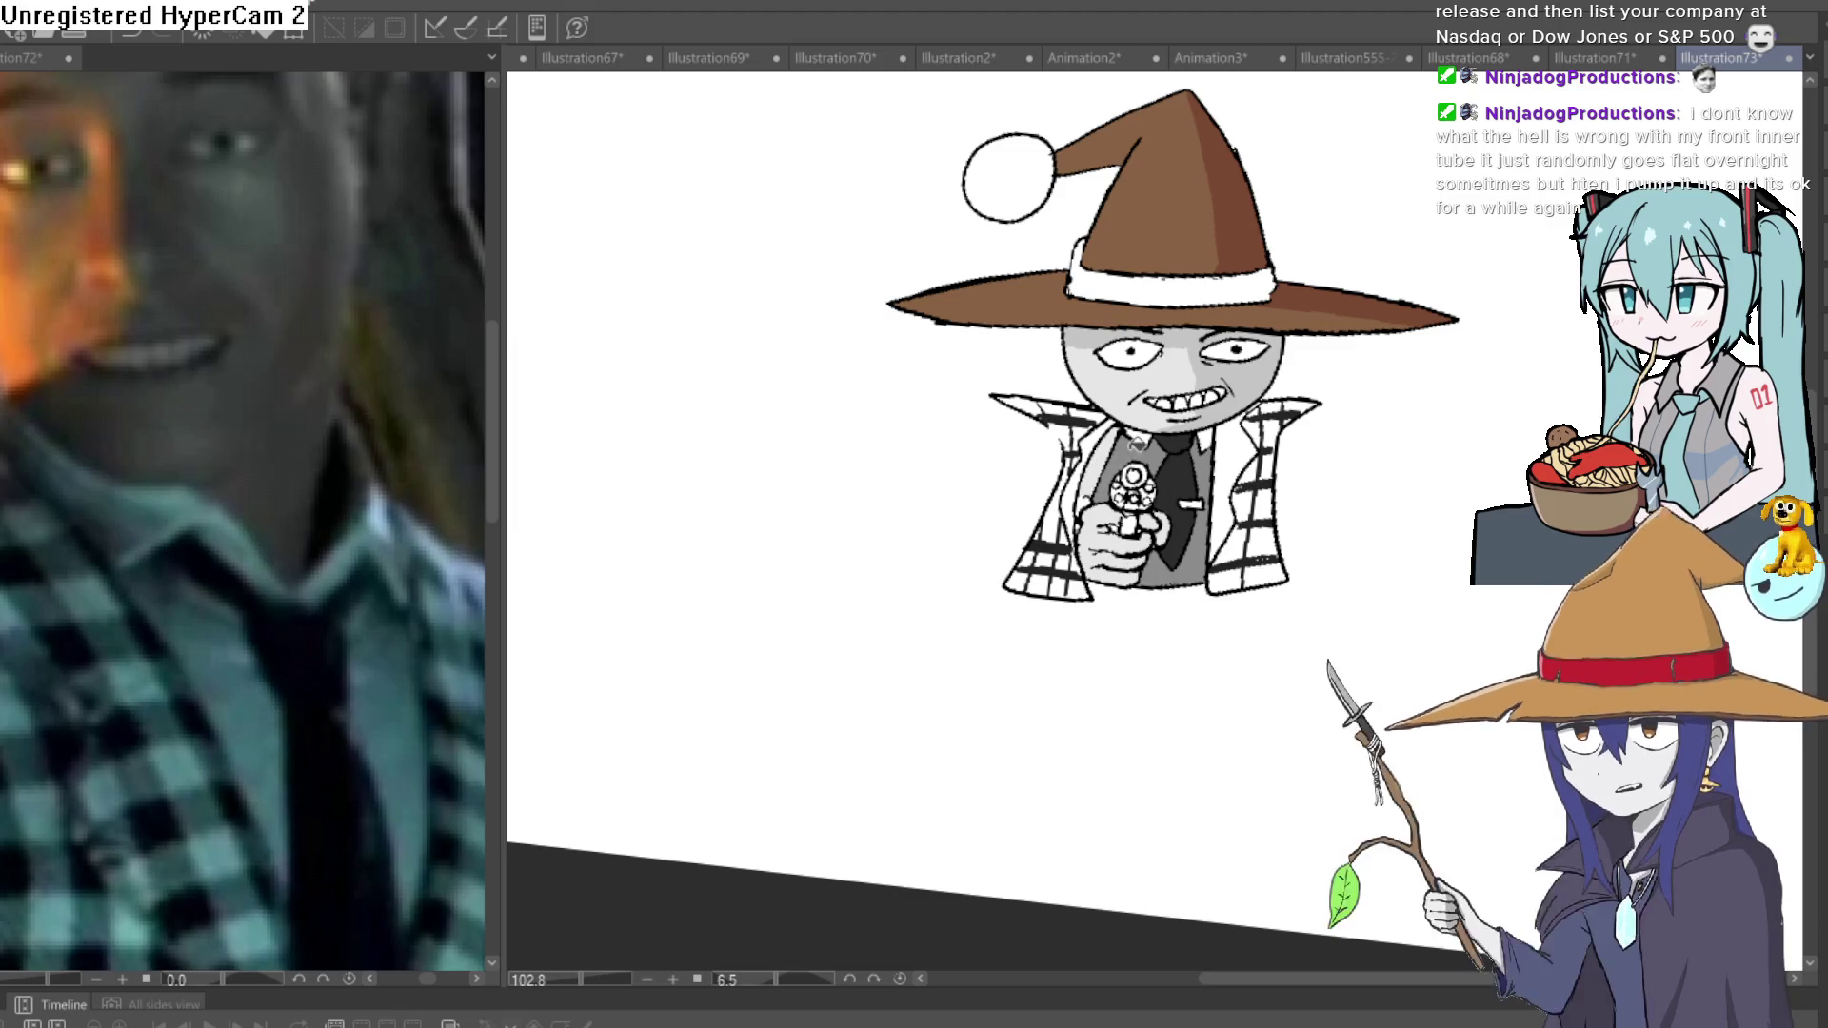
pyautogui.click(1261, 433)
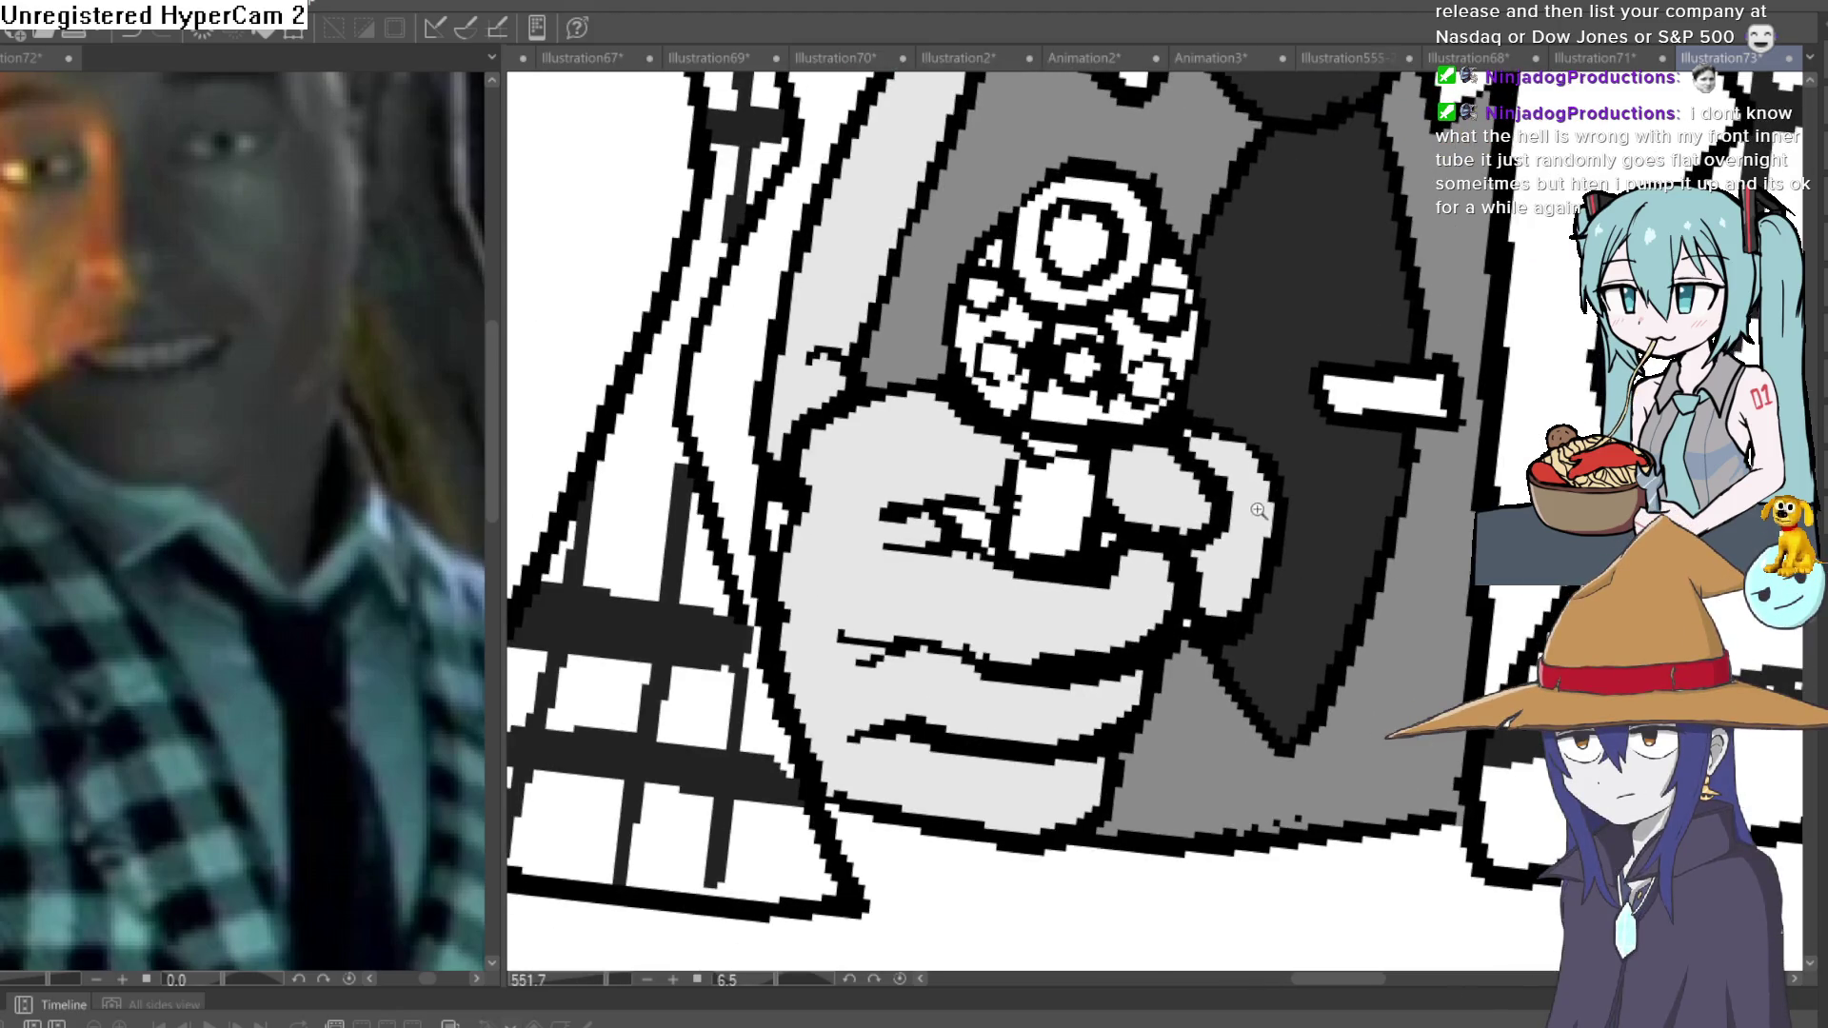
pyautogui.scroll(-3, 1234, 532)
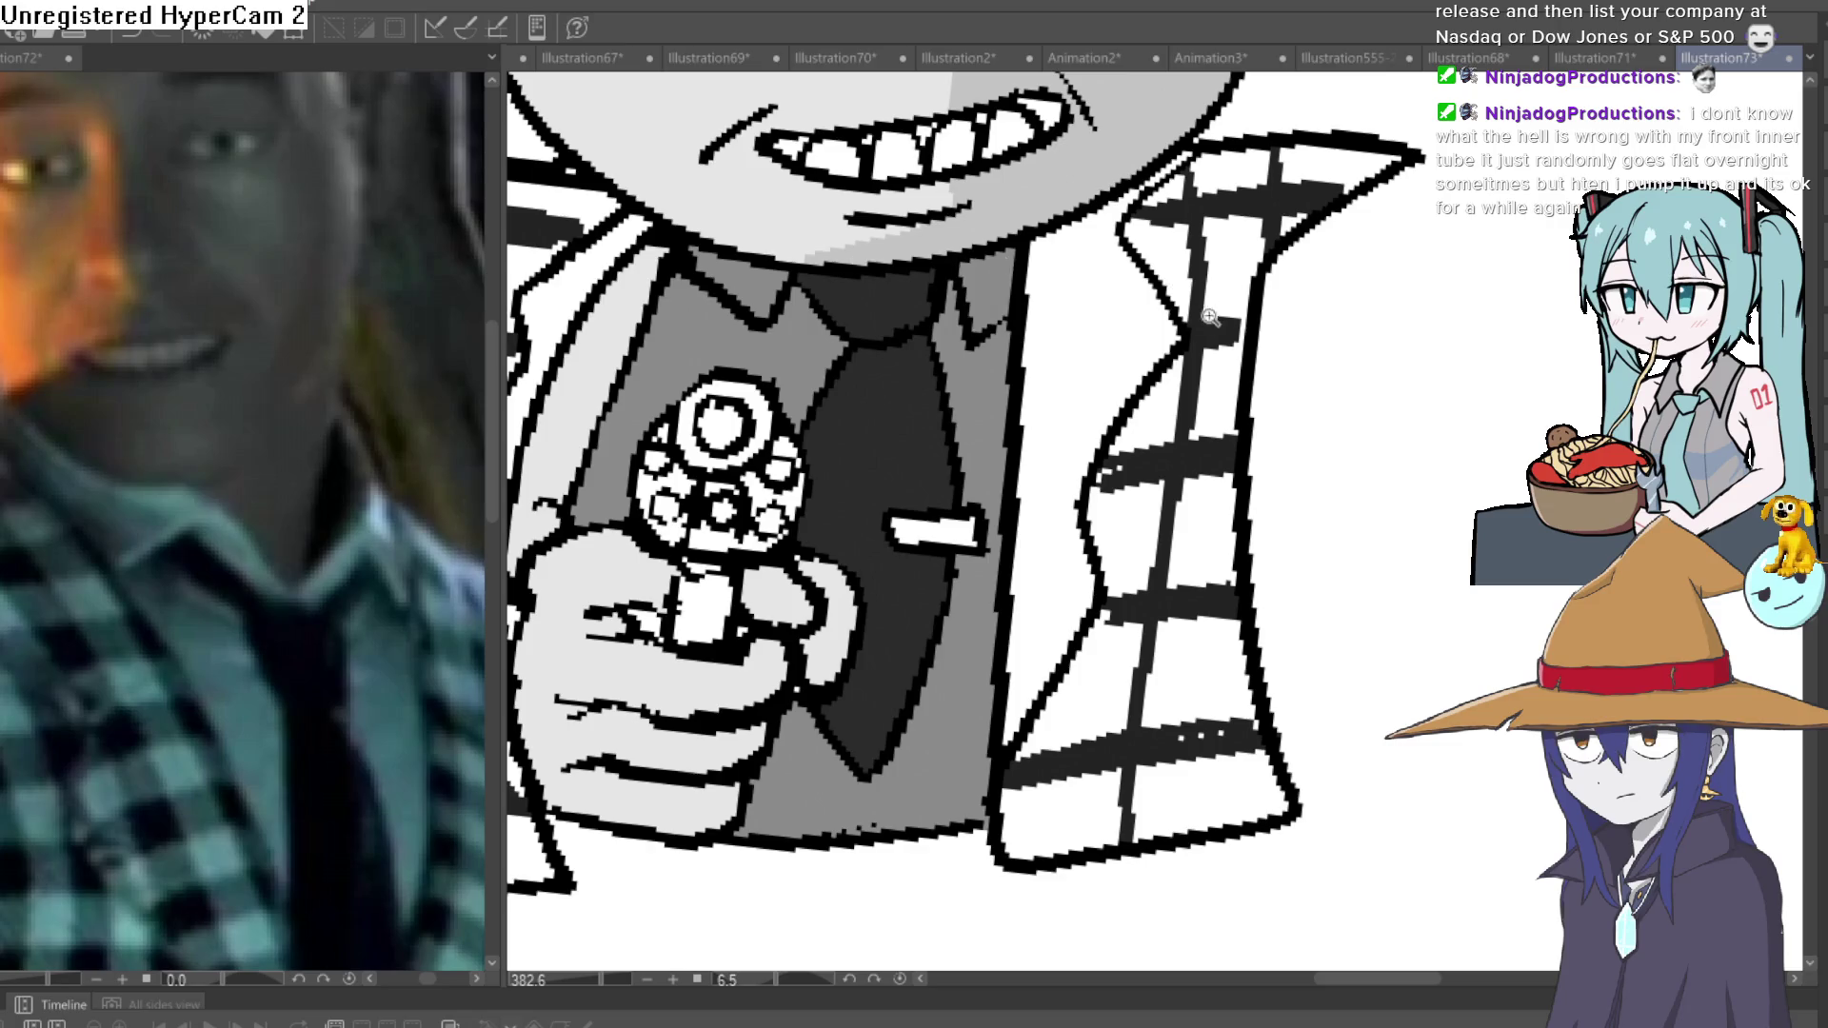
pyautogui.scroll(-5, 1211, 317)
pyautogui.moveTo(1209, 414); pyautogui.dragTo(1006, 416)
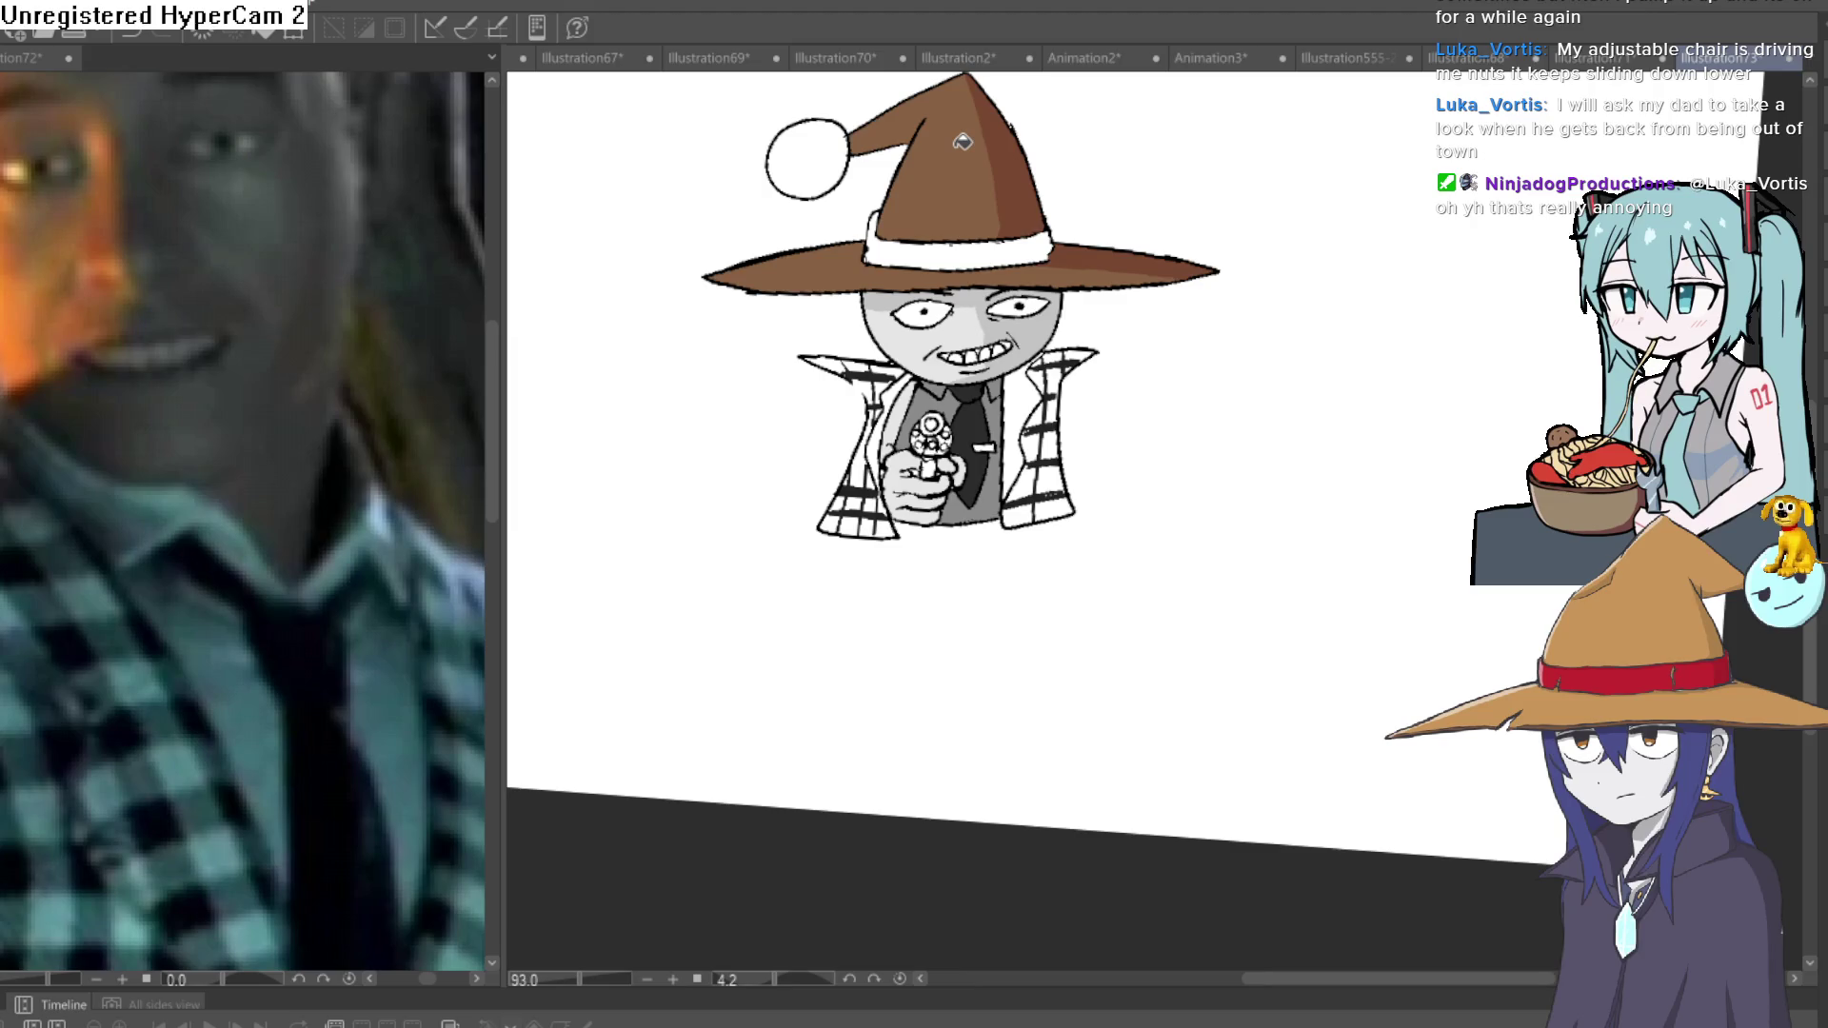
# Fill the small gaps between the grinning teeth pink.
pyautogui.moveTo(981, 347); pyautogui.dragTo(1192, 277)
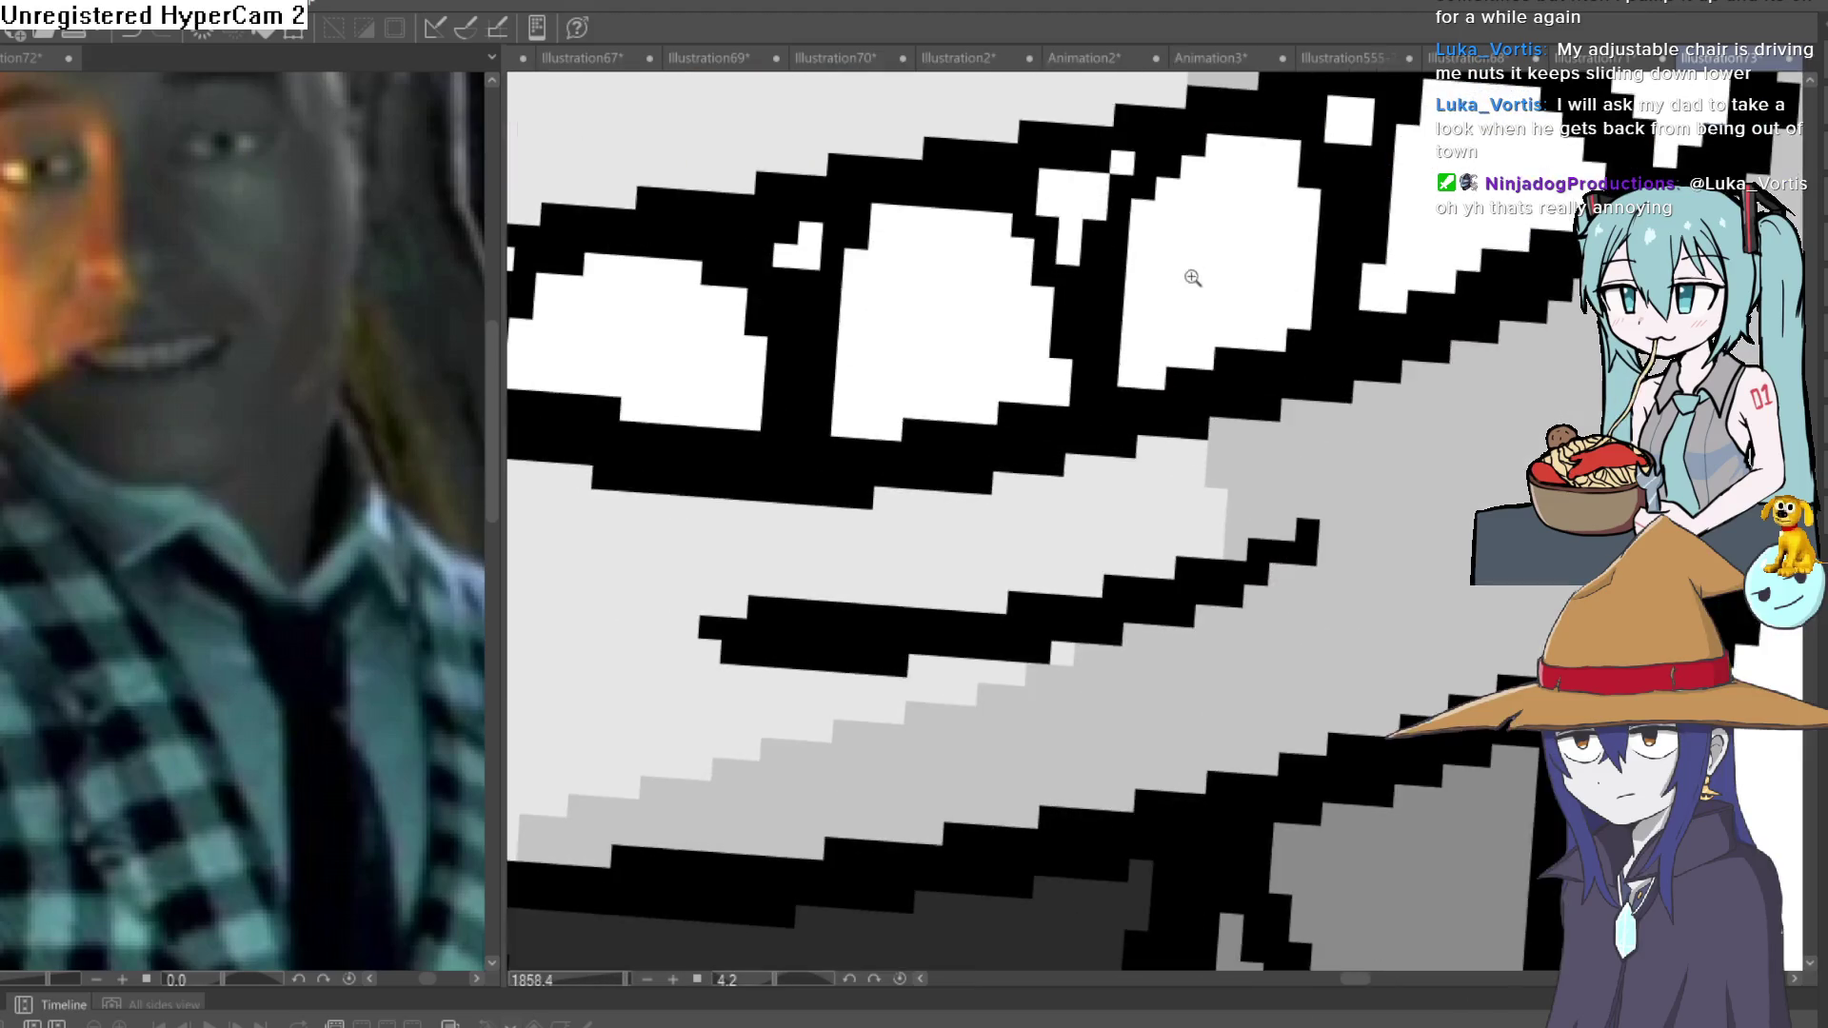
pyautogui.click(1097, 197)
pyautogui.moveTo(1097, 197); pyautogui.dragTo(1045, 361)
pyautogui.click(1295, 286)
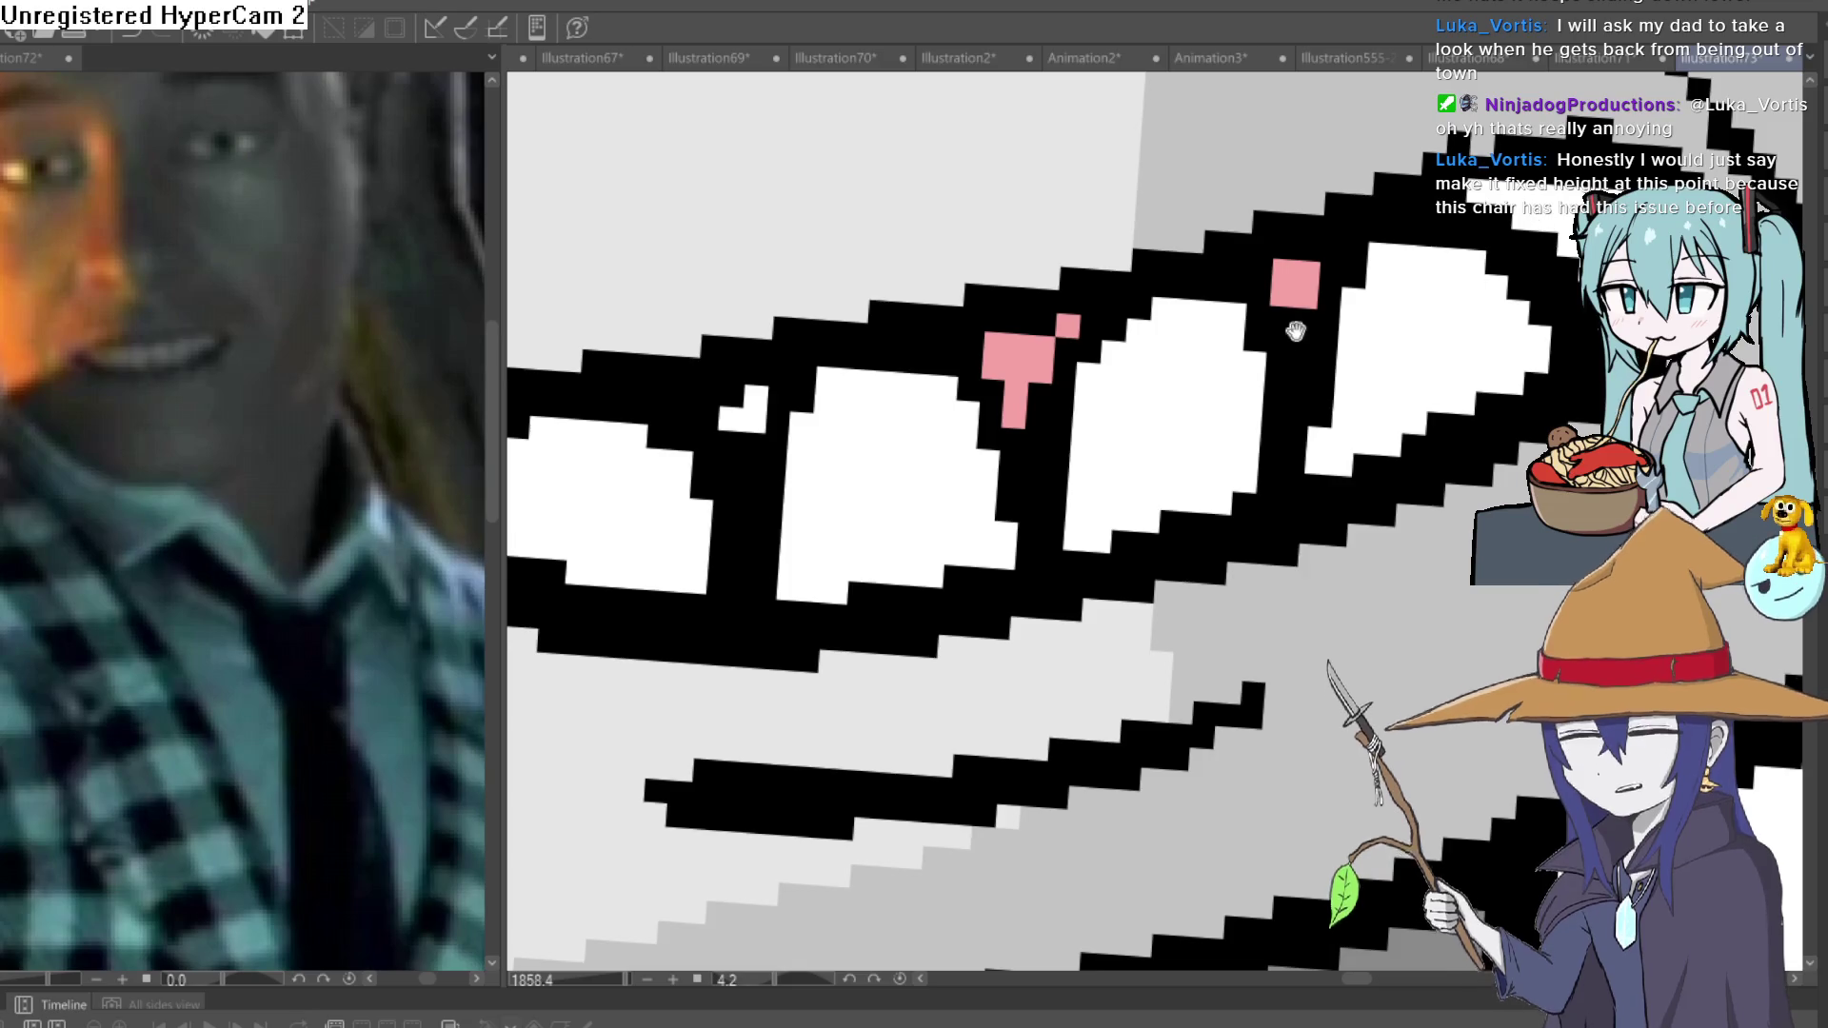
# Rotate, zoom and pan around the canvas to review the whole cowboy.
pyautogui.moveTo(1296, 331)
pyautogui.mouseDown()
pyautogui.moveTo(1089, 314)
pyautogui.moveTo(1136, 345)
pyautogui.moveTo(971, 402)
pyautogui.moveTo(789, 409)
pyautogui.mouseUp()
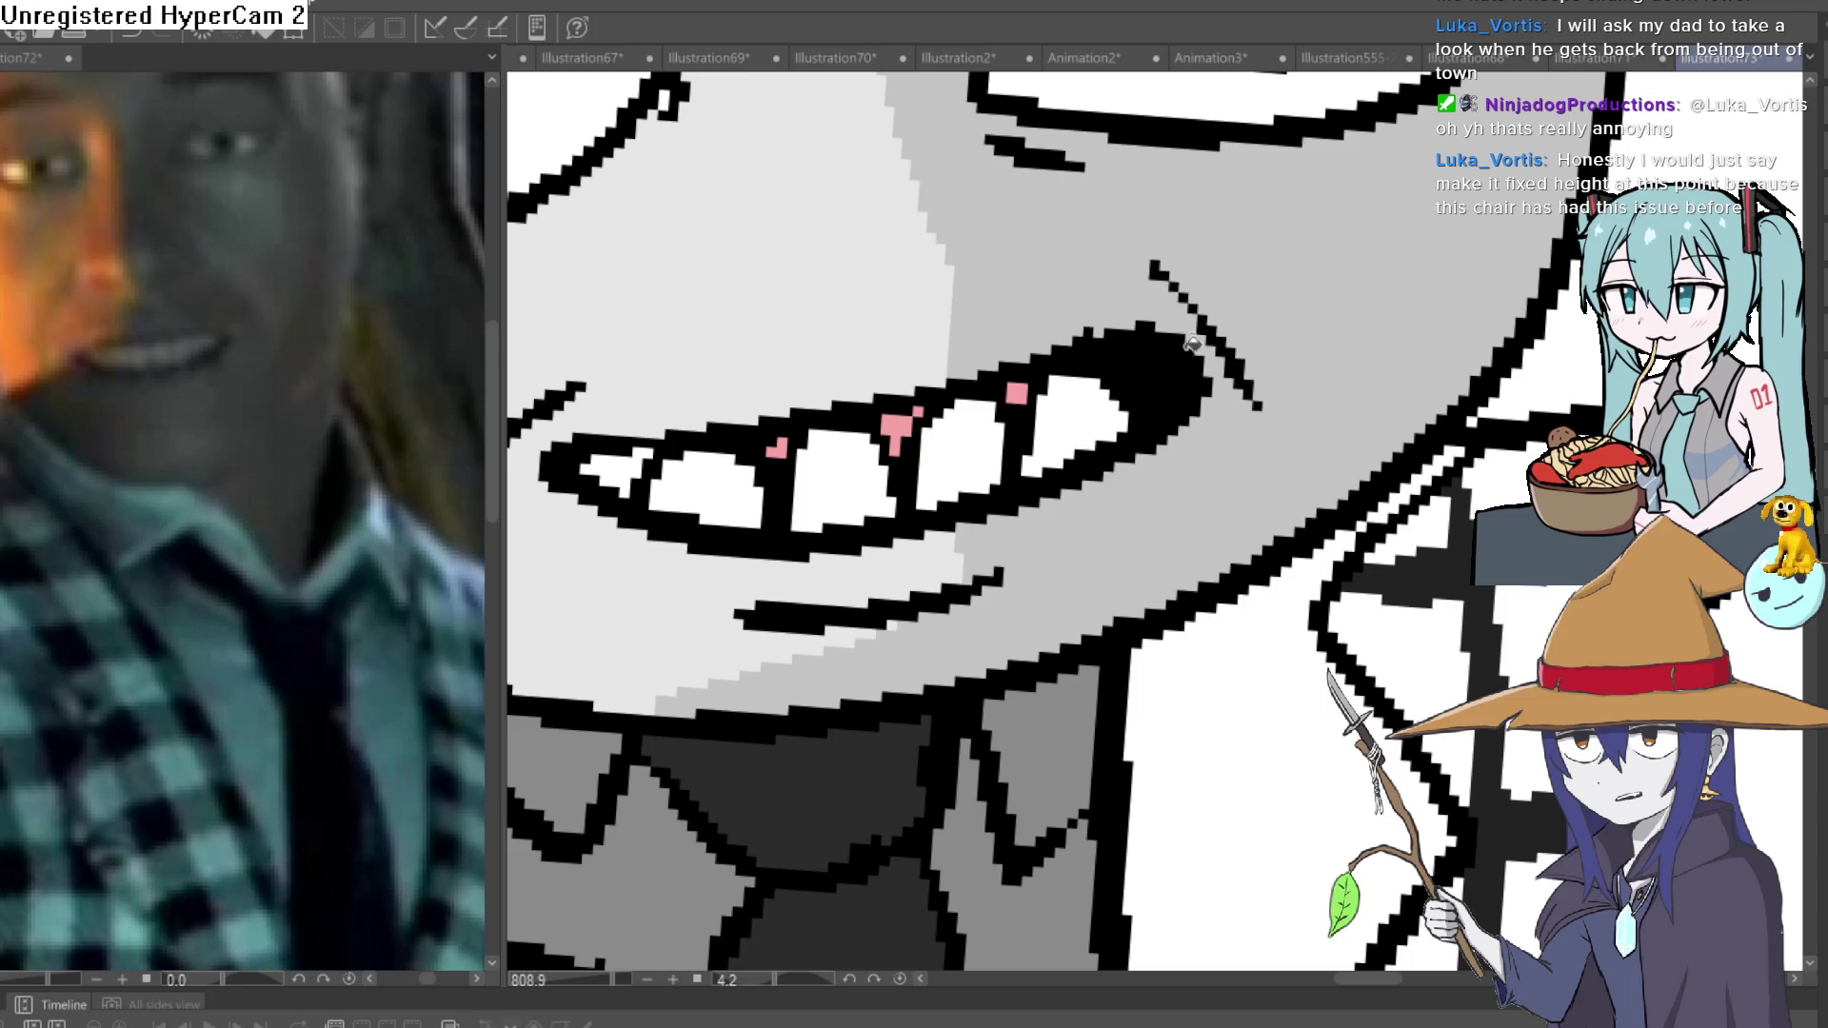
pyautogui.scroll(-5, 1393, 427)
pyautogui.moveTo(1393, 427); pyautogui.dragTo(1321, 442)
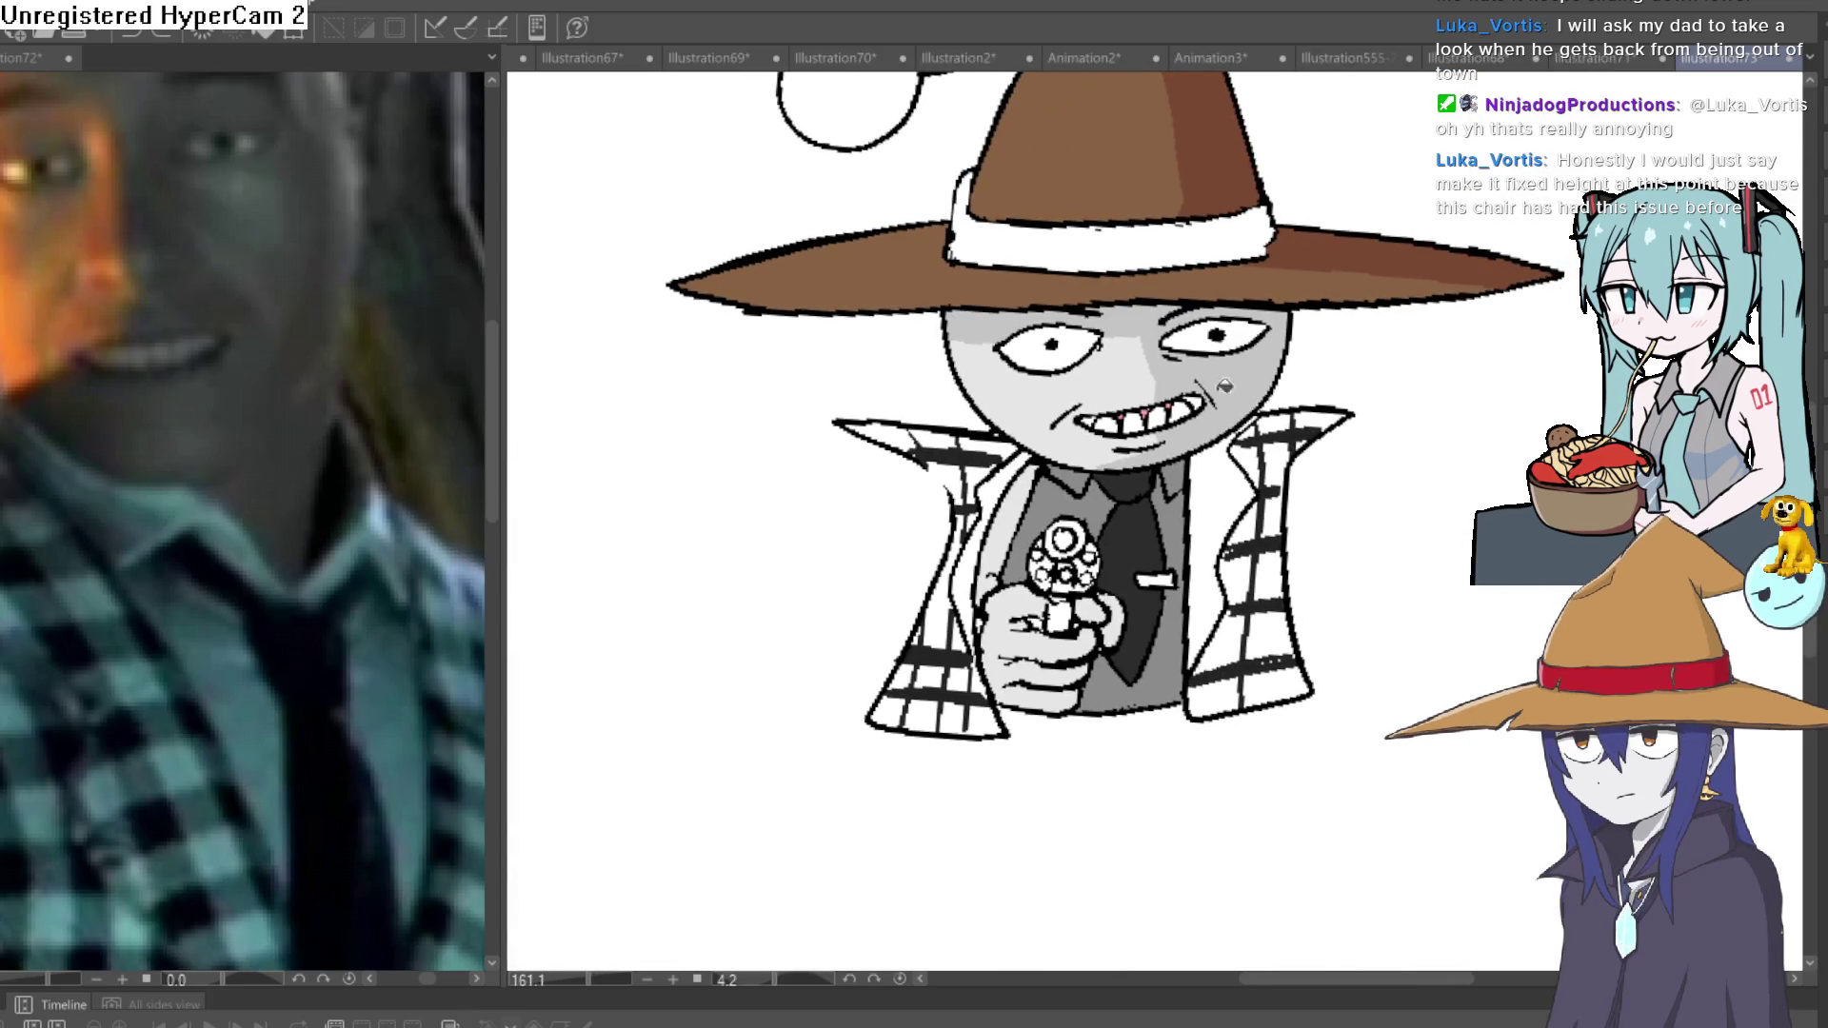
pyautogui.scroll(3, 1225, 385)
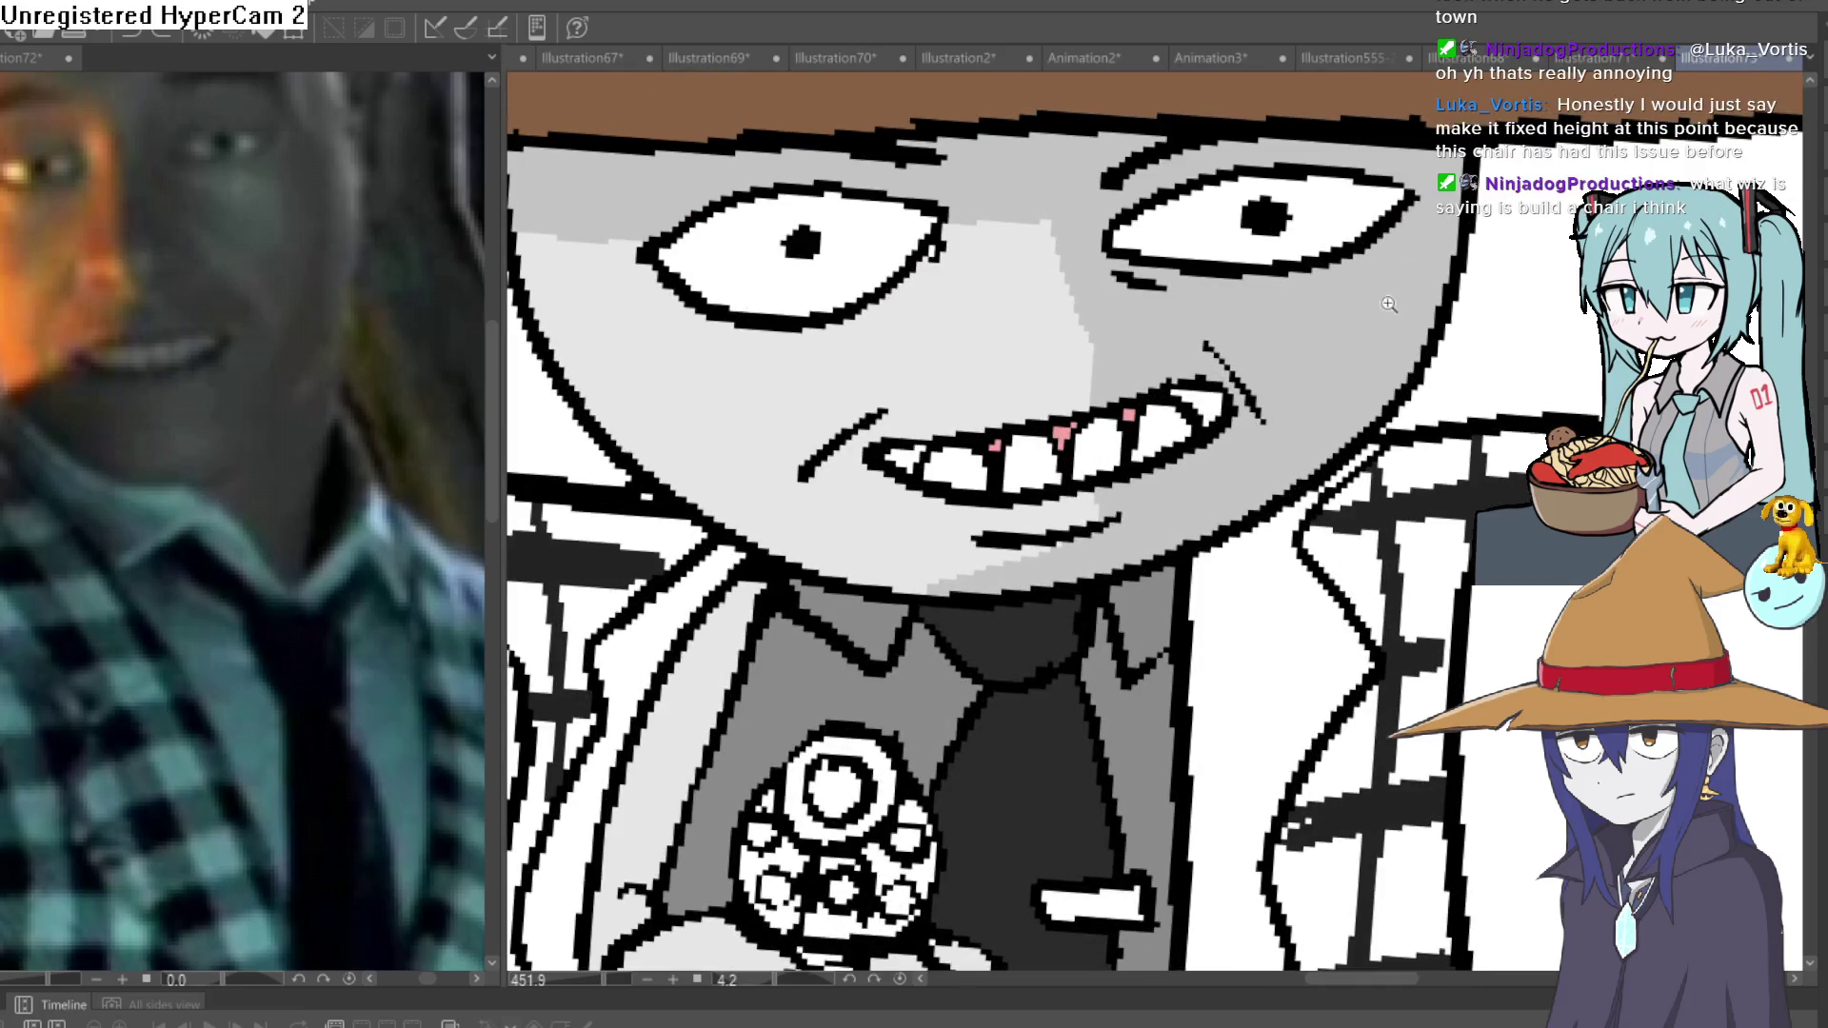
pyautogui.scroll(3, 1391, 371)
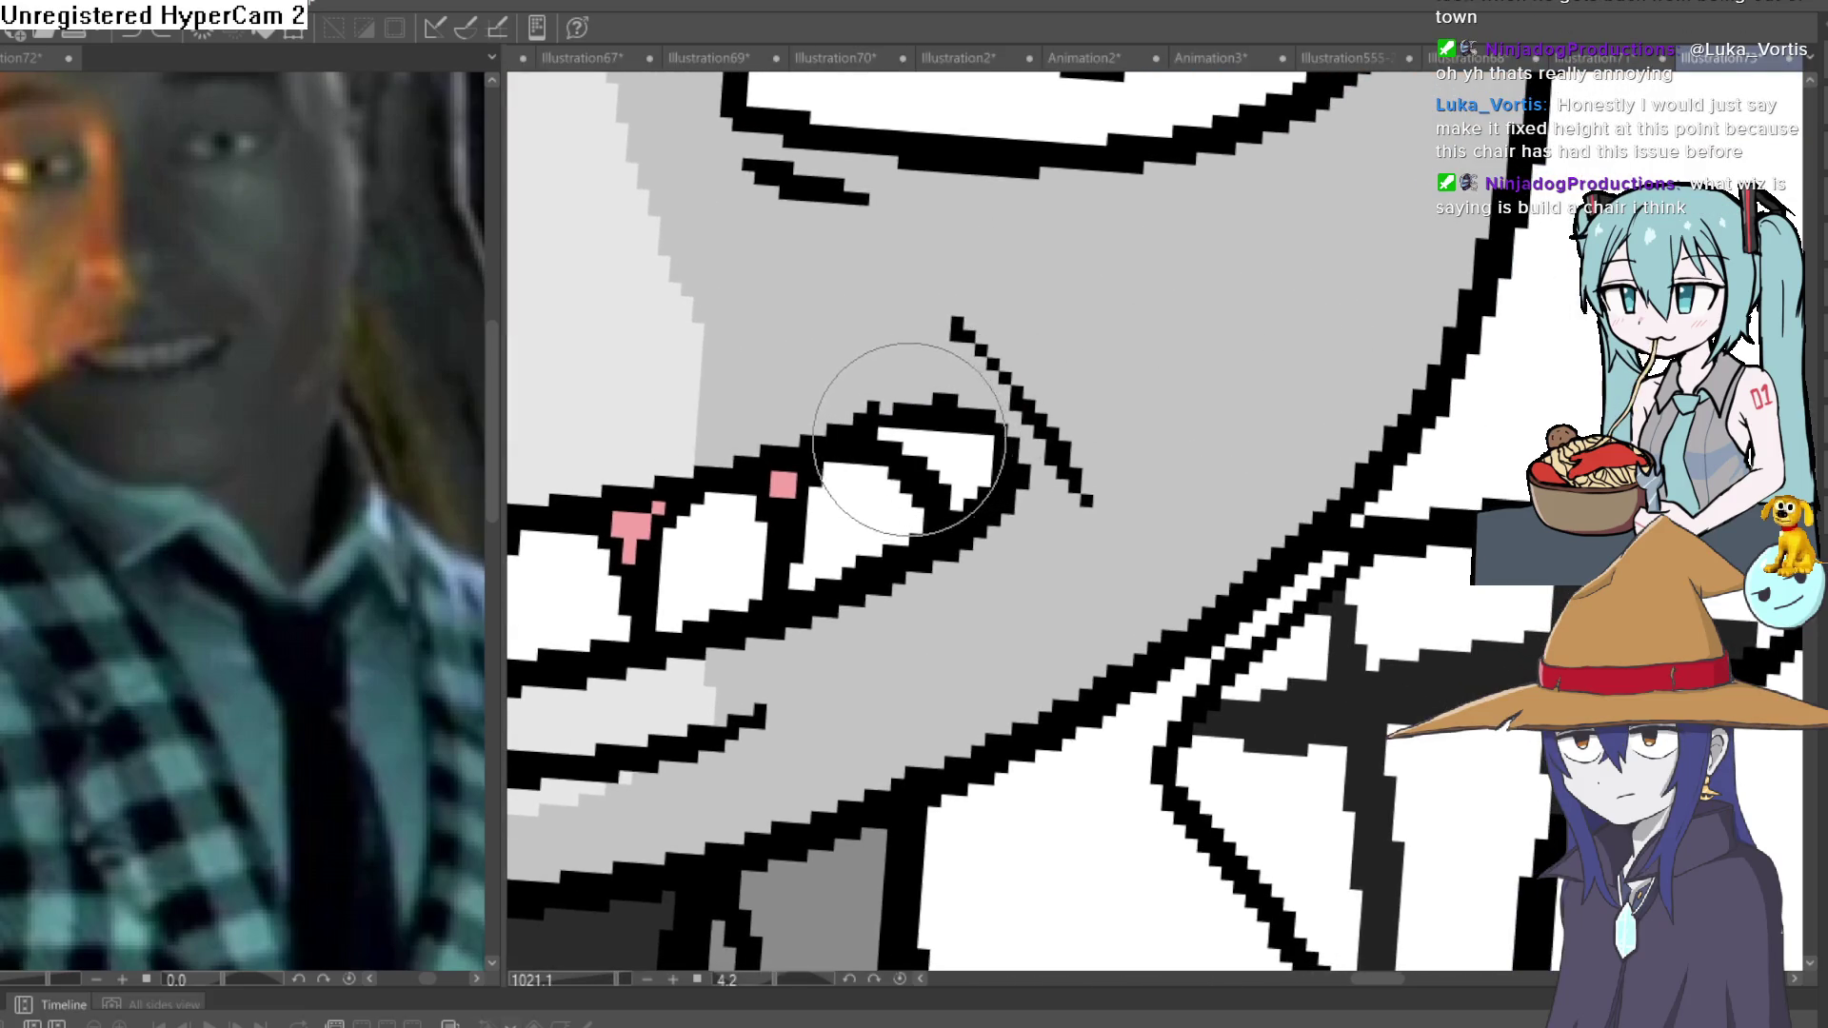
pyautogui.moveTo(979, 318); pyautogui.dragTo(1531, 283)
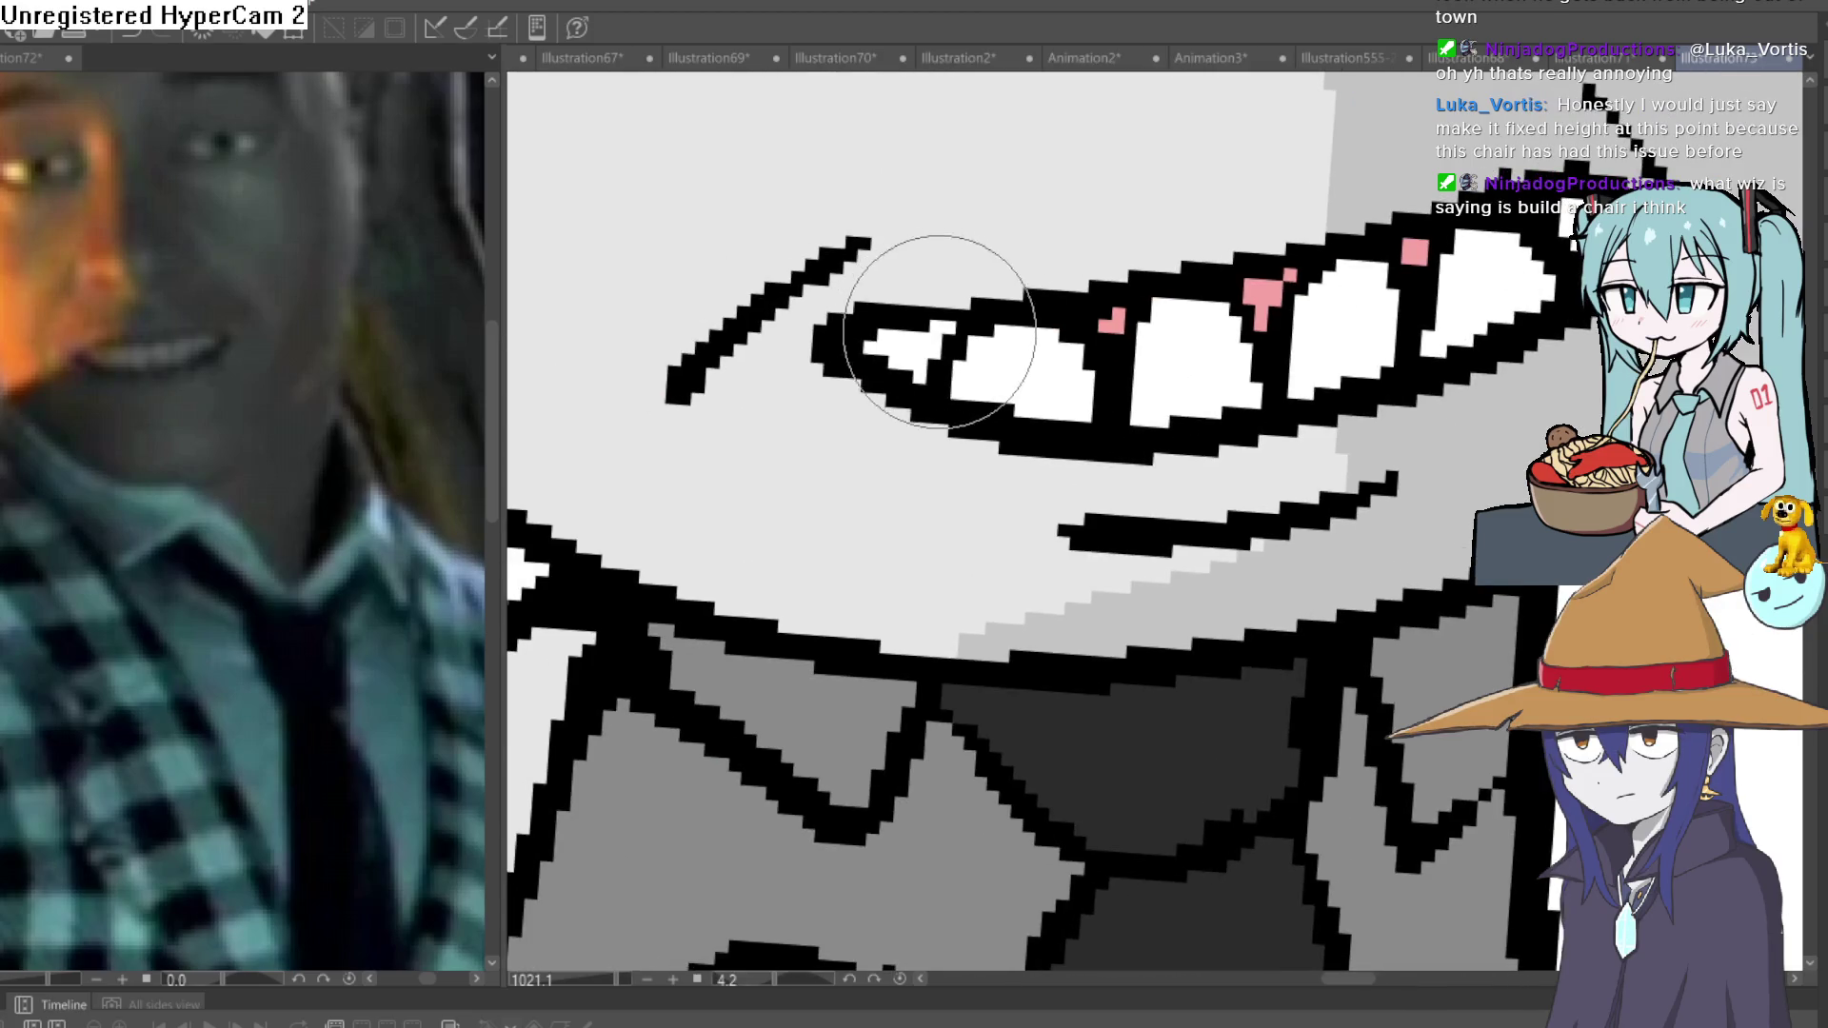
pyautogui.scroll(-10, 1204, 328)
pyautogui.scroll(1, 1196, 461)
pyautogui.moveTo(1196, 461)
pyautogui.mouseDown()
pyautogui.moveTo(1117, 498)
pyautogui.moveTo(1114, 522)
pyautogui.mouseUp()
pyautogui.scroll(-2, 1114, 522)
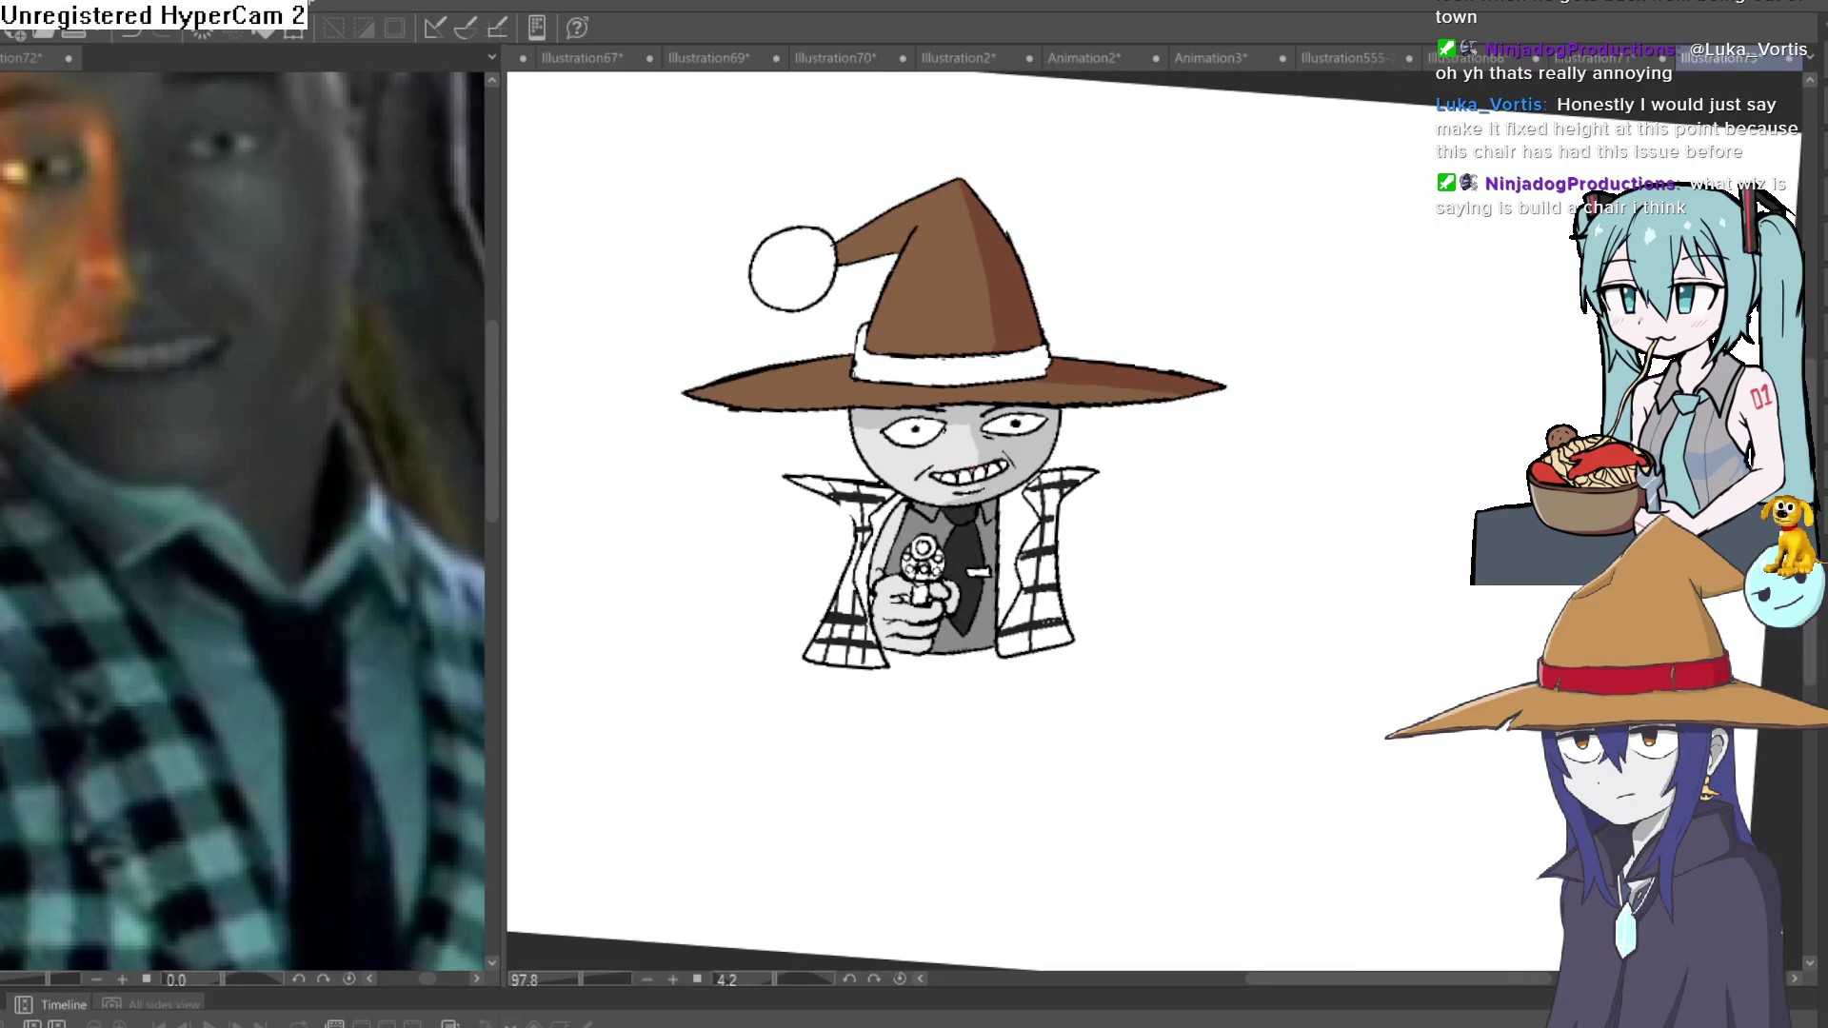
# Bucket-fill the white hat band red and recentre the view on the figure.
pyautogui.click(952, 362)
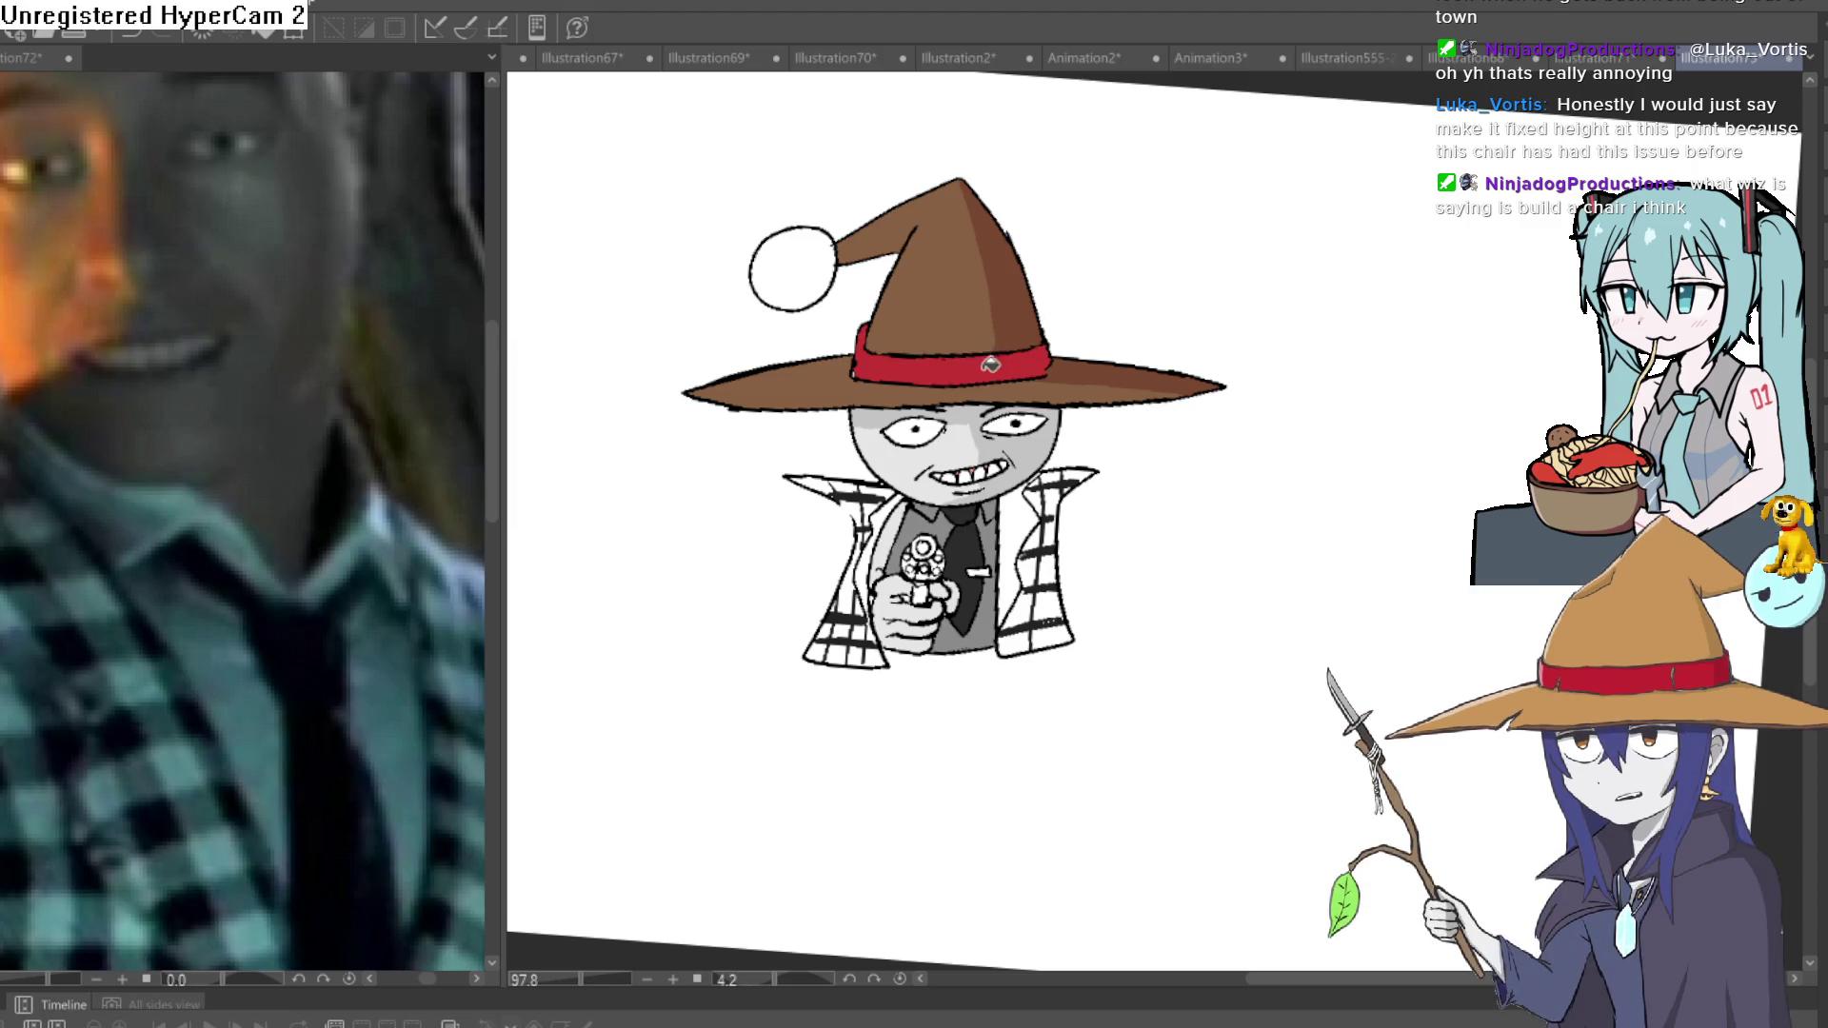
pyautogui.scroll(-2, 1260, 410)
pyautogui.moveTo(1259, 411); pyautogui.dragTo(1147, 524)
pyautogui.scroll(-1, 1147, 524)
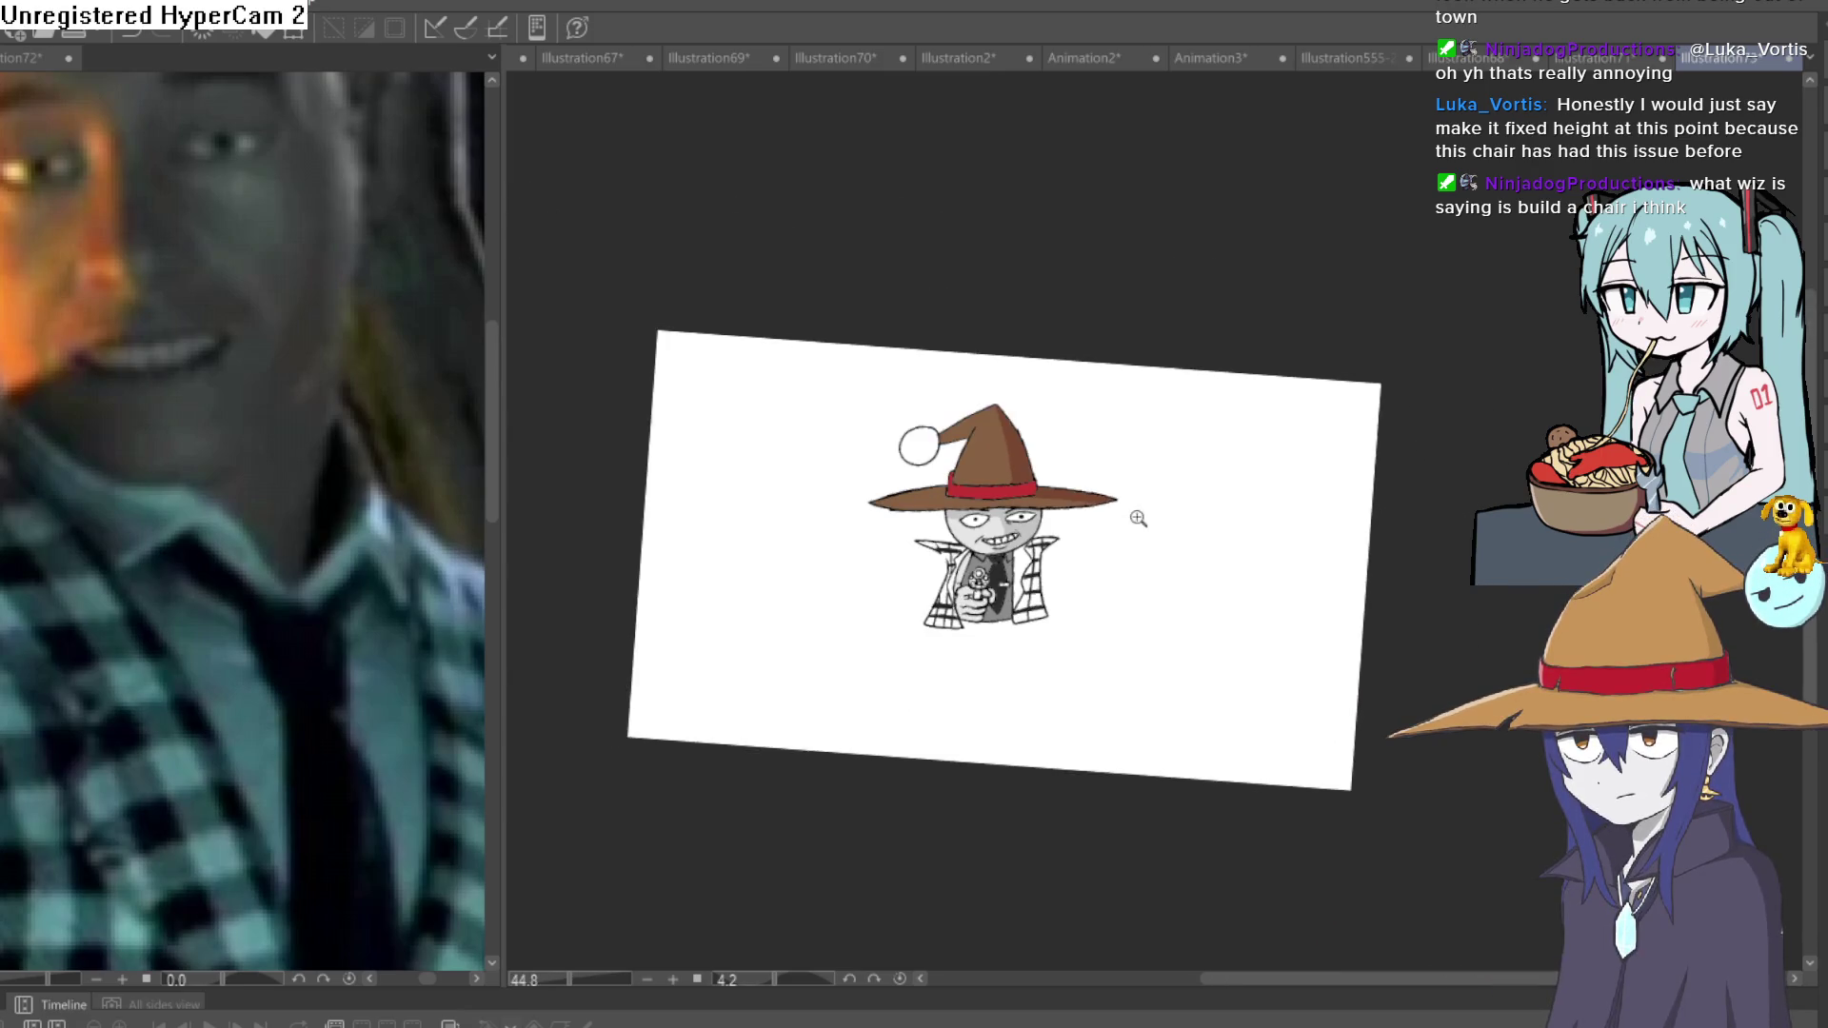
pyautogui.scroll(3, 1138, 518)
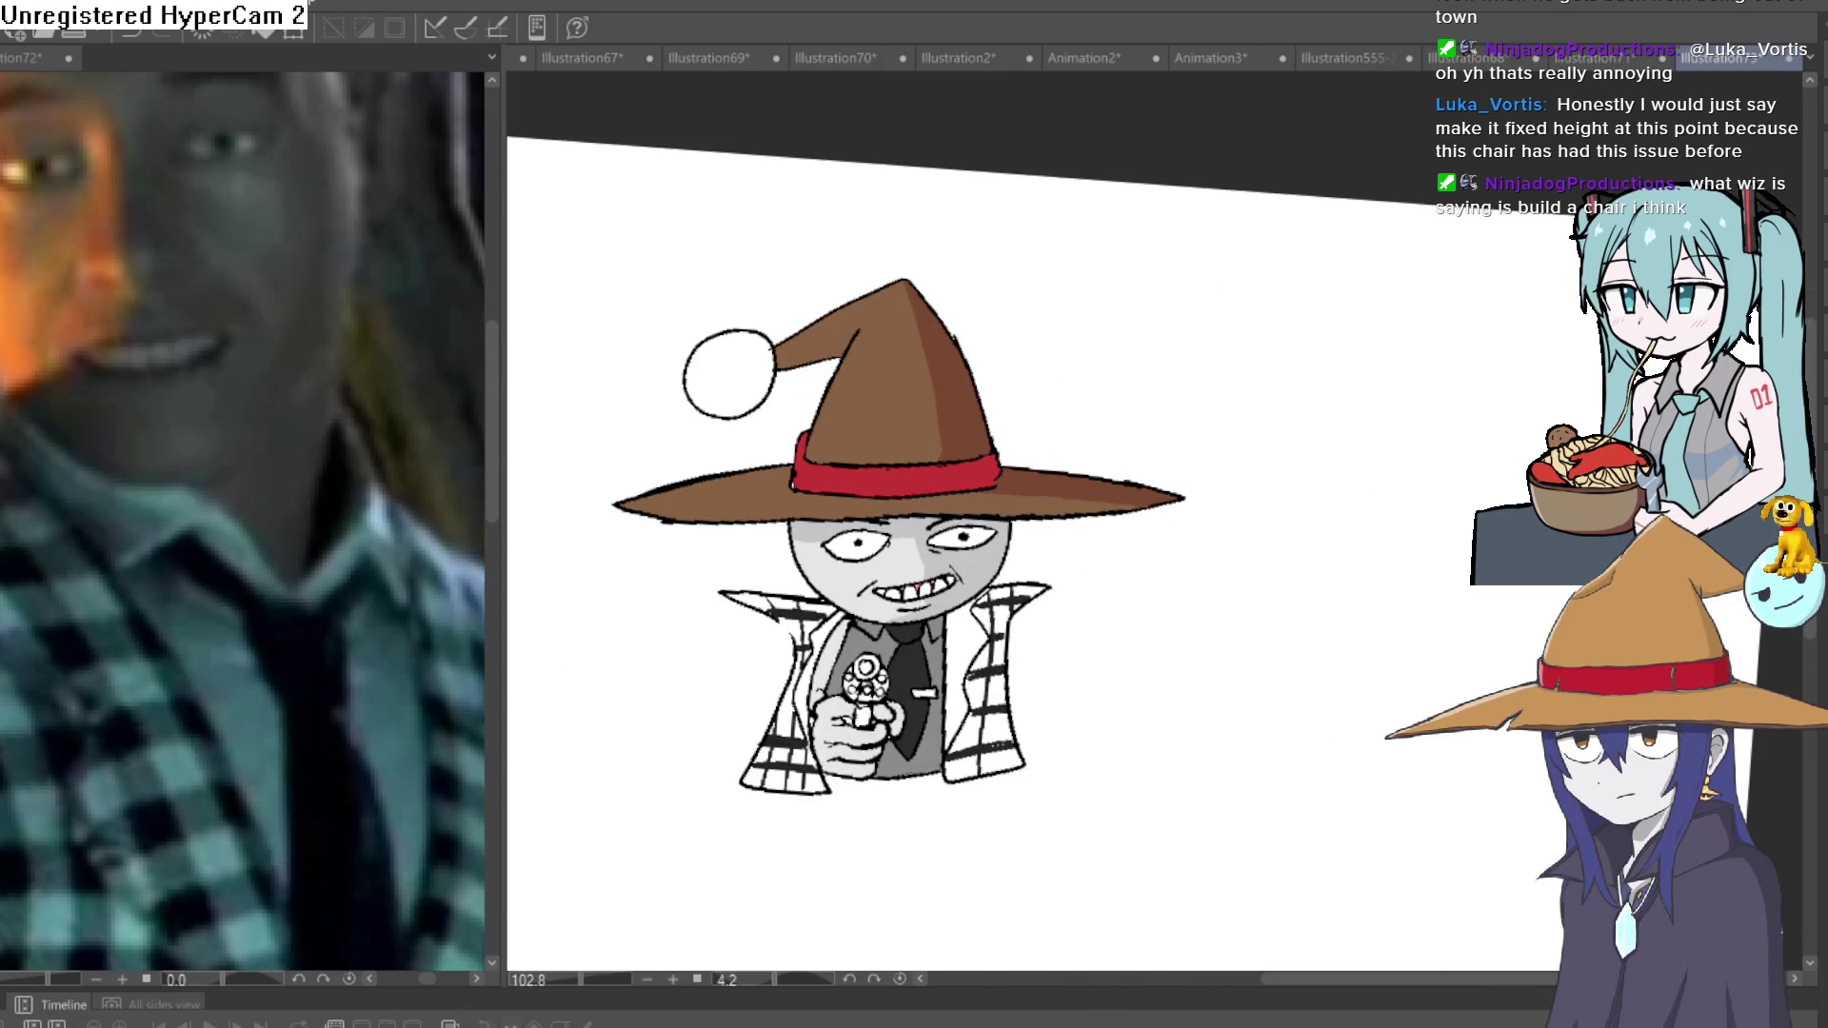
# Fill the hat's pompom light cyan.
pyautogui.click(723, 342)
pyautogui.hotkey('ctrl', 'z')
pyautogui.hotkey('ctrl', 'y')
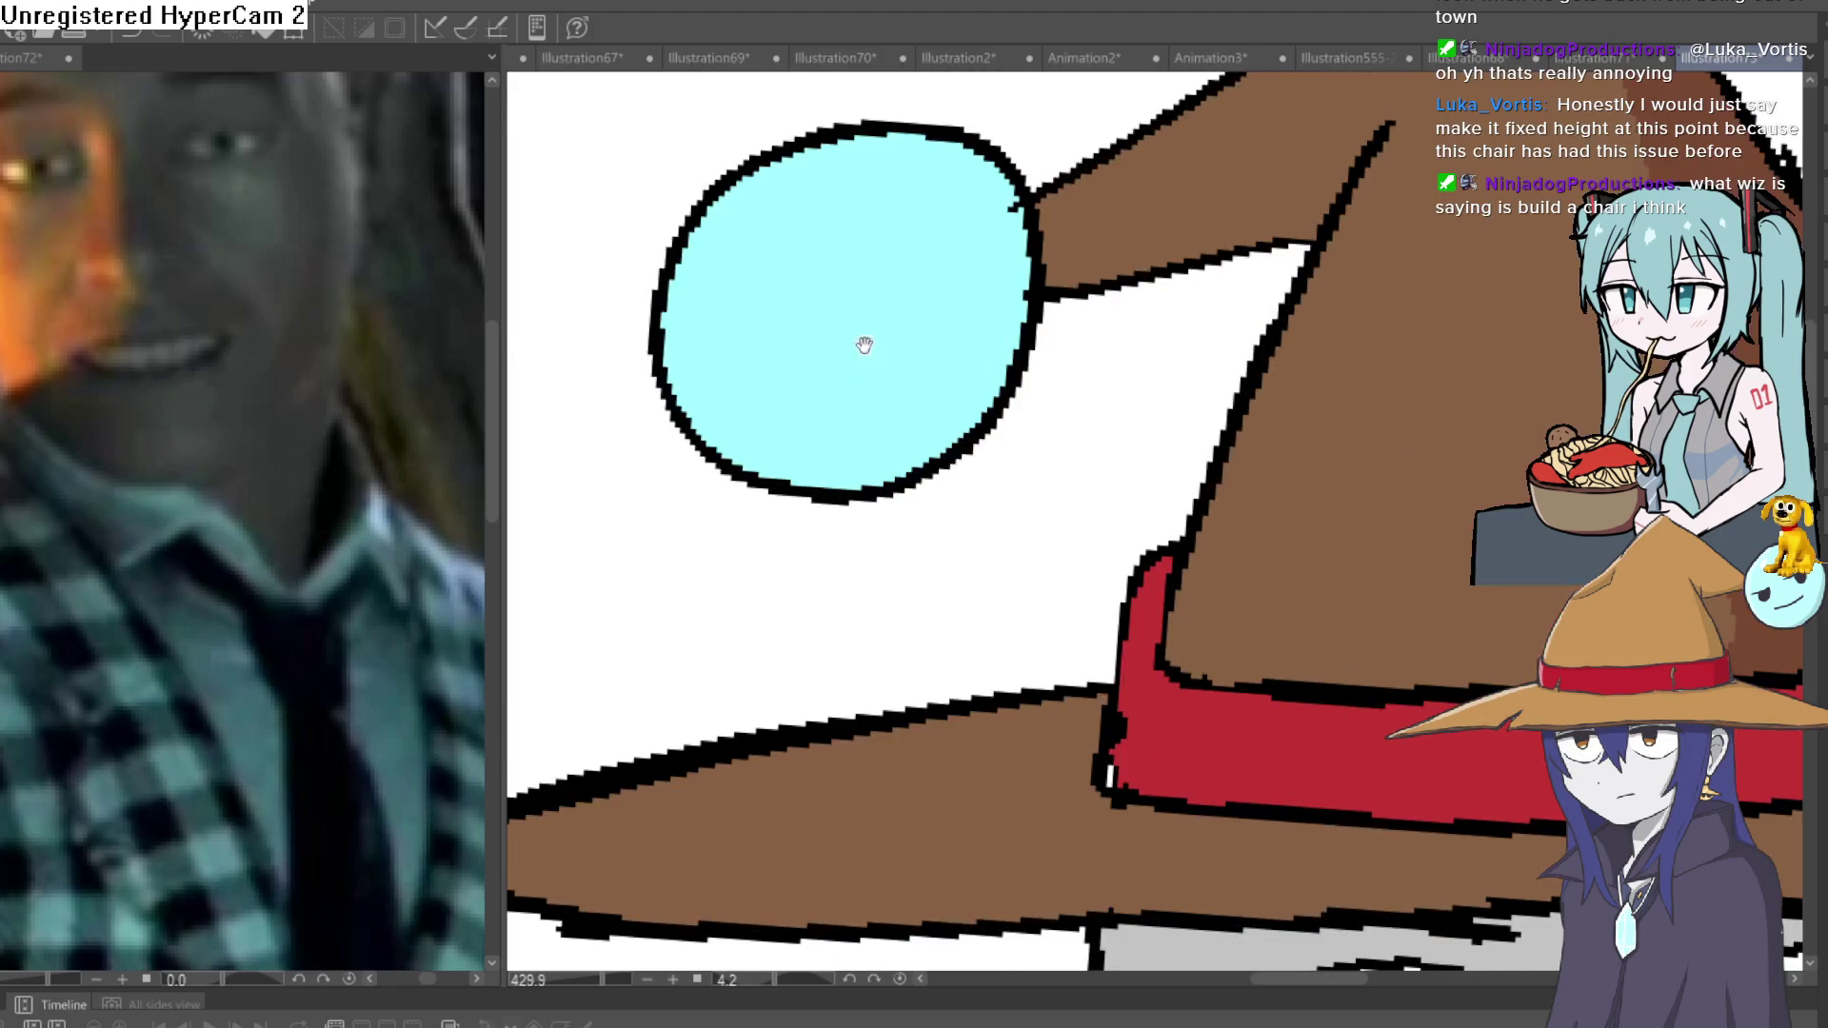
# Draw an eye and a mouth outline on the cyan pompom.
pyautogui.scroll(5, 860, 347)
pyautogui.moveTo(952, 303)
pyautogui.mouseDown()
pyautogui.moveTo(882, 306)
pyautogui.moveTo(912, 324)
pyautogui.moveTo(881, 354)
pyautogui.mouseUp()
pyautogui.moveTo(690, 461)
pyautogui.mouseDown()
pyautogui.moveTo(804, 359)
pyautogui.moveTo(793, 411)
pyautogui.moveTo(938, 407)
pyautogui.mouseUp()
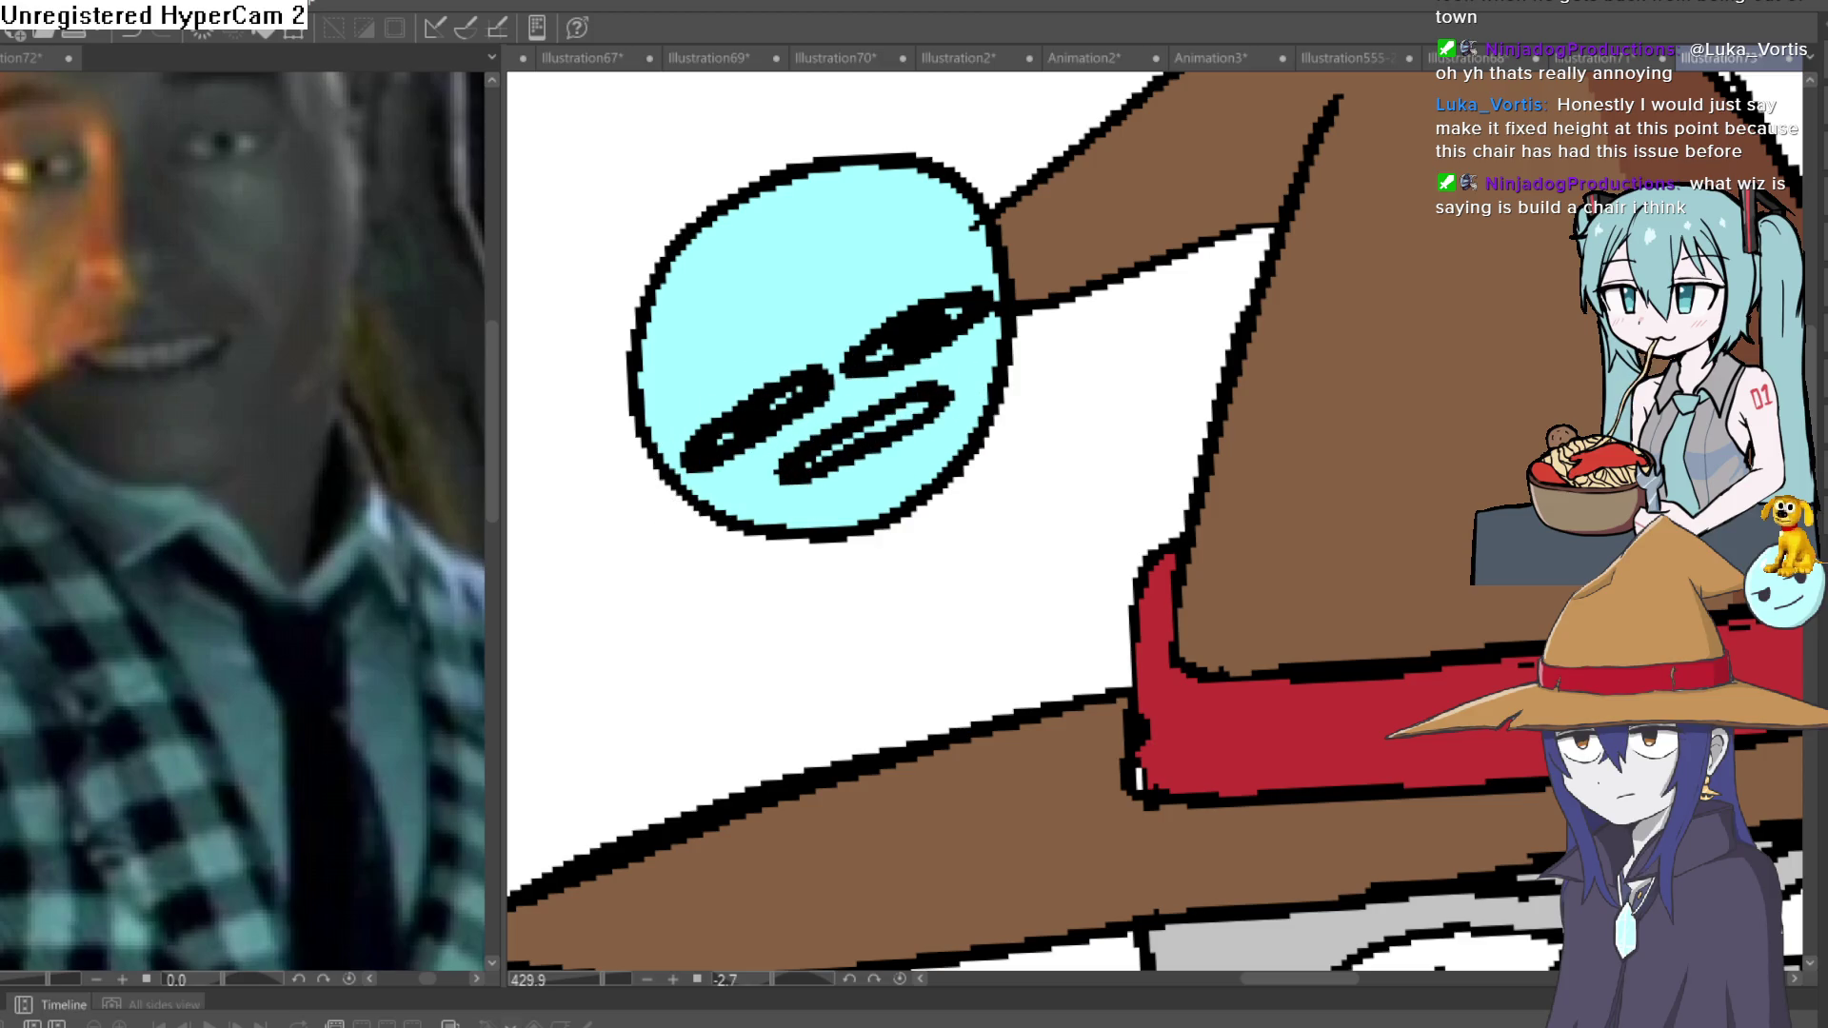
# Paint the pompom face's mouth white, add an eye highlight and a red headband.
pyautogui.moveTo(810, 466); pyautogui.dragTo(930, 400)
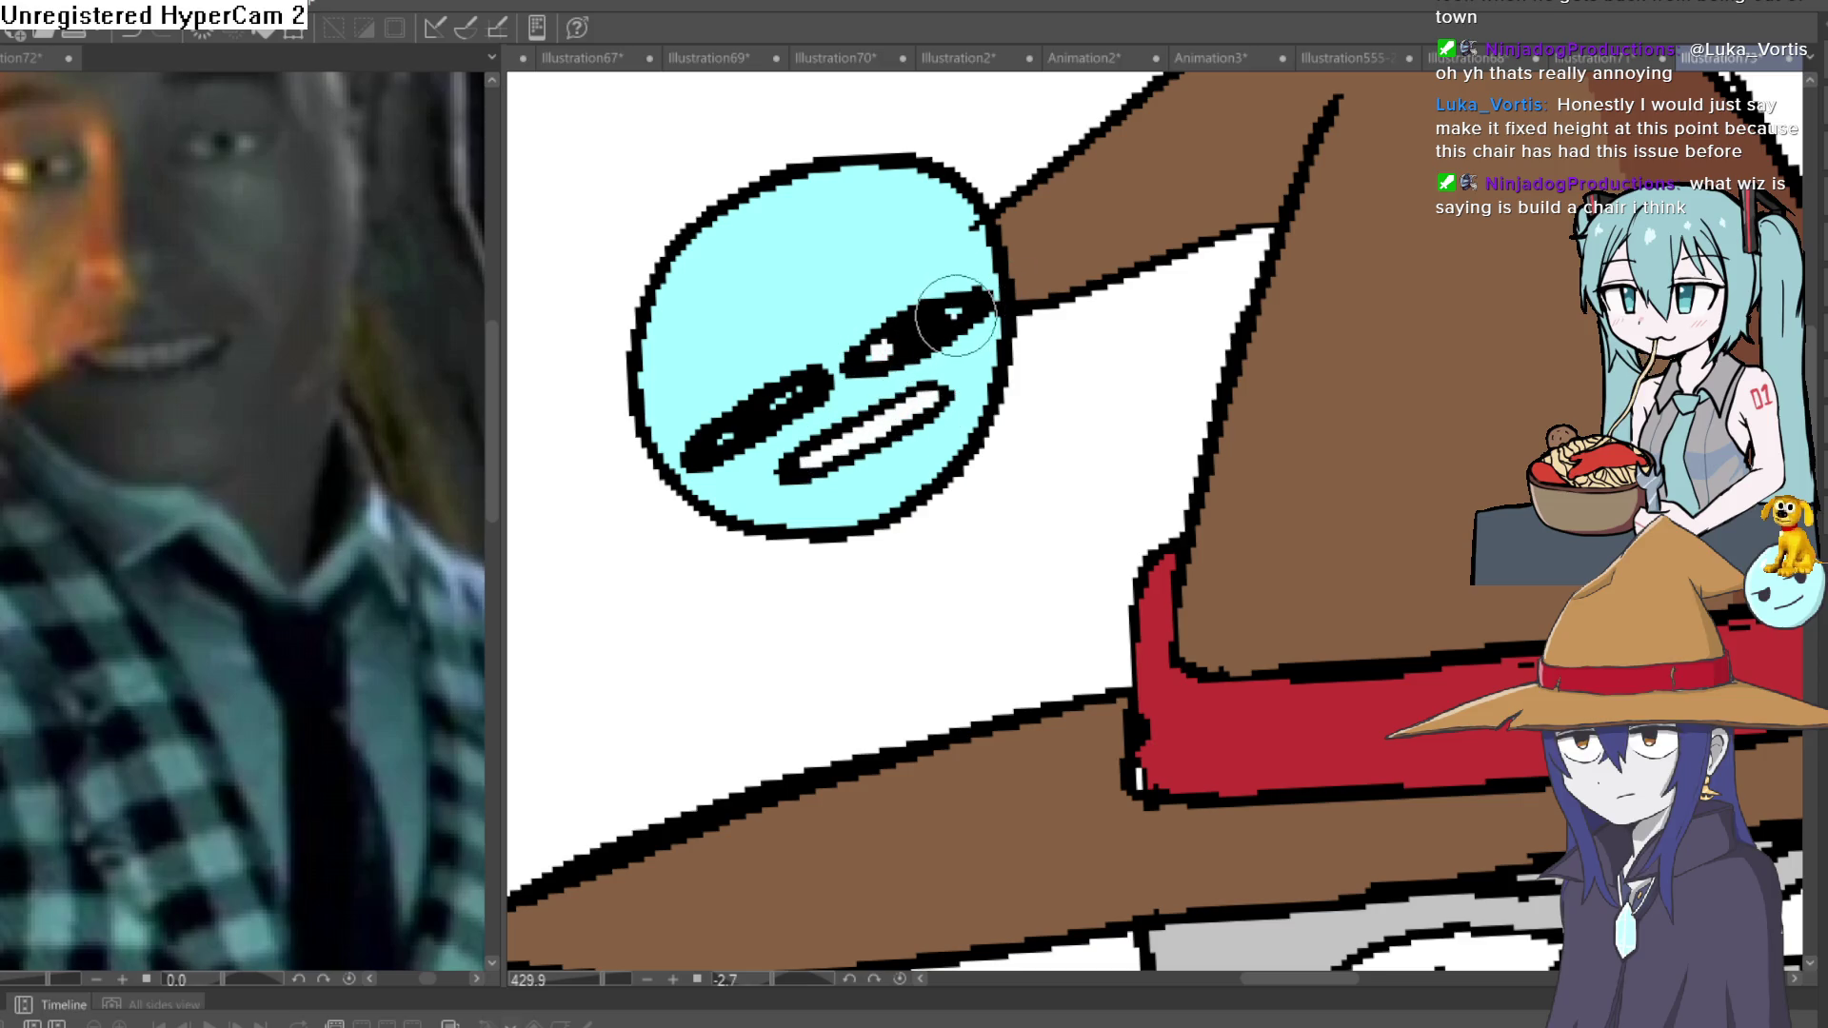
pyautogui.click(792, 391)
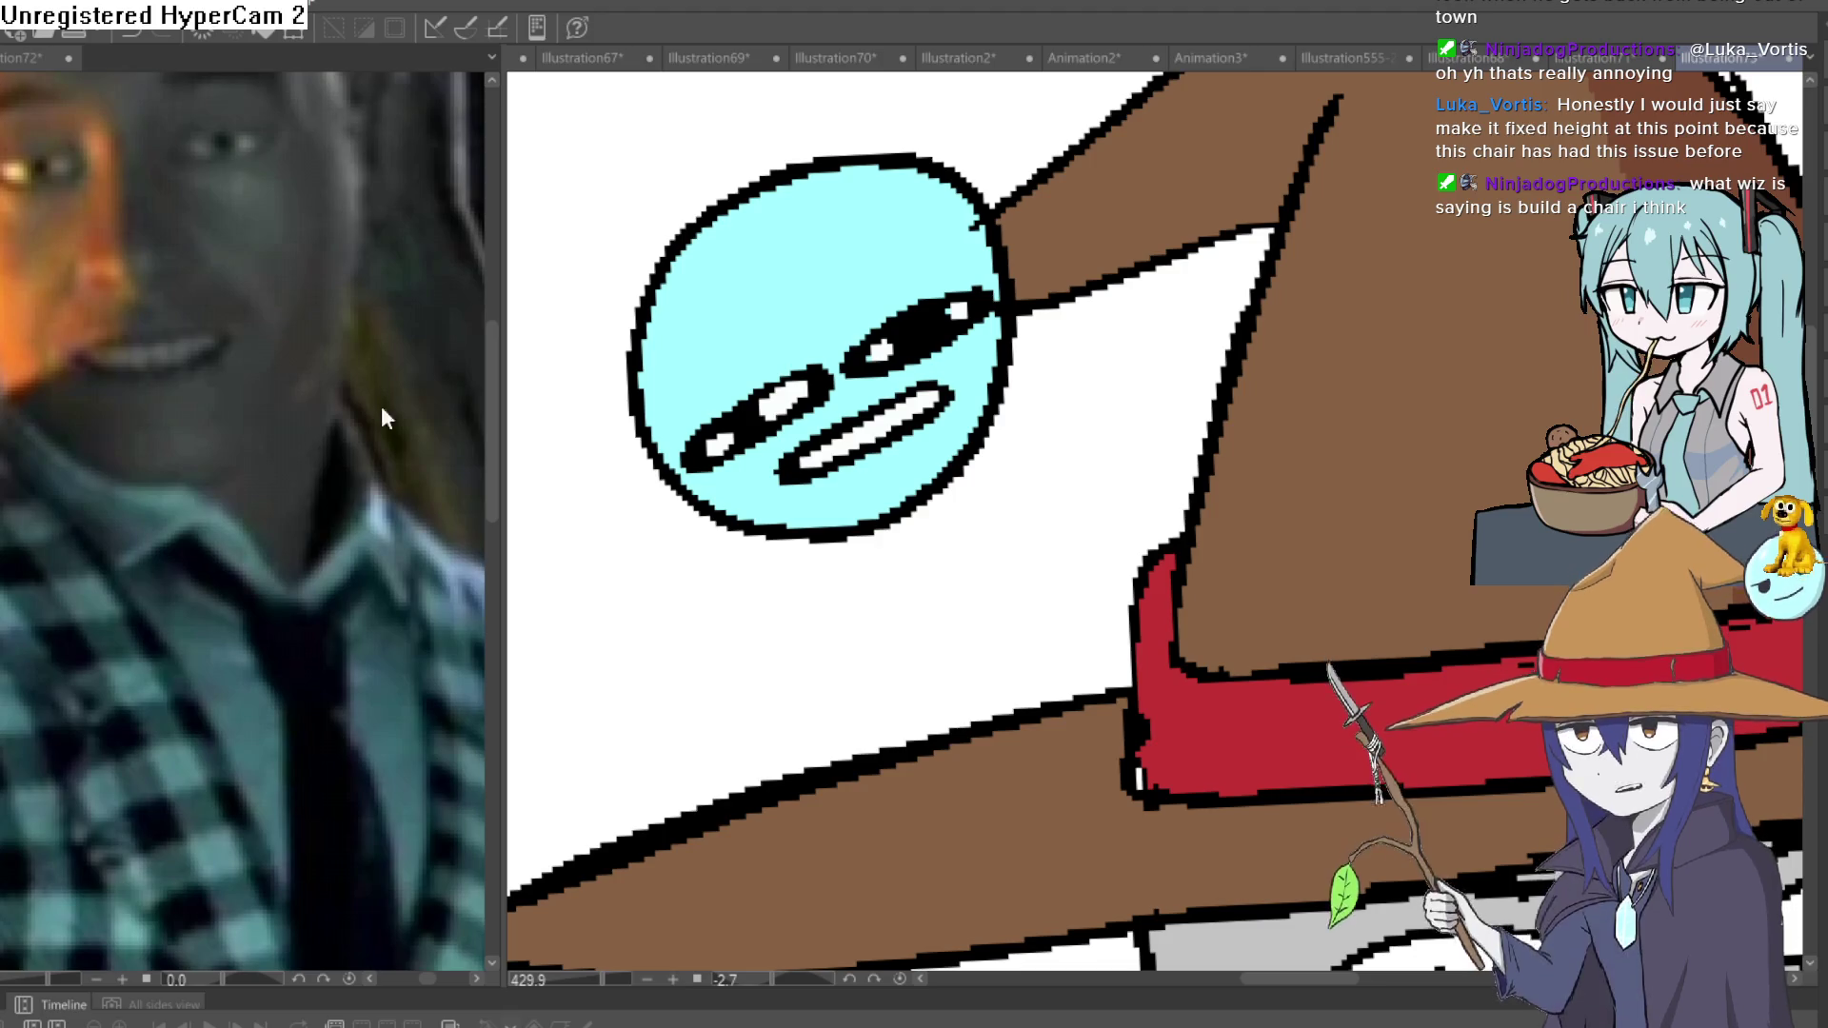
pyautogui.moveTo(638, 374); pyautogui.dragTo(949, 181)
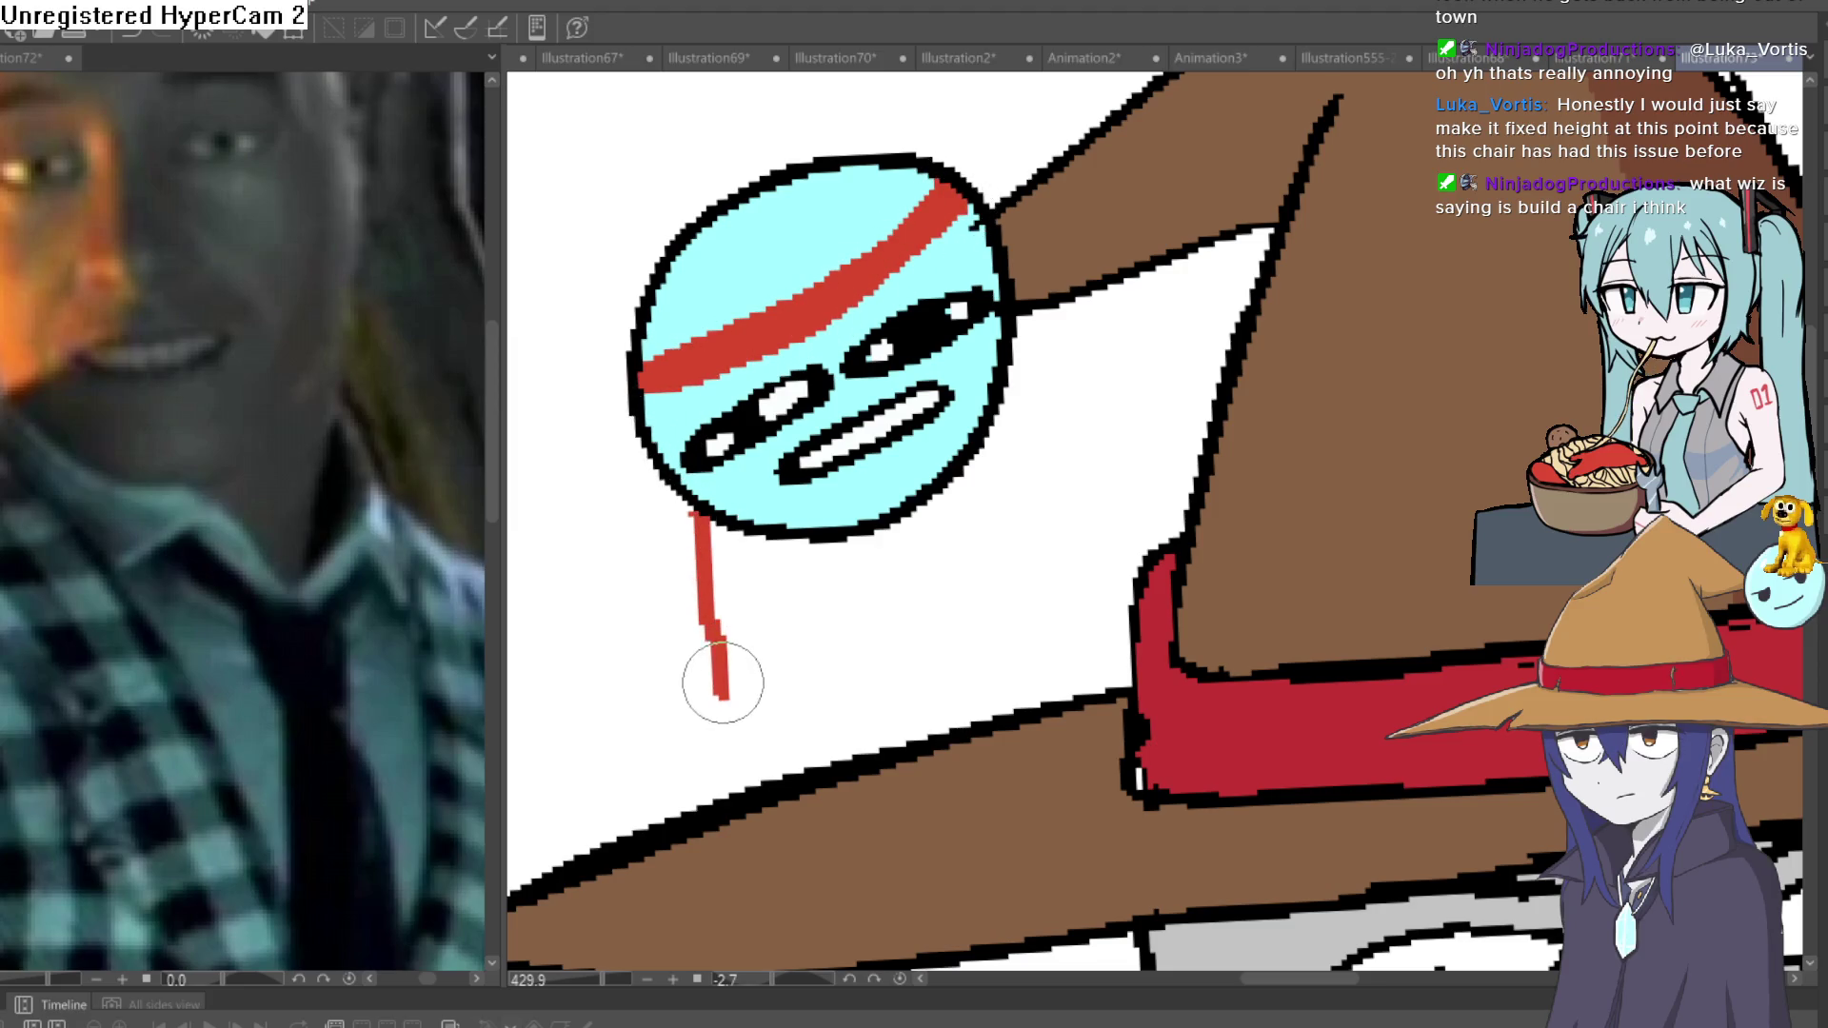
pyautogui.scroll(-5, 959, 607)
pyautogui.moveTo(1346, 543)
pyautogui.mouseDown()
pyautogui.moveTo(1290, 379)
pyautogui.moveTo(1302, 404)
pyautogui.moveTo(1273, 435)
pyautogui.mouseUp()
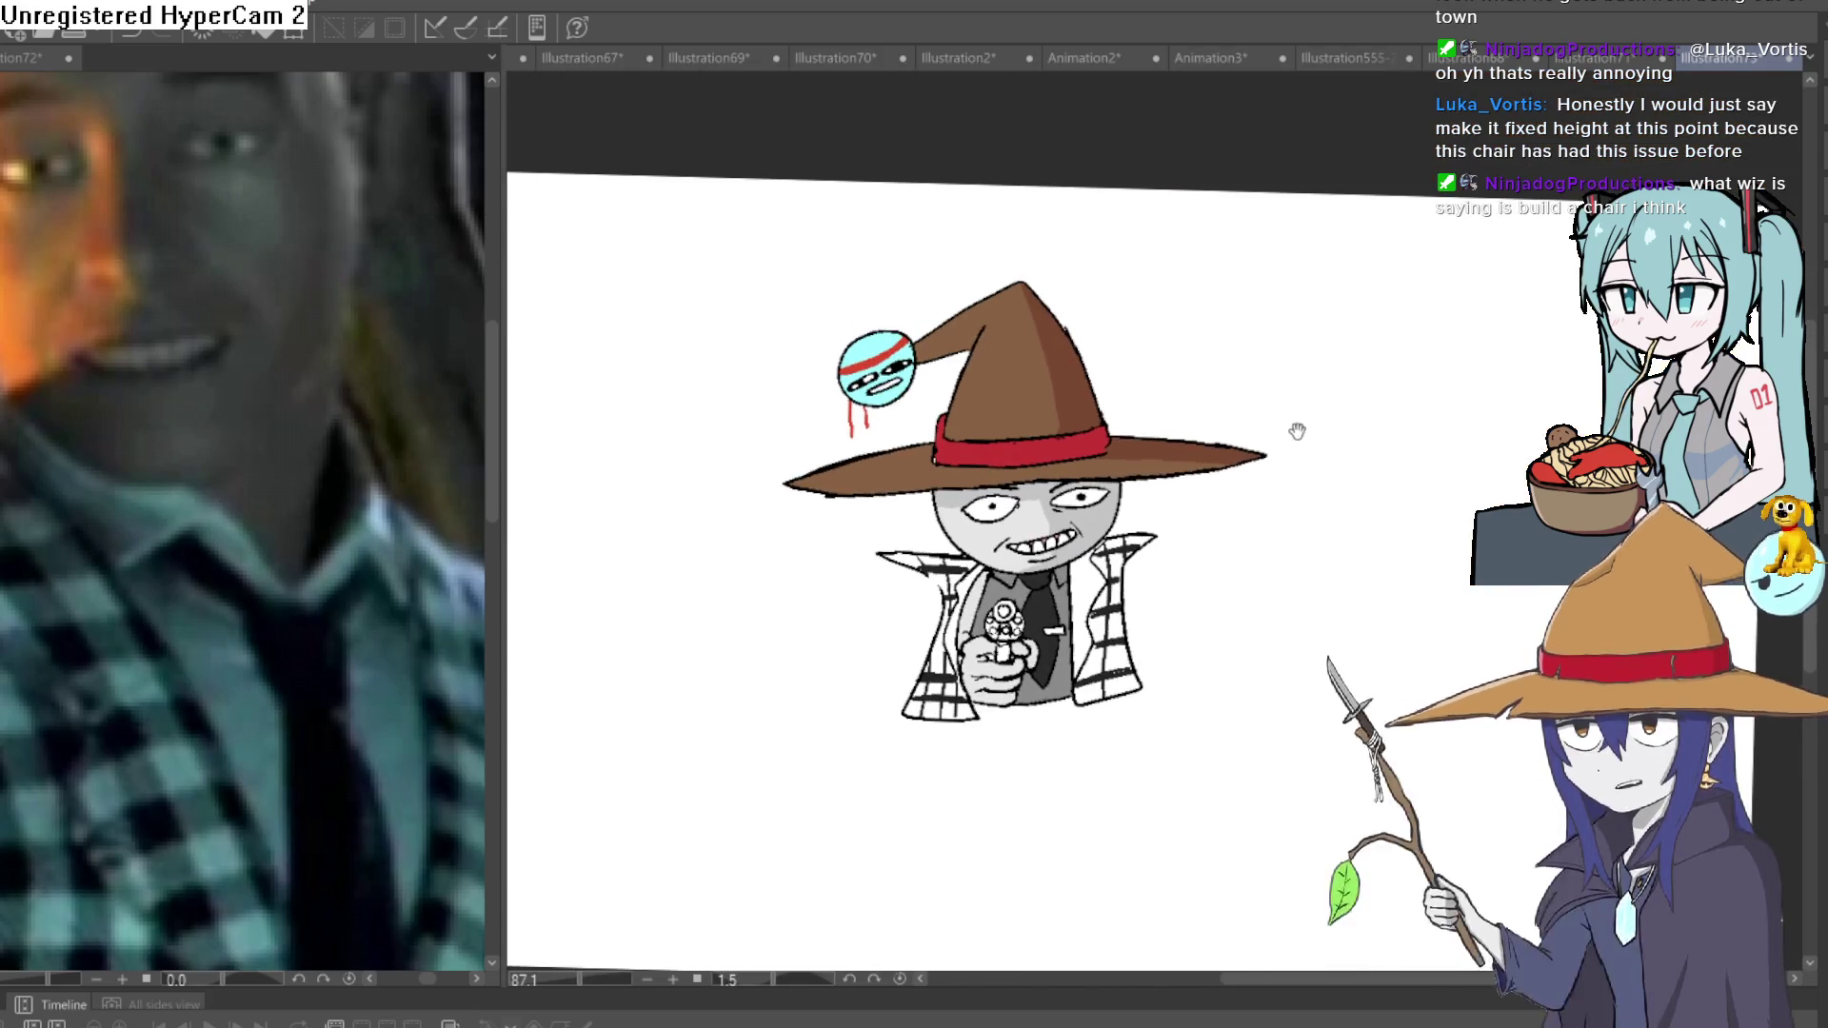
# Fill the revolver barrel and cylinder ring grey, and the right cylinder hole orange.
pyautogui.scroll(3, 933, 667)
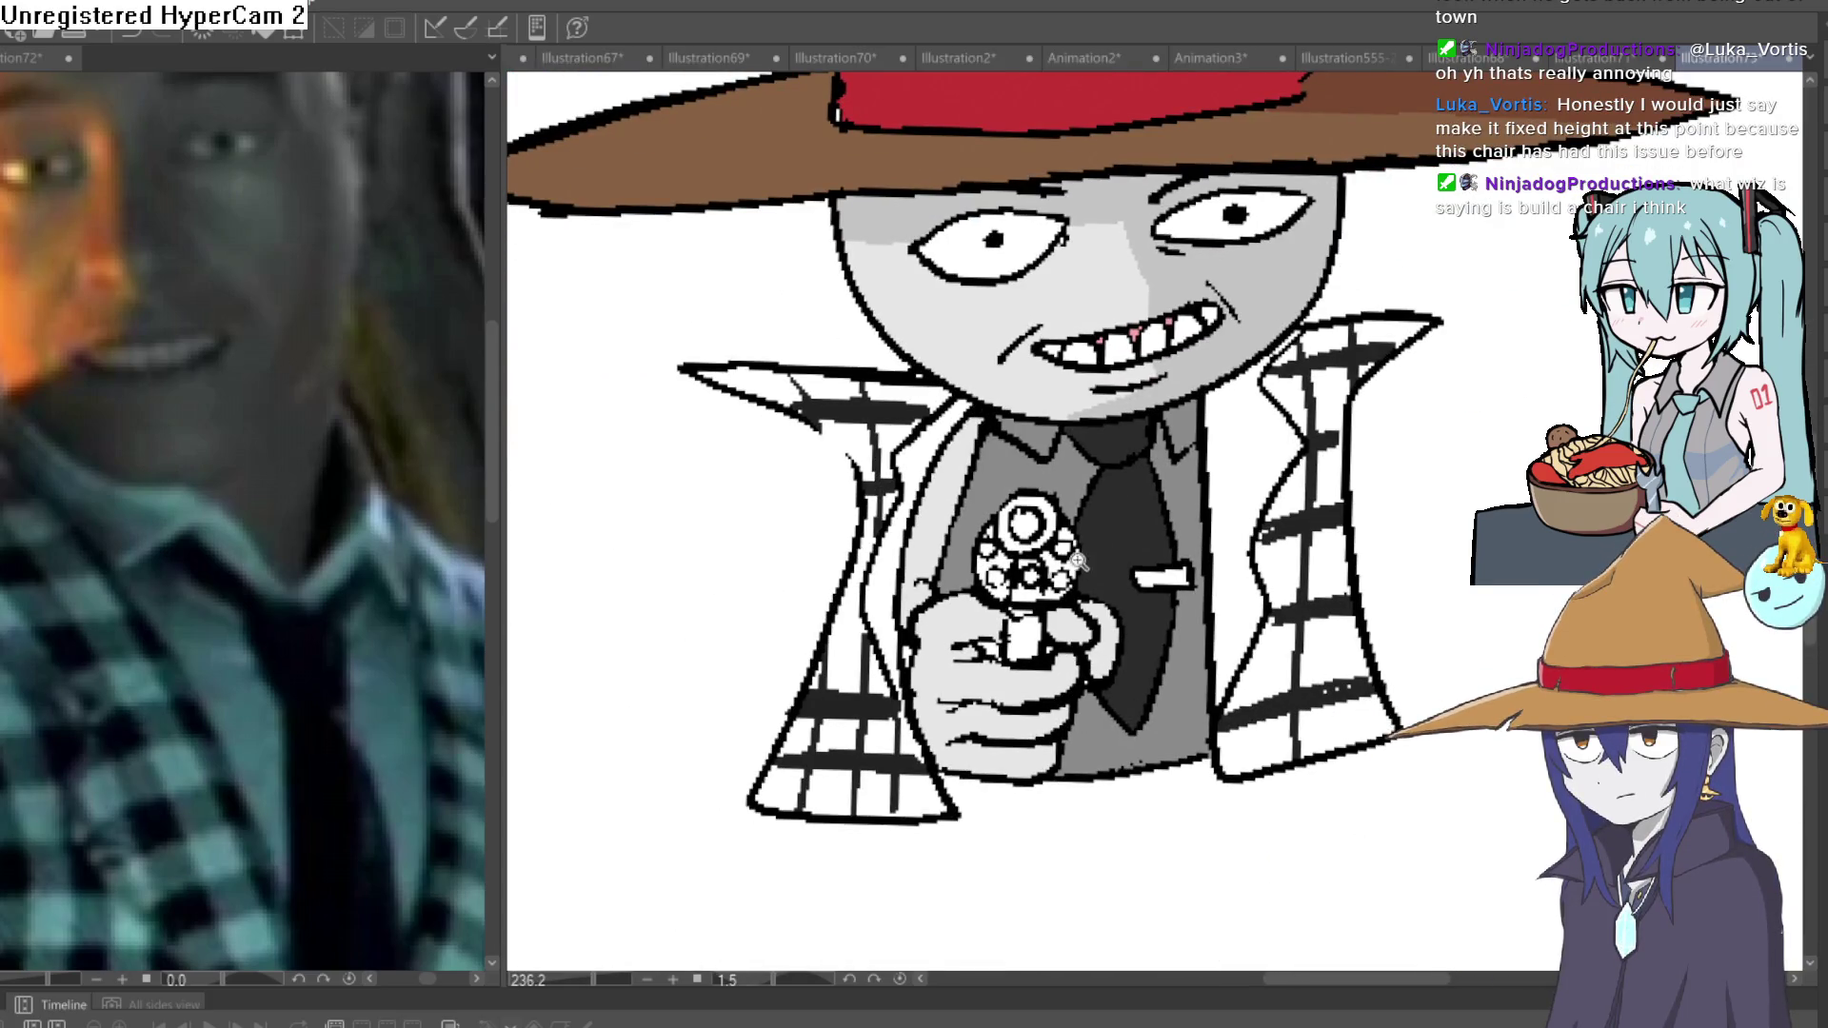
pyautogui.scroll(3, 1078, 561)
pyautogui.click(1031, 696)
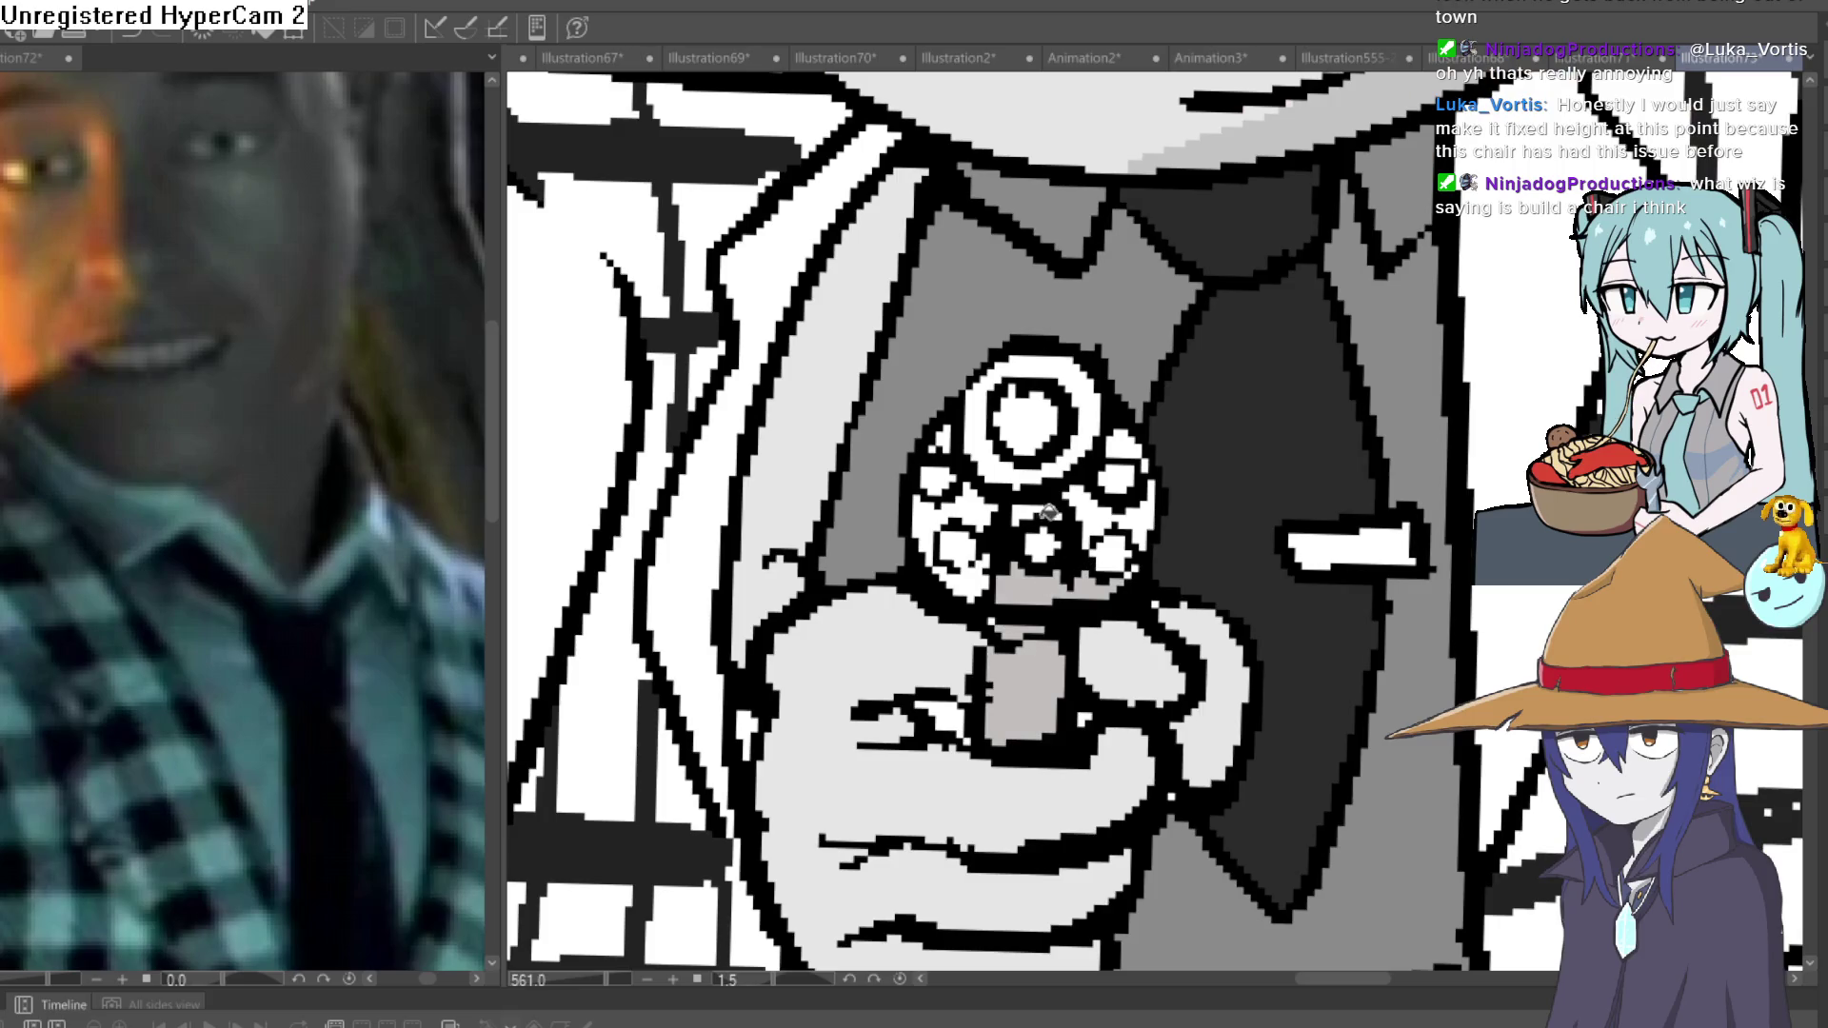
pyautogui.click(1079, 444)
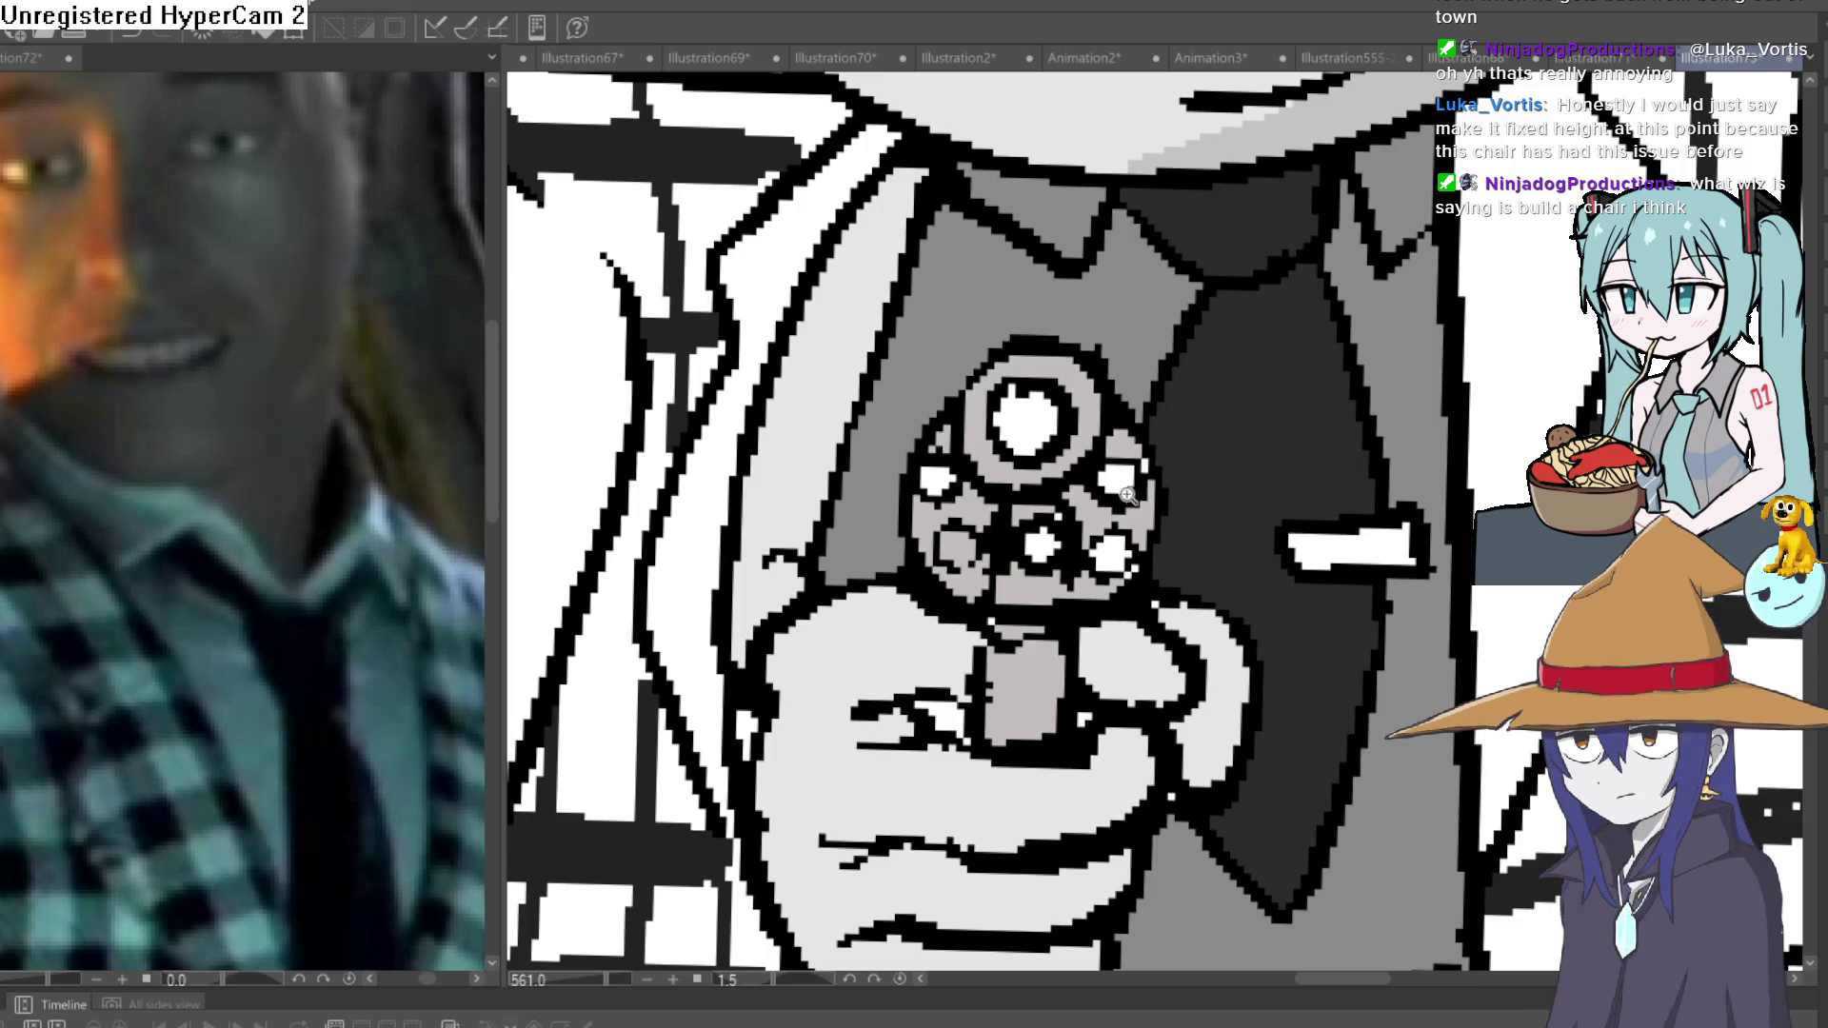
pyautogui.scroll(3, 1133, 471)
pyautogui.click(1138, 464)
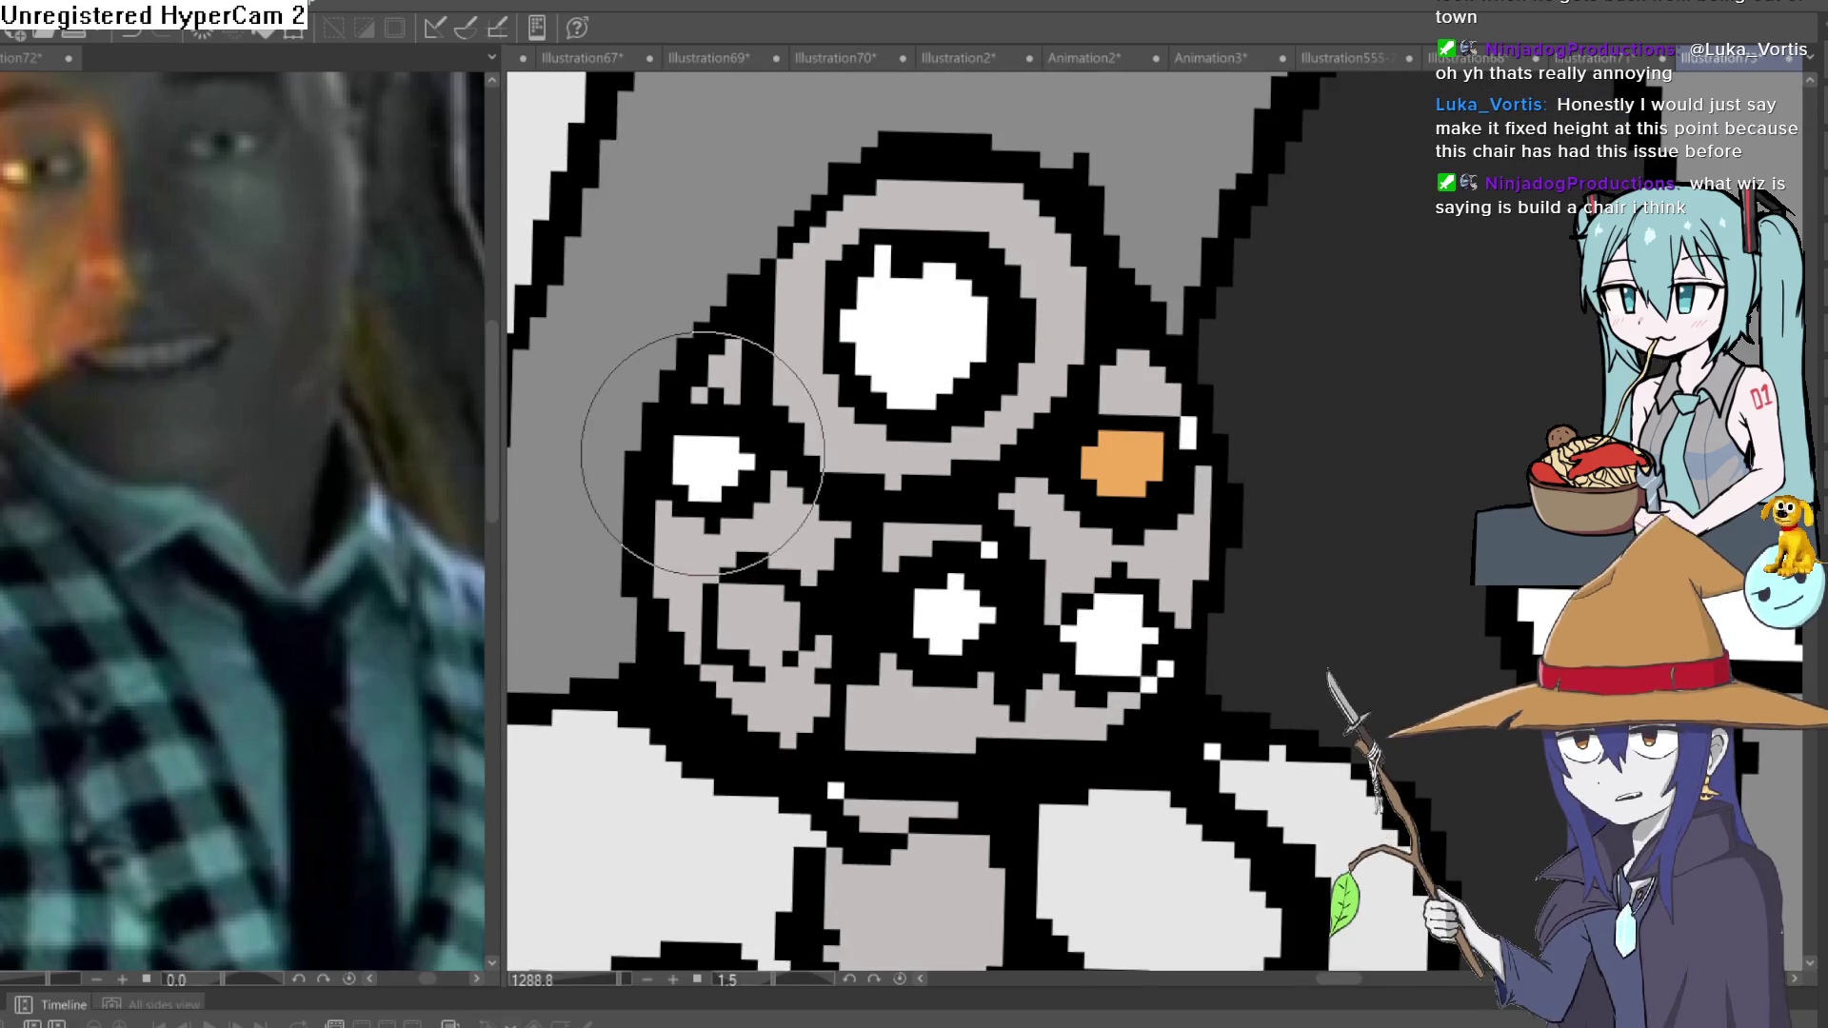
# Fill the upper-left, lower-left, lower-right and top cylinder holes orange.
pyautogui.click(710, 464)
pyautogui.click(759, 610)
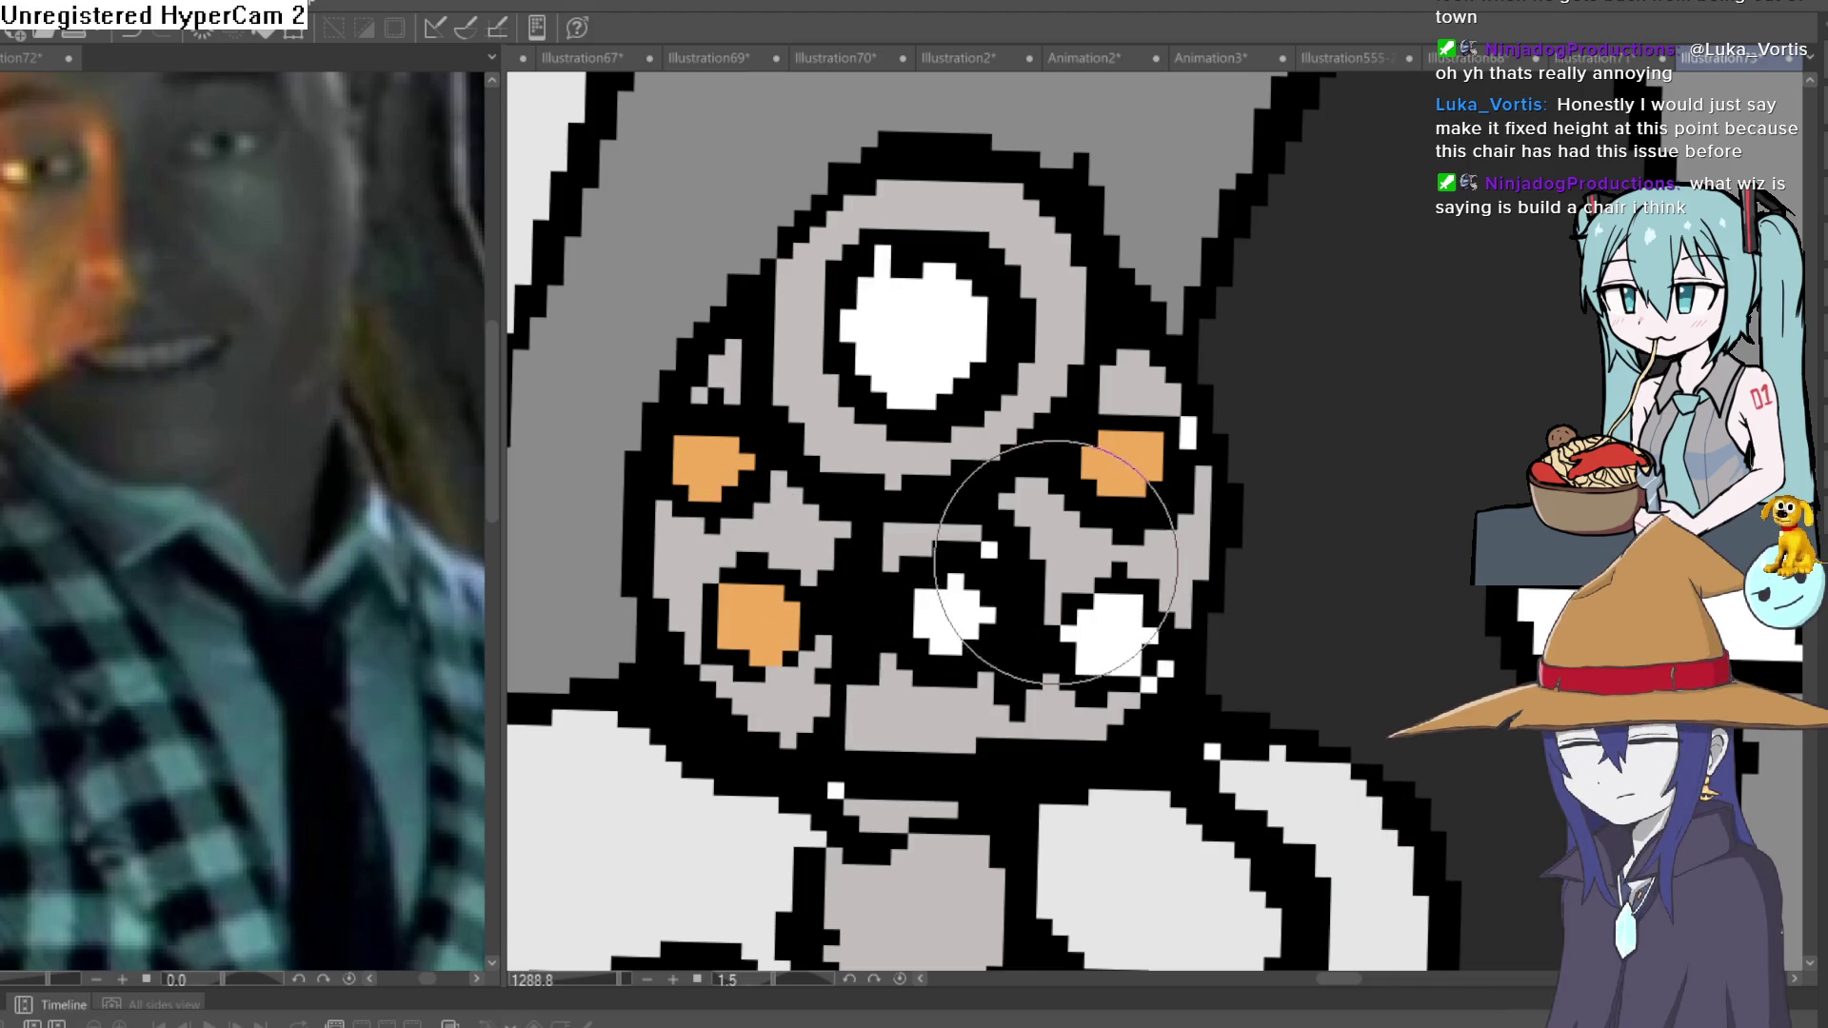
pyautogui.click(1110, 643)
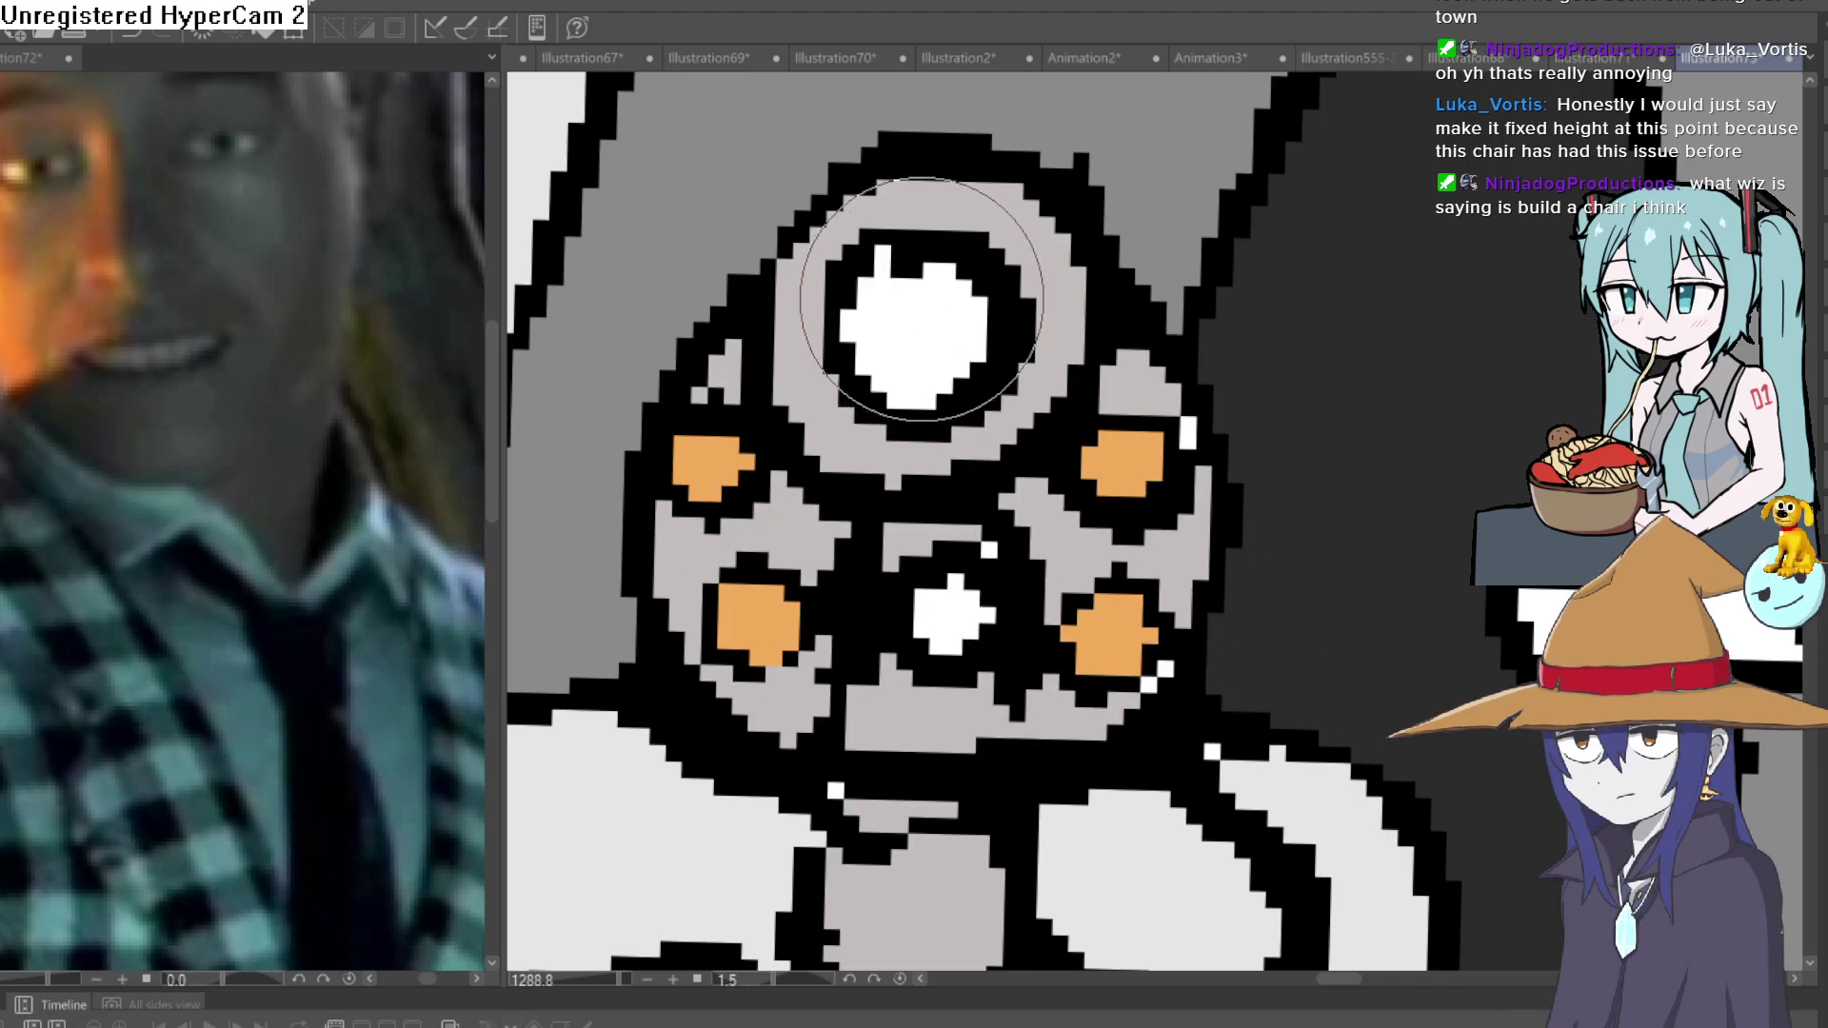
pyautogui.click(919, 291)
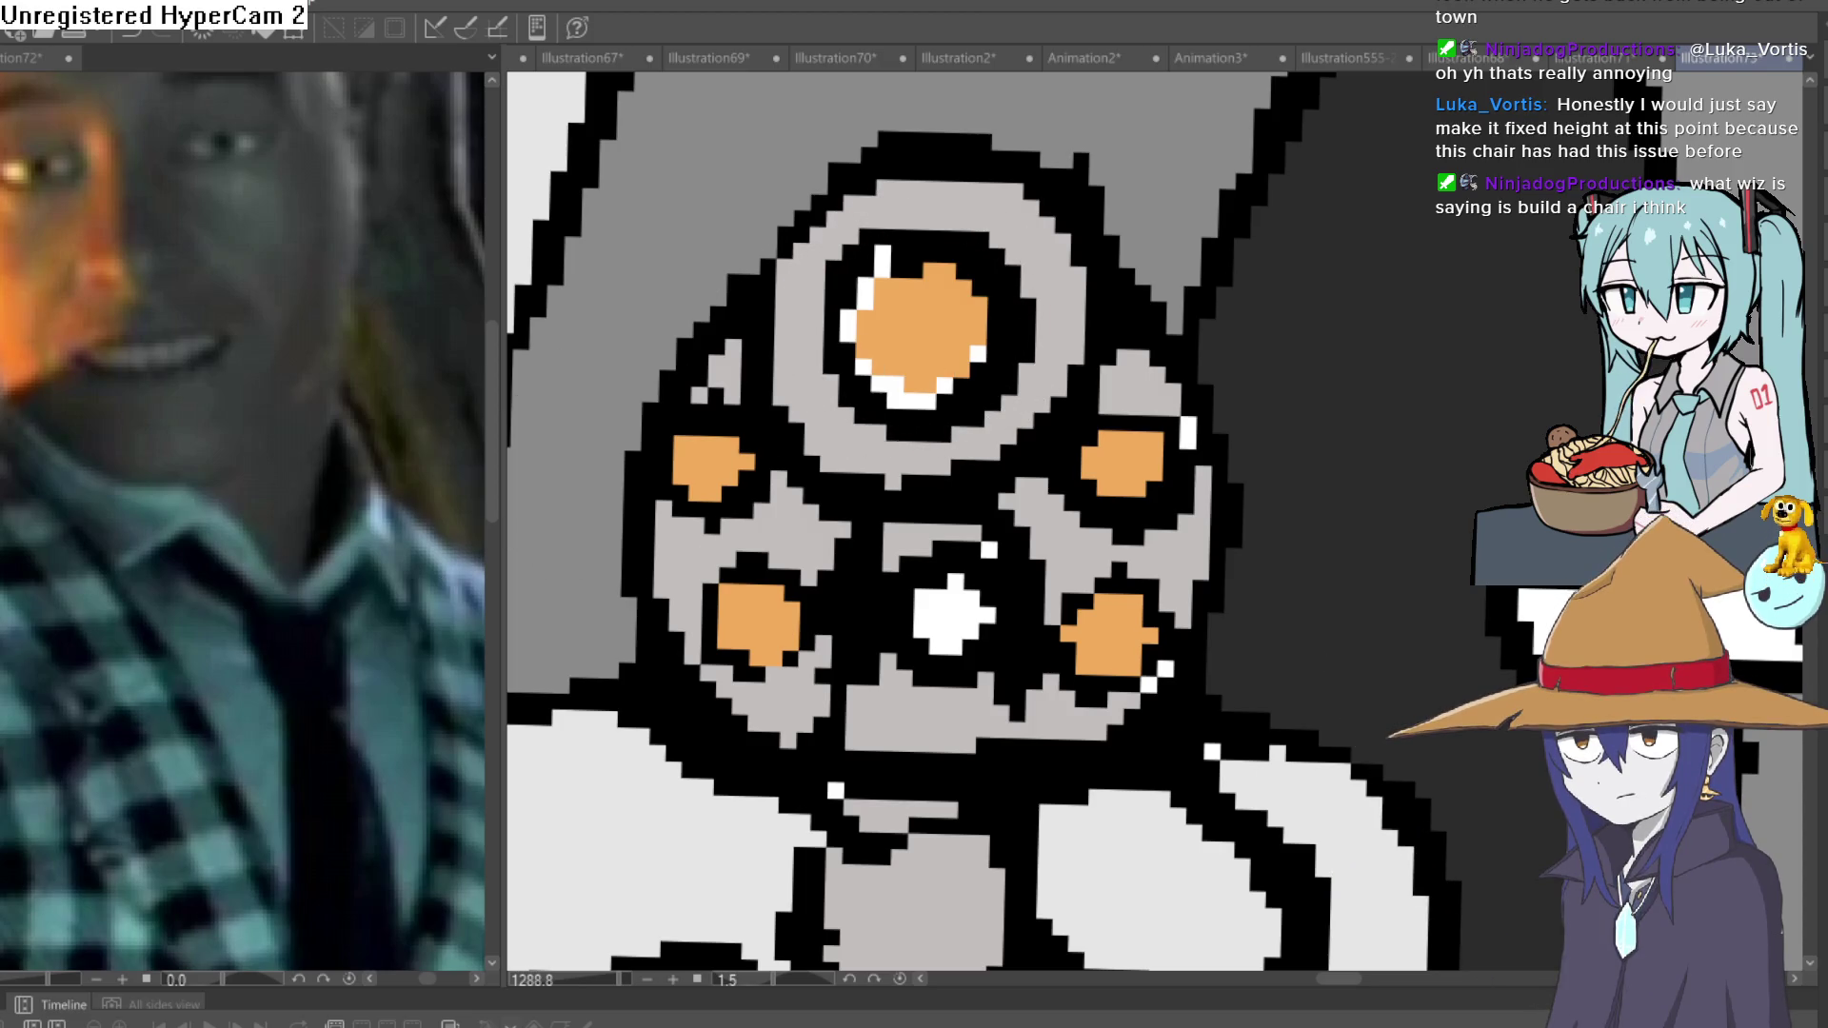
# Add darker dots to the centre of each cylinder hole.
pyautogui.click(919, 333)
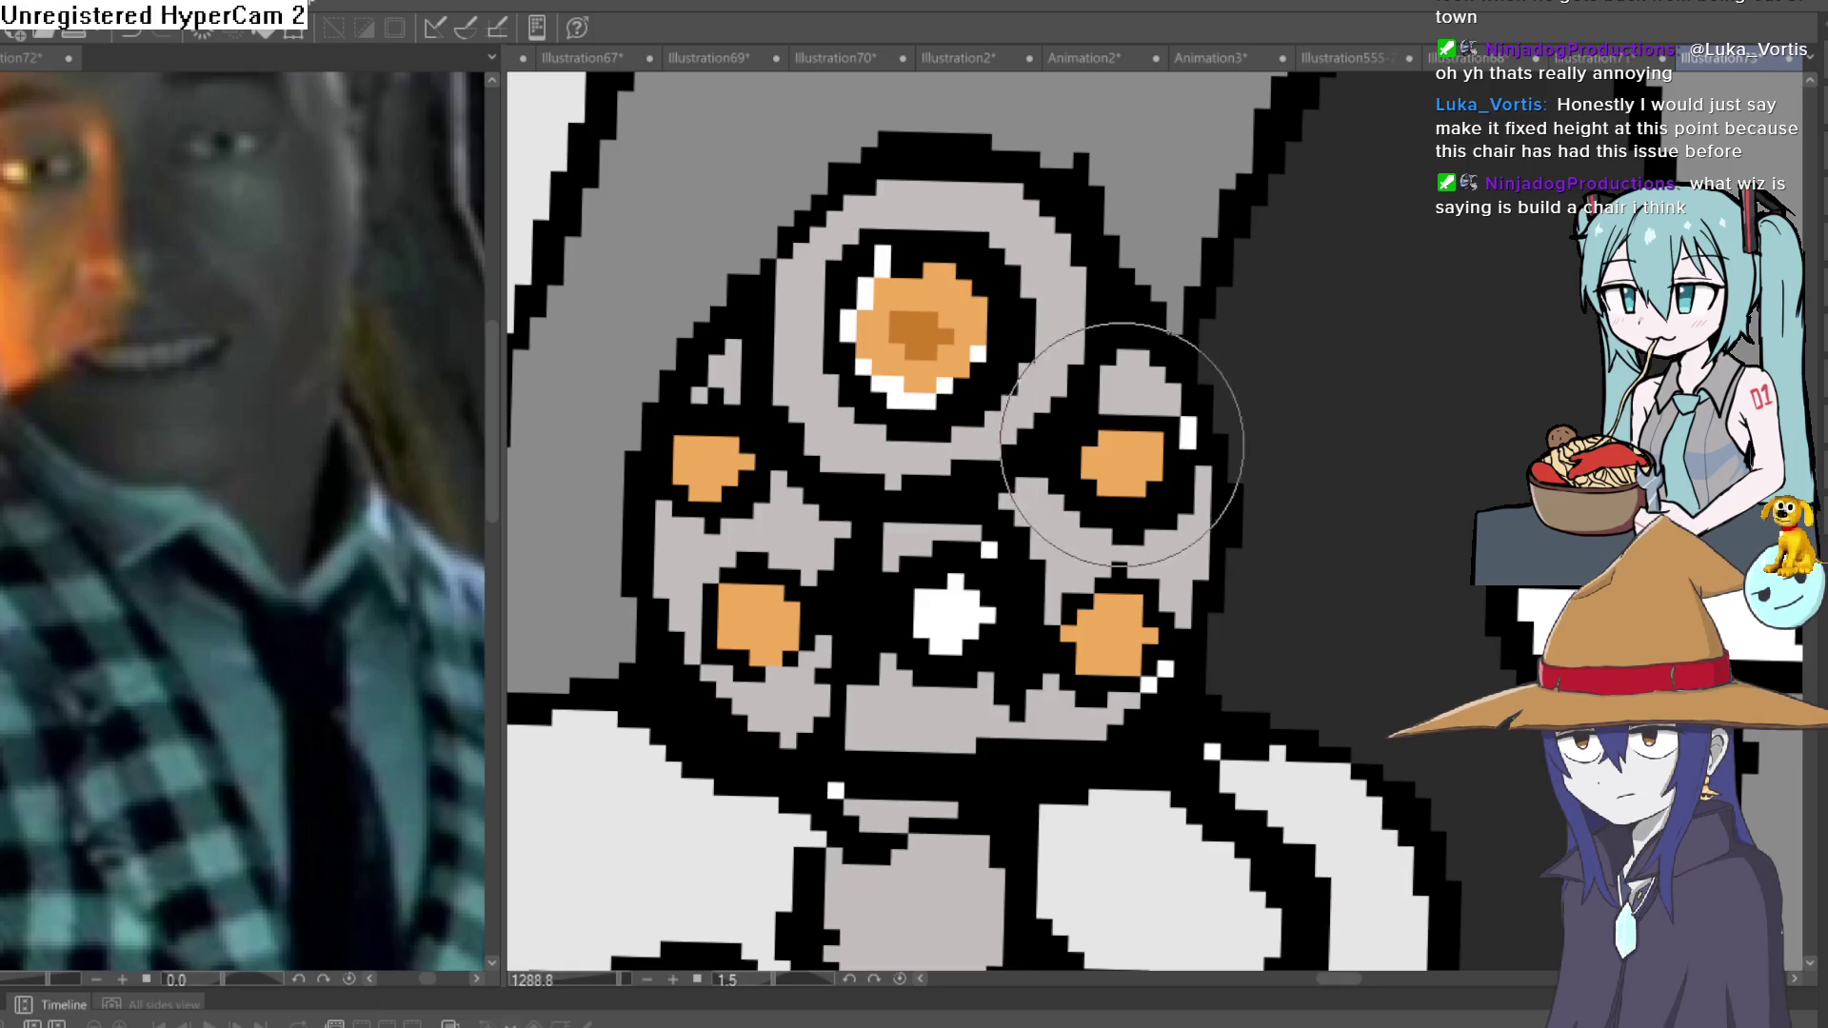
pyautogui.click(1123, 464)
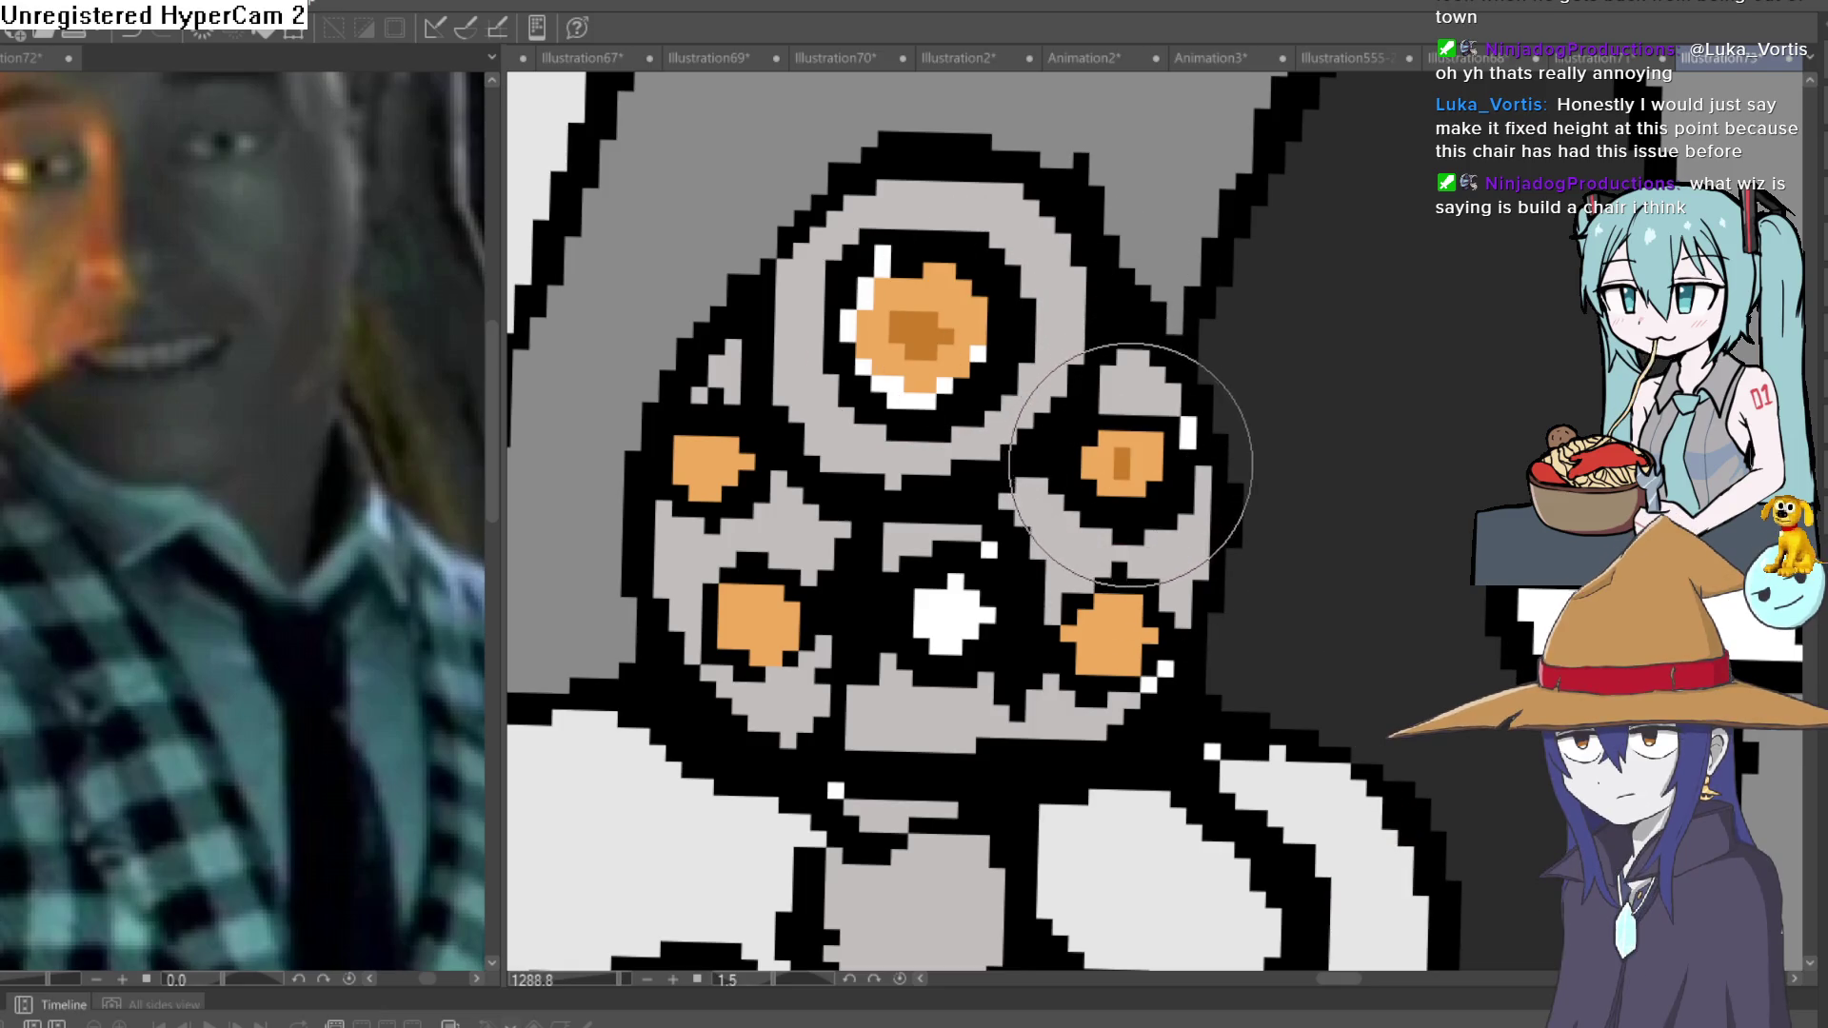
pyautogui.click(1111, 636)
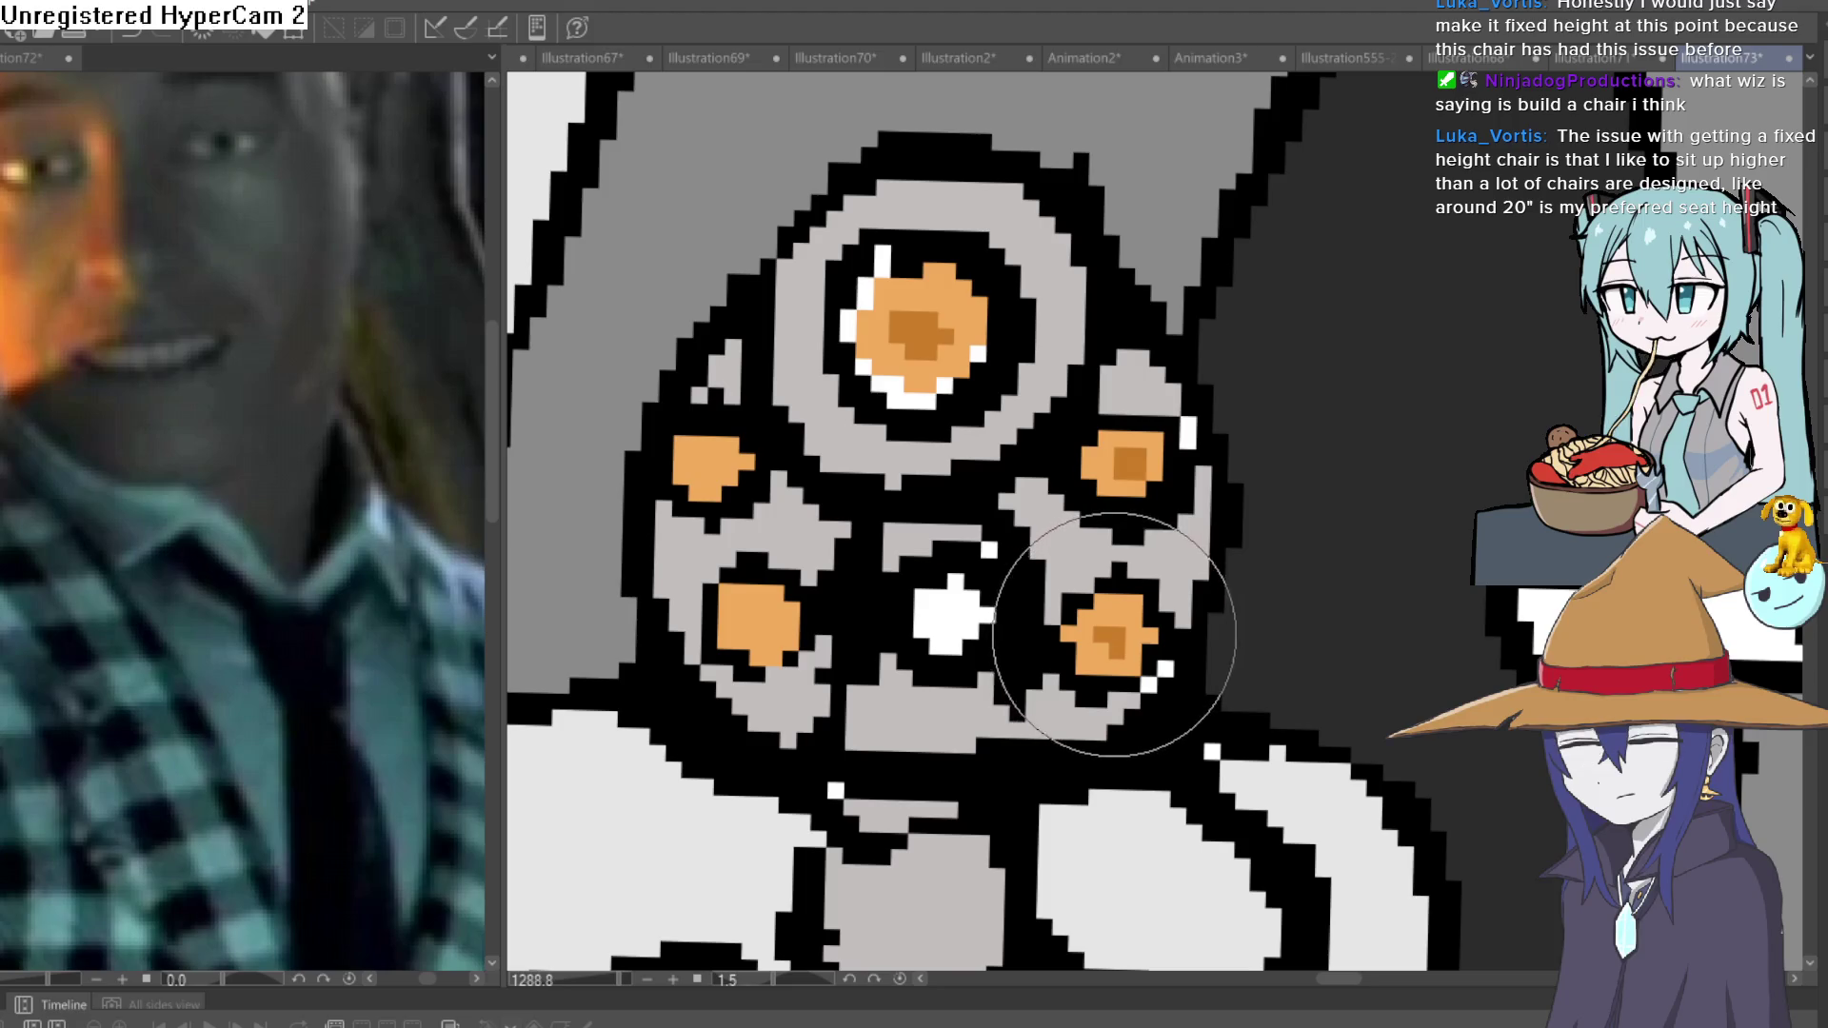
pyautogui.click(759, 614)
pyautogui.click(700, 461)
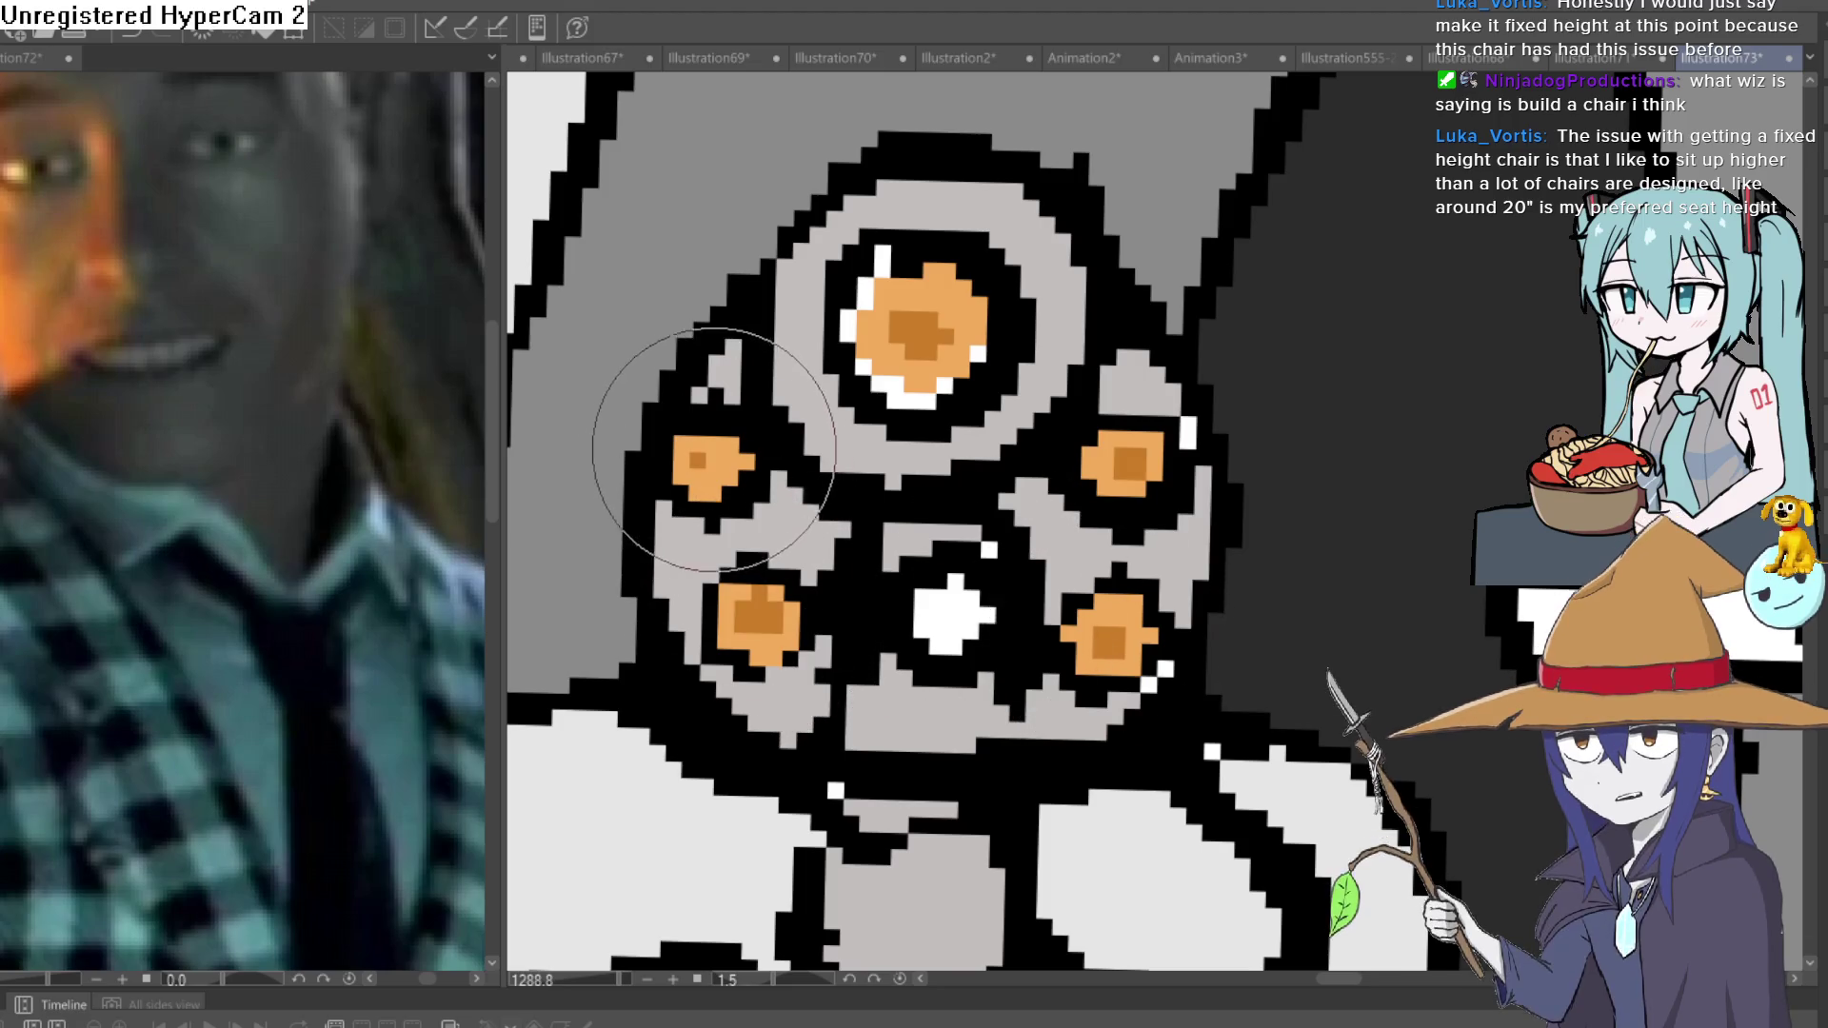
pyautogui.click(710, 467)
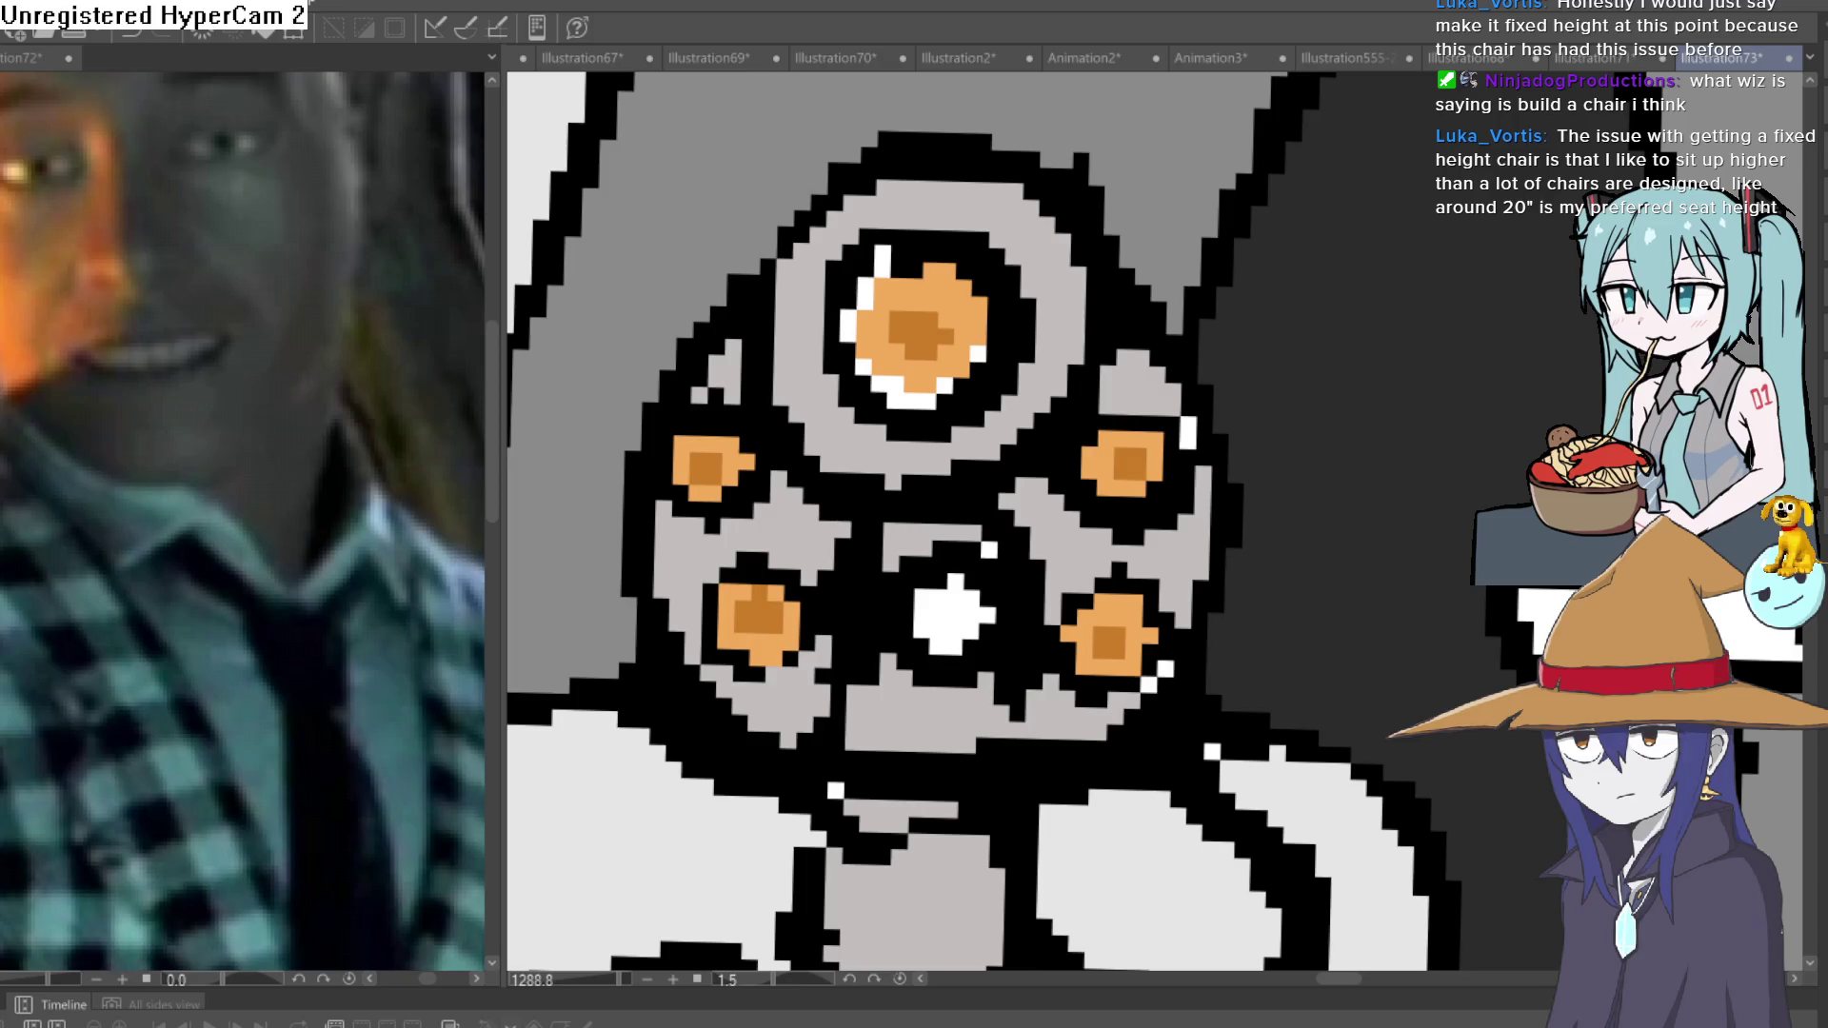
# Turn the central hole and the top chamber's lower edge dark grey, then zoom out to check.
pyautogui.click(952, 613)
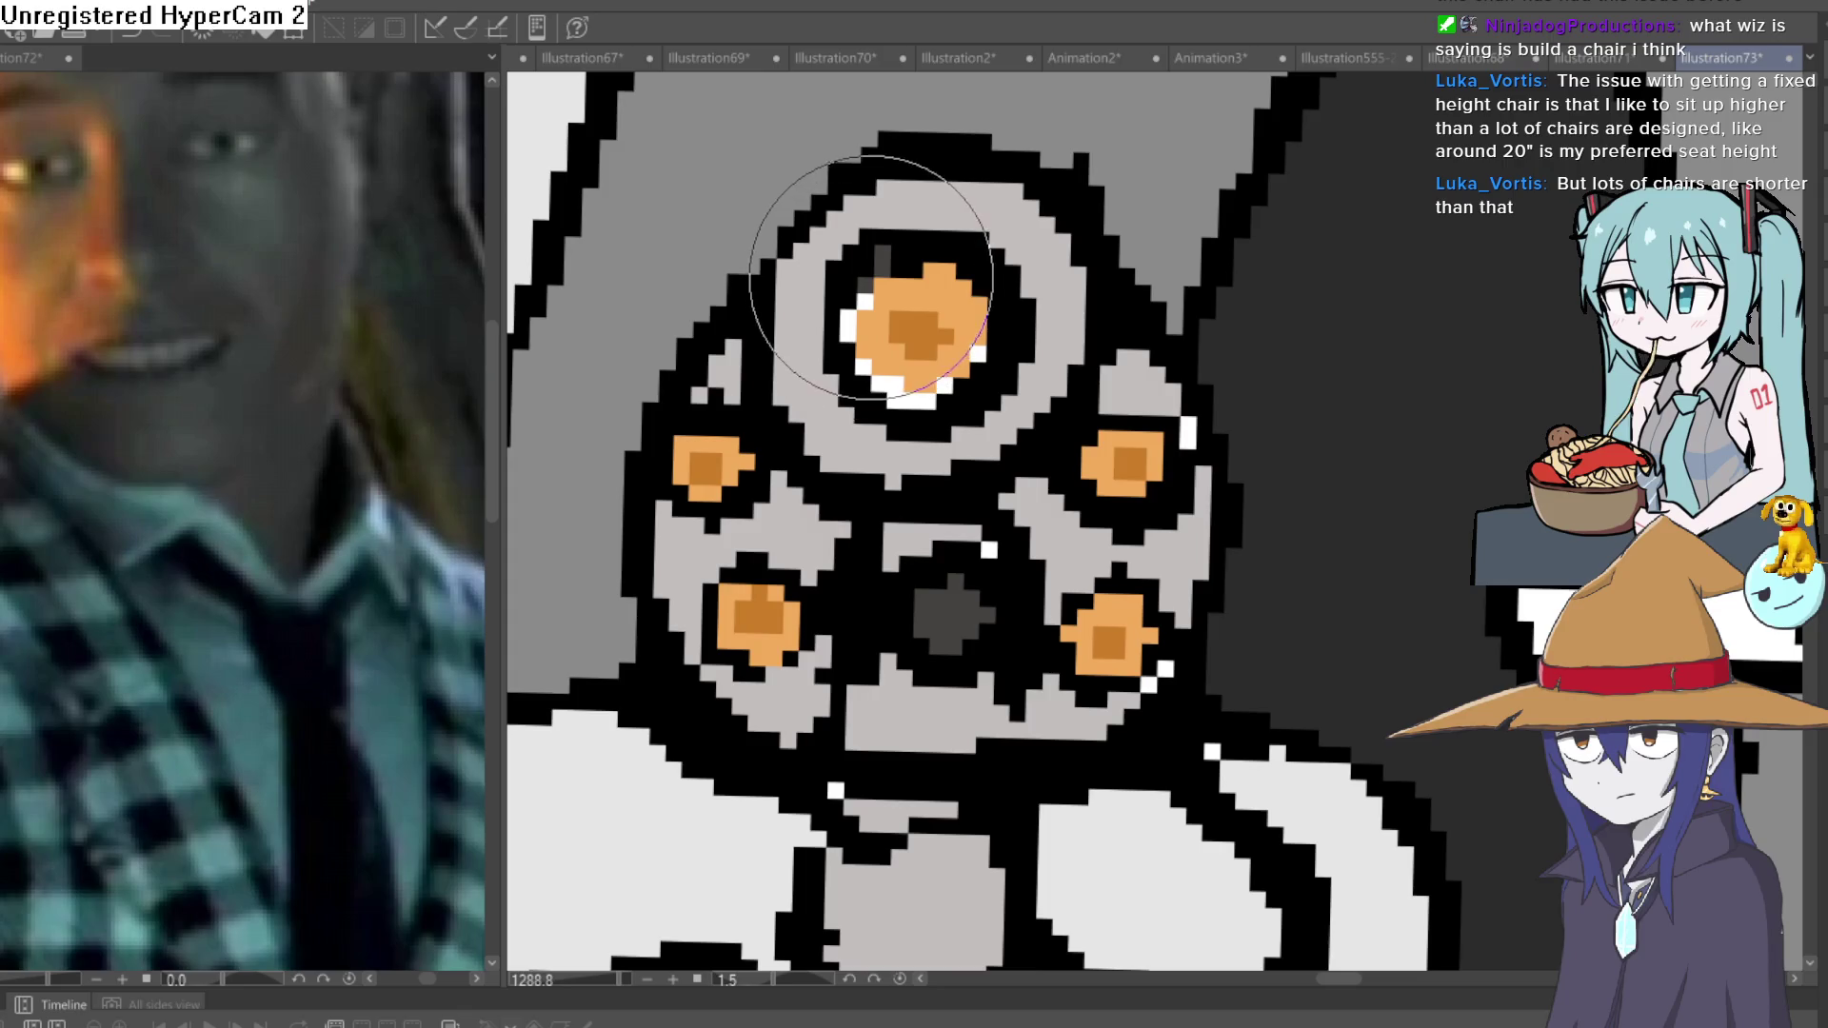
pyautogui.click(852, 302)
pyautogui.click(912, 393)
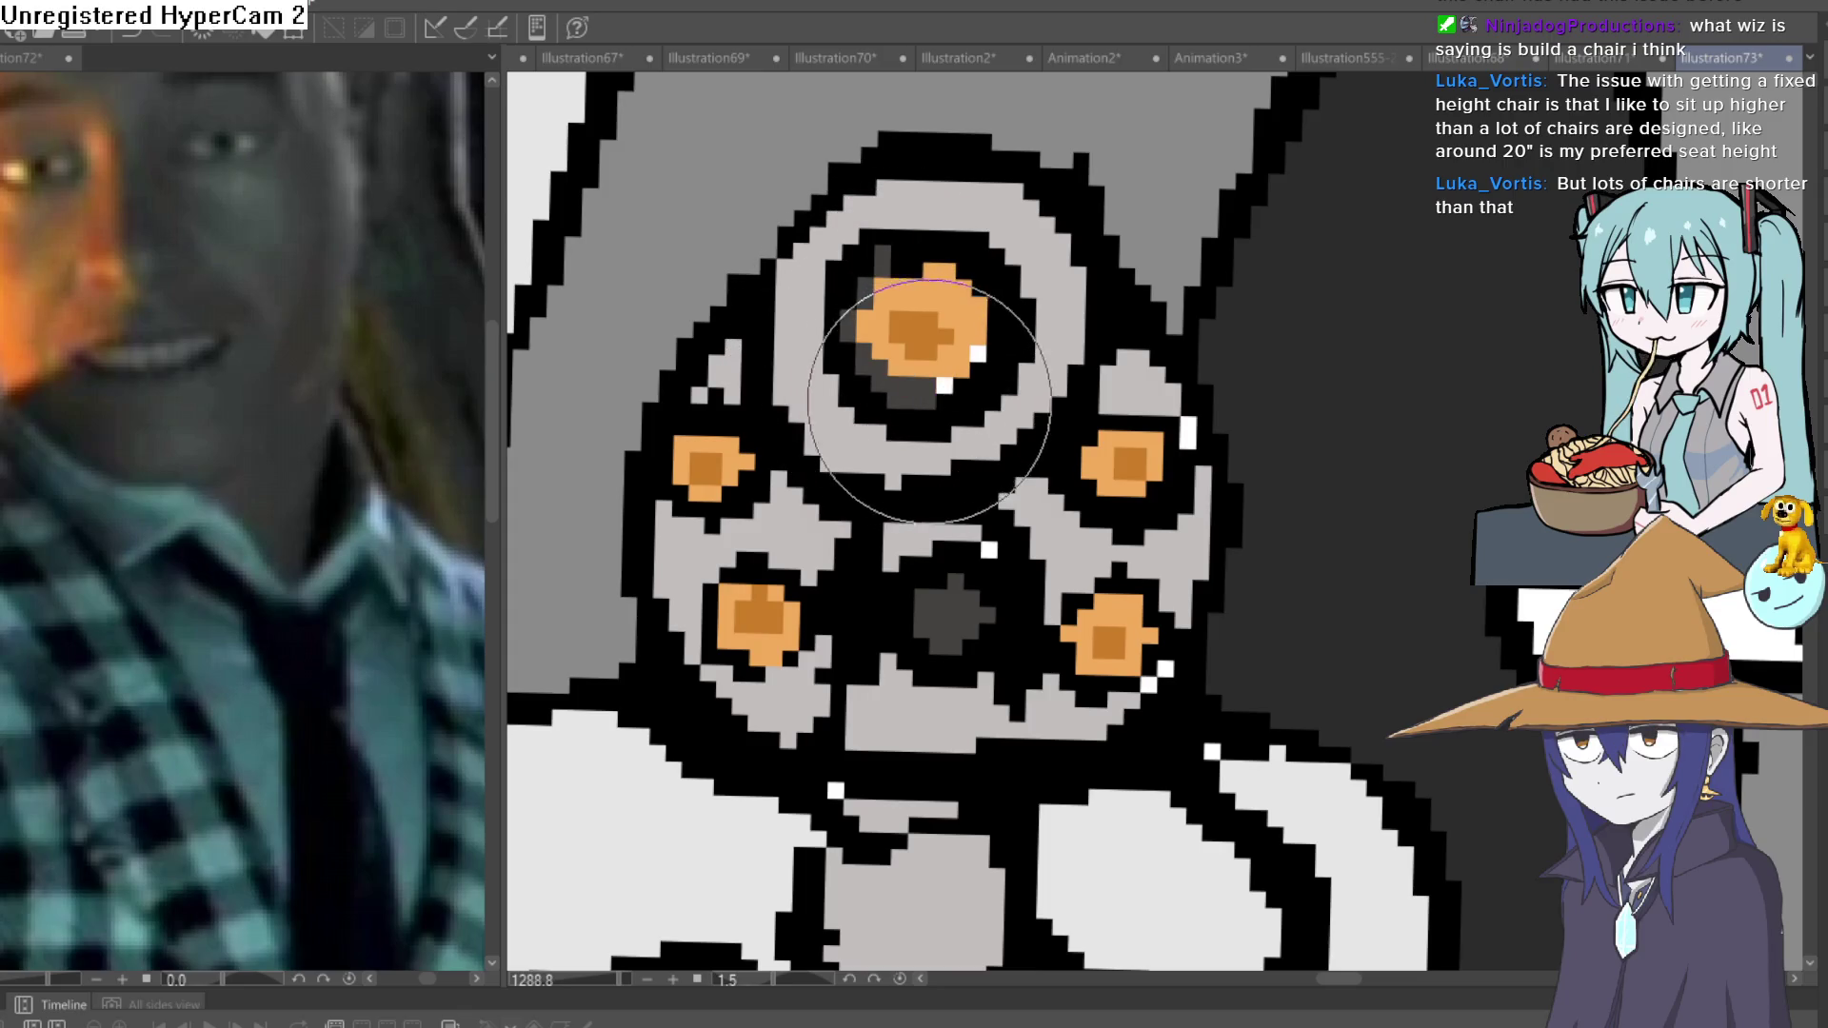
pyautogui.click(953, 378)
pyautogui.scroll(-5, 1266, 326)
pyautogui.moveTo(1330, 547); pyautogui.dragTo(1123, 546)
pyautogui.scroll(6, 913, 491)
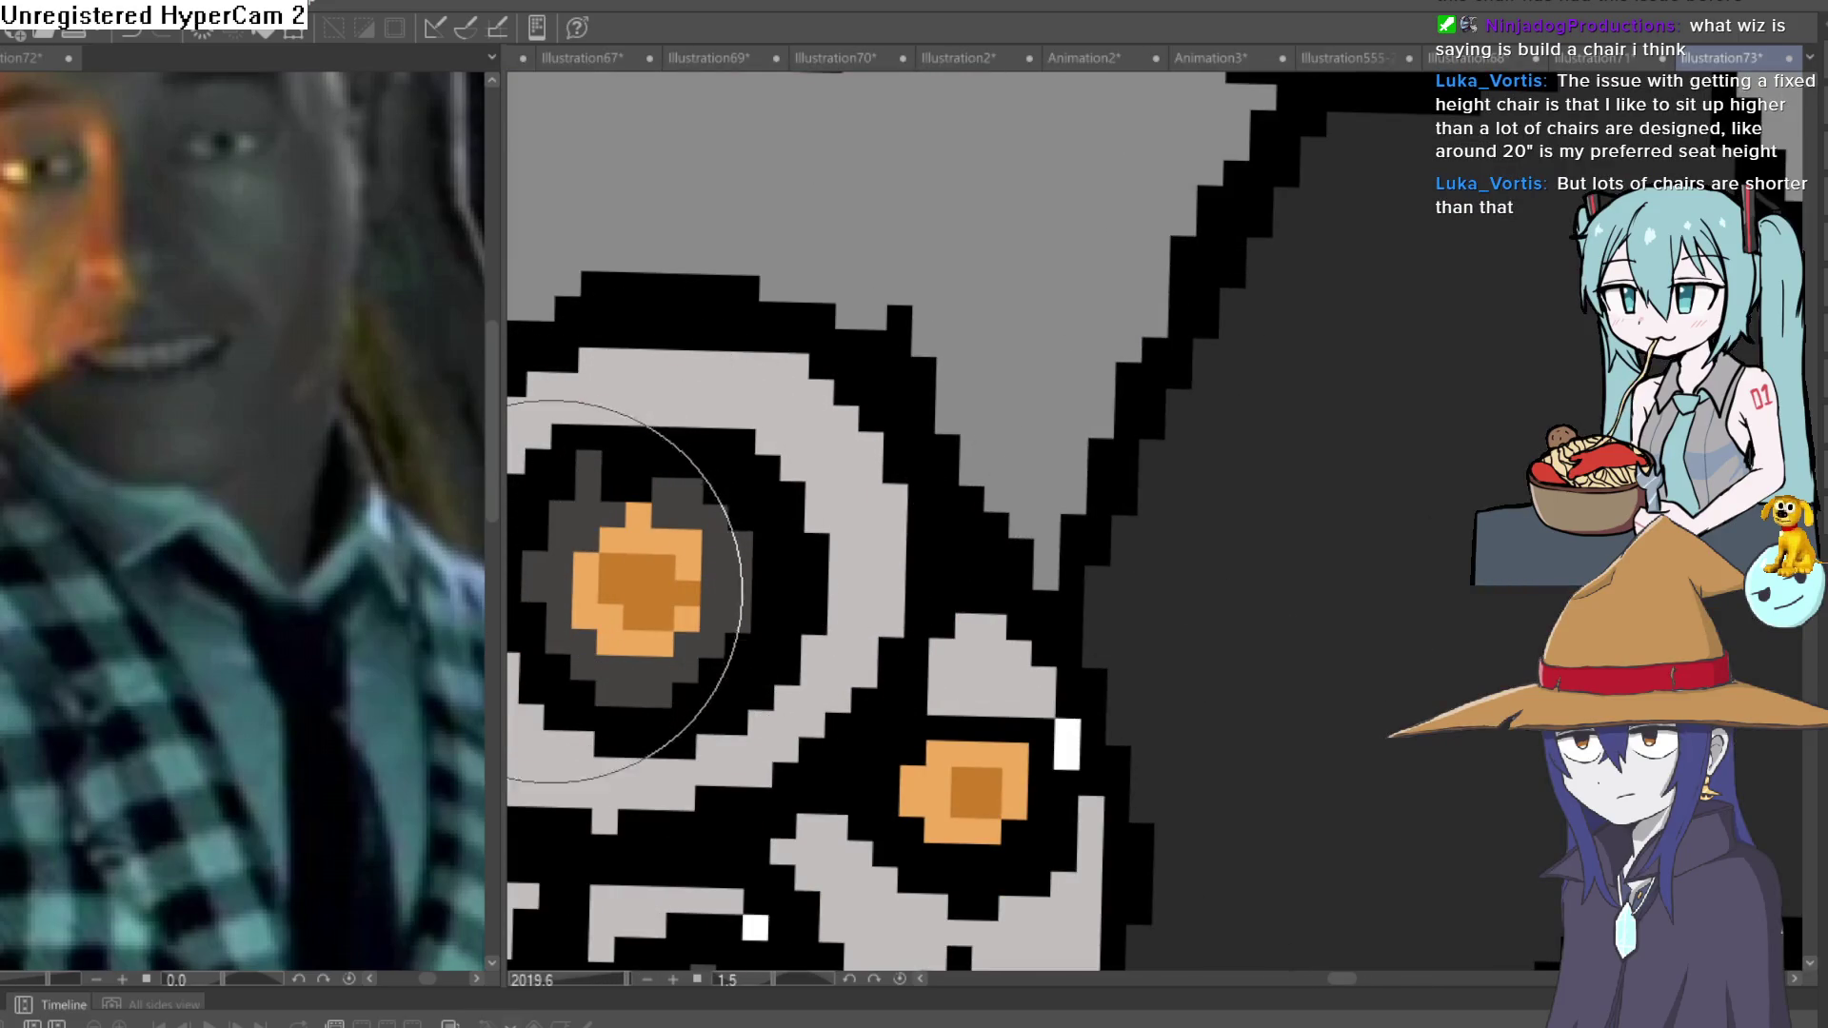
pyautogui.scroll(-4, 1103, 656)
pyautogui.scroll(-3, 1104, 656)
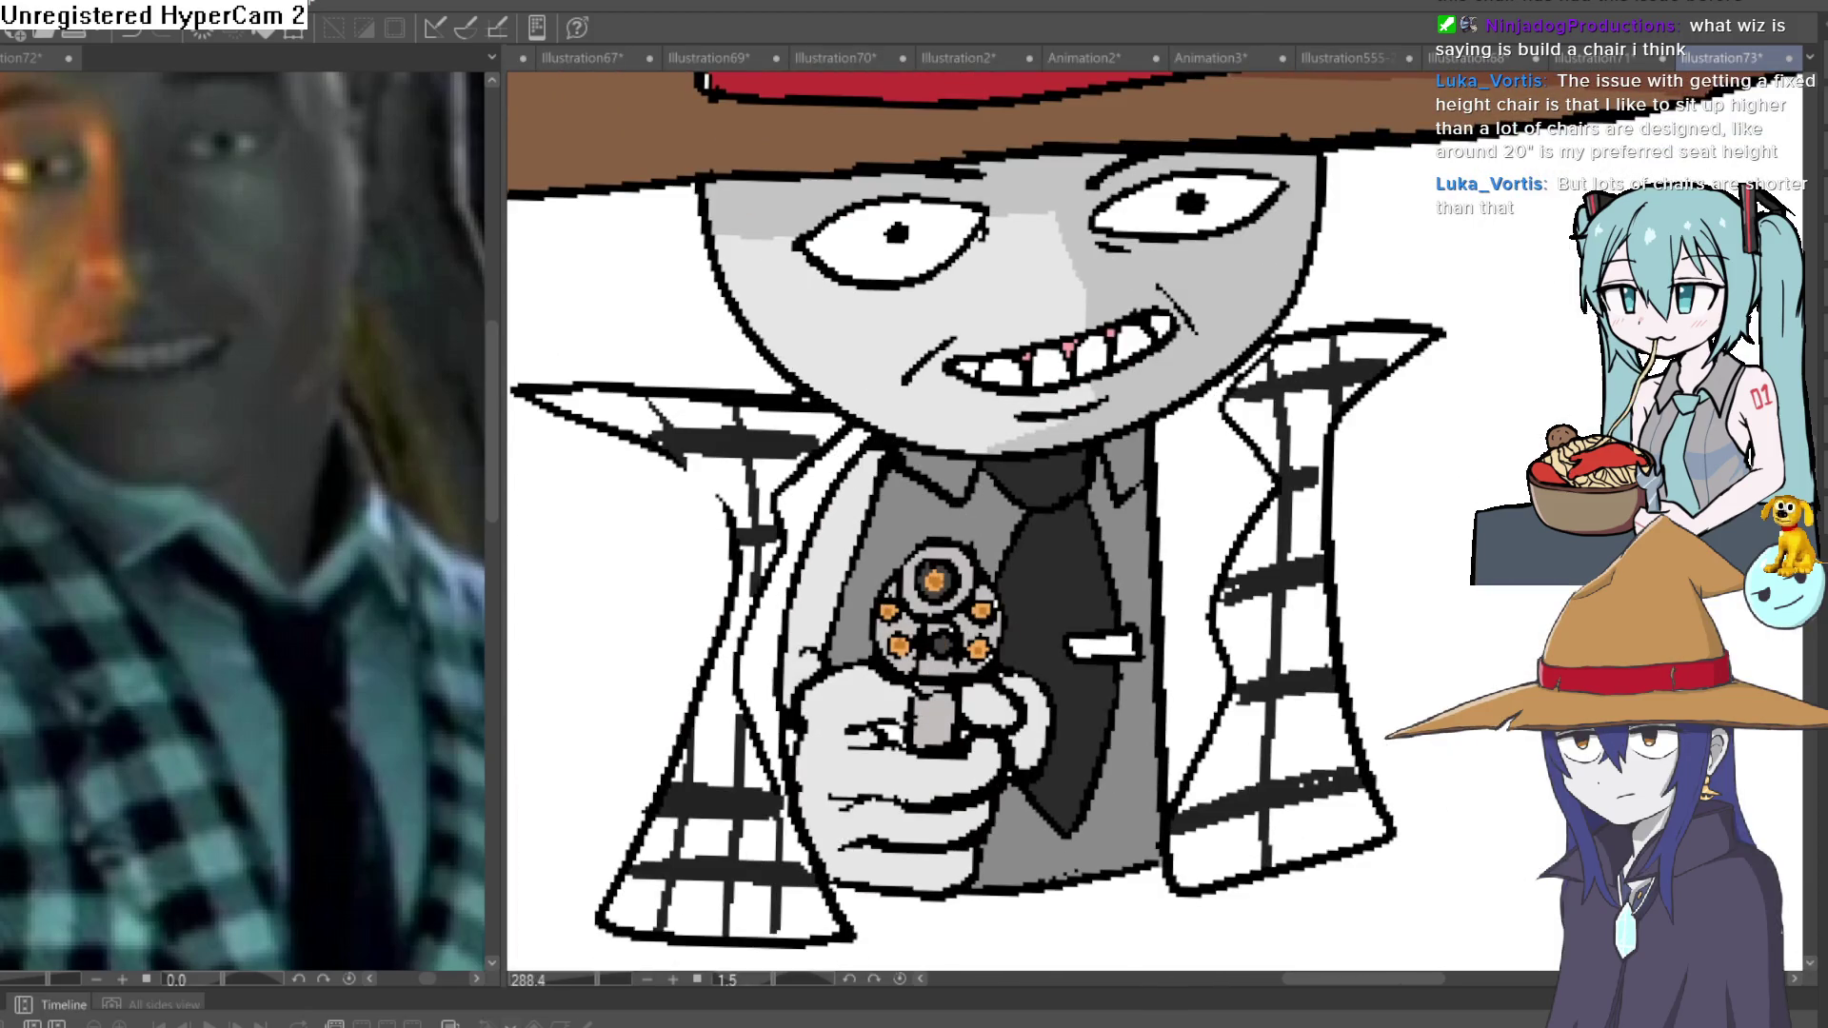
# Draw a short black pen mark just above the revolver's cylinder.
pyautogui.scroll(4, 934, 557)
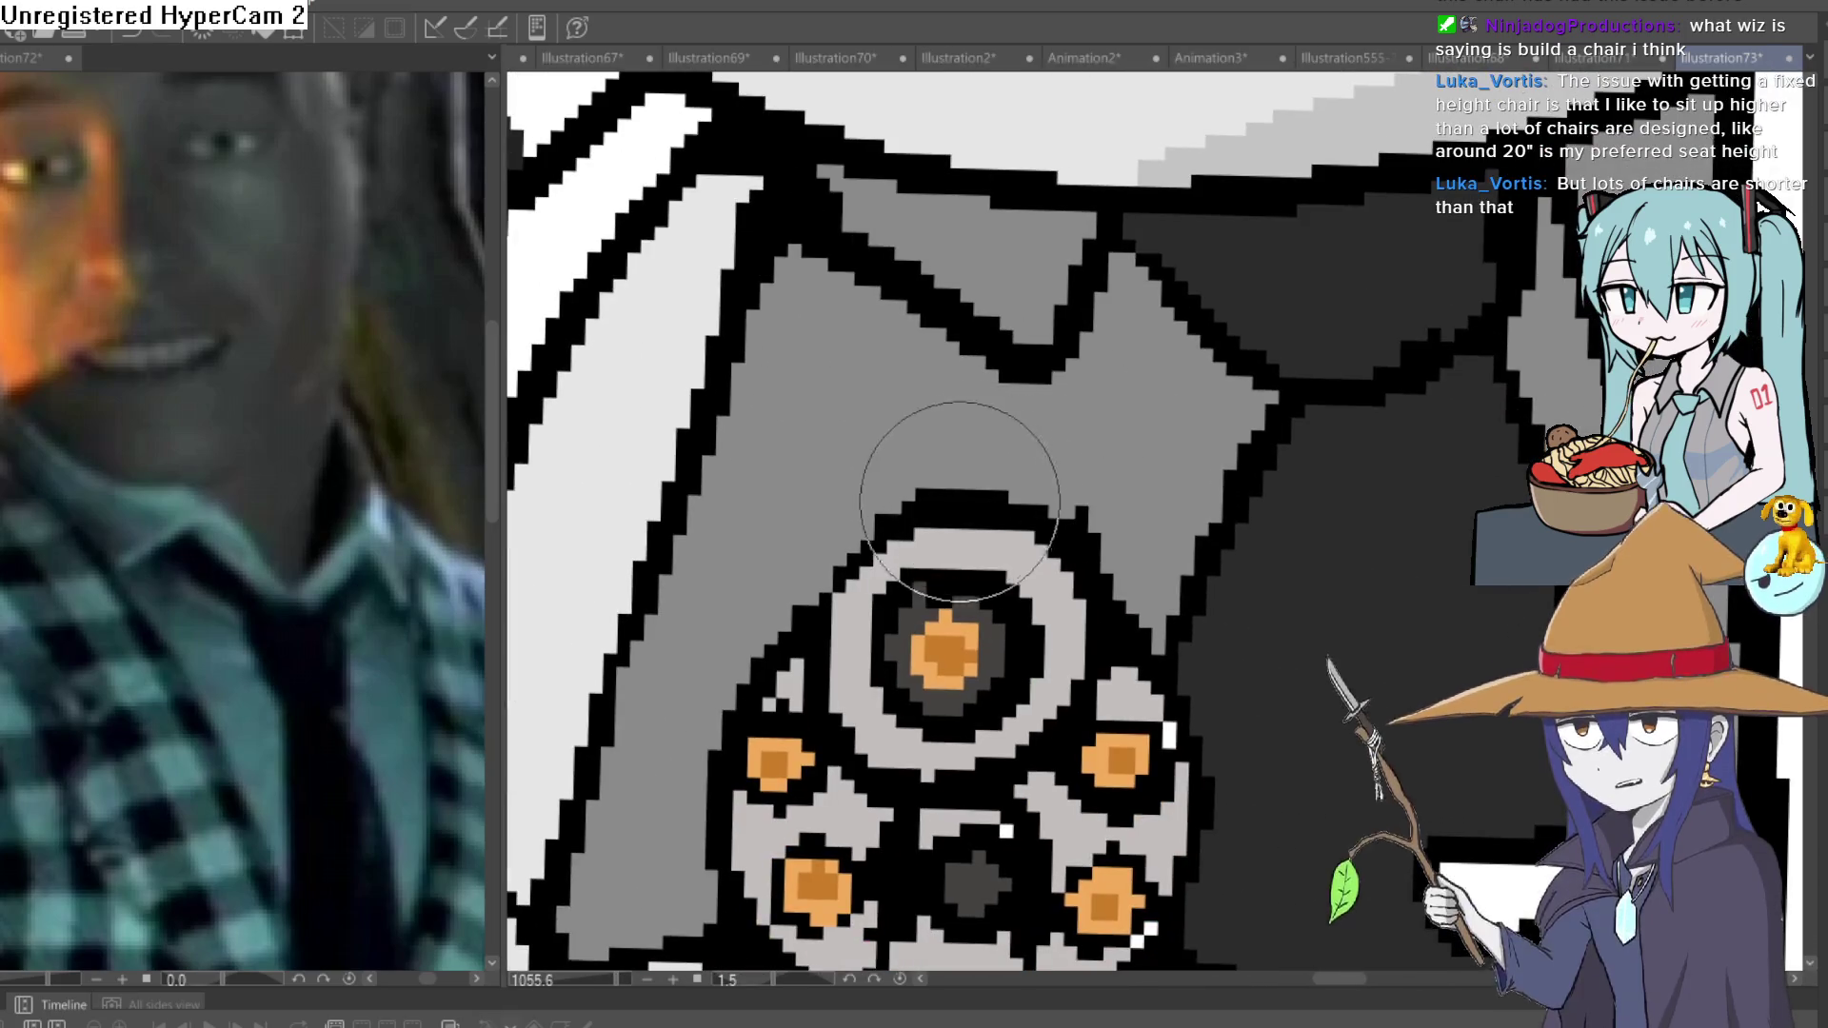
pyautogui.moveTo(950, 490); pyautogui.dragTo(954, 454)
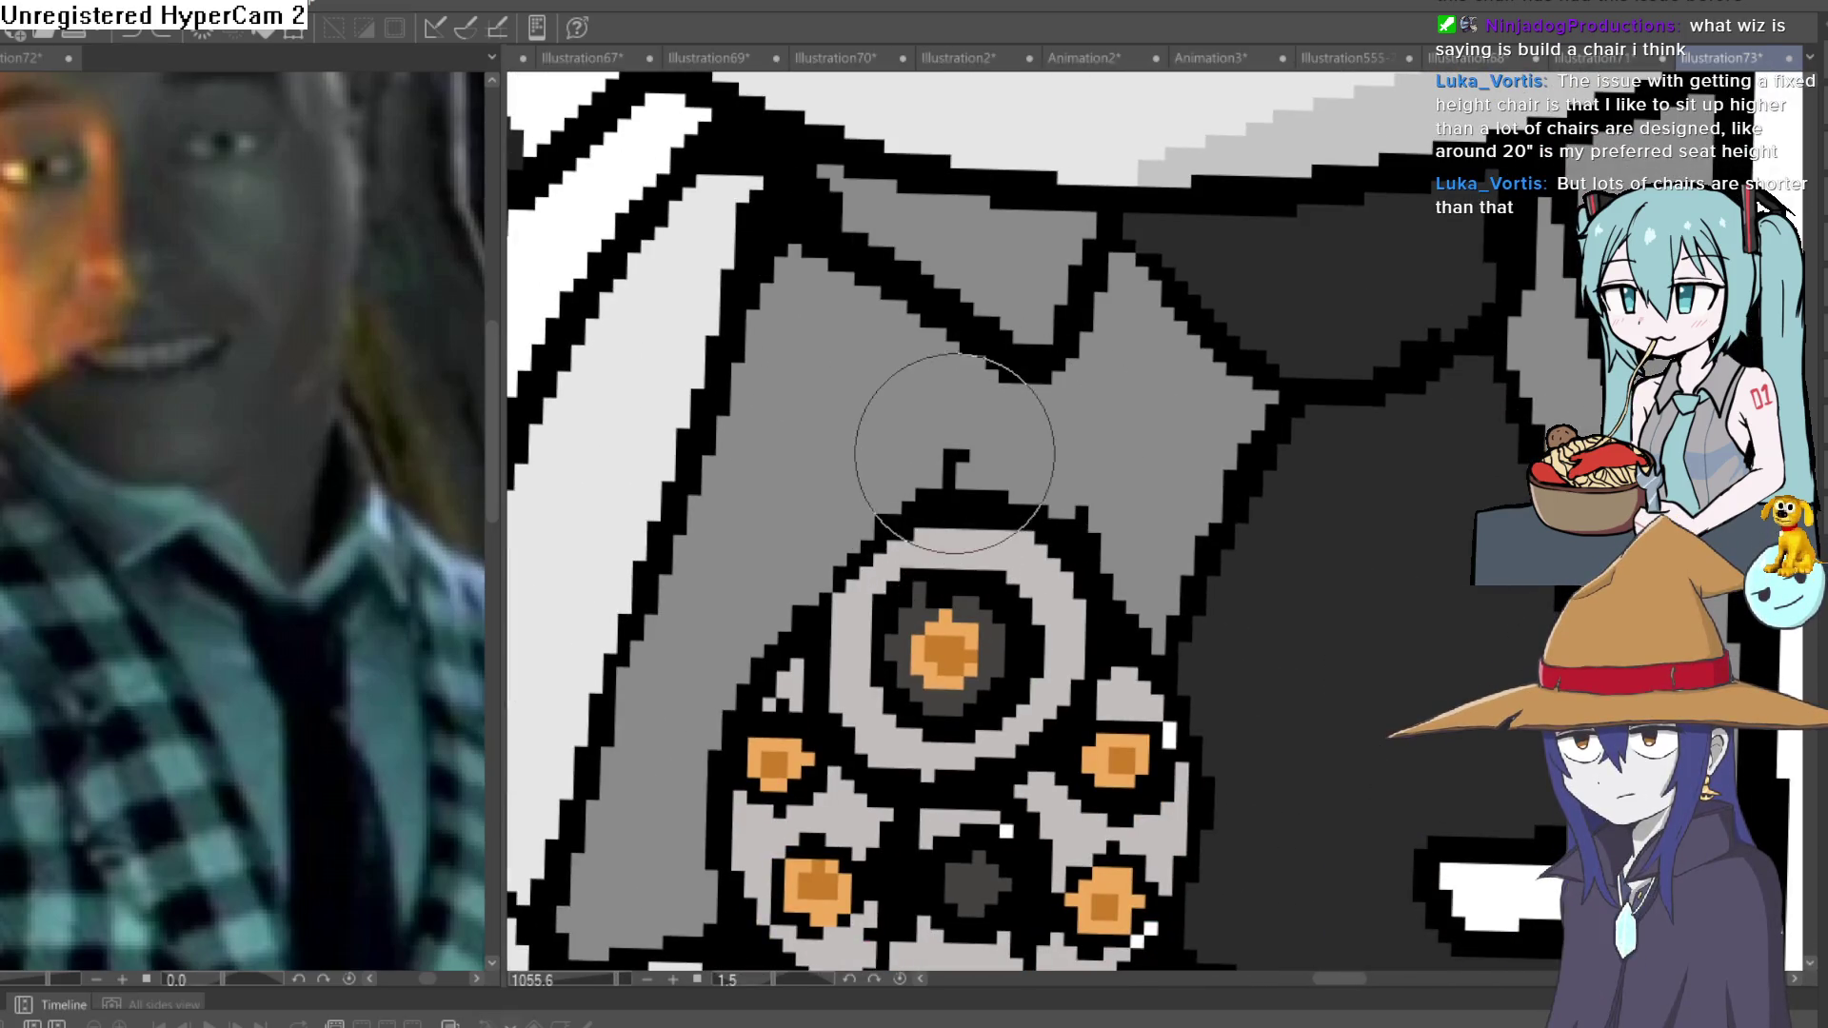
pyautogui.scroll(-4, 1156, 467)
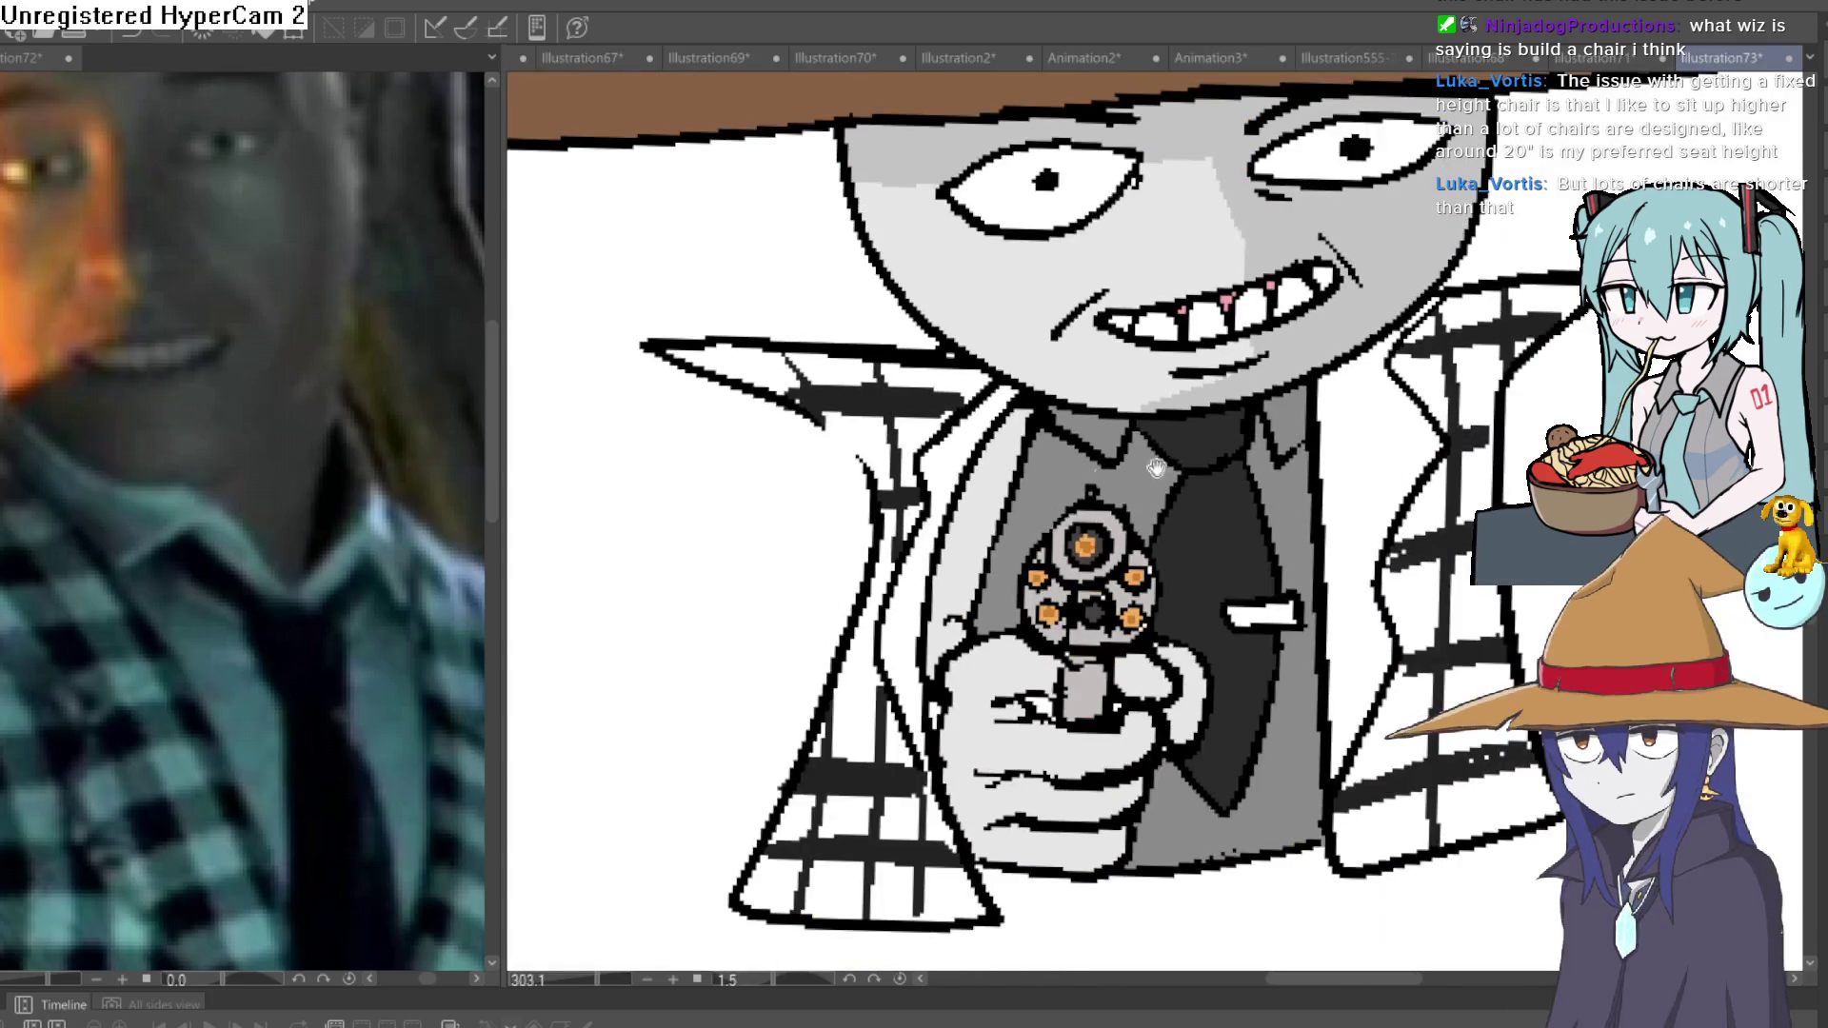
pyautogui.scroll(2, 1088, 491)
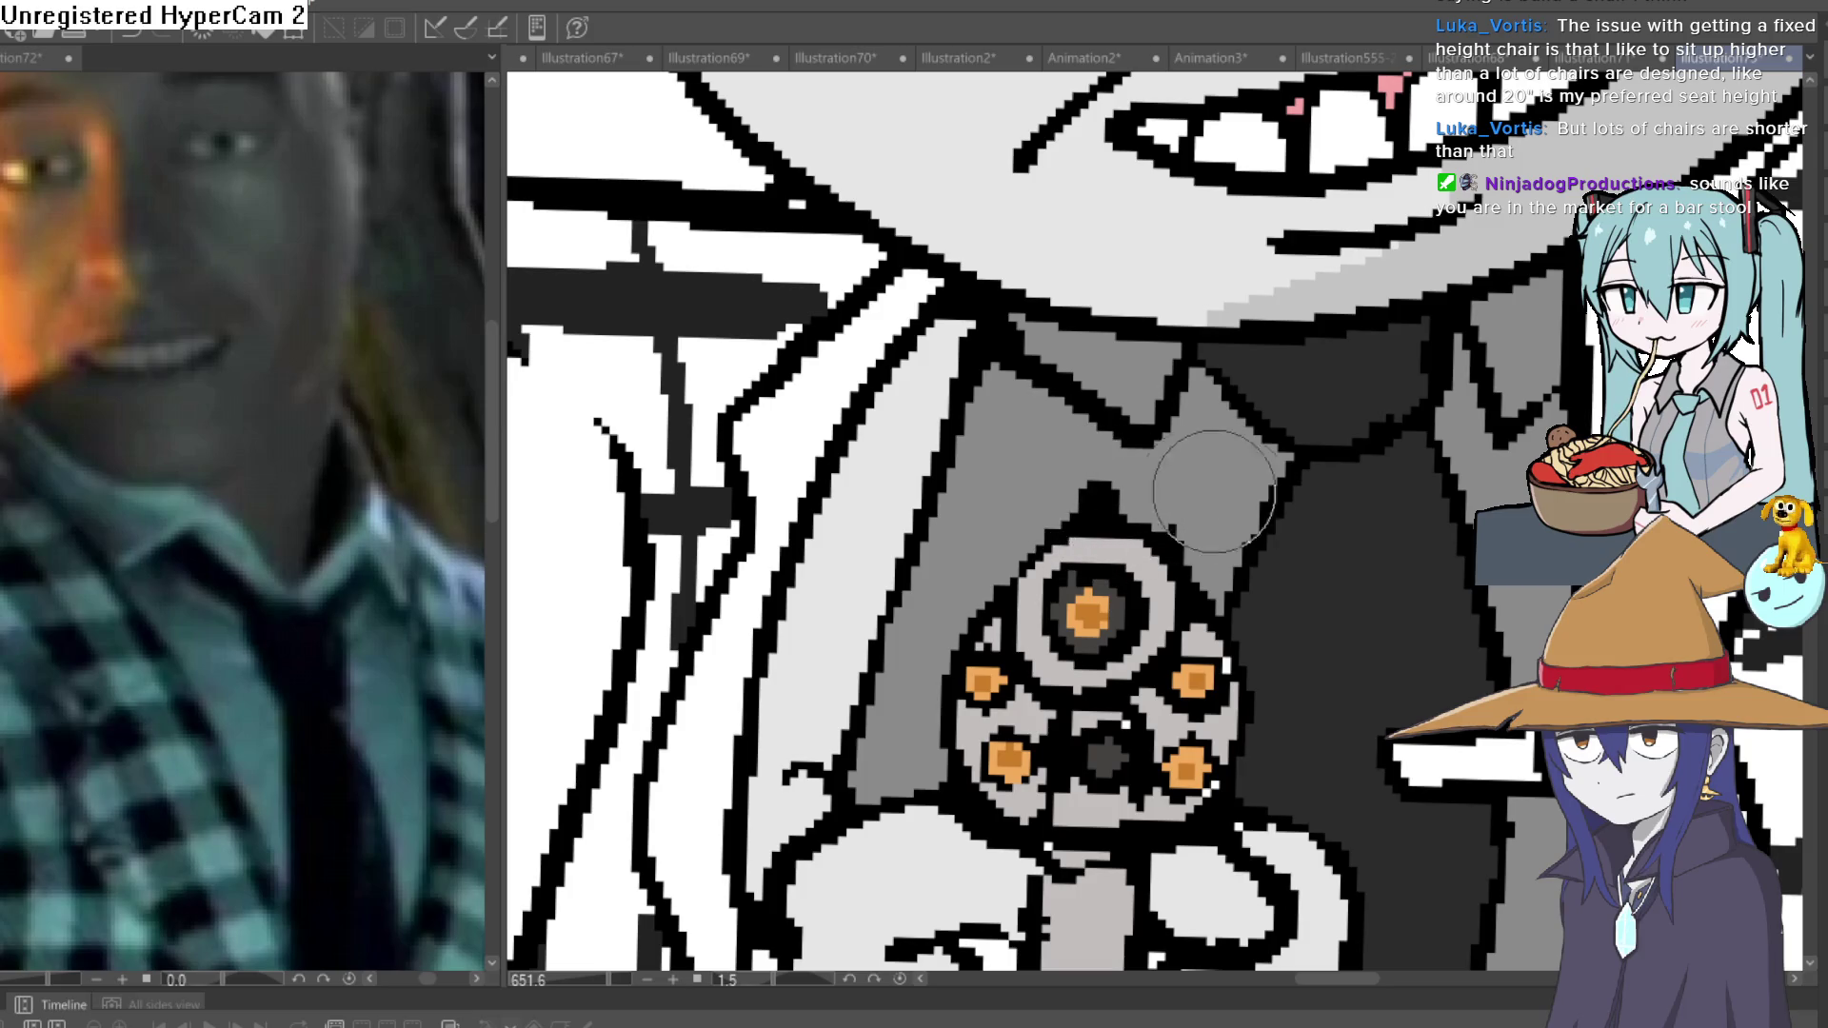
pyautogui.scroll(-3, 1214, 490)
pyautogui.scroll(3, 1022, 564)
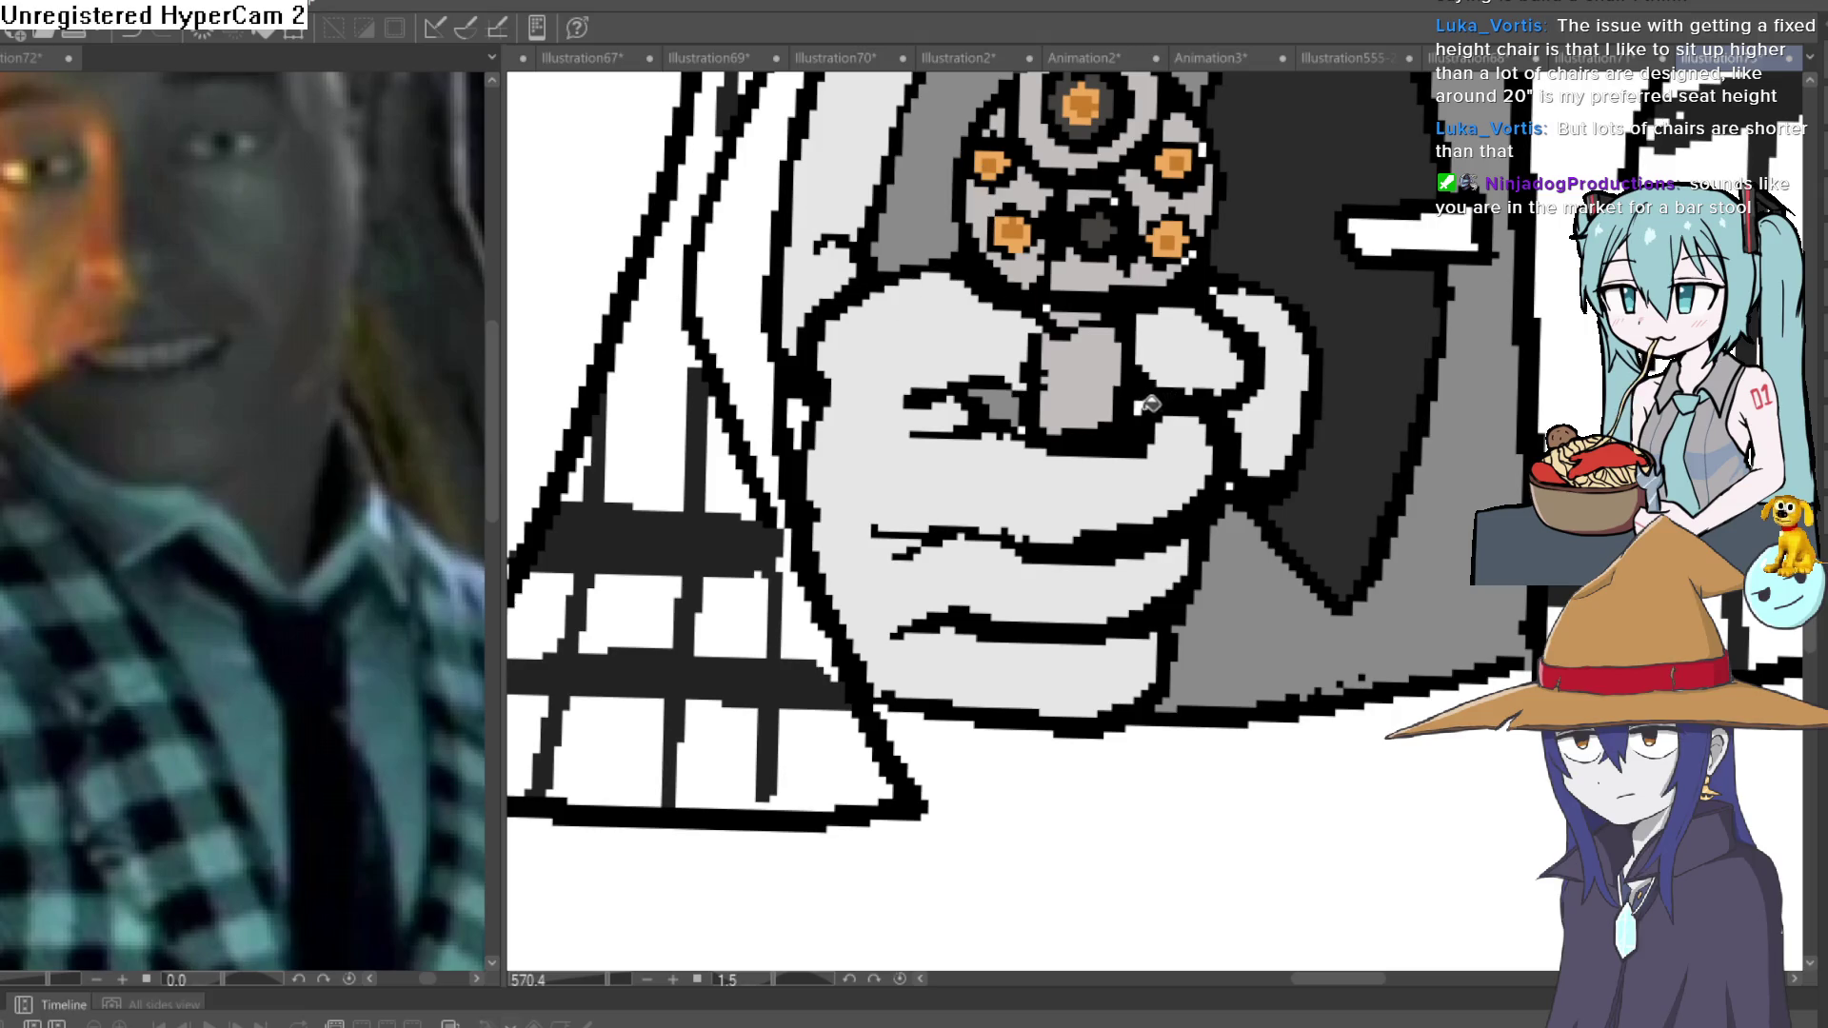
pyautogui.scroll(-8, 1147, 401)
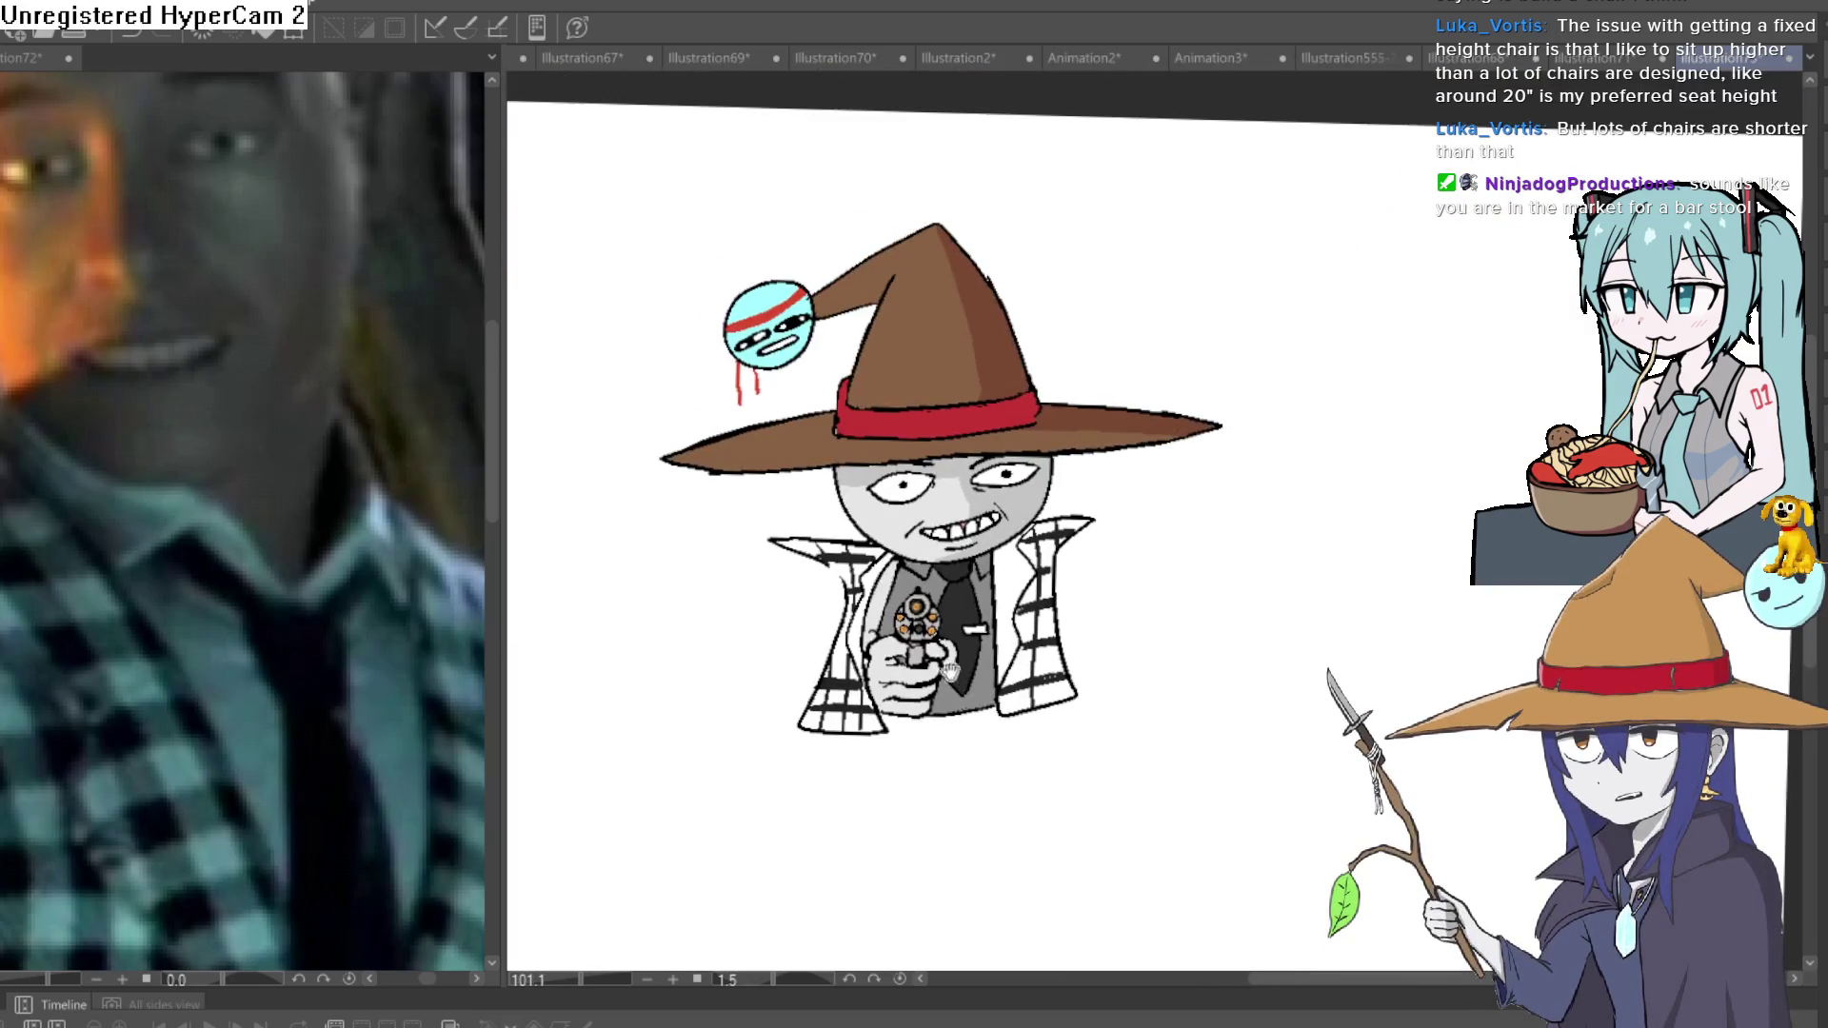
# Pan the drawing toward the lower right and reset the view to 0° rotation at 100% zoom.
pyautogui.scroll(5, 976, 630)
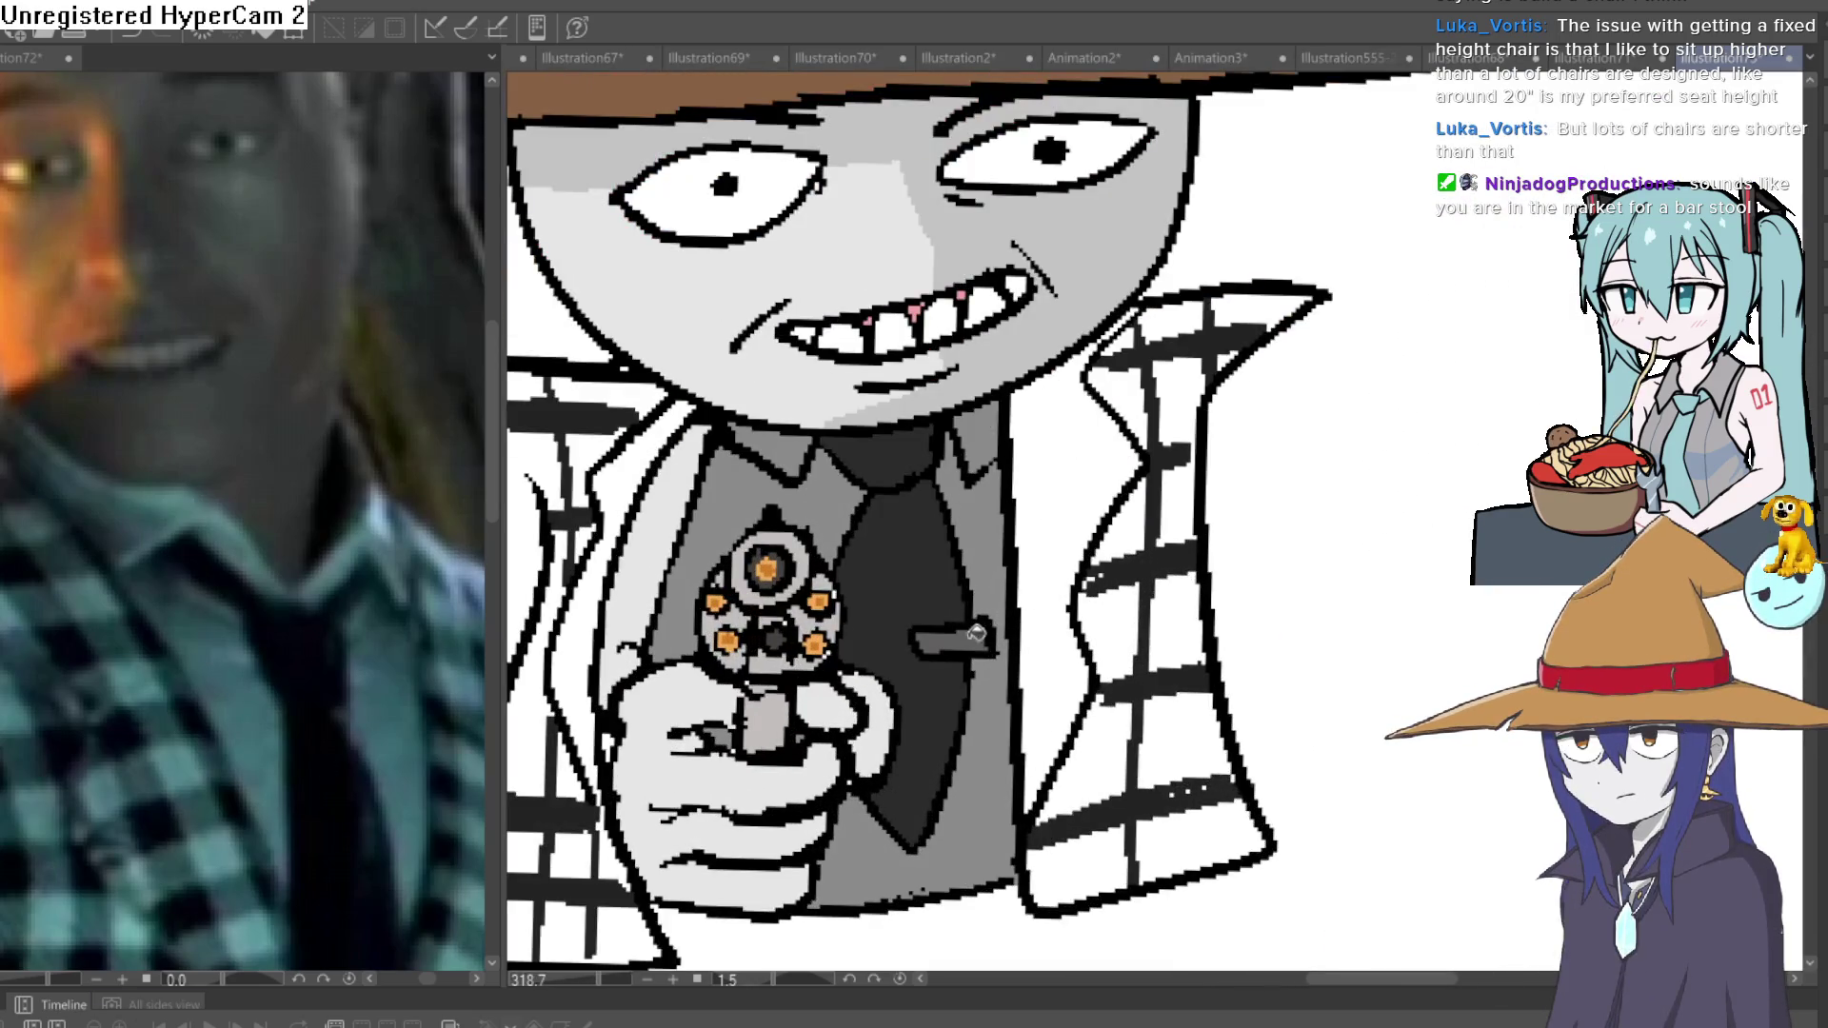
pyautogui.scroll(-6, 1185, 579)
pyautogui.scroll(1, 1229, 543)
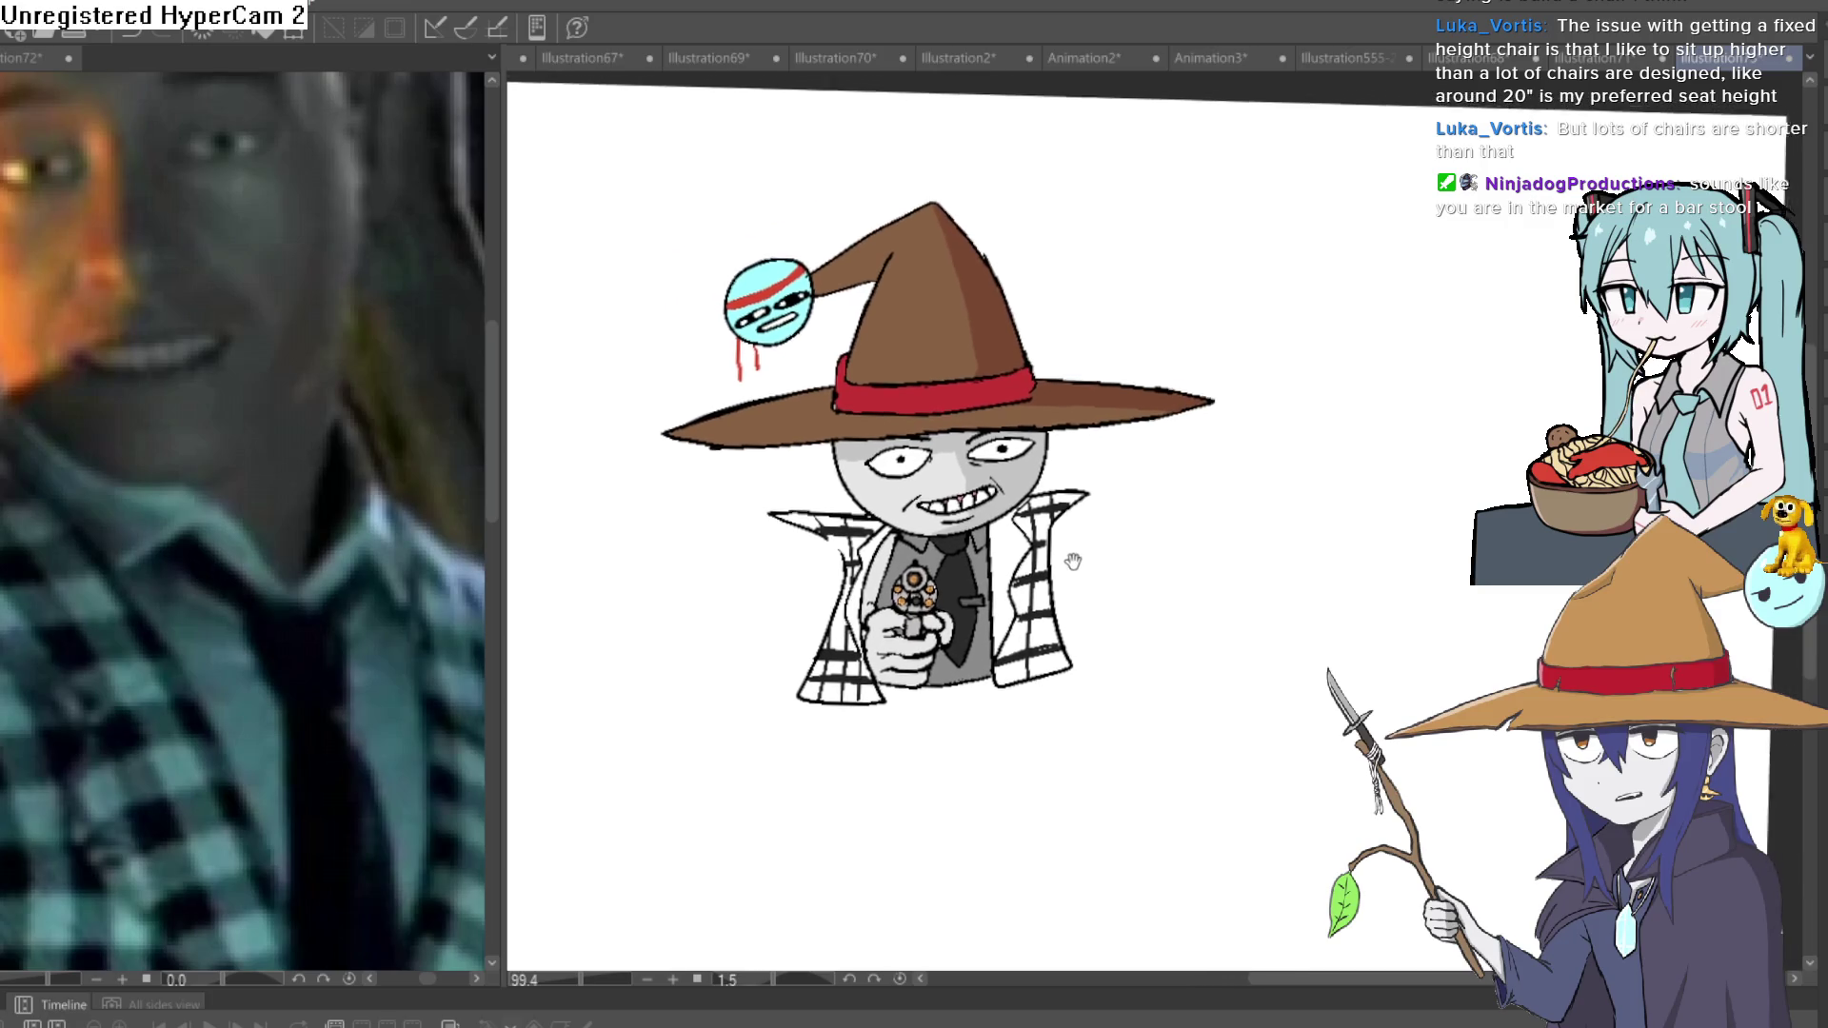
pyautogui.scroll(-2, 1119, 553)
pyautogui.scroll(2, 1121, 543)
pyautogui.scroll(-2, 1142, 552)
pyautogui.scroll(2, 1153, 561)
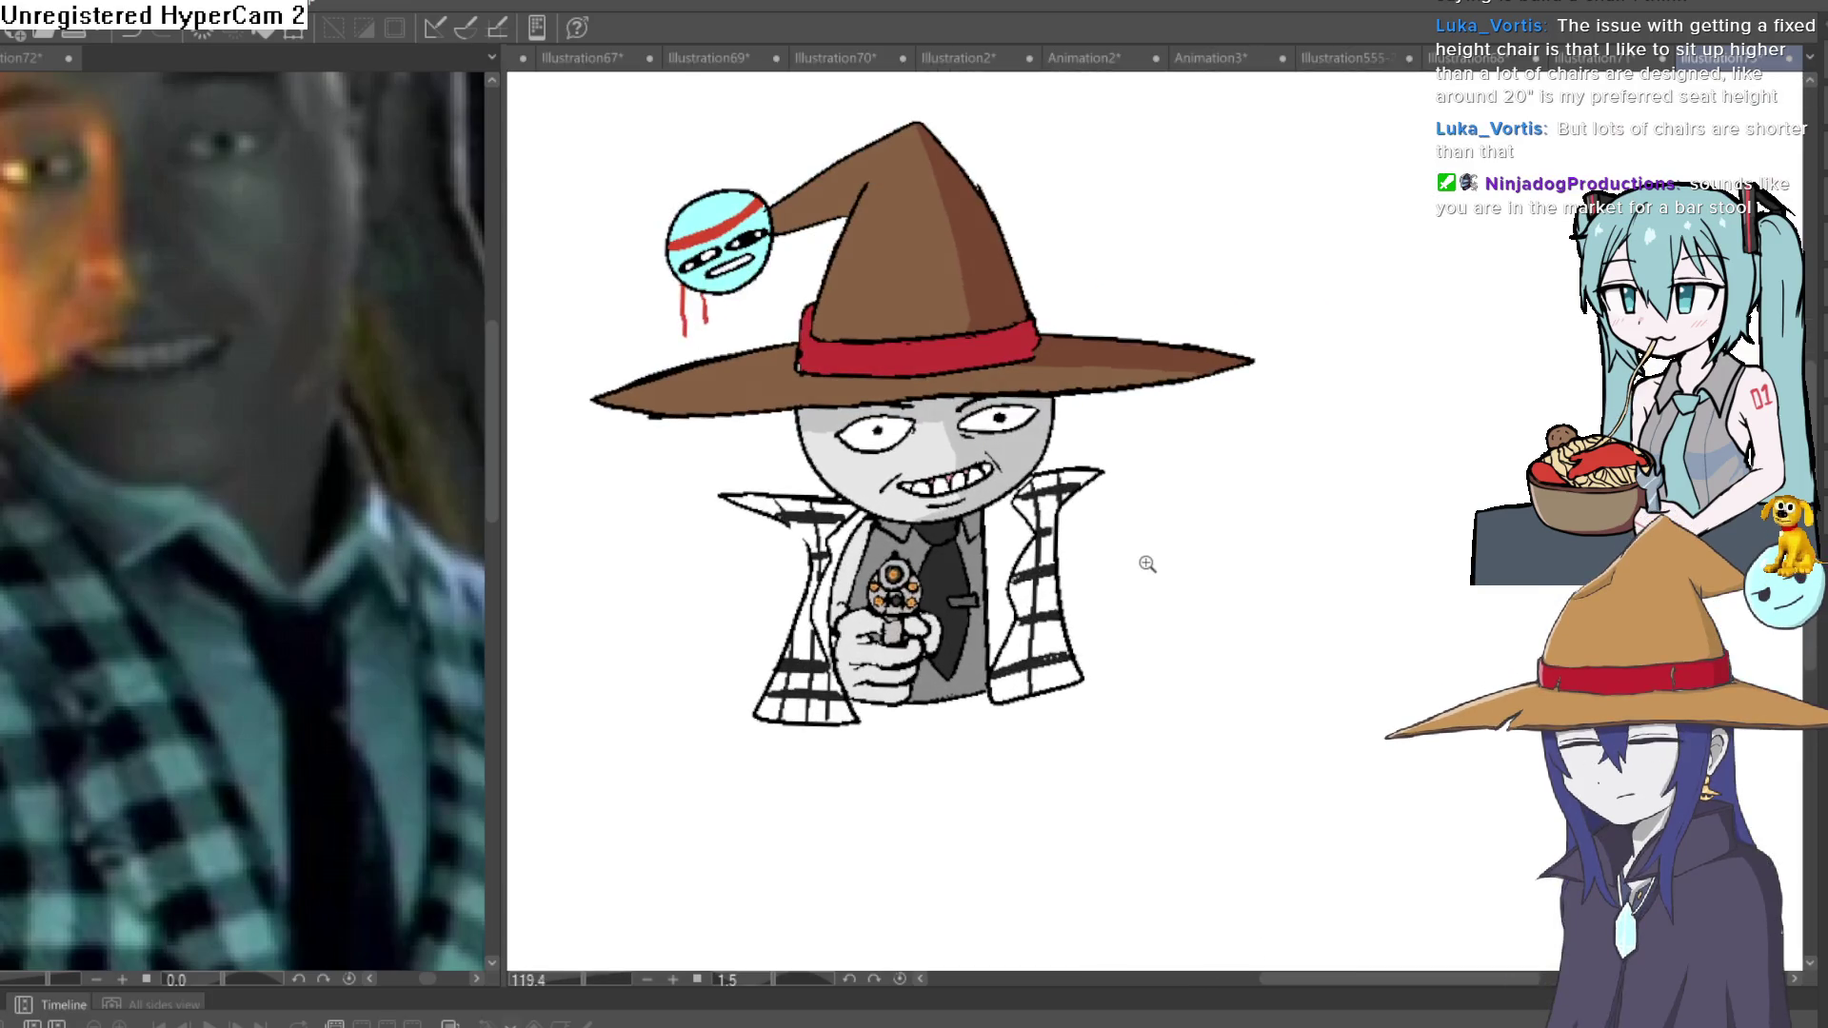
pyautogui.moveTo(1153, 581); pyautogui.dragTo(1225, 775)
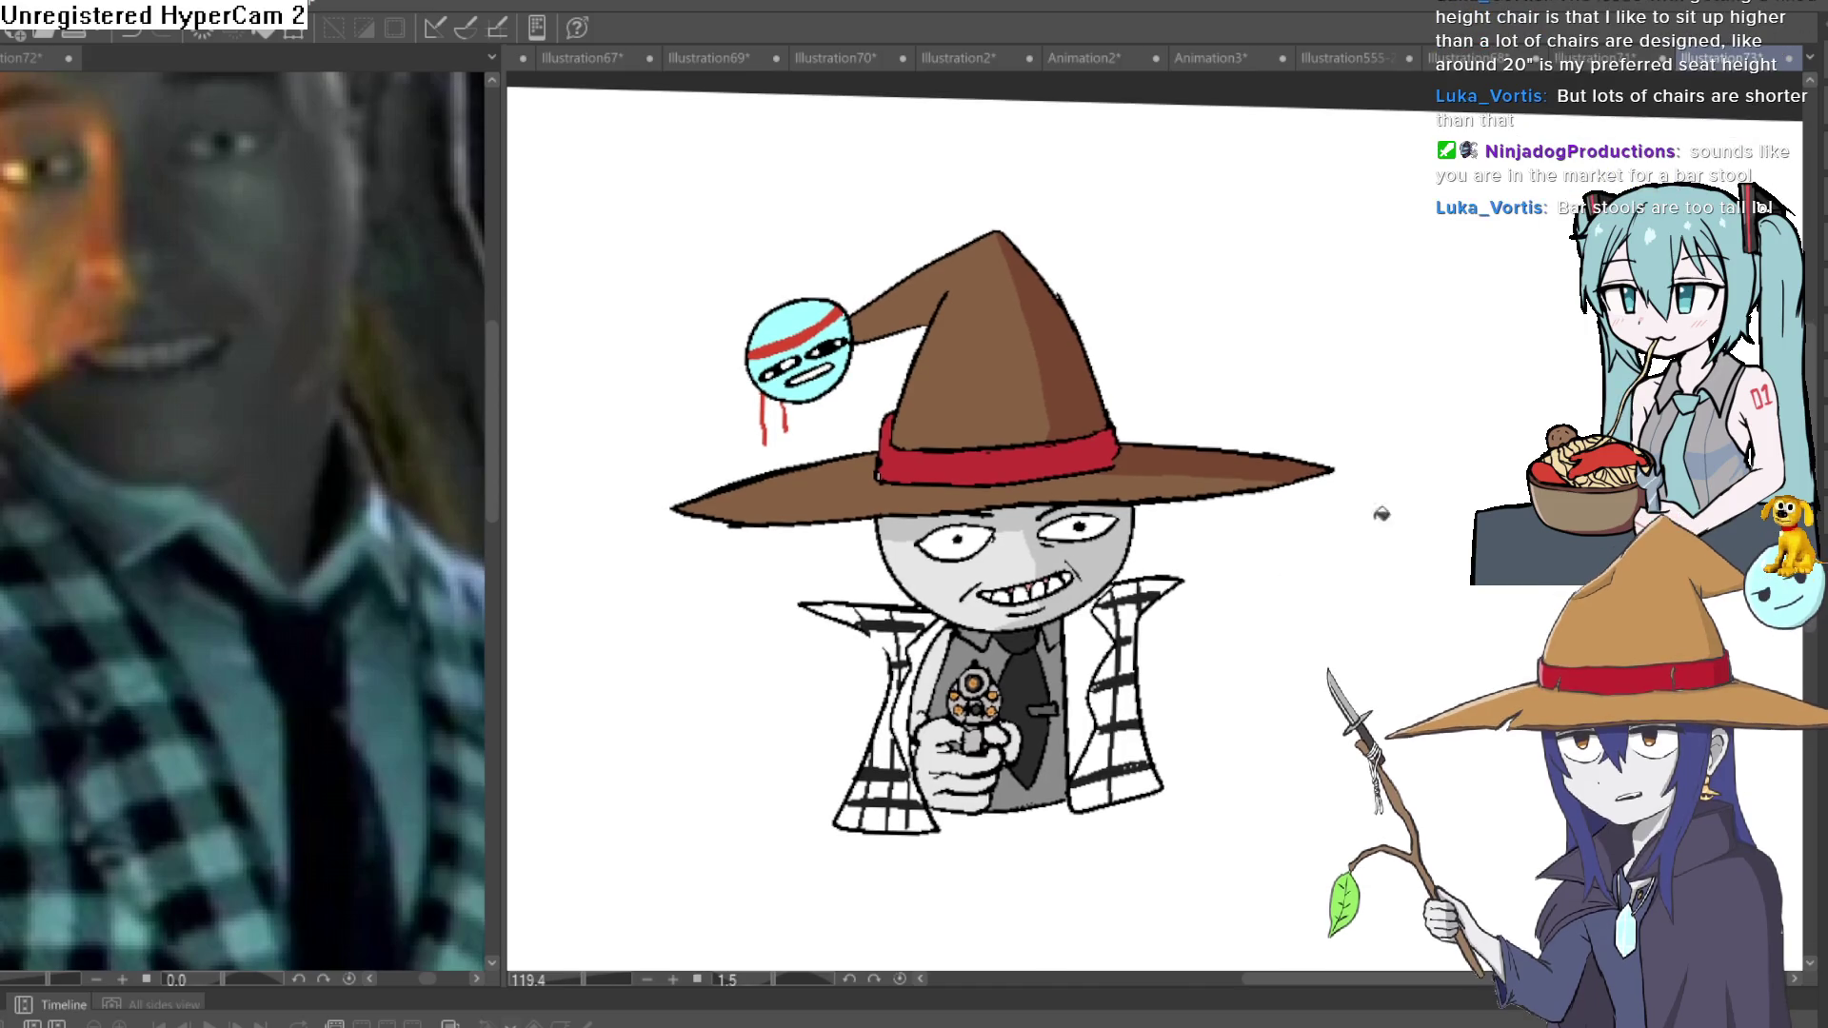
pyautogui.hotkey('ctrl', 'alt', '0')
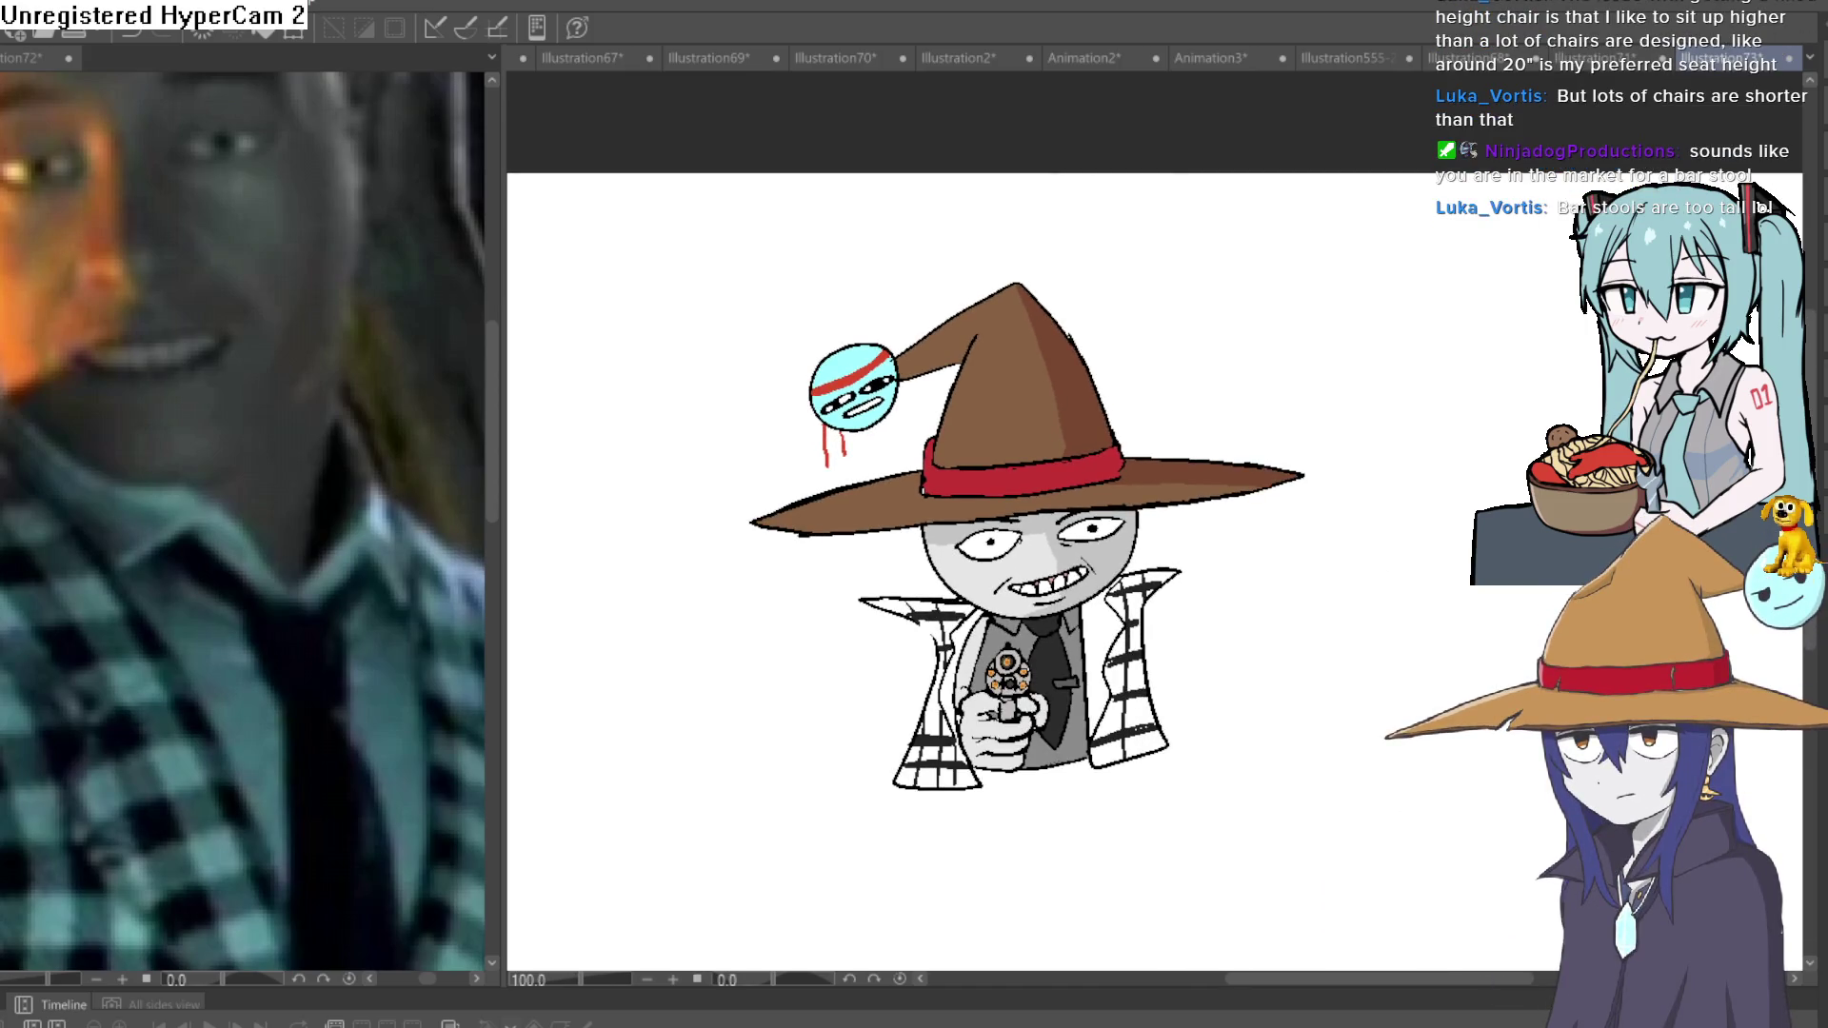
pyautogui.scroll(5, 938, 587)
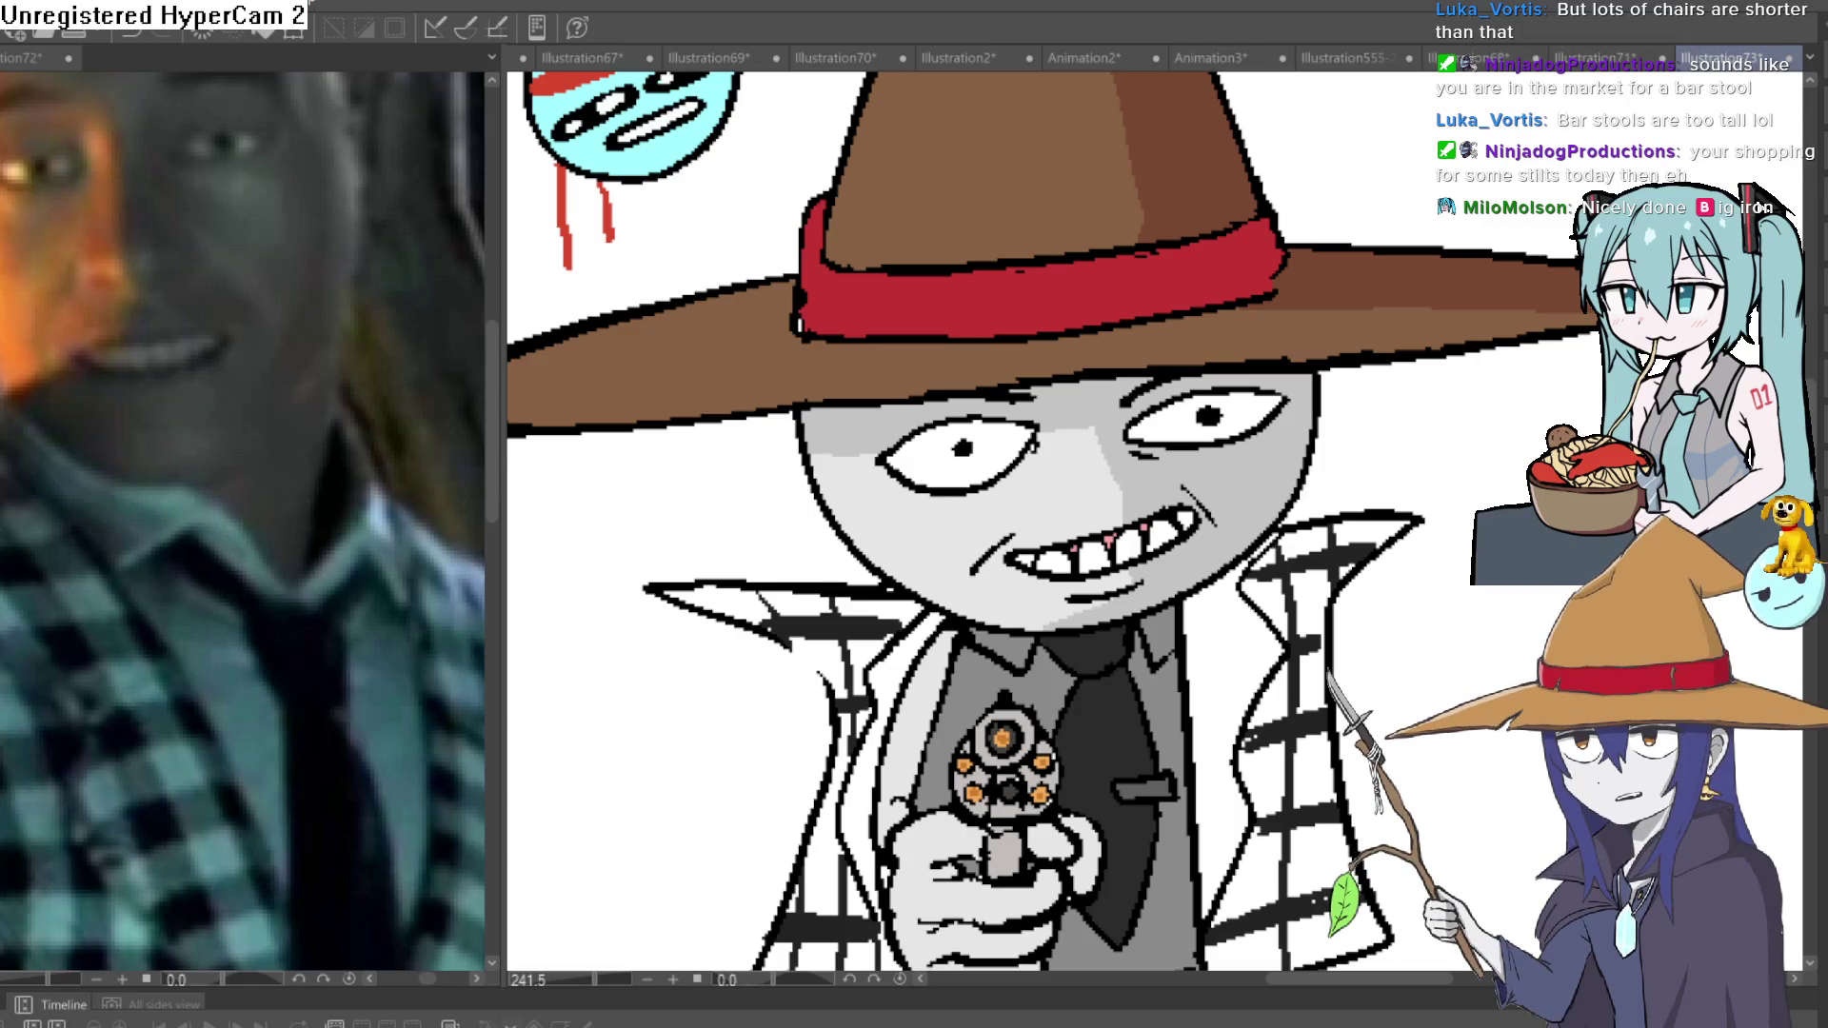
# Zoom in on the gun hand and try grey pixels beside the highlight, undoing misplaced ones.
pyautogui.scroll(5, 1048, 640)
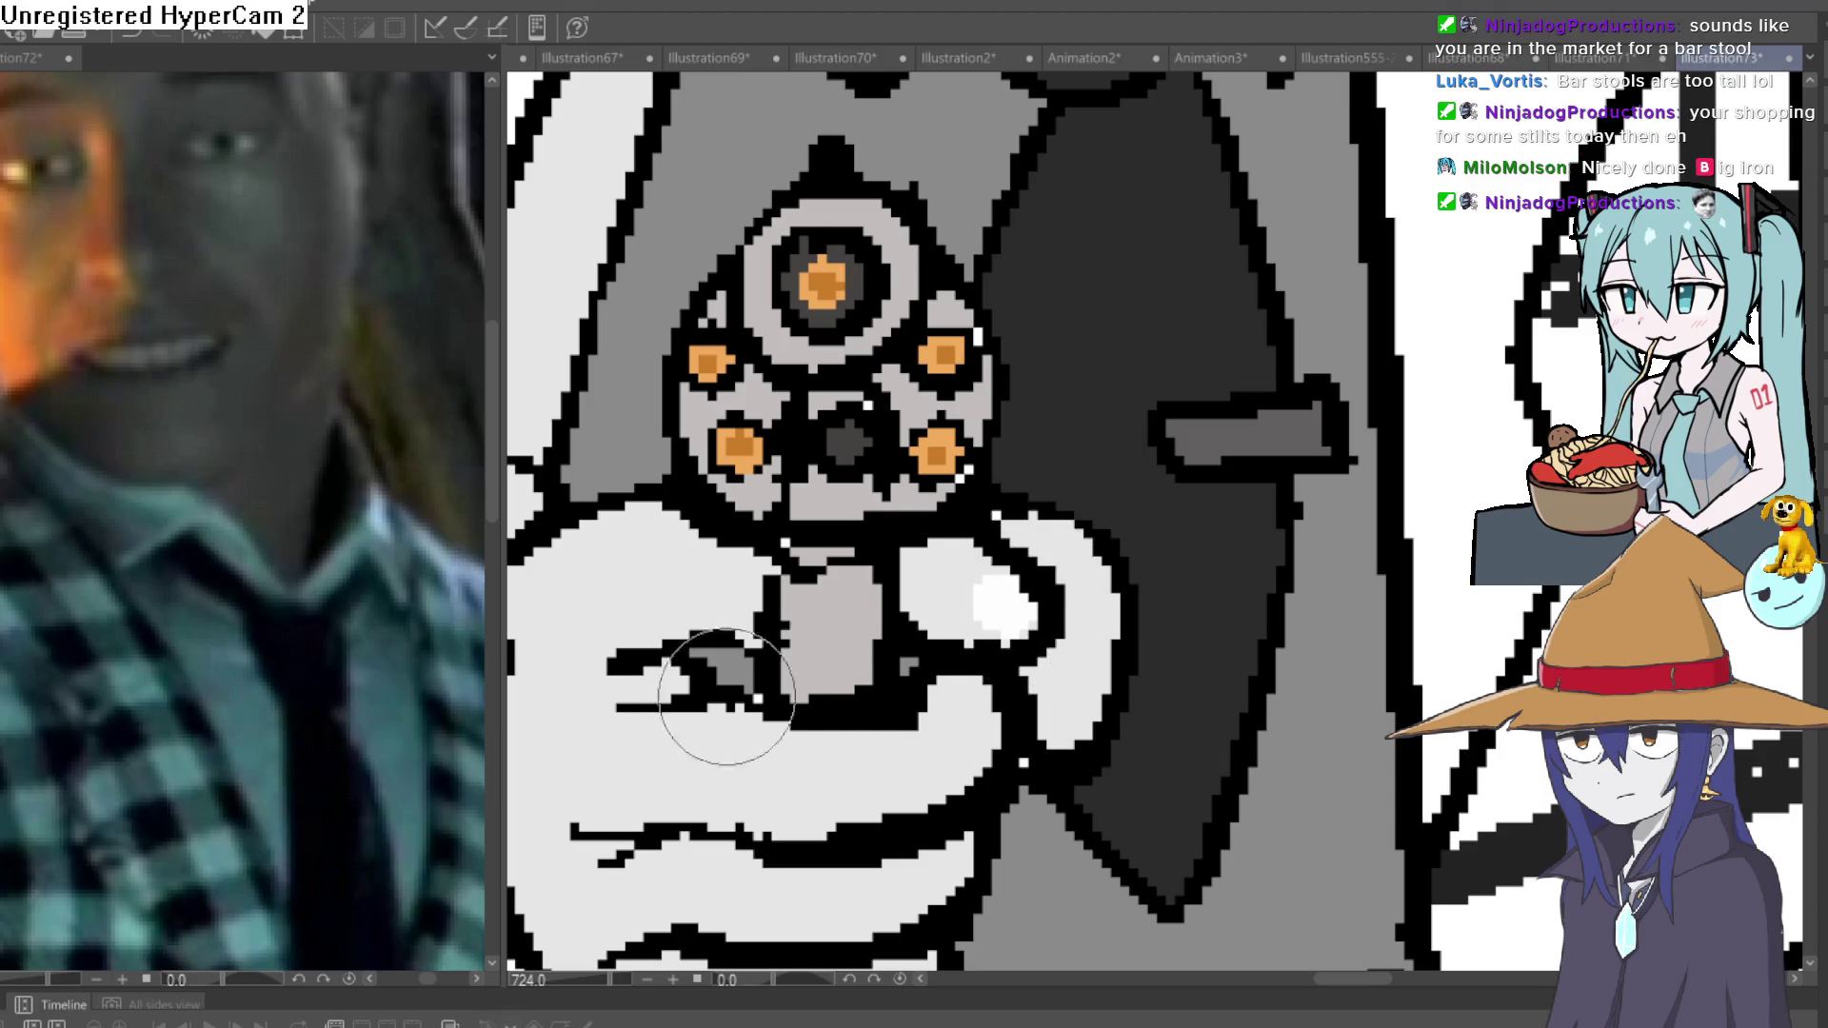
pyautogui.scroll(5, 825, 597)
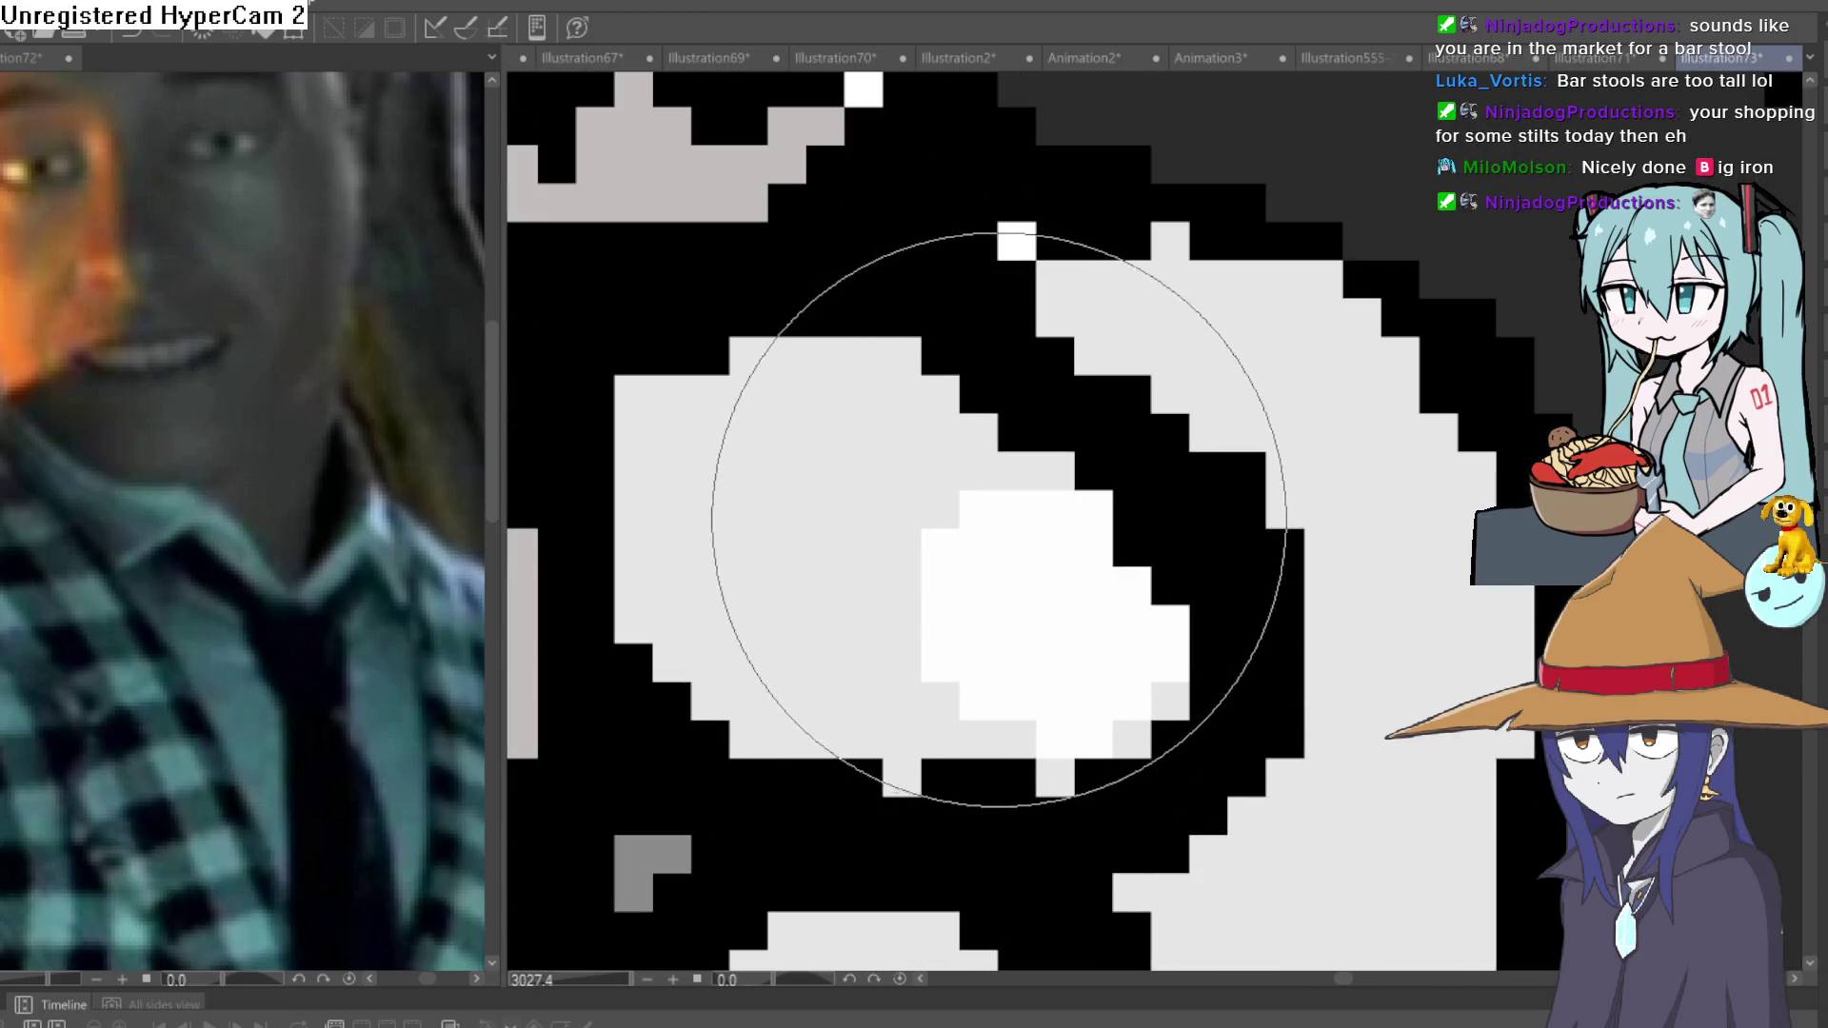
pyautogui.moveTo(959, 548); pyautogui.dragTo(959, 624)
pyautogui.hotkey('ctrl', 'z')
pyautogui.click(939, 620)
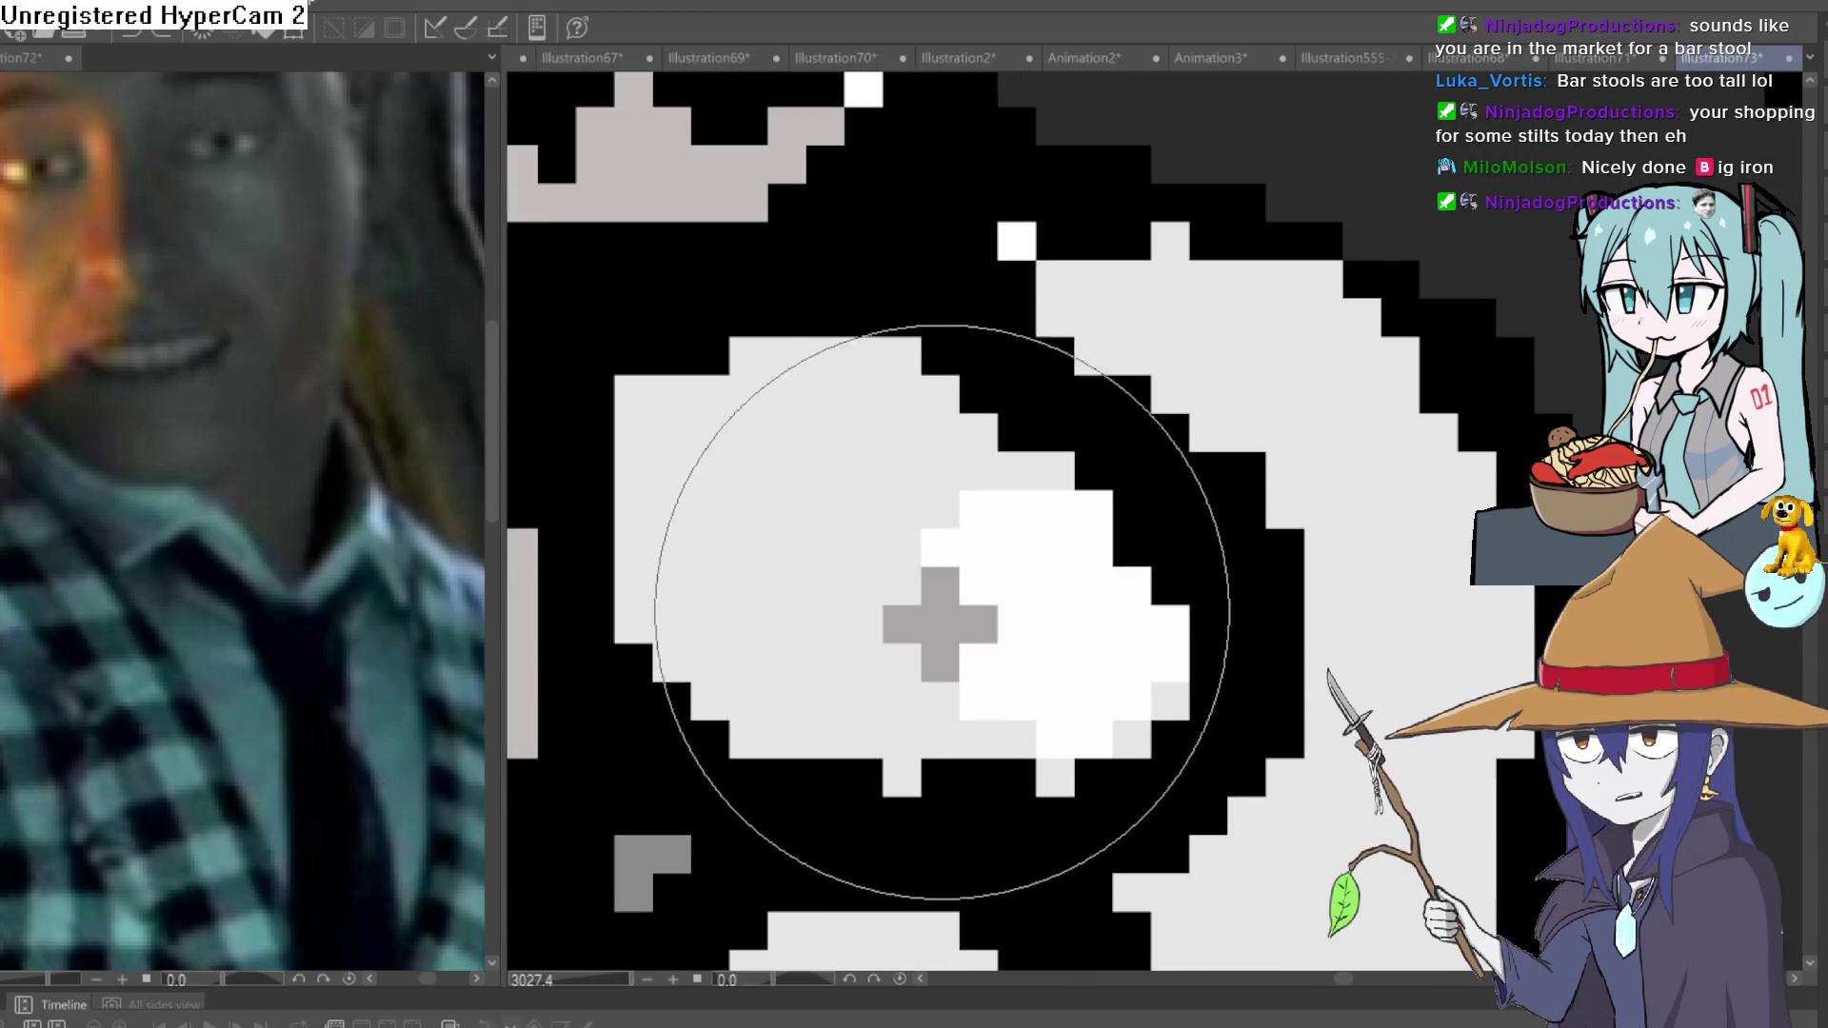
pyautogui.hotkey('ctrl', 'z')
# Edge the highlight's left side and top with grey pixels, then zoom out and reframe.
pyautogui.click(940, 663)
pyautogui.moveTo(940, 657); pyautogui.dragTo(940, 586)
pyautogui.click(940, 547)
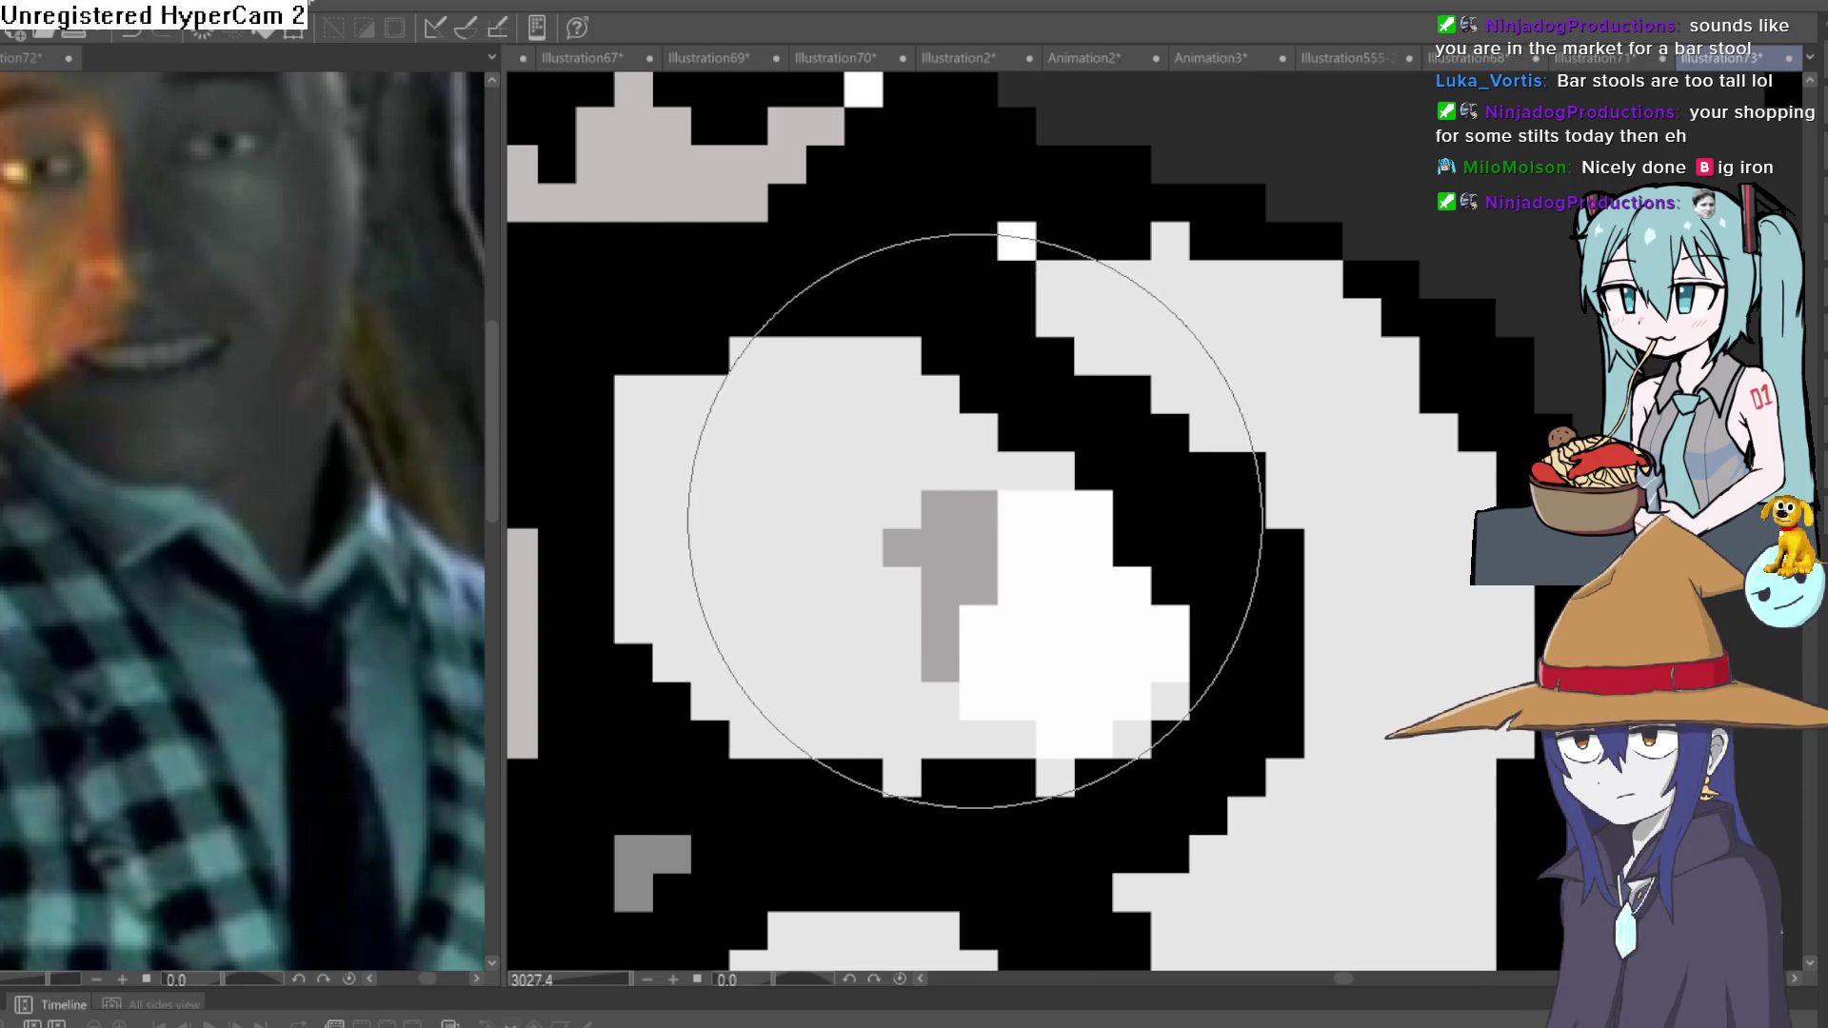
pyautogui.hotkey('ctrl', 'z')
pyautogui.click(940, 547)
pyautogui.click(978, 510)
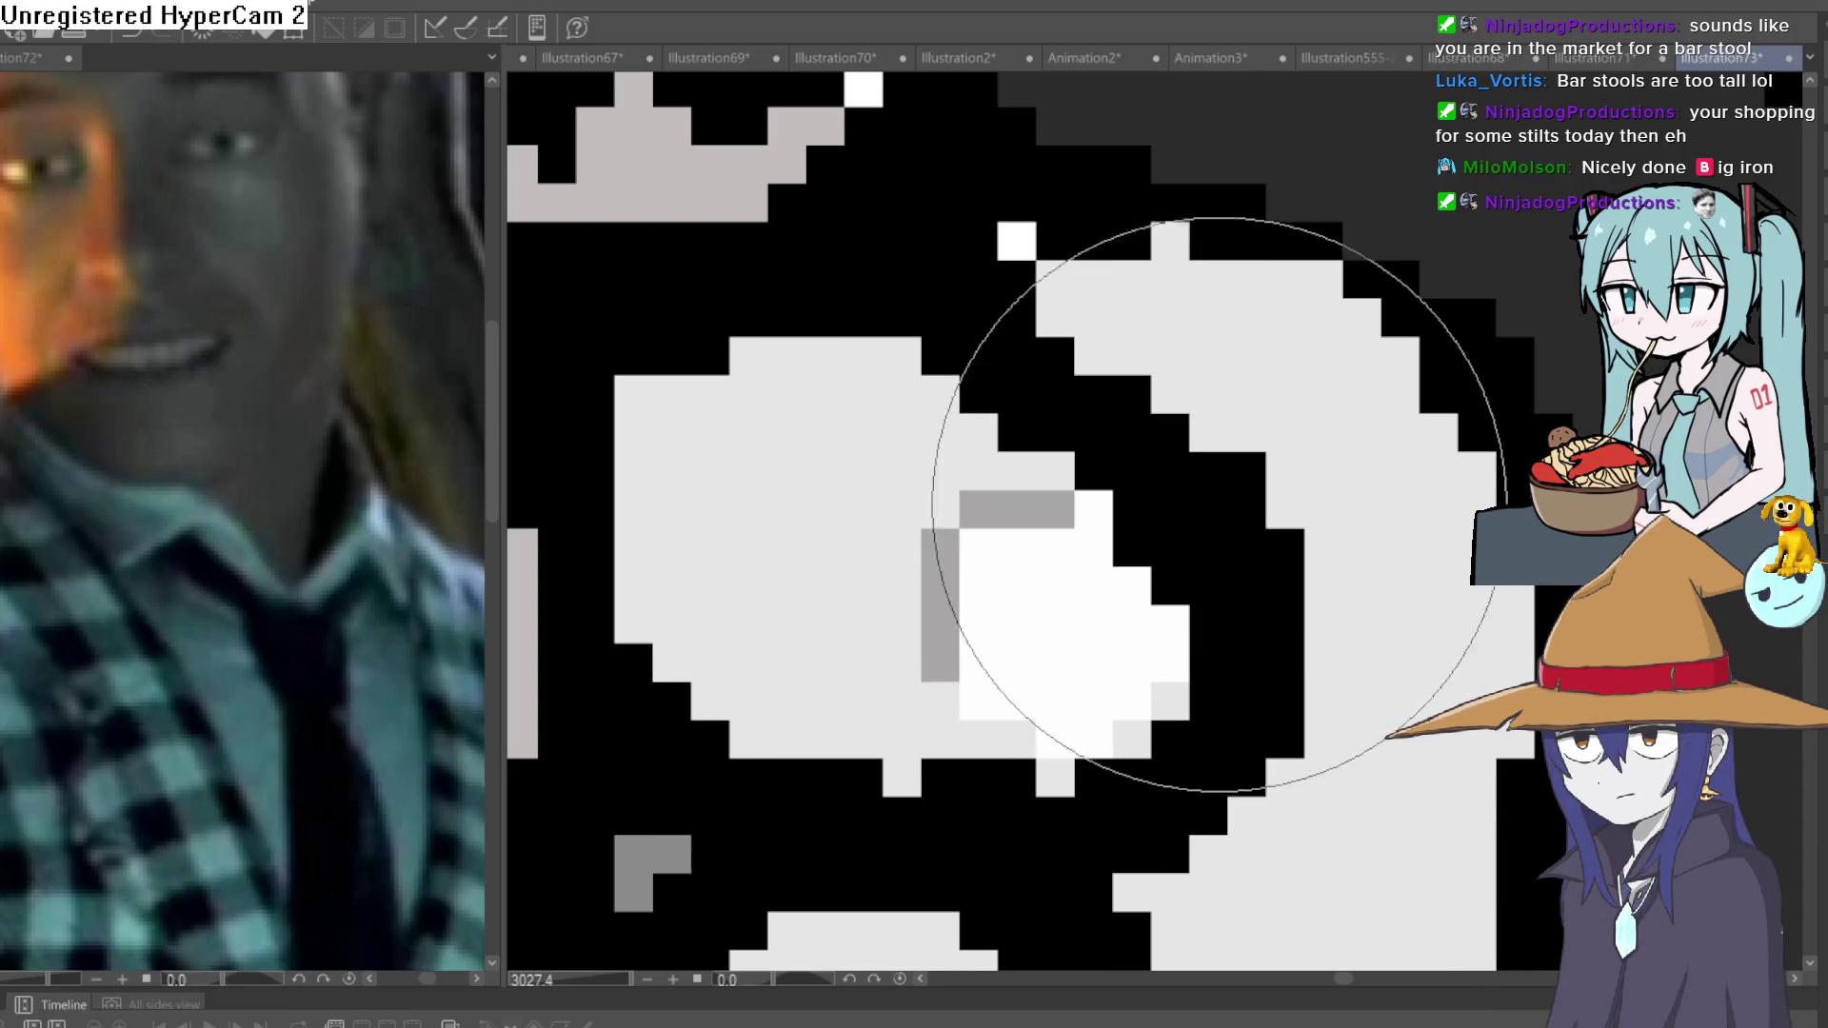
pyautogui.scroll(-10, 1238, 571)
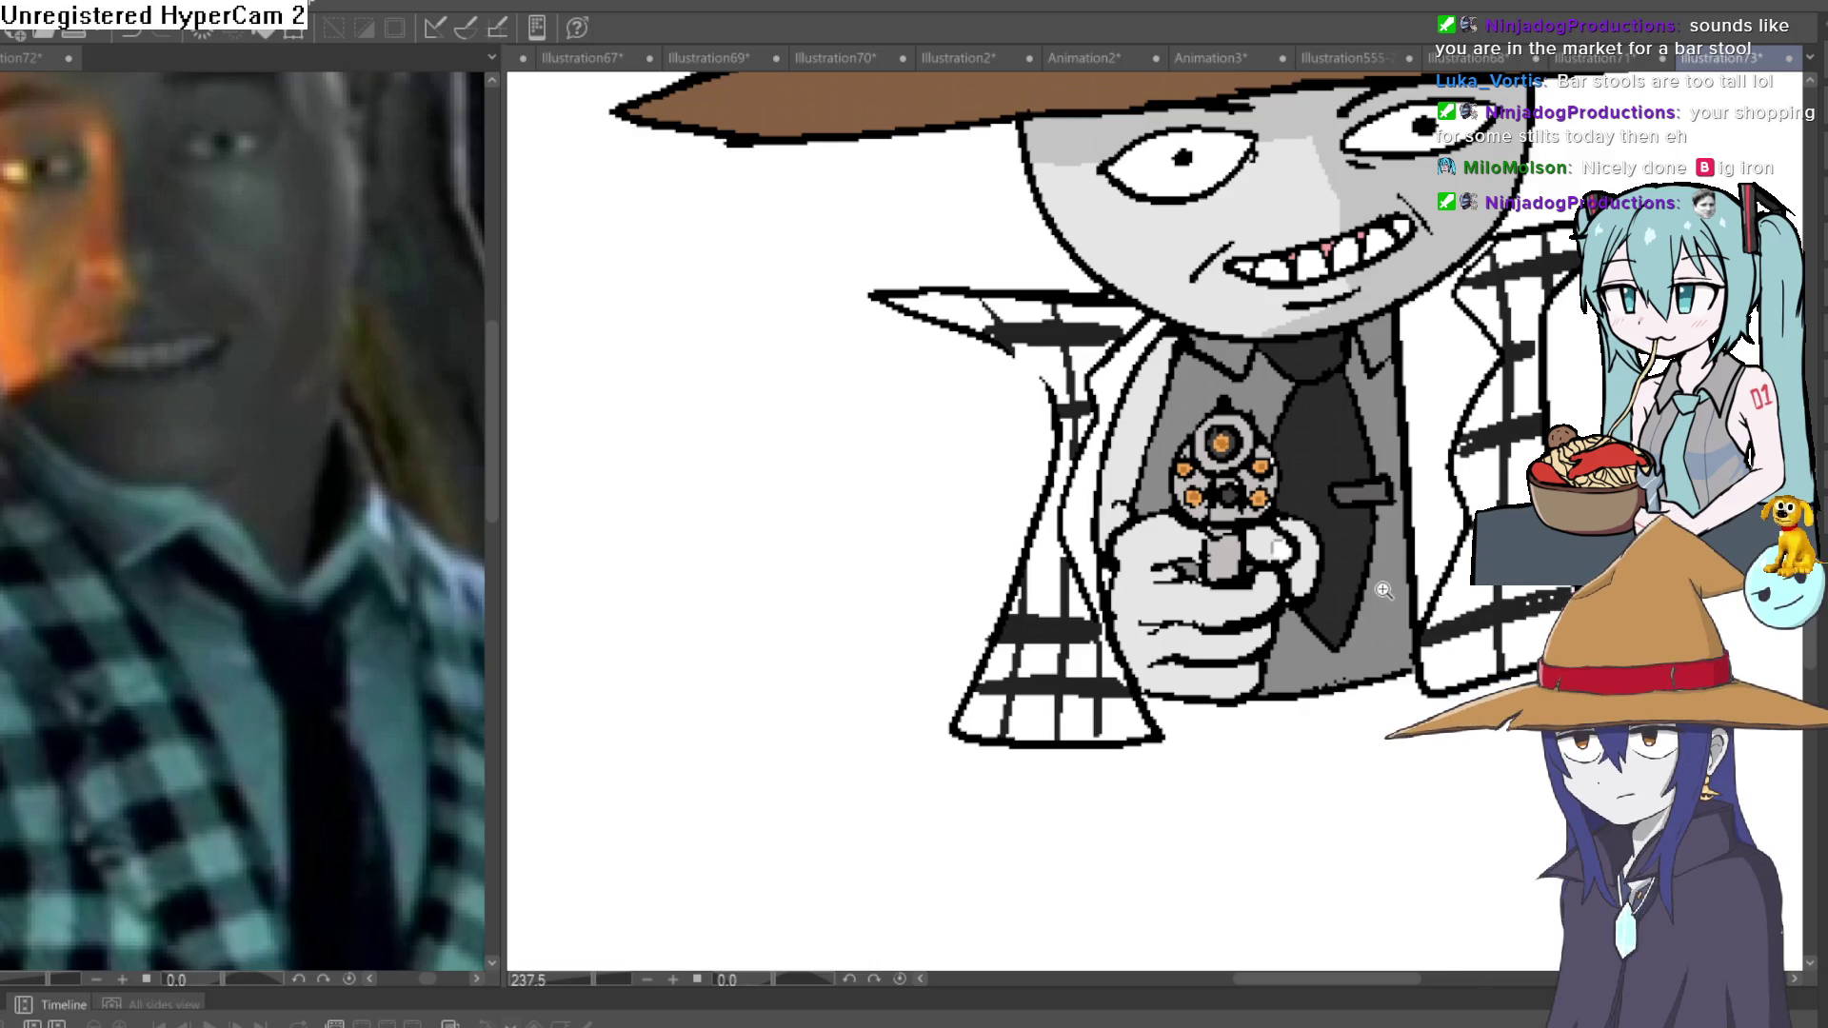
pyautogui.moveTo(1383, 590)
pyautogui.mouseDown()
pyautogui.moveTo(1276, 667)
pyautogui.moveTo(1244, 616)
pyautogui.mouseUp()
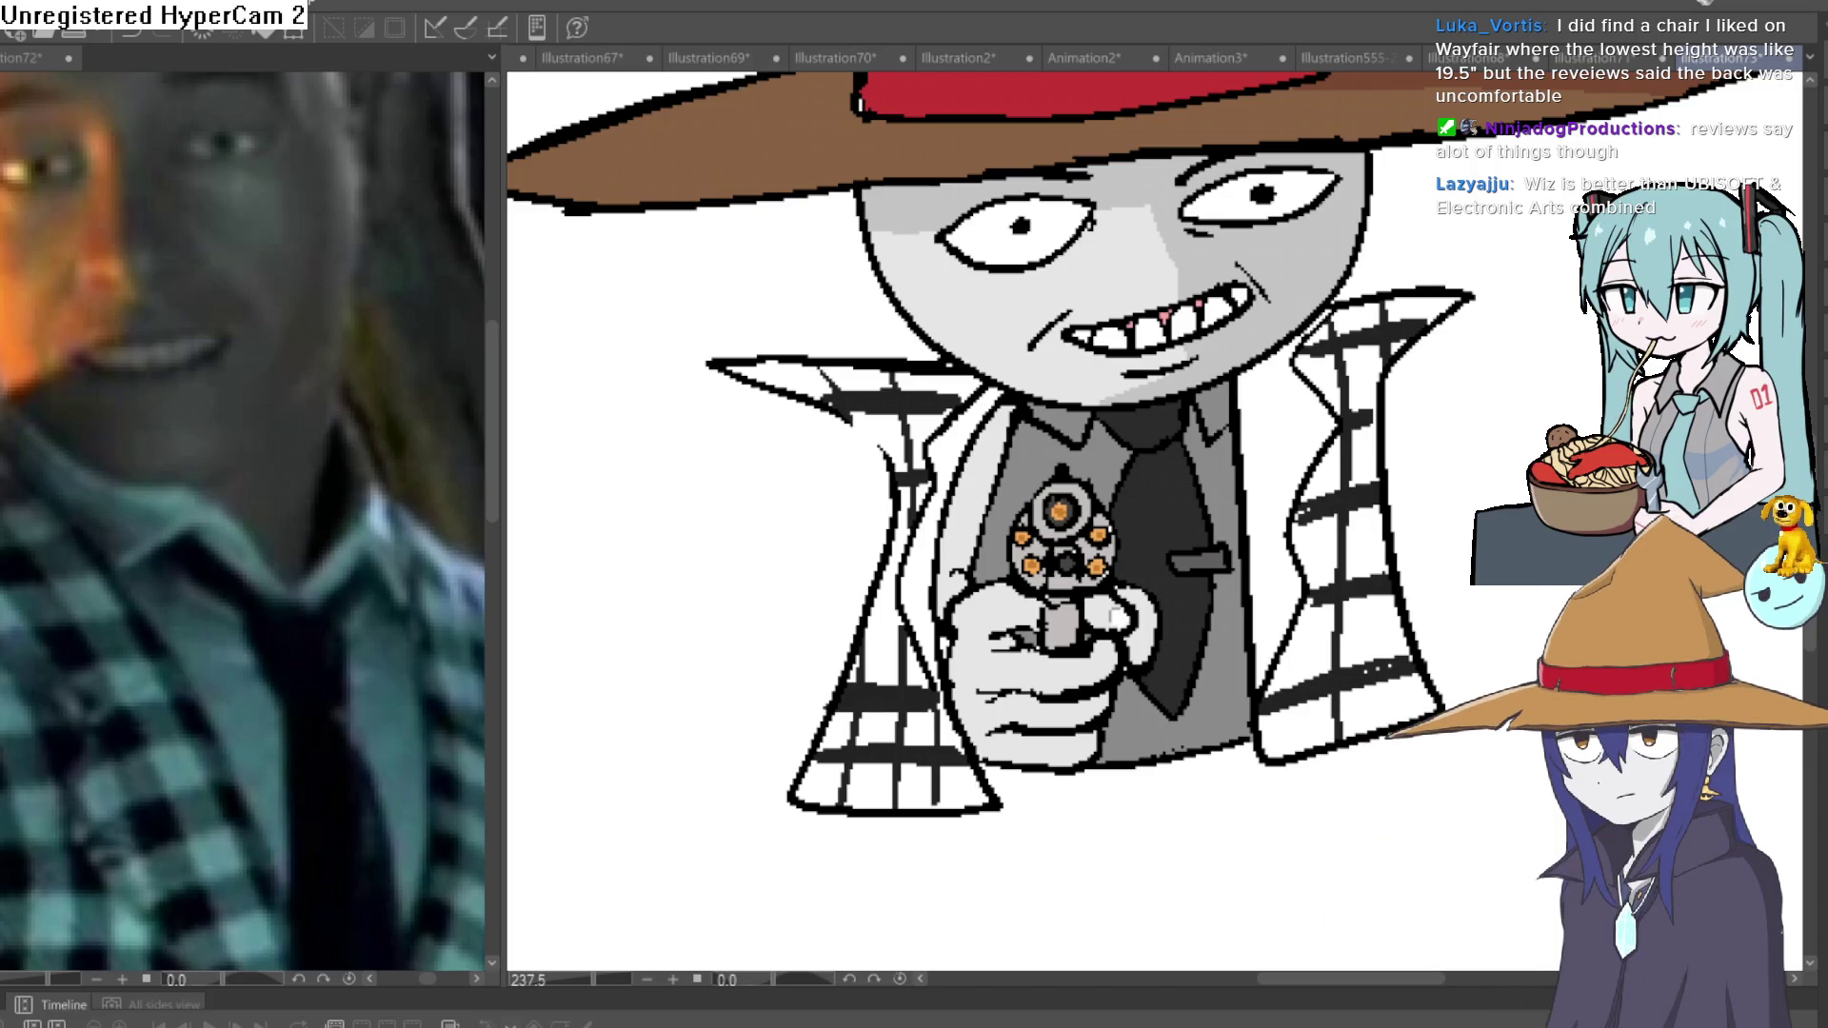
# Darken the tie's right edge with a dark stroke and fill the right coat panel mid-grey.
pyautogui.moveTo(1241, 475); pyautogui.dragTo(1040, 442)
pyautogui.moveTo(976, 371)
pyautogui.mouseDown()
pyautogui.moveTo(1016, 464)
pyautogui.moveTo(1010, 681)
pyautogui.mouseUp()
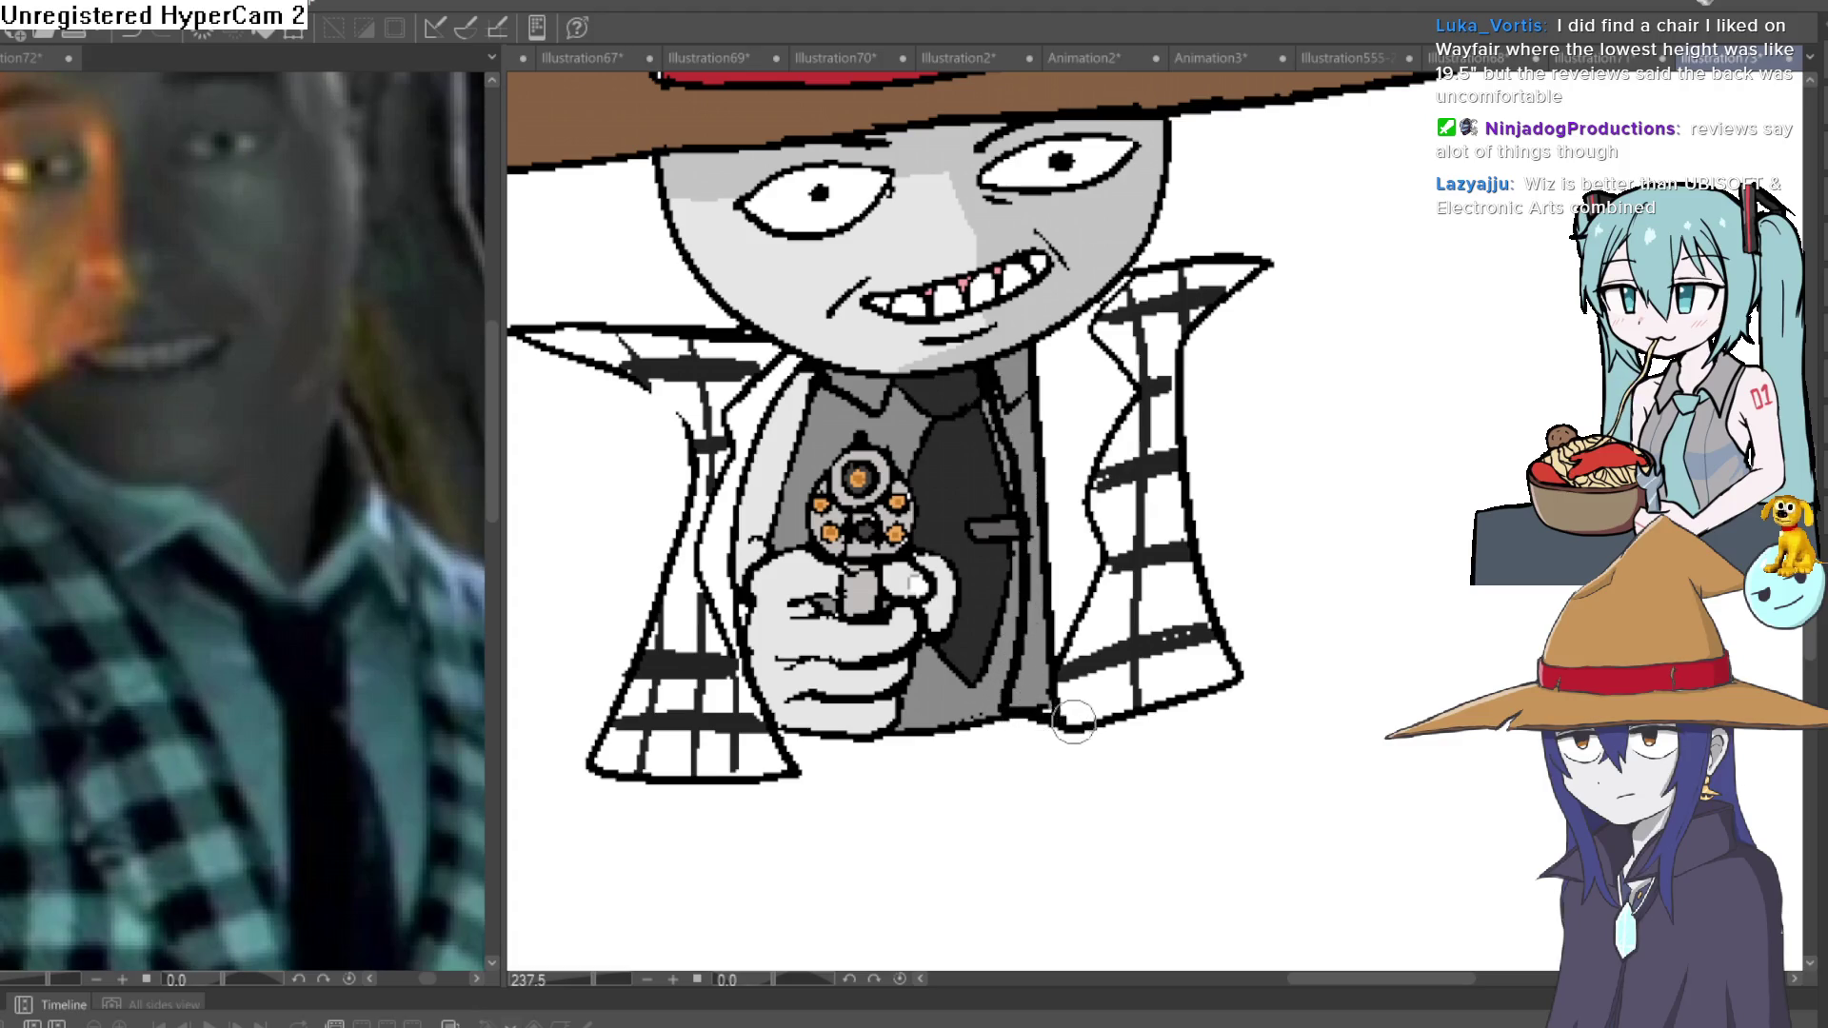
pyautogui.moveTo(1124, 673)
pyautogui.mouseDown()
pyautogui.moveTo(1066, 571)
pyautogui.moveTo(1037, 672)
pyautogui.moveTo(1040, 443)
pyautogui.moveTo(1019, 362)
pyautogui.moveTo(1105, 362)
pyautogui.moveTo(1176, 286)
pyautogui.moveTo(1217, 275)
pyautogui.moveTo(1143, 447)
pyautogui.moveTo(1133, 534)
pyautogui.moveTo(1205, 672)
pyautogui.mouseUp()
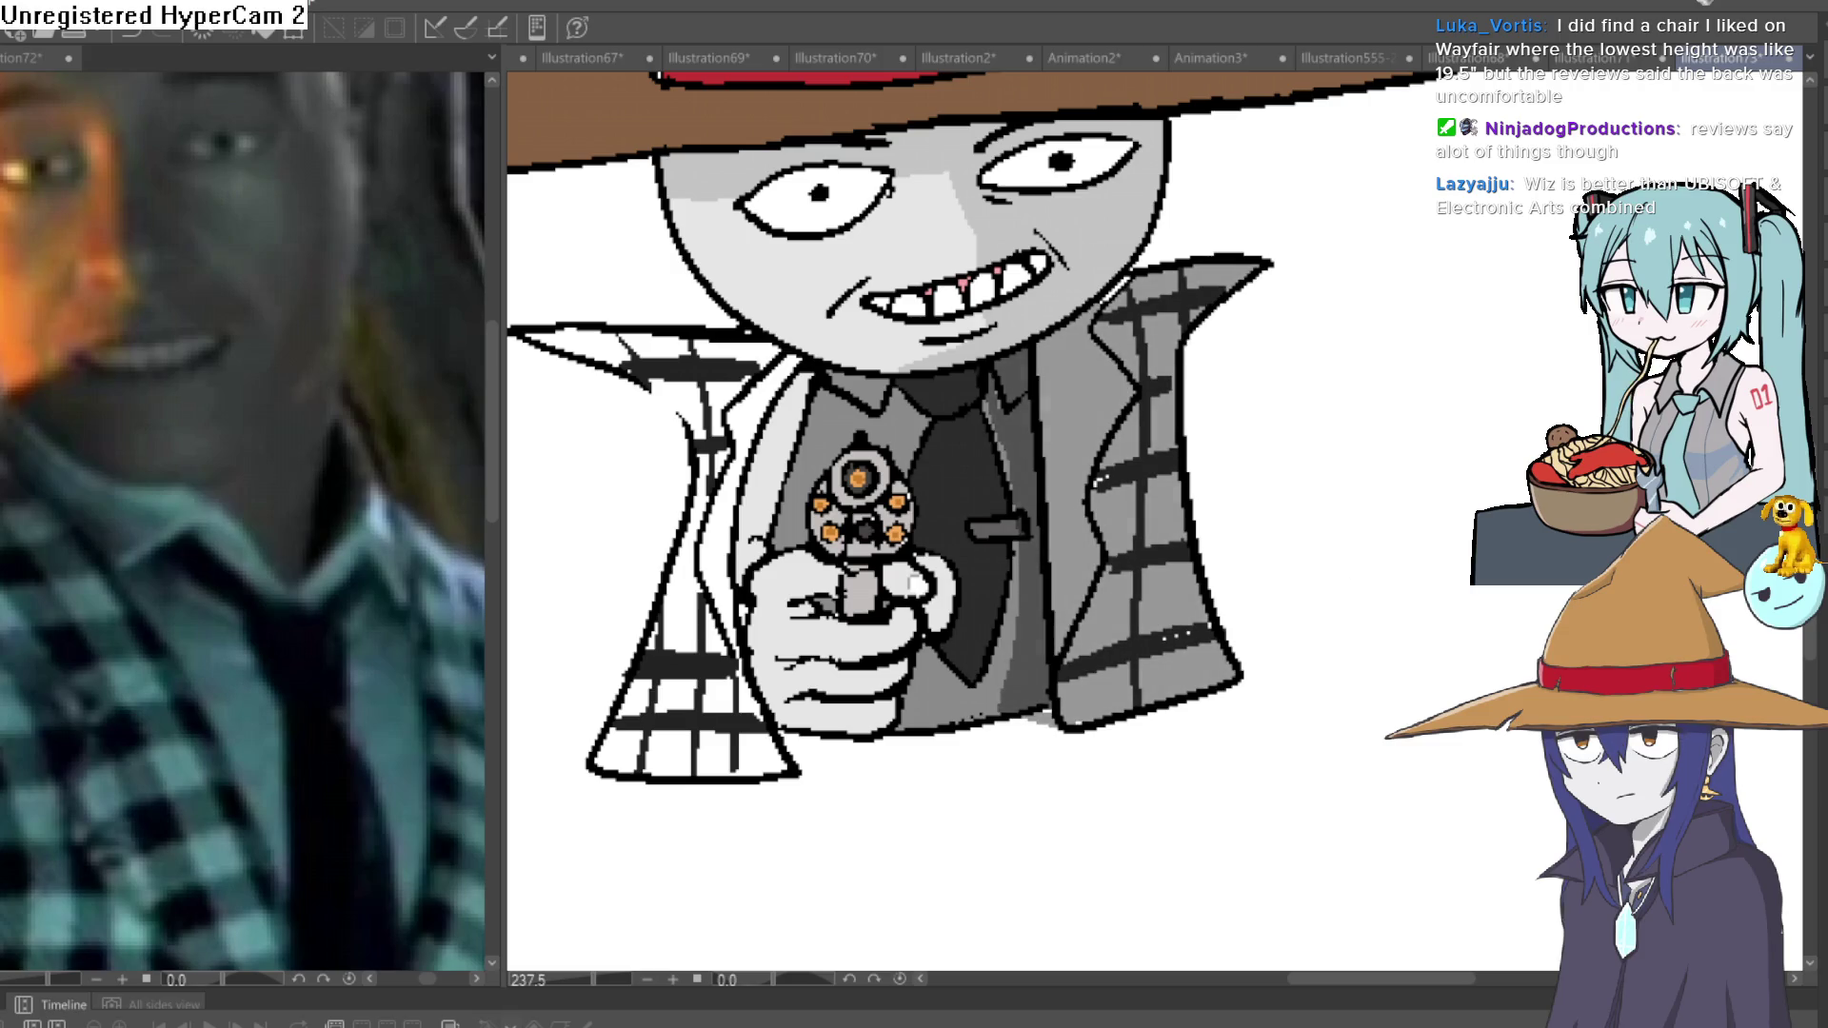
pyautogui.scroll(-5, 1379, 665)
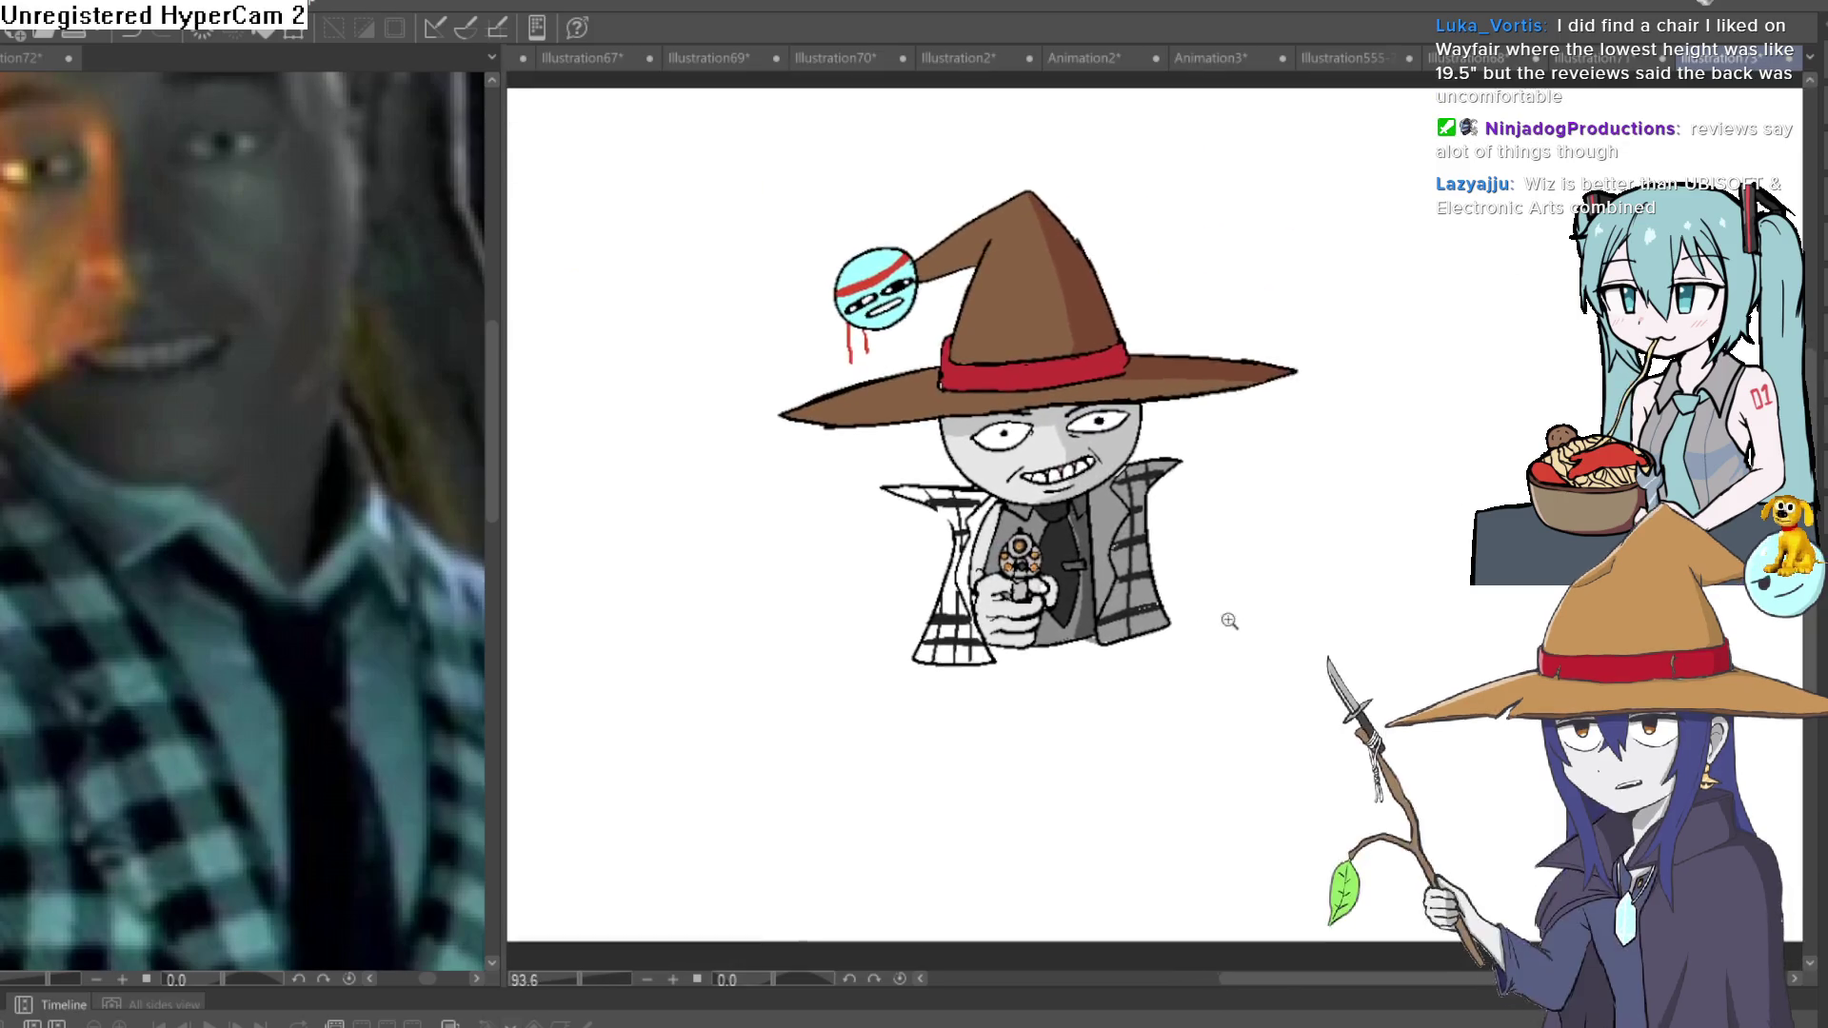
pyautogui.scroll(-2, 1229, 621)
pyautogui.scroll(2, 1232, 596)
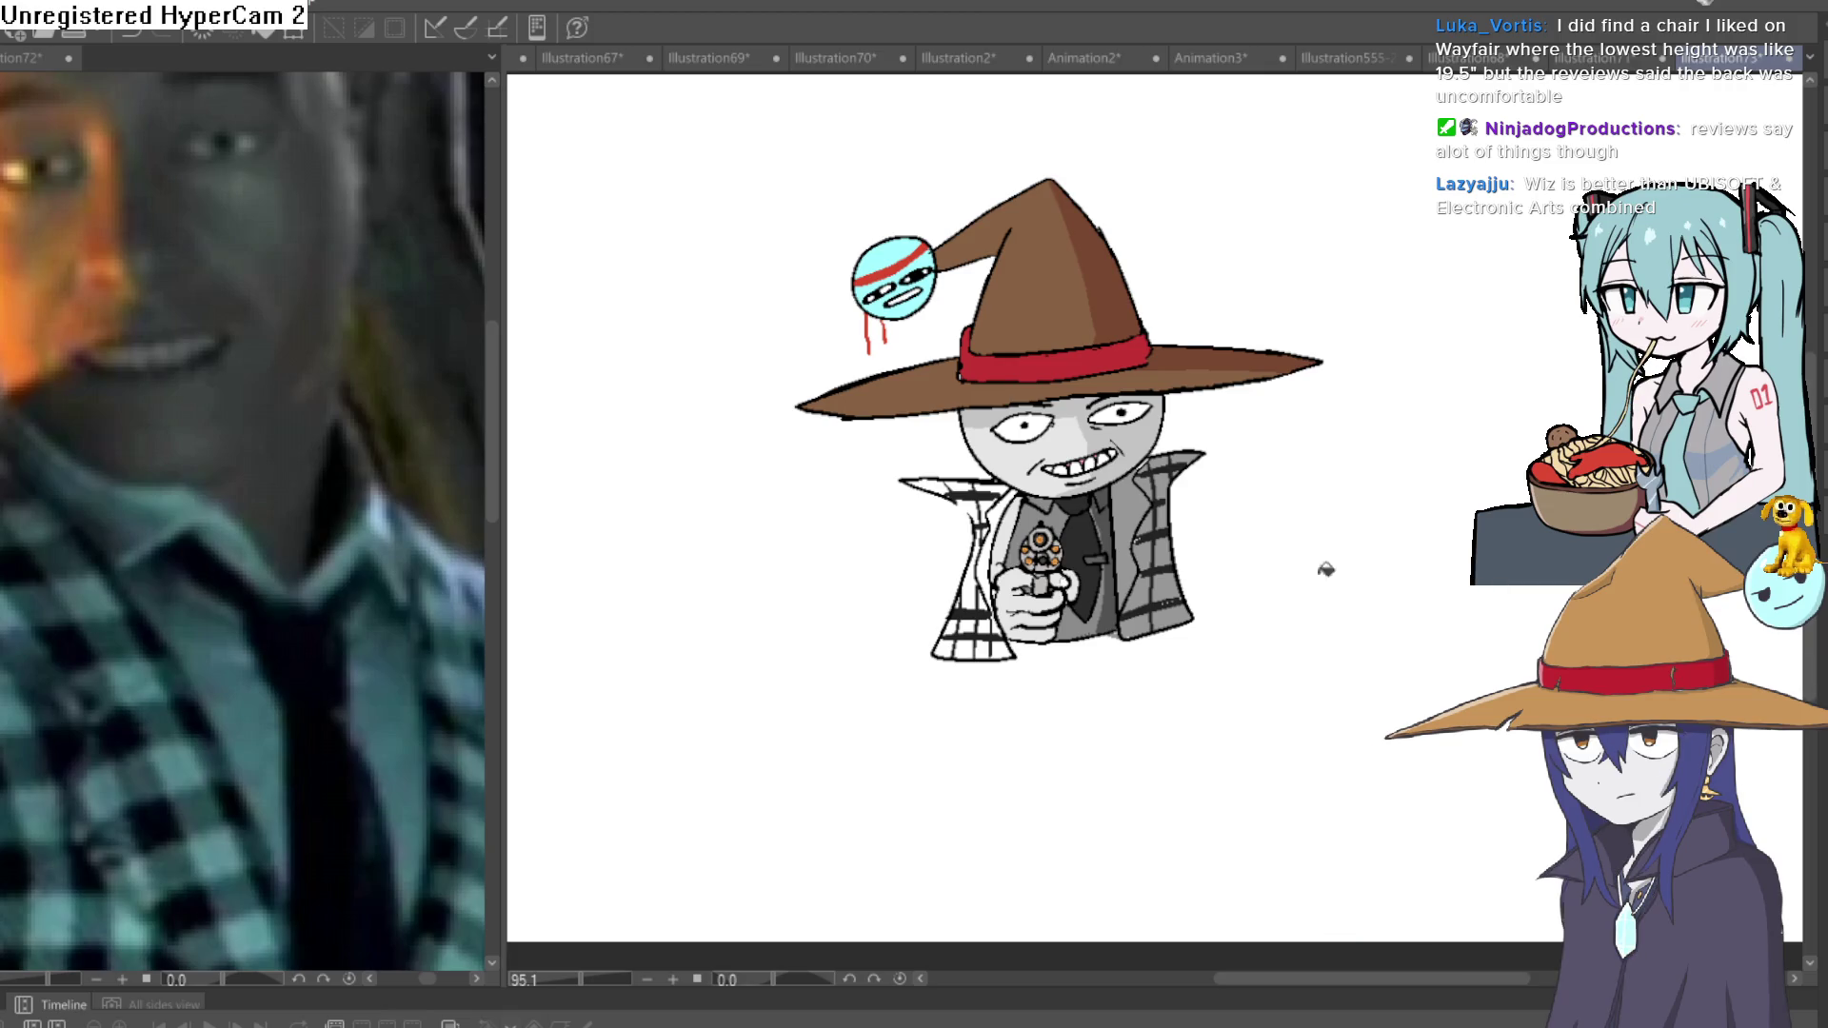
pyautogui.scroll(2, 1007, 279)
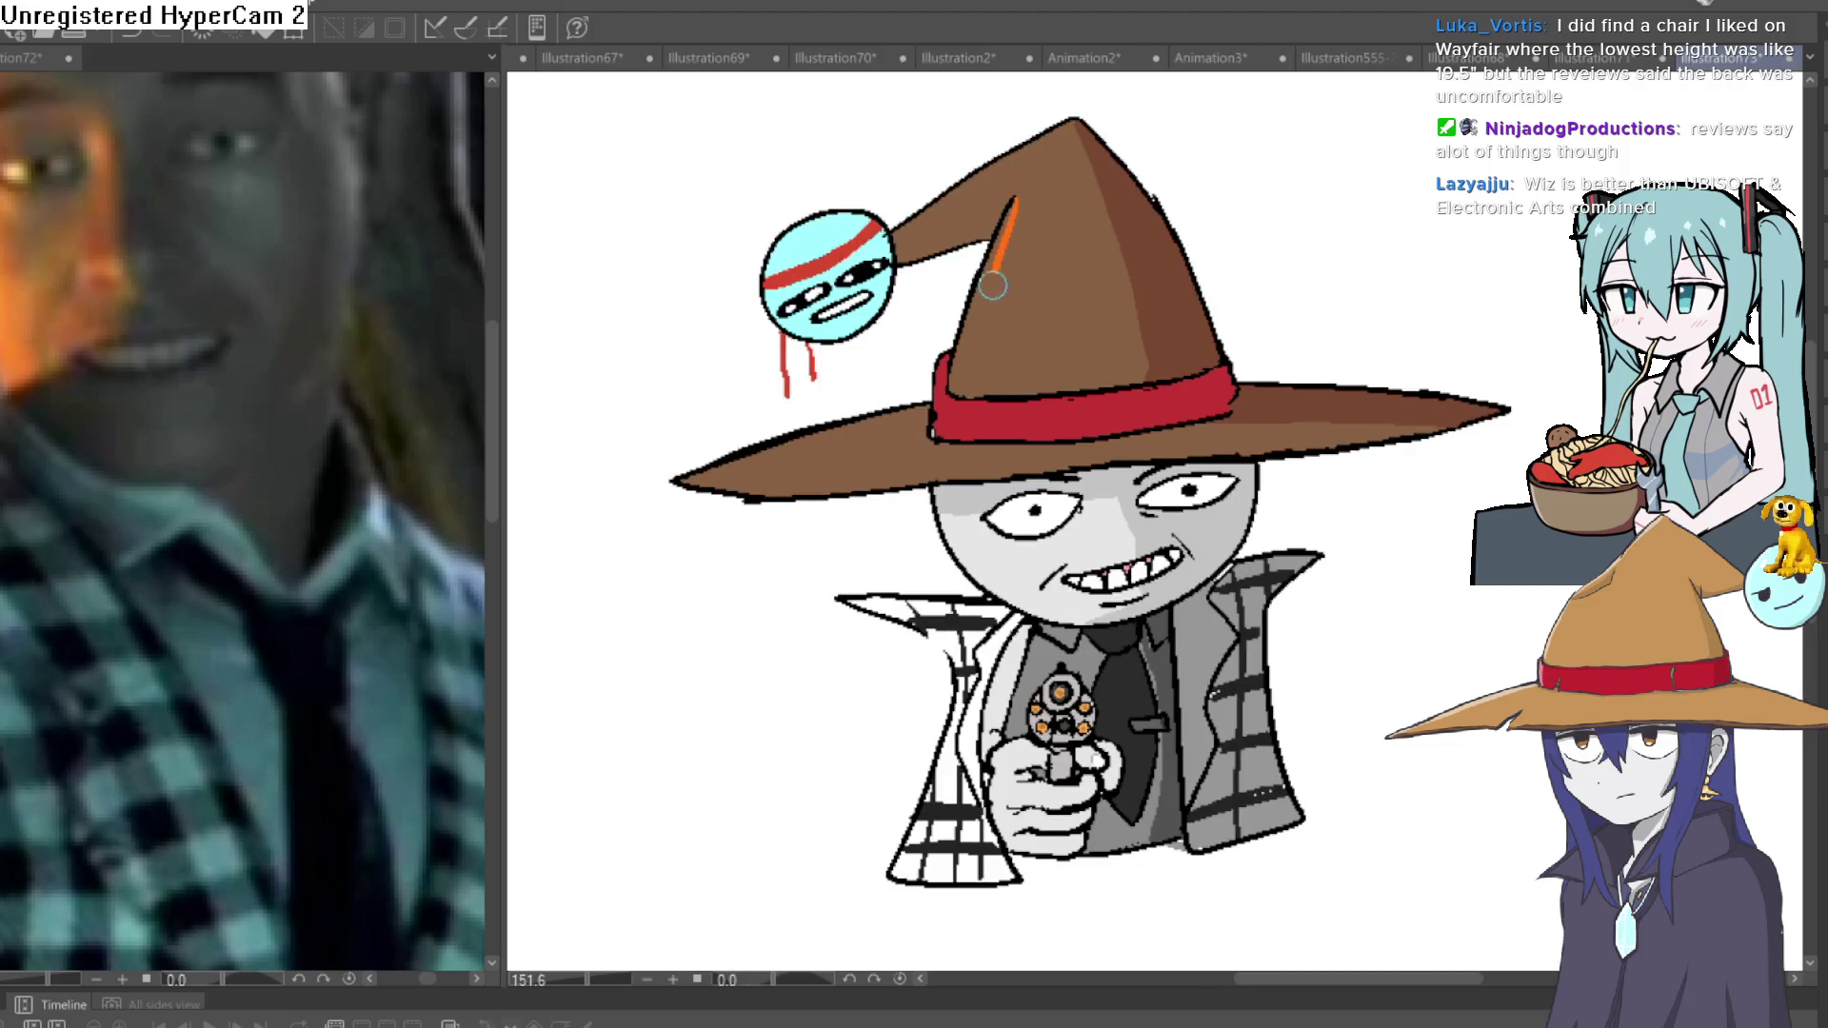
# Paint orange lines down the witch hat, the face's left edge and the coat.
pyautogui.moveTo(992, 285)
pyautogui.mouseDown()
pyautogui.moveTo(975, 431)
pyautogui.moveTo(814, 476)
pyautogui.mouseUp()
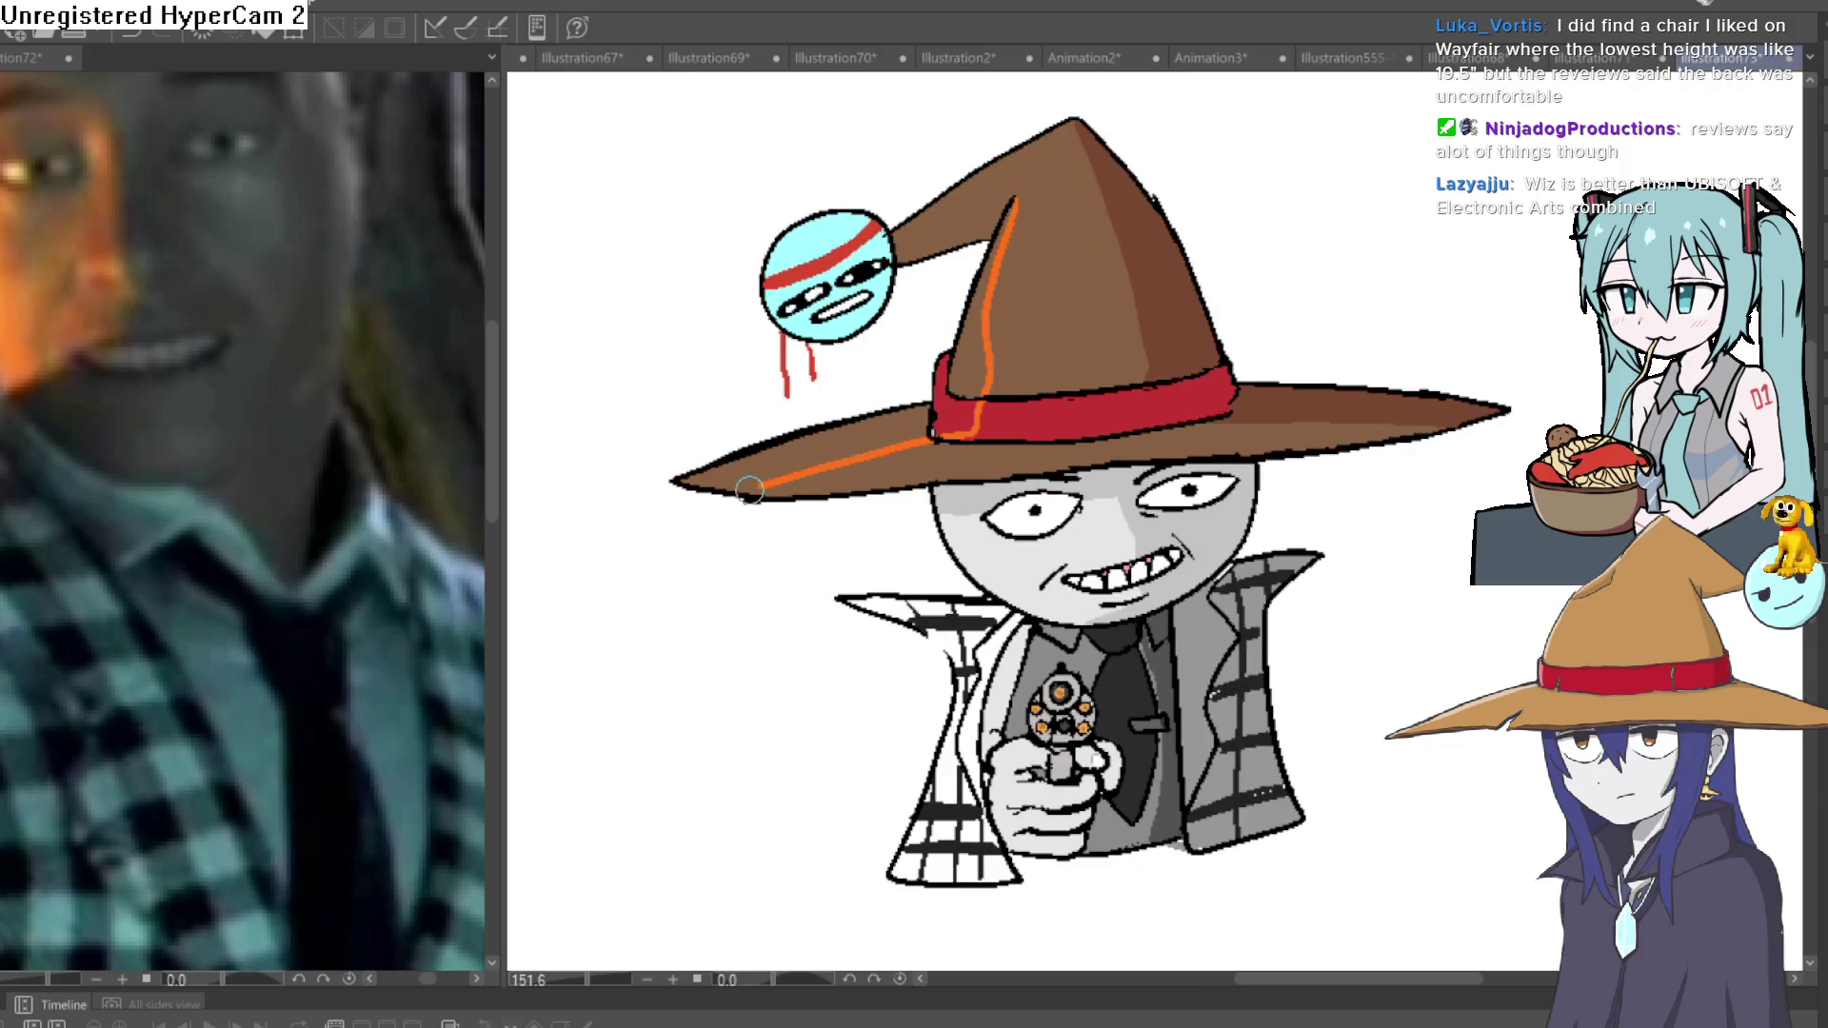
pyautogui.scroll(4, 1010, 611)
pyautogui.moveTo(914, 386)
pyautogui.mouseDown()
pyautogui.moveTo(920, 430)
pyautogui.moveTo(1081, 640)
pyautogui.mouseUp()
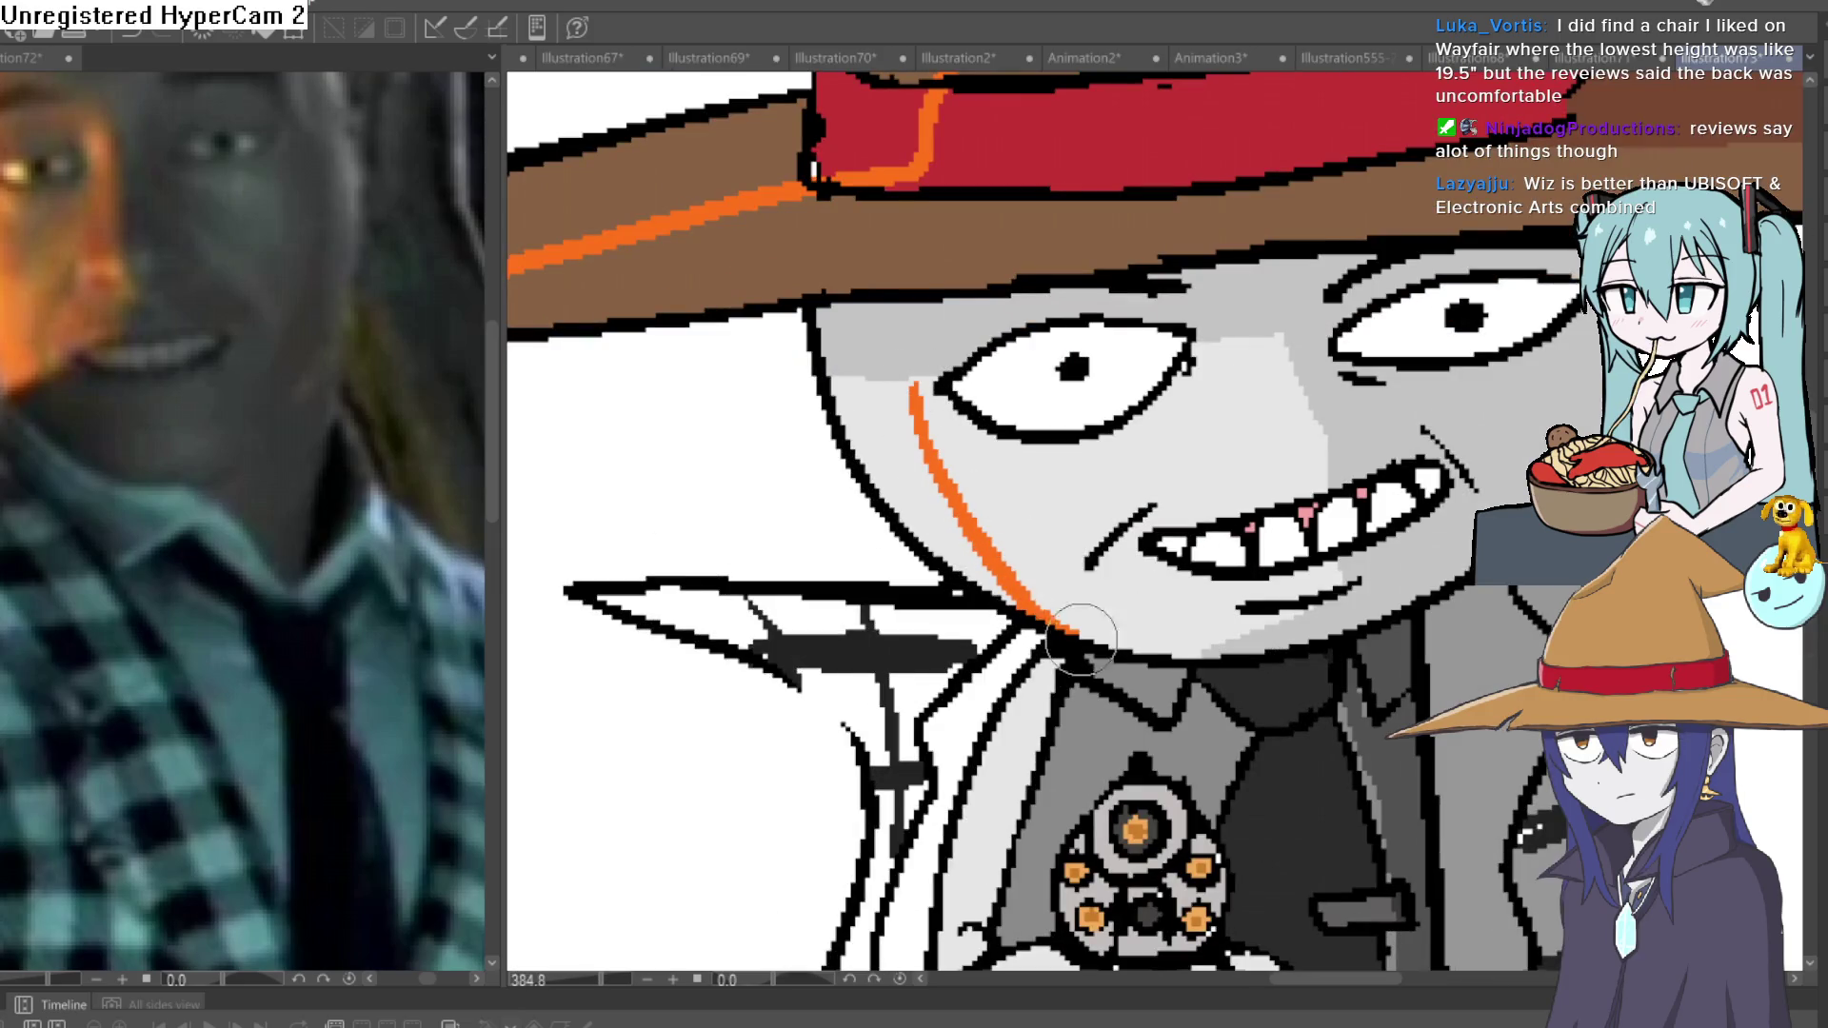
pyautogui.scroll(-5, 1040, 371)
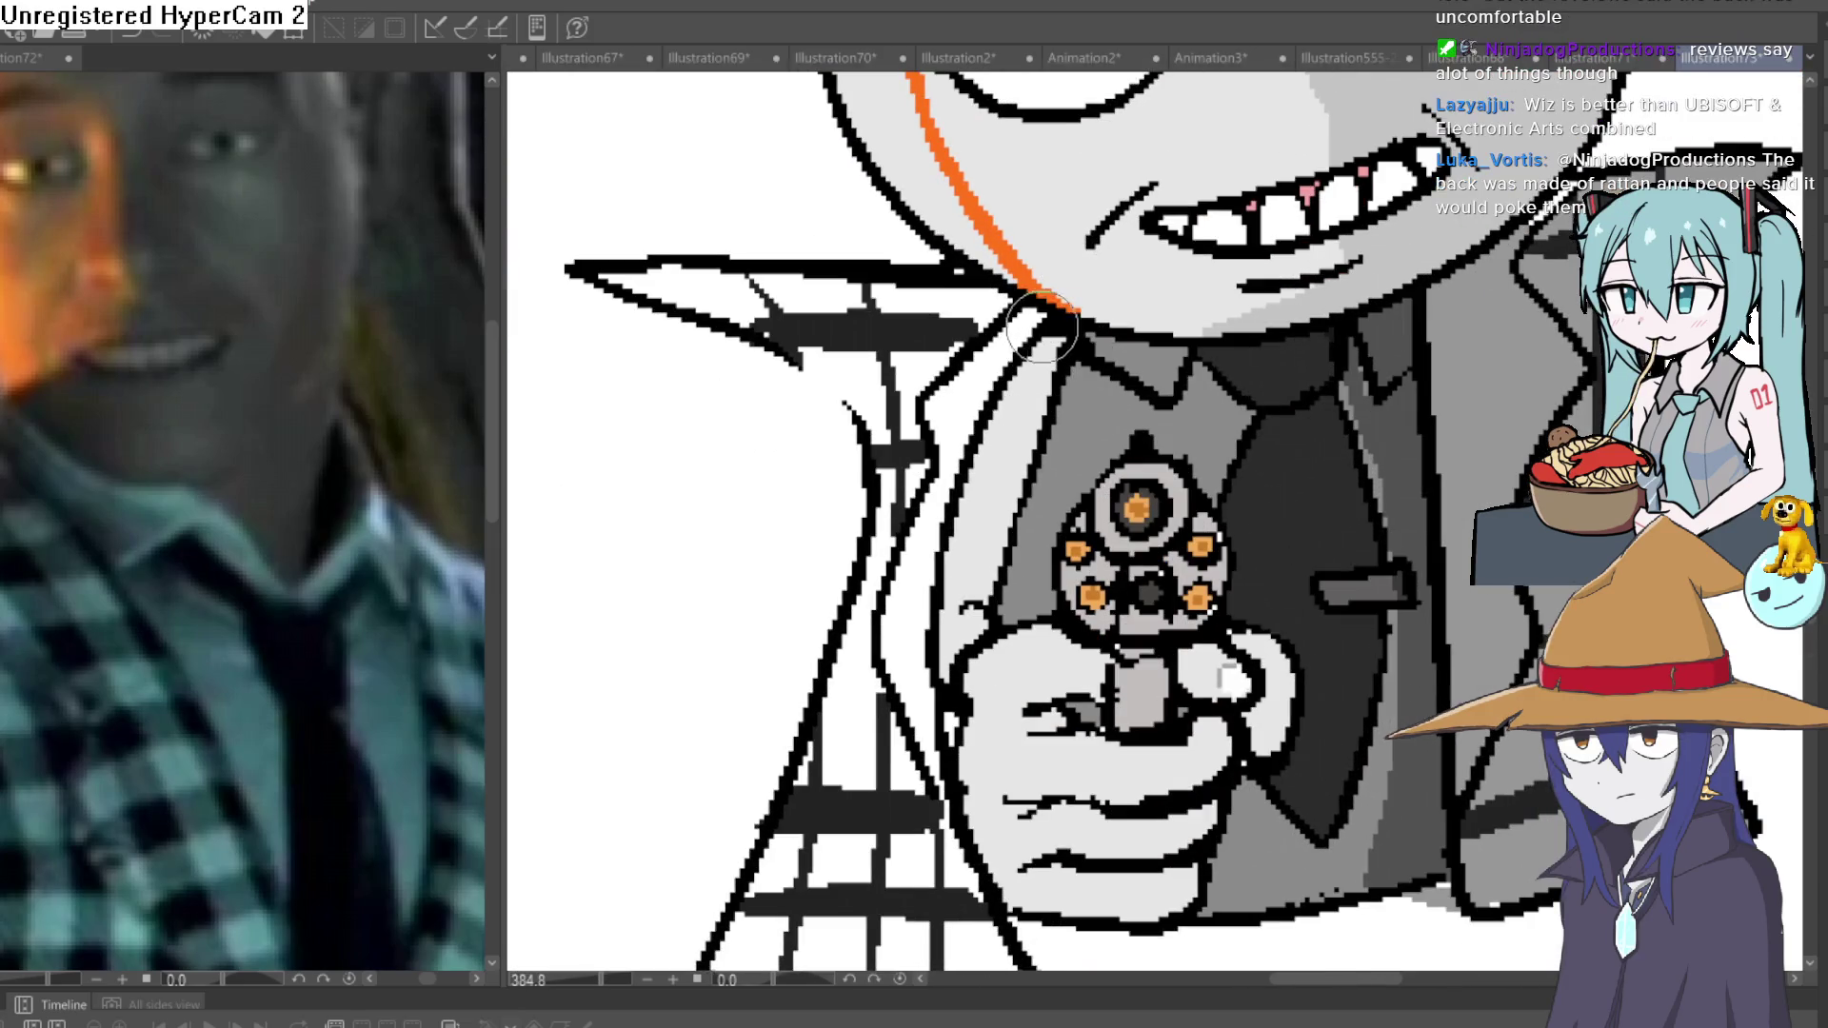
pyautogui.moveTo(900, 286)
pyautogui.mouseDown()
pyautogui.moveTo(803, 283)
pyautogui.moveTo(766, 336)
pyautogui.mouseUp()
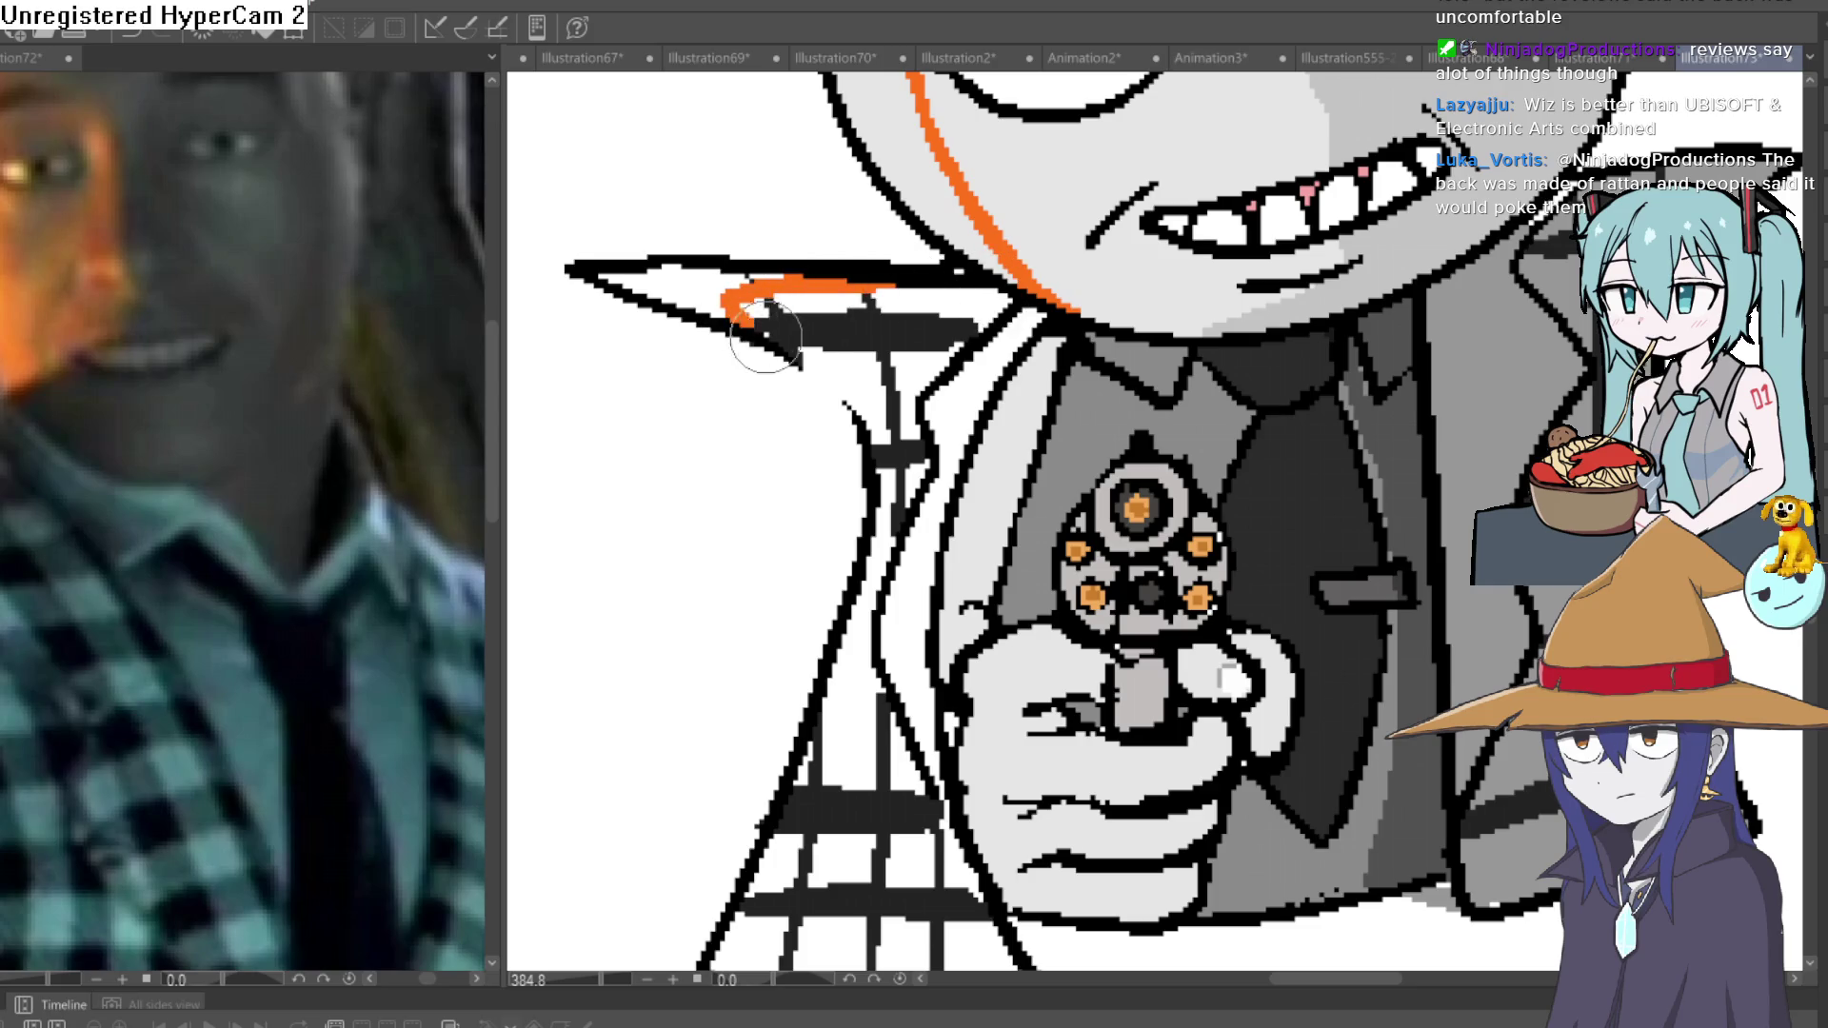
pyautogui.scroll(-2, 880, 415)
pyautogui.moveTo(872, 376)
pyautogui.mouseDown()
pyautogui.moveTo(801, 657)
pyautogui.moveTo(827, 842)
pyautogui.mouseUp()
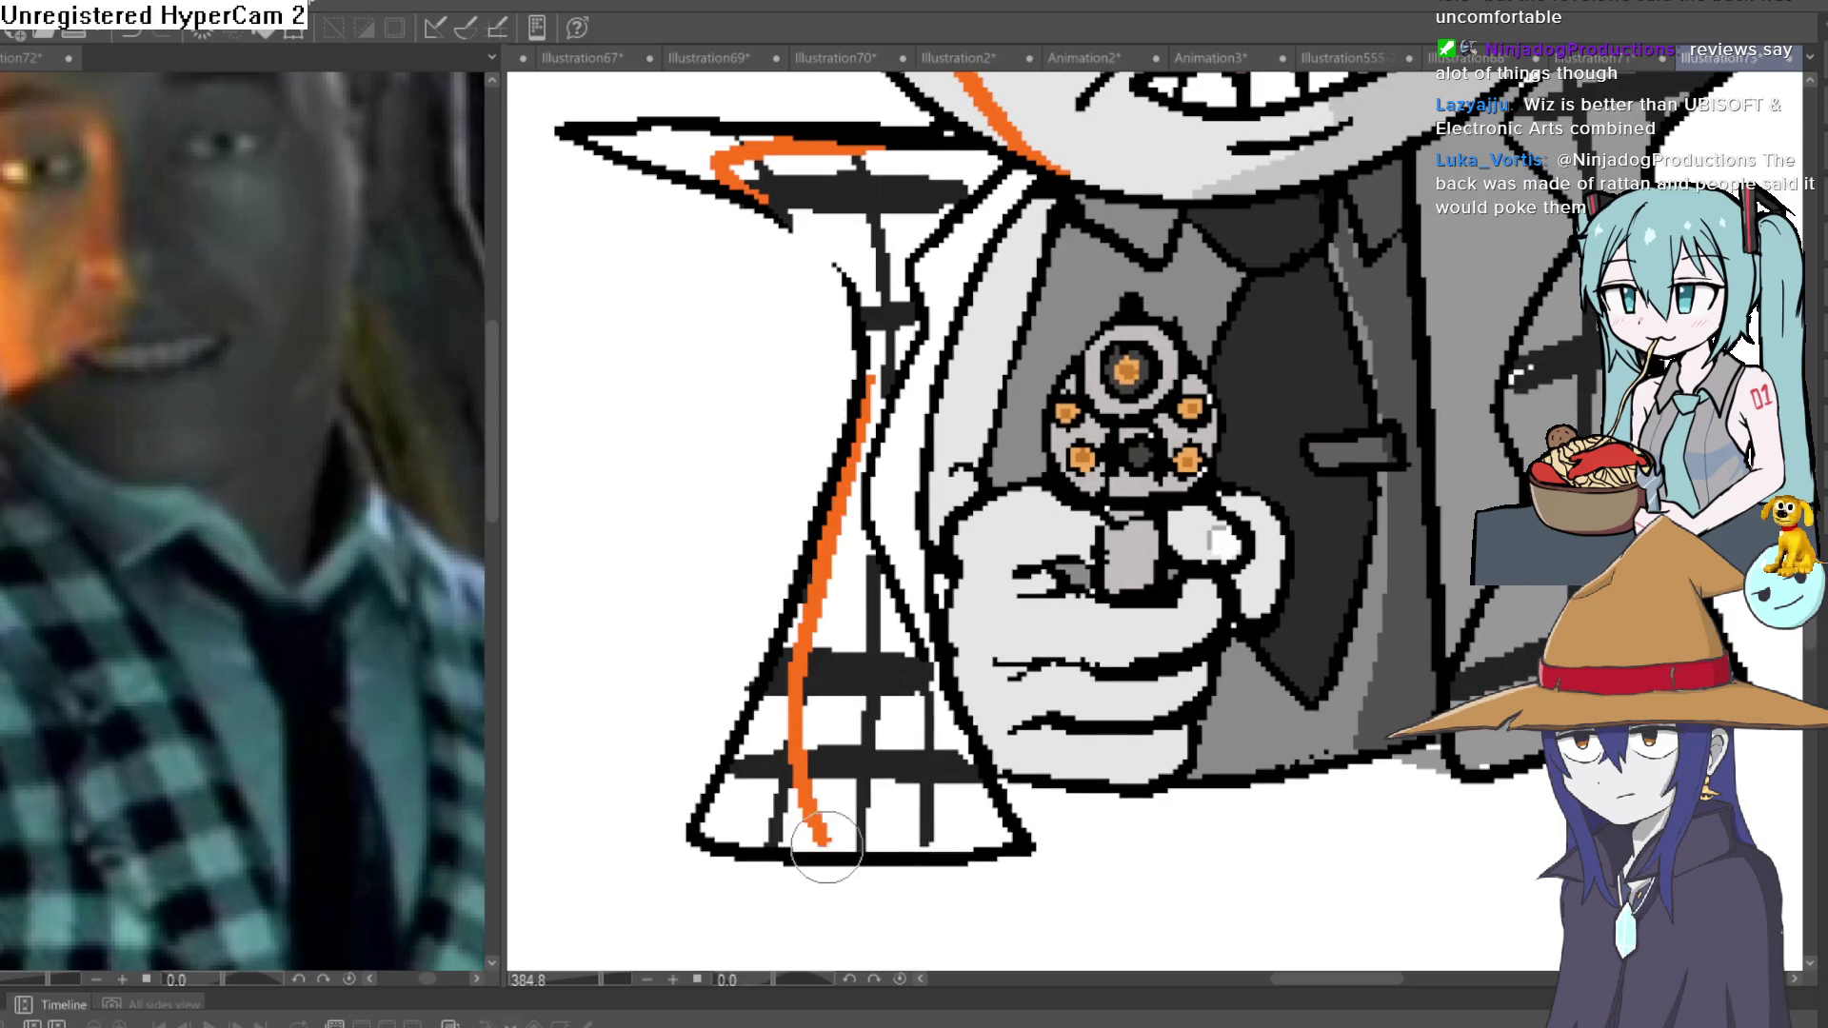
# Bucket-fill four left coat flap cells and the pointed collar wedge orange.
pyautogui.press('g')
pyautogui.click(805, 821)
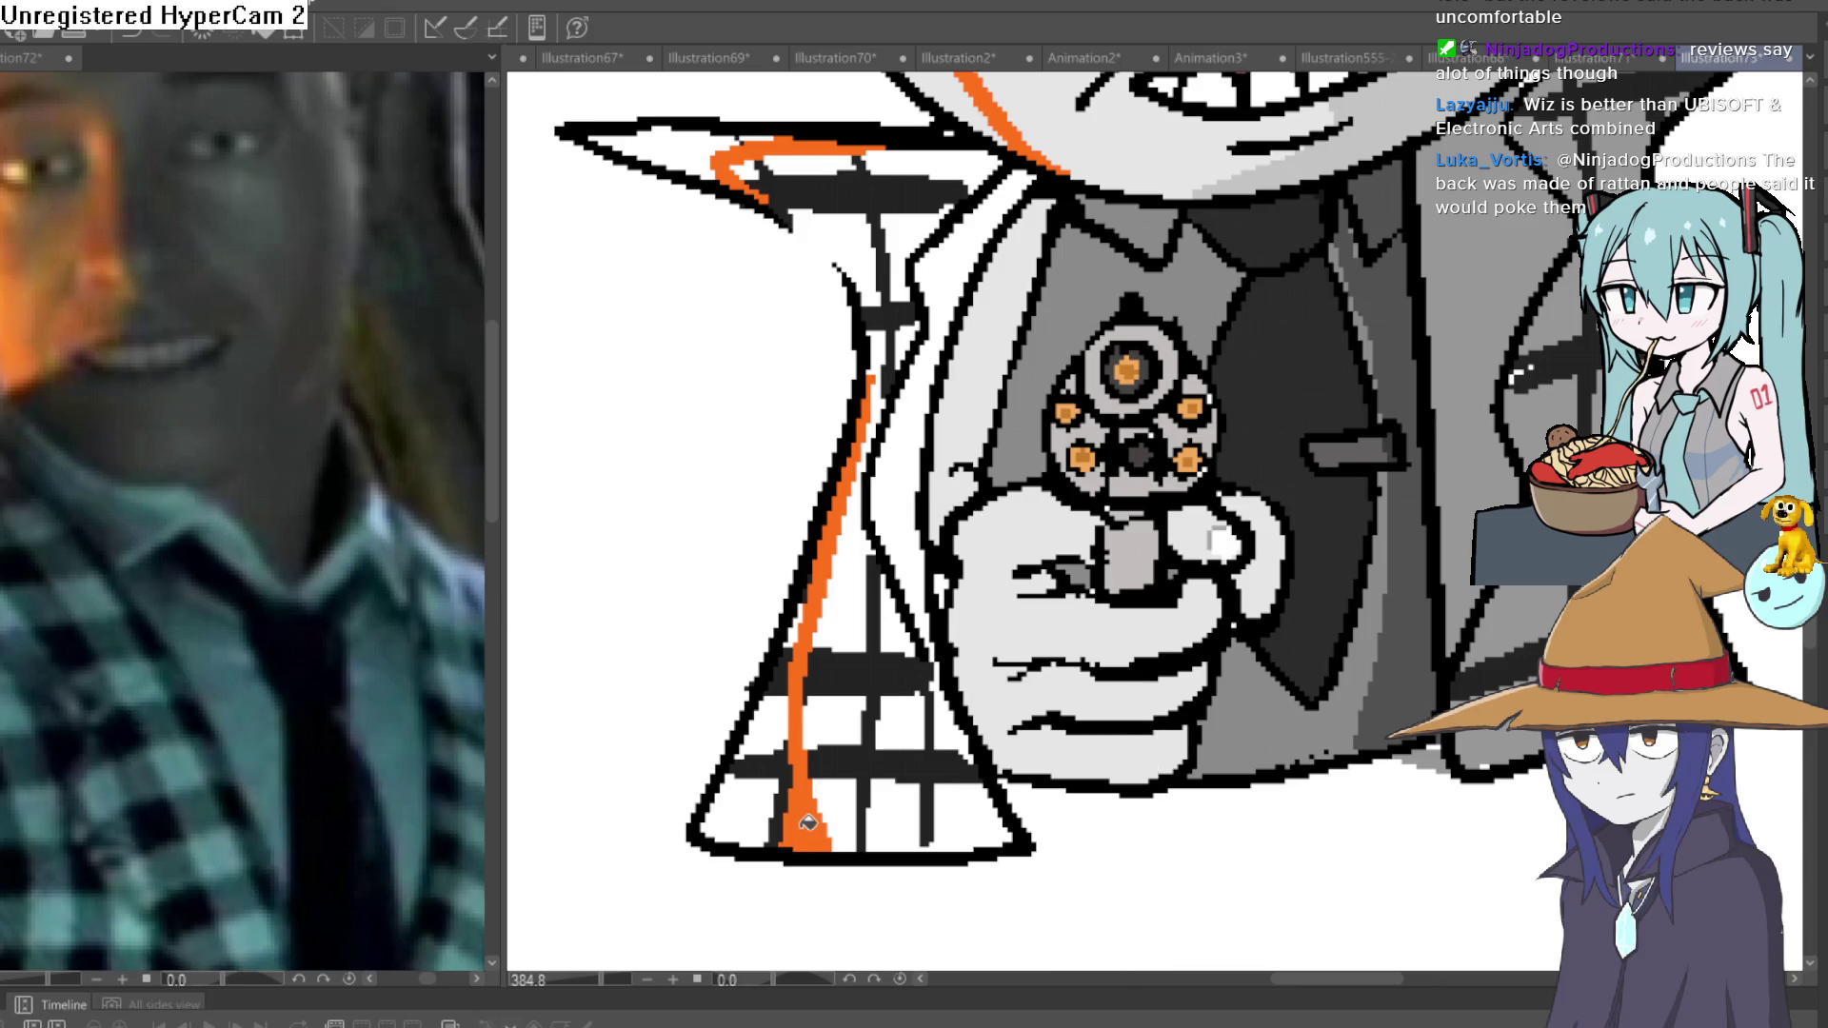
pyautogui.click(738, 814)
pyautogui.click(766, 728)
pyautogui.click(802, 619)
pyautogui.click(706, 148)
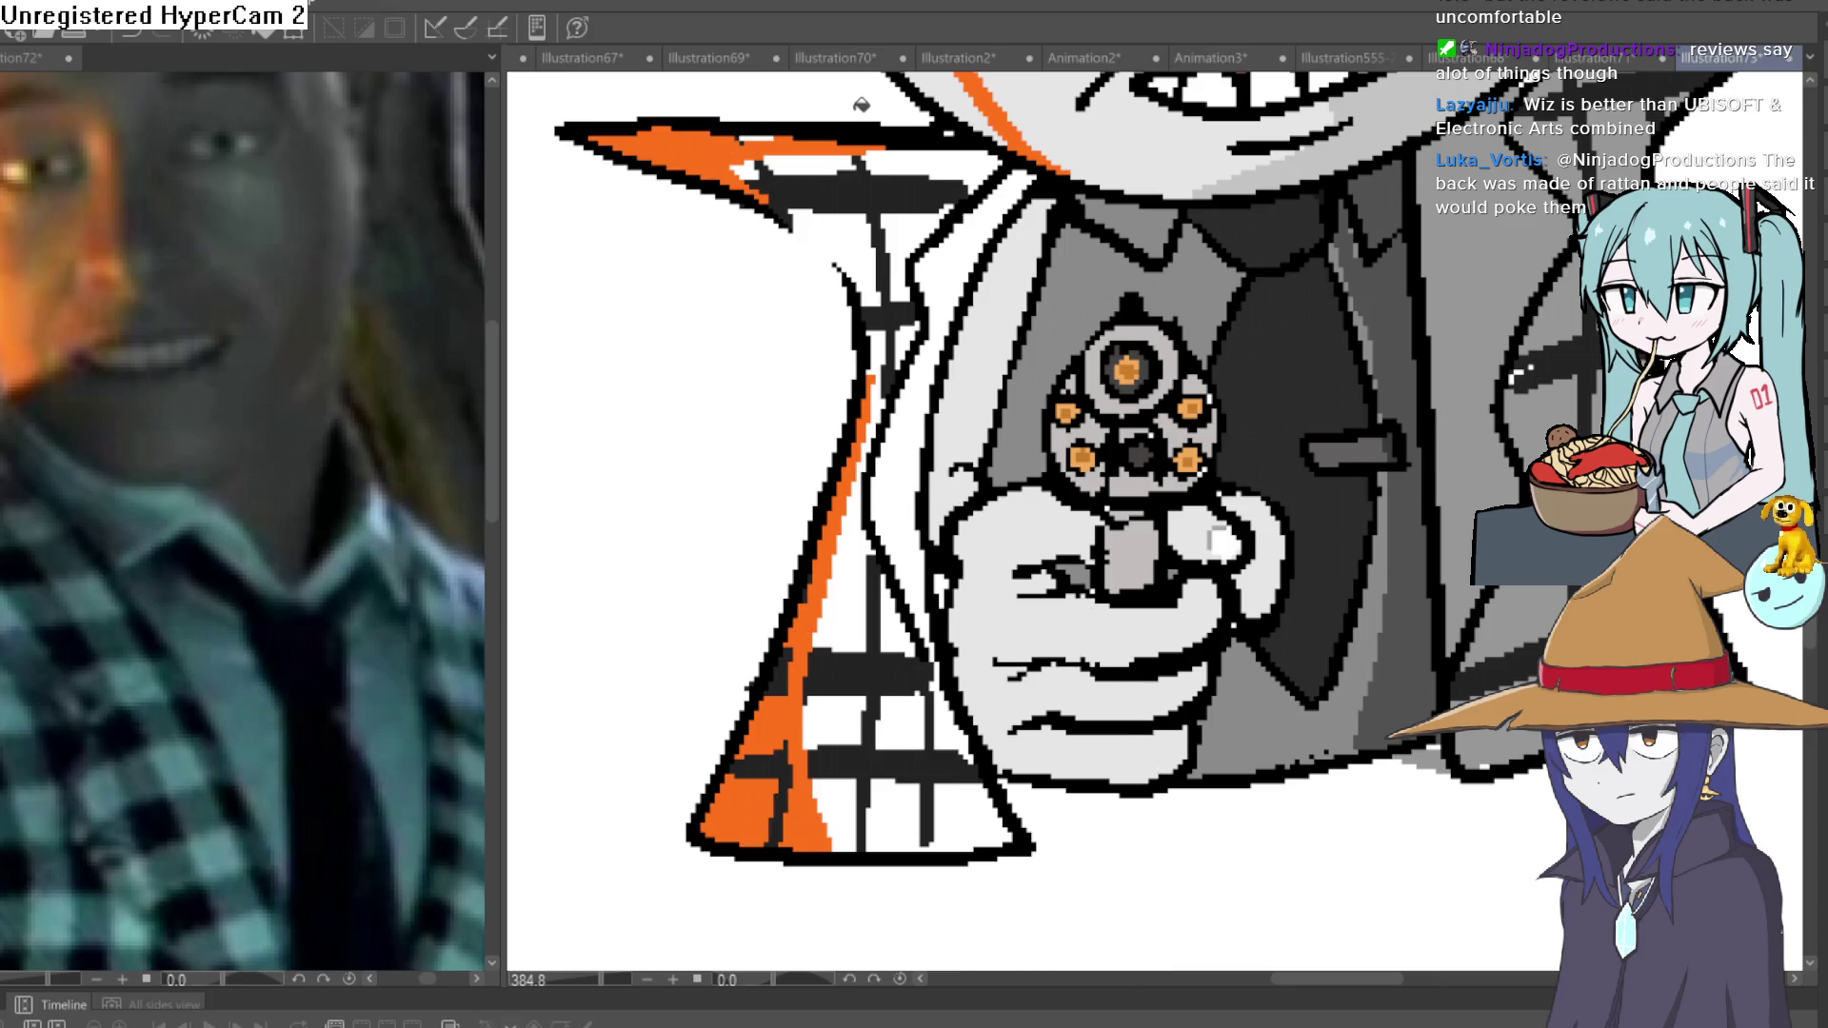
# Add an orange highlight along the hat's edge, then undo the orange strokes on the hat and face.
pyautogui.scroll(5, 774, 121)
pyautogui.scroll(3, 1029, 295)
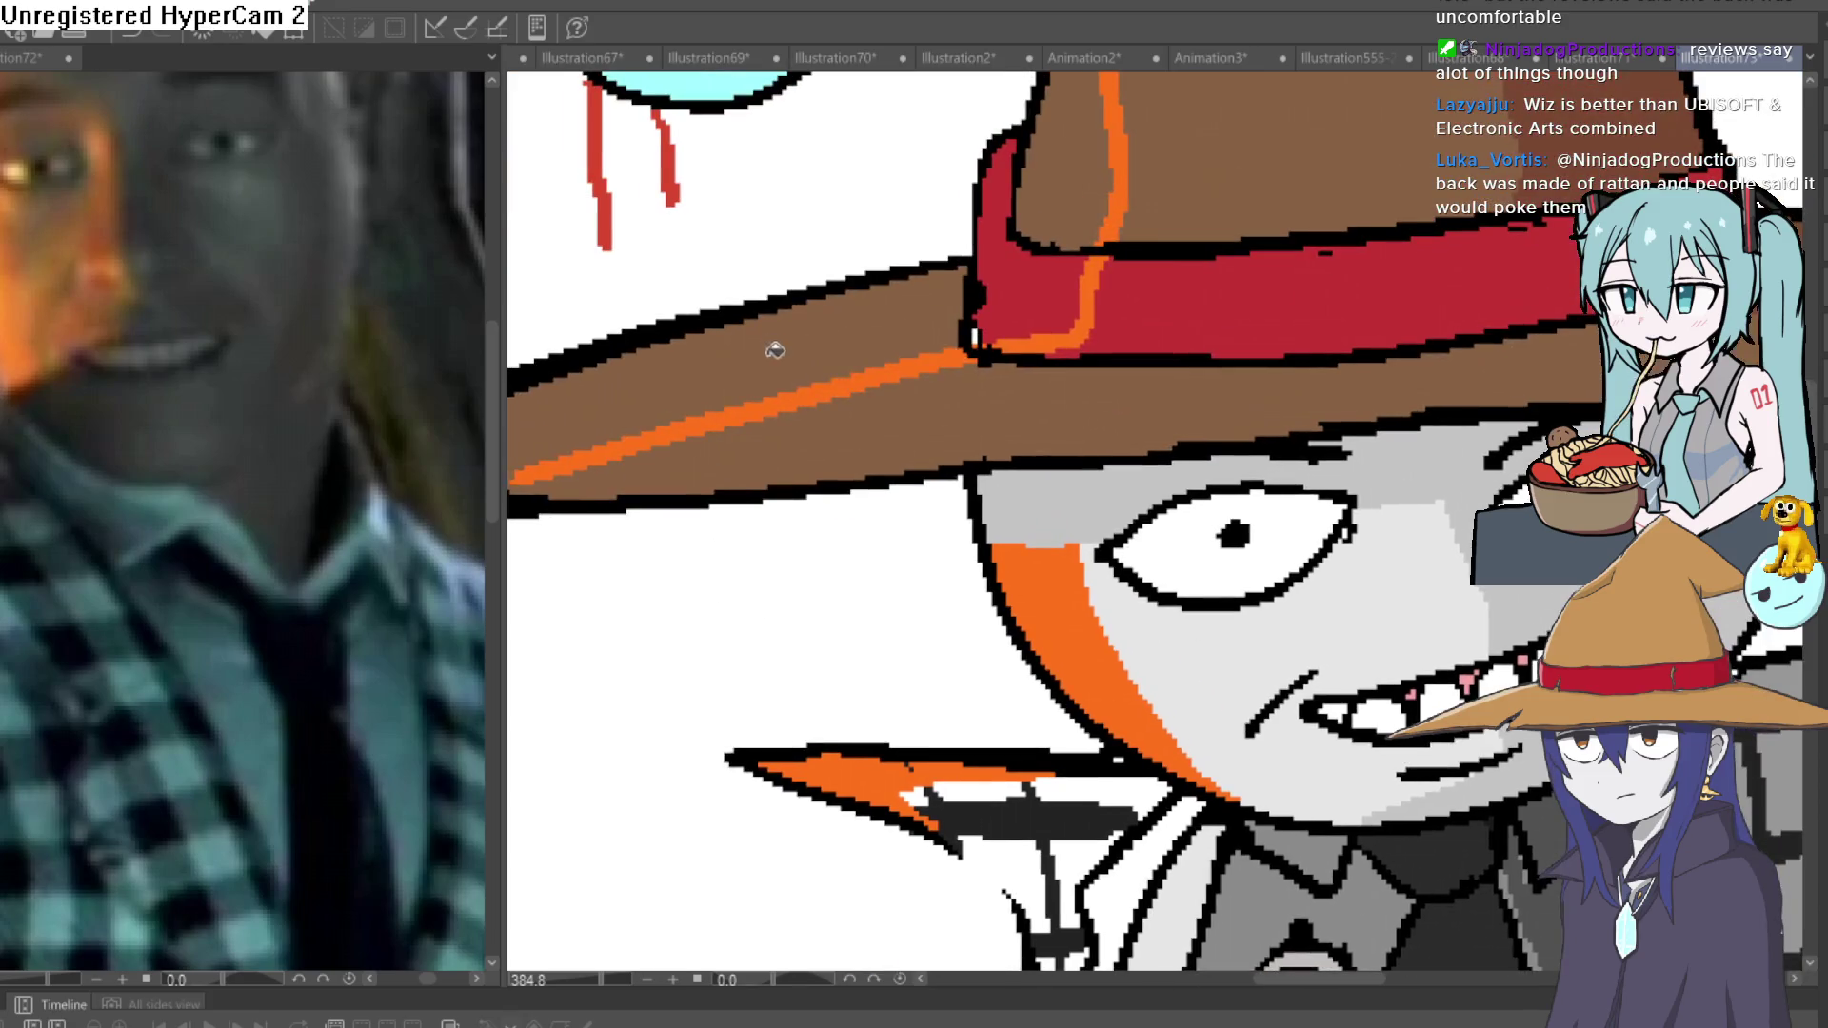
pyautogui.scroll(4, 1020, 365)
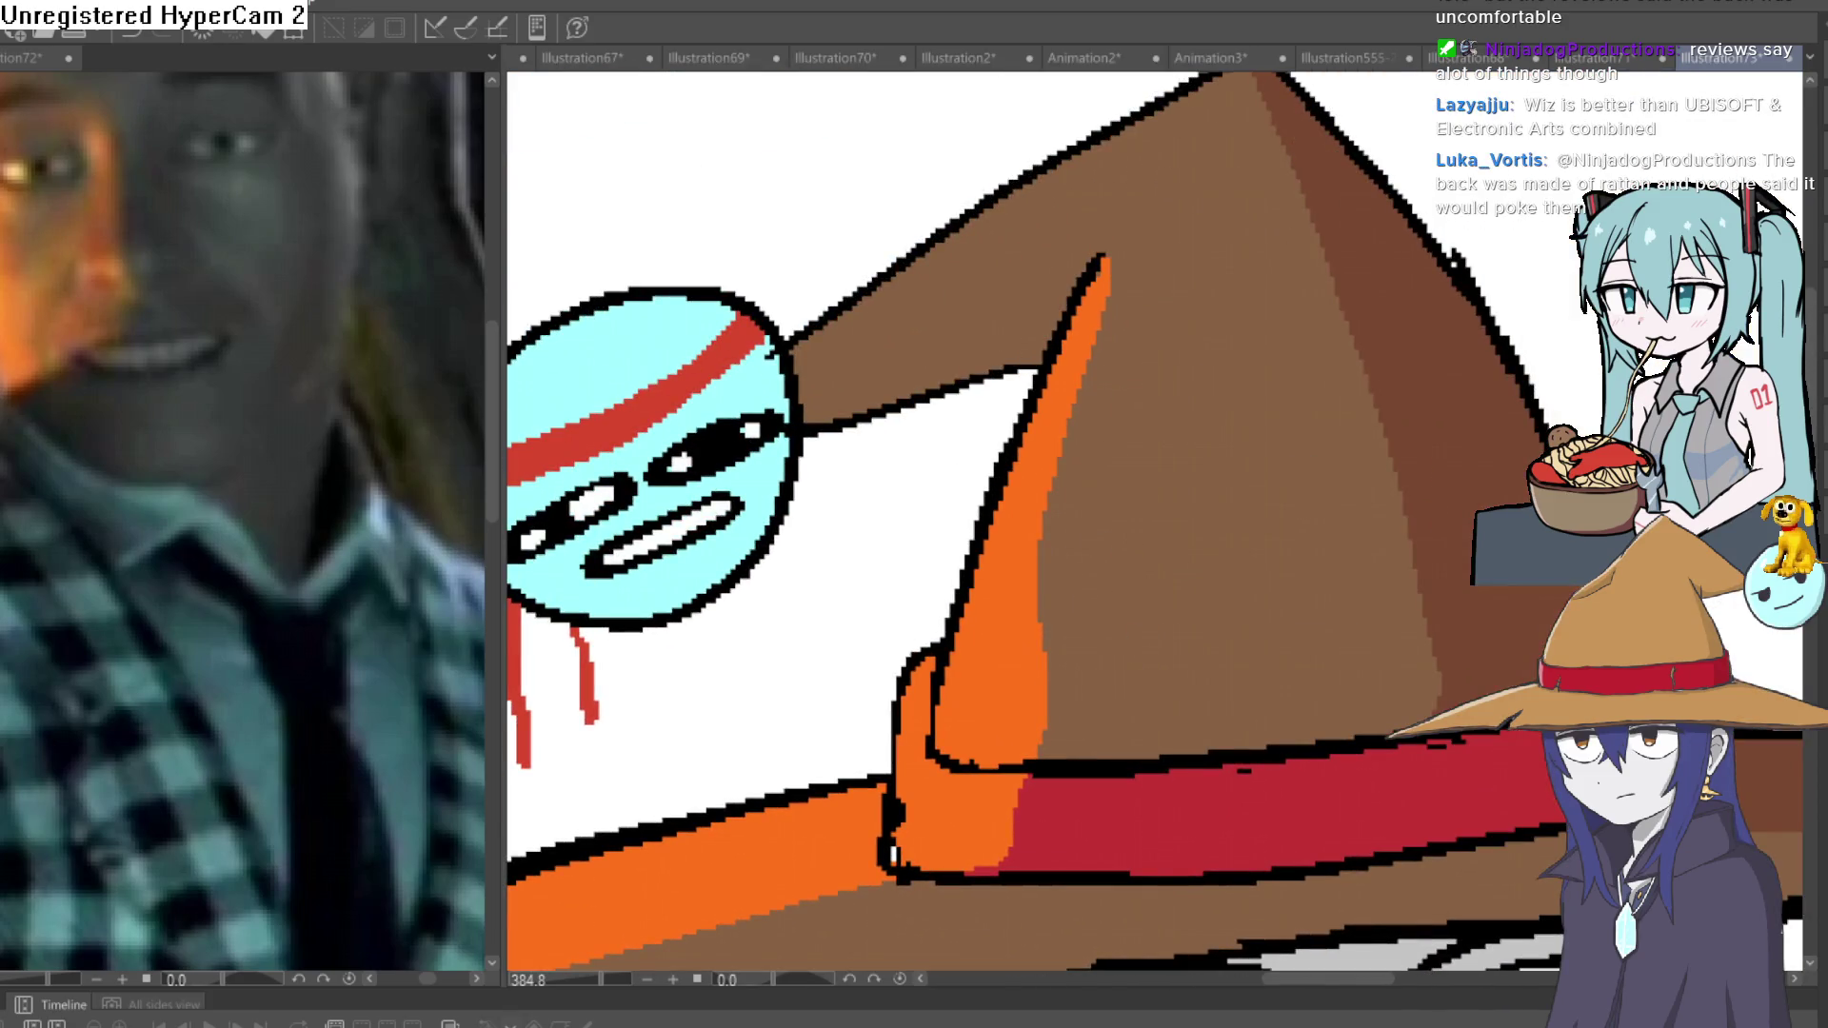
pyautogui.moveTo(1095, 267)
pyautogui.mouseDown()
pyautogui.moveTo(805, 400)
pyautogui.moveTo(995, 328)
pyautogui.mouseUp()
pyautogui.scroll(-2, 1427, 541)
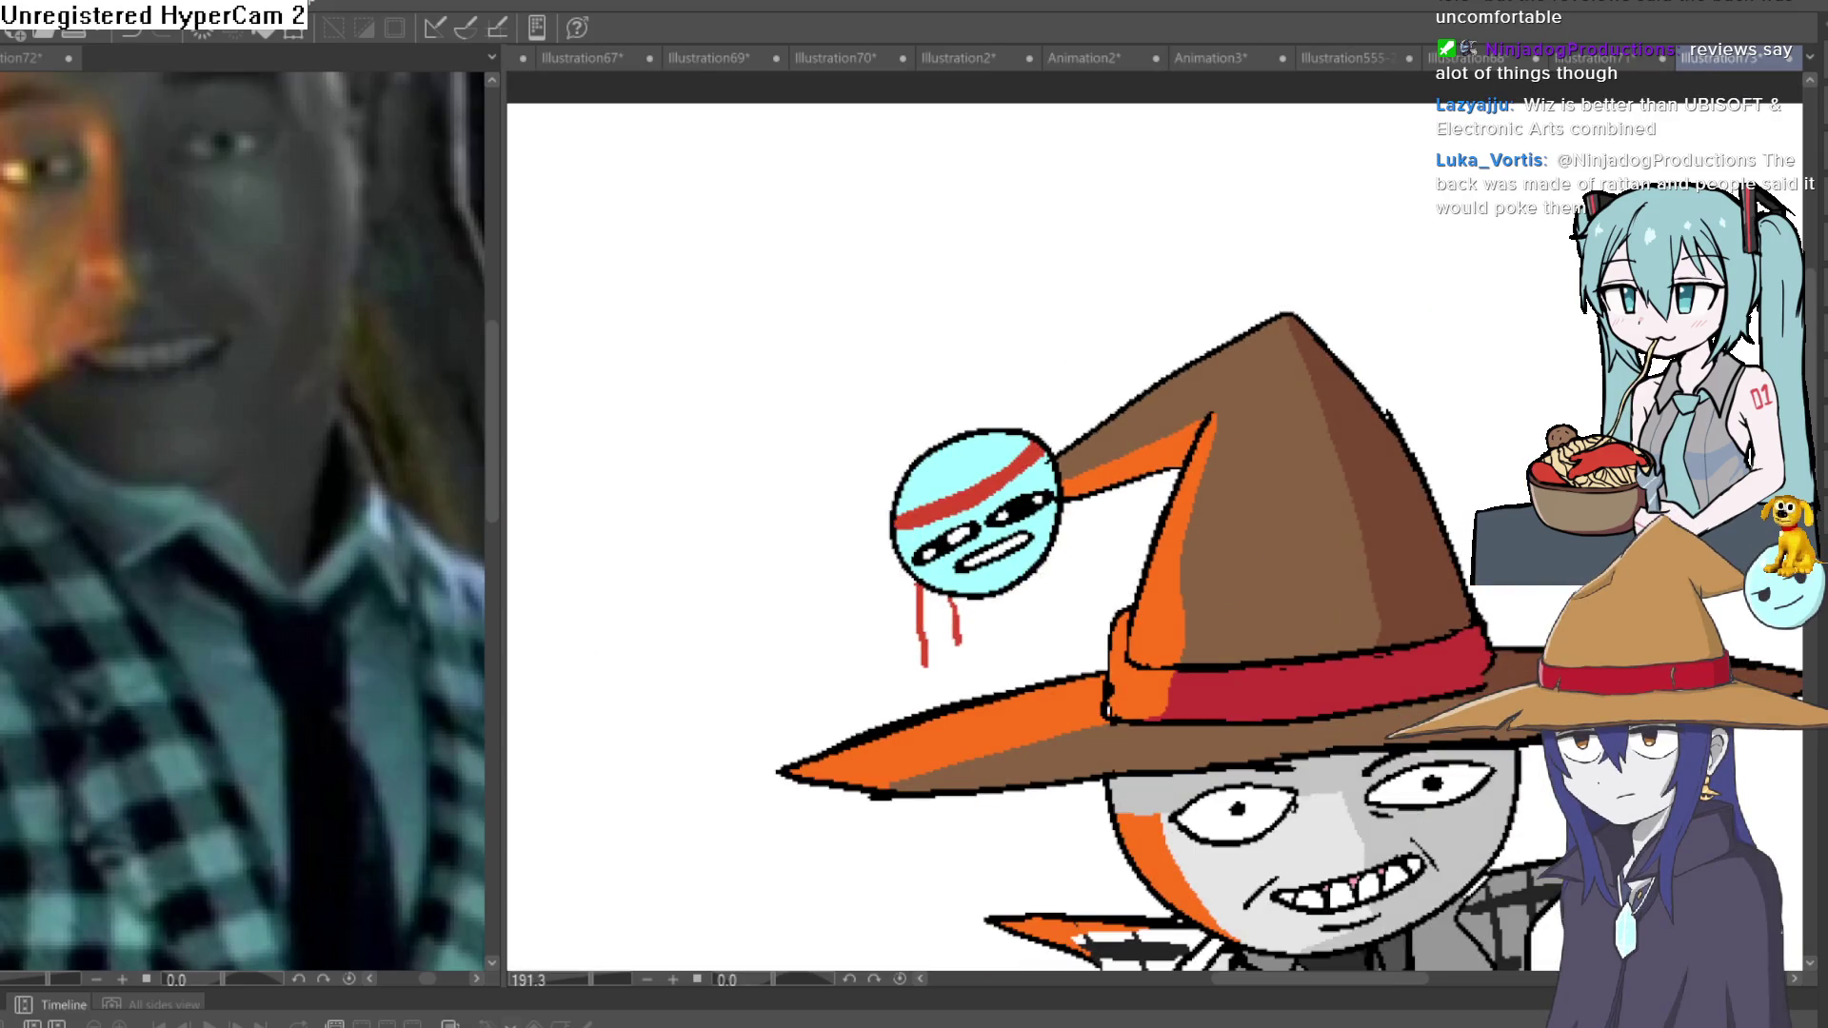
pyautogui.hotkey('ctrl', 'z')
pyautogui.scroll(-1, 1143, 523)
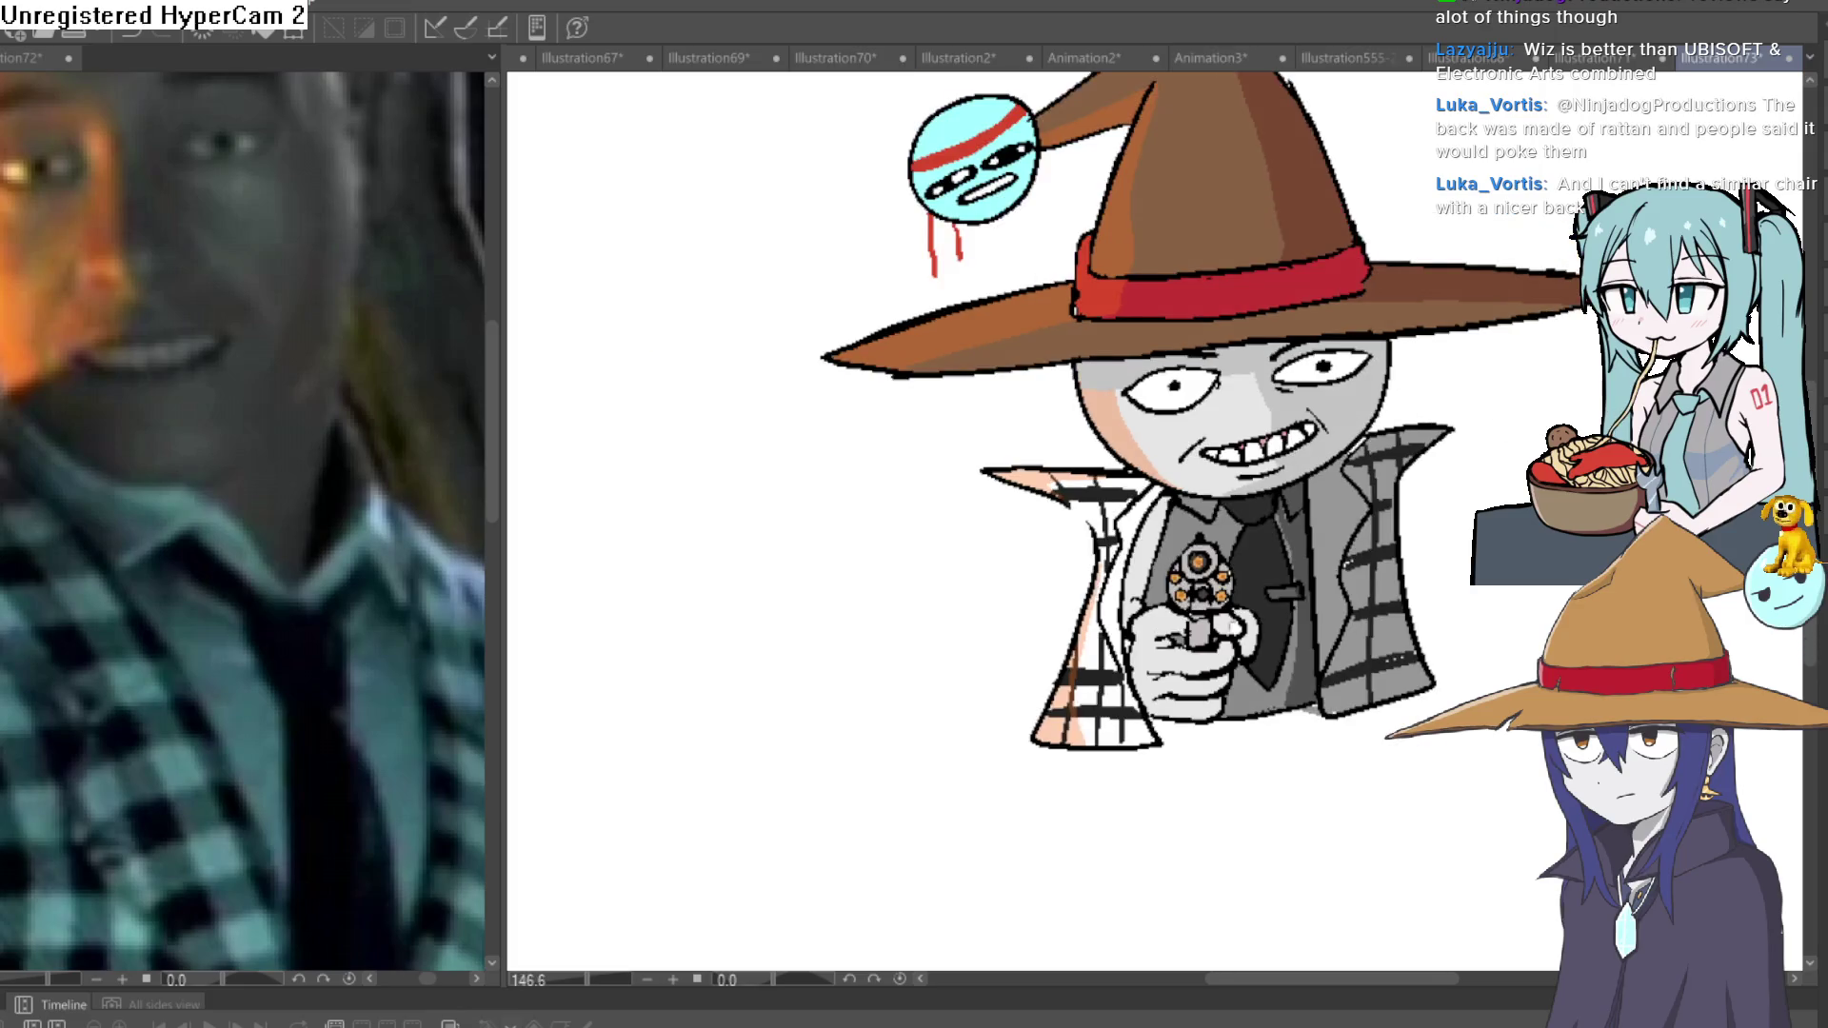
pyautogui.moveTo(1142, 428); pyautogui.dragTo(1071, 411)
pyautogui.hotkey('ctrl', 'z')
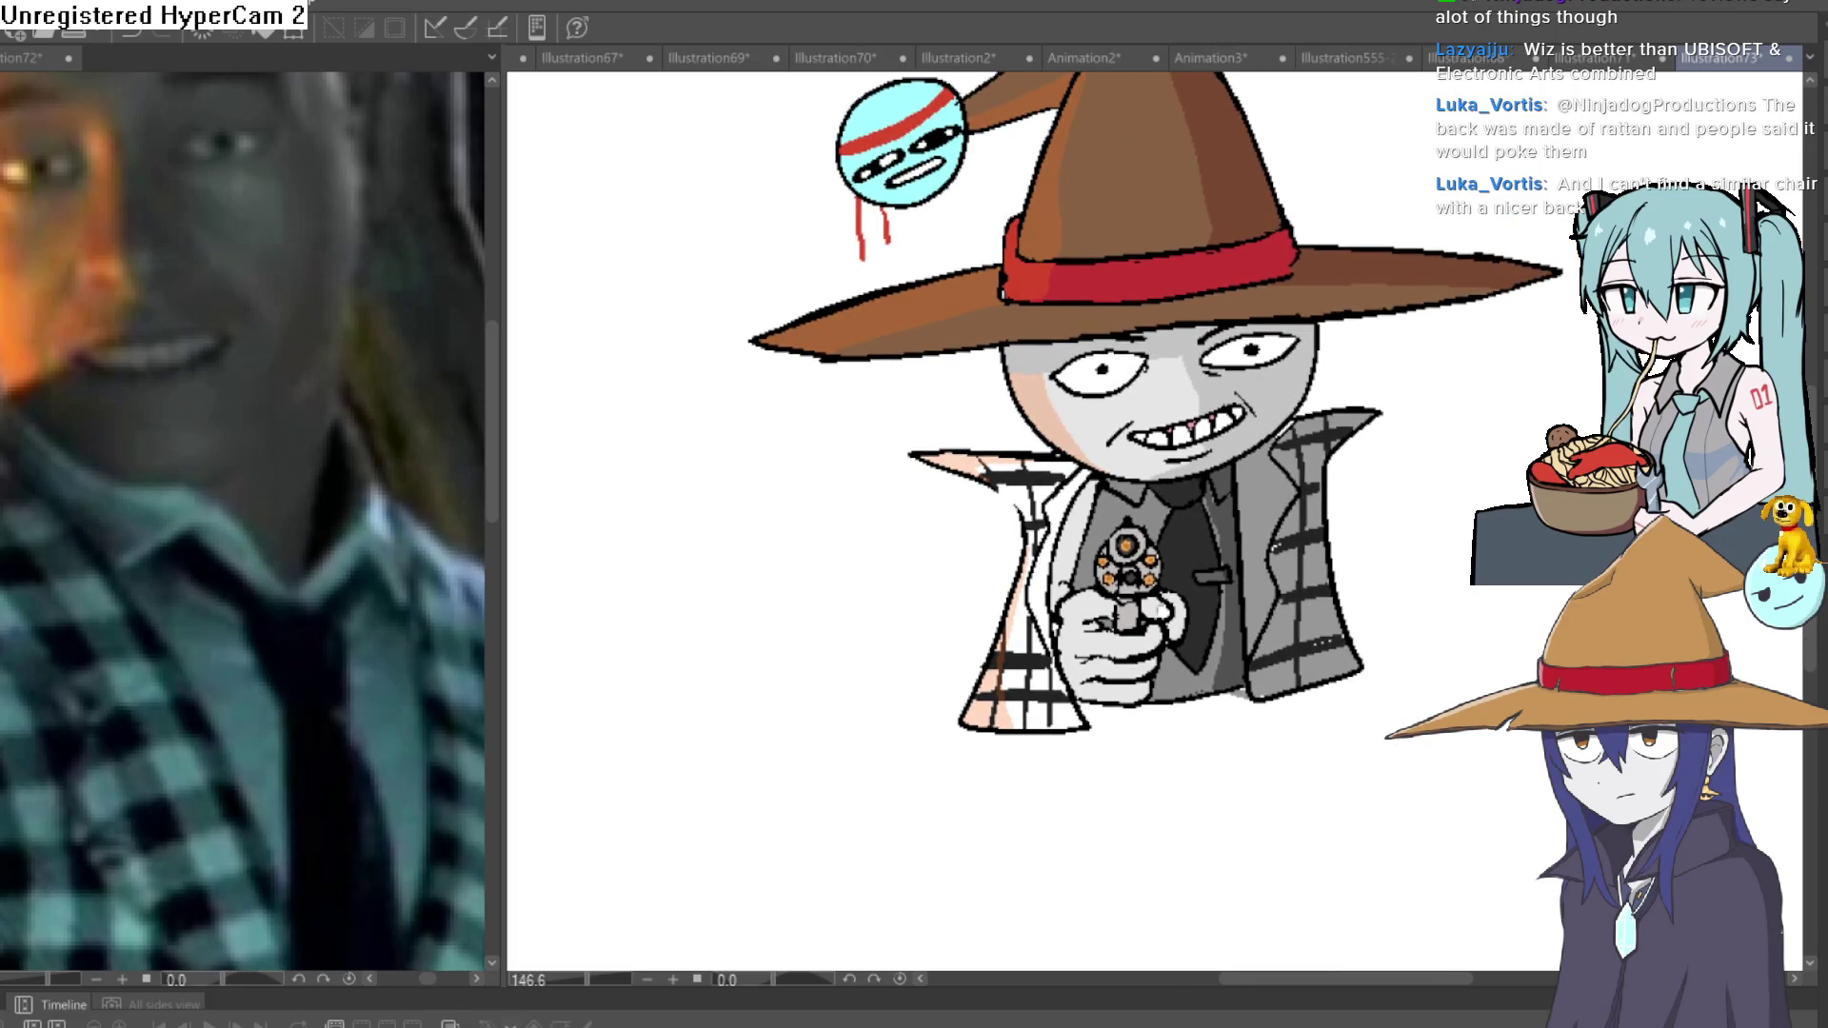
pyautogui.scroll(-1, 1415, 670)
pyautogui.scroll(-3, 419, 752)
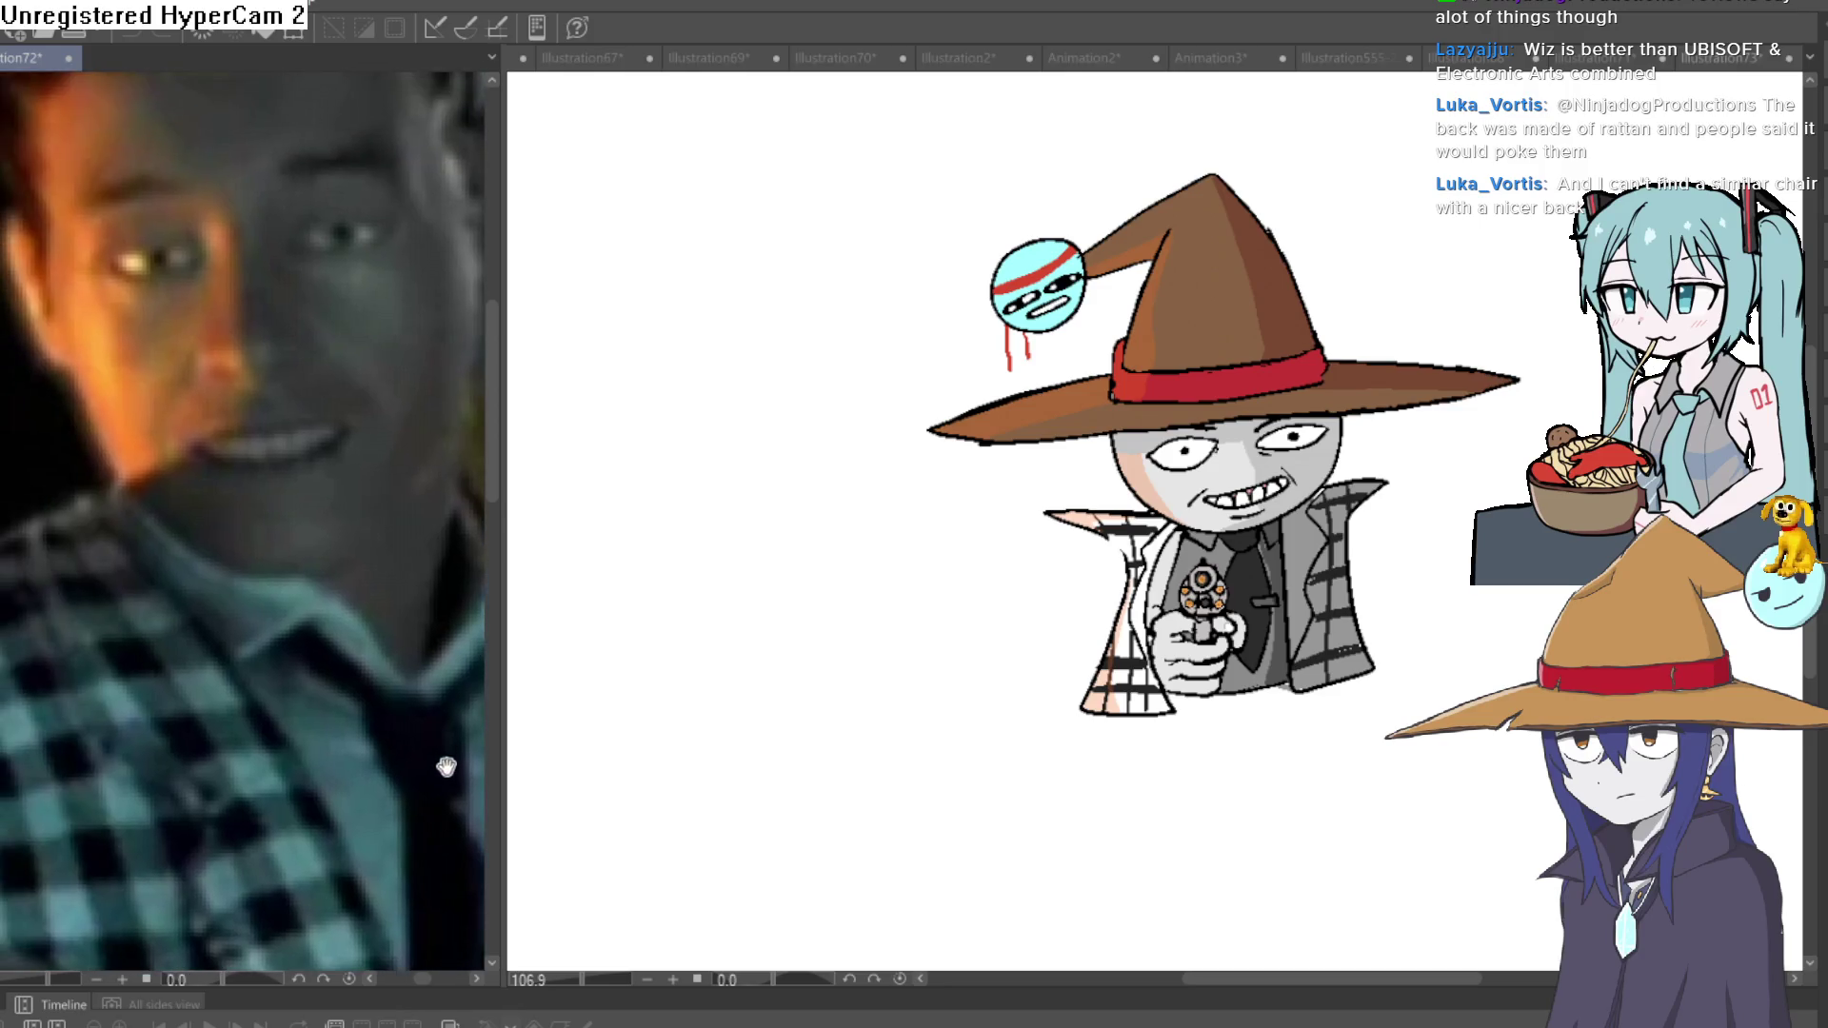
pyautogui.scroll(2, 398, 770)
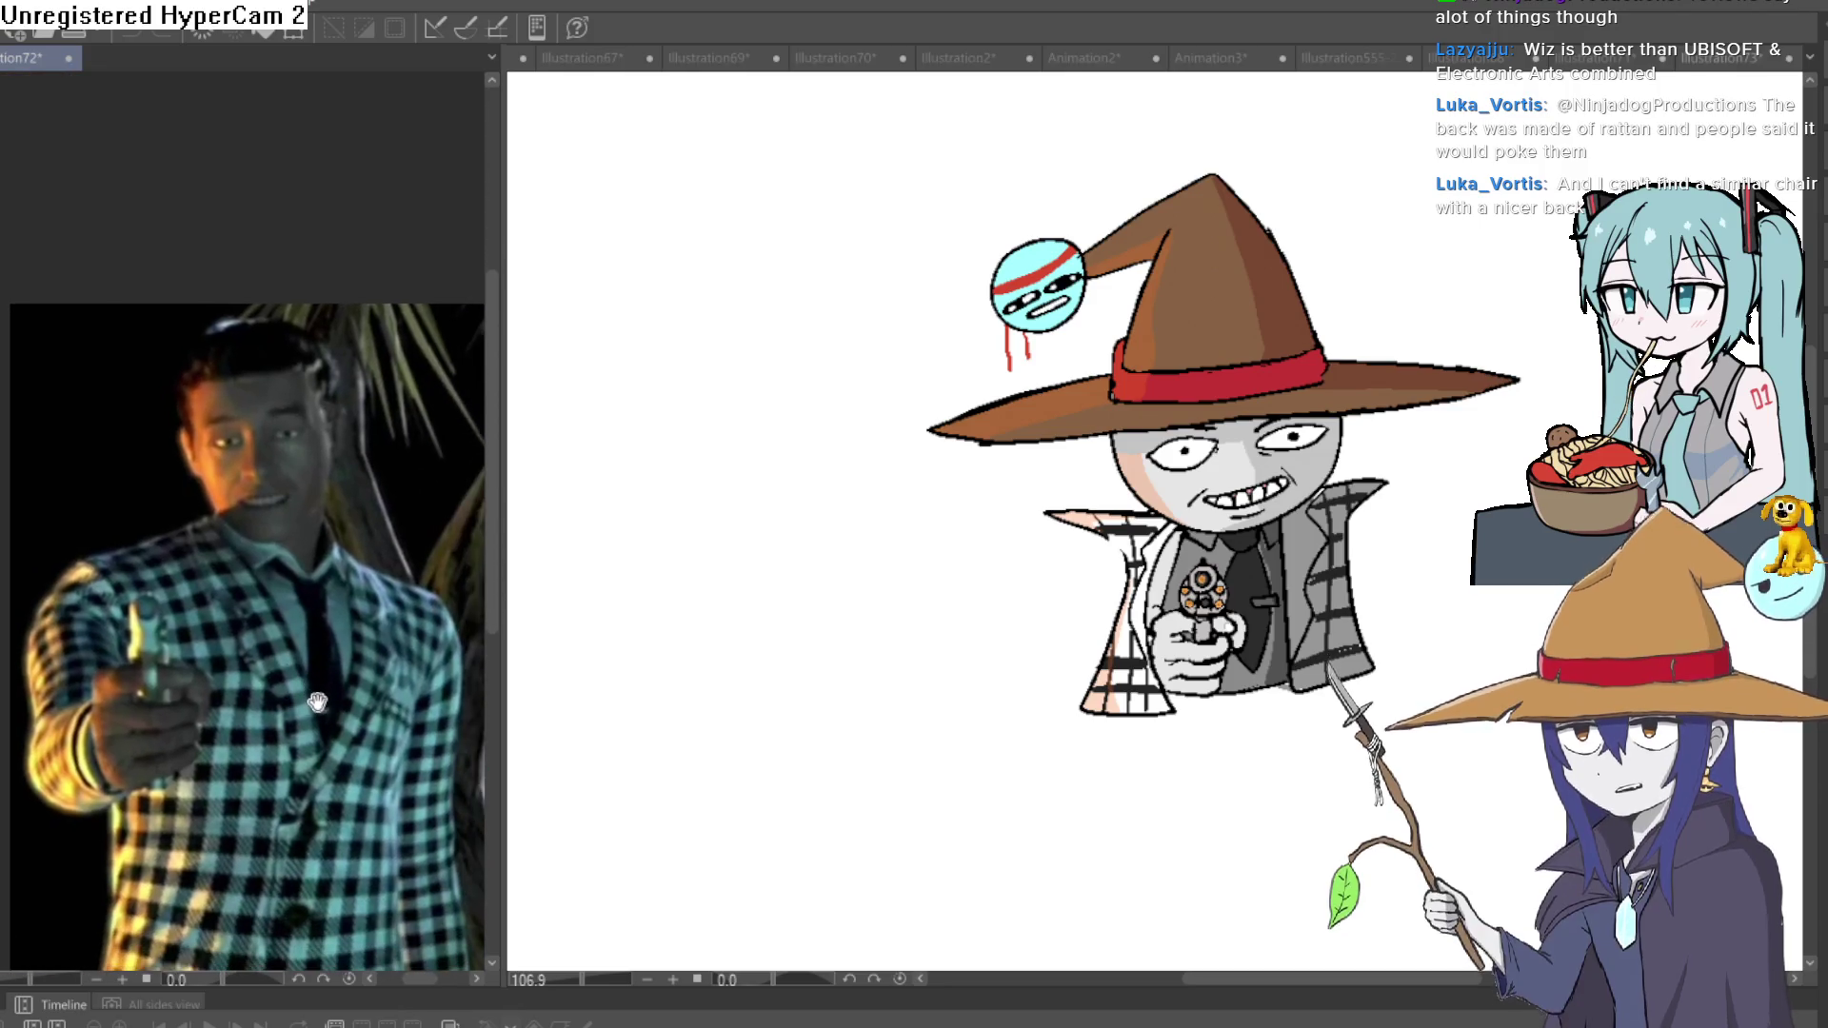
pyautogui.scroll(1, 315, 676)
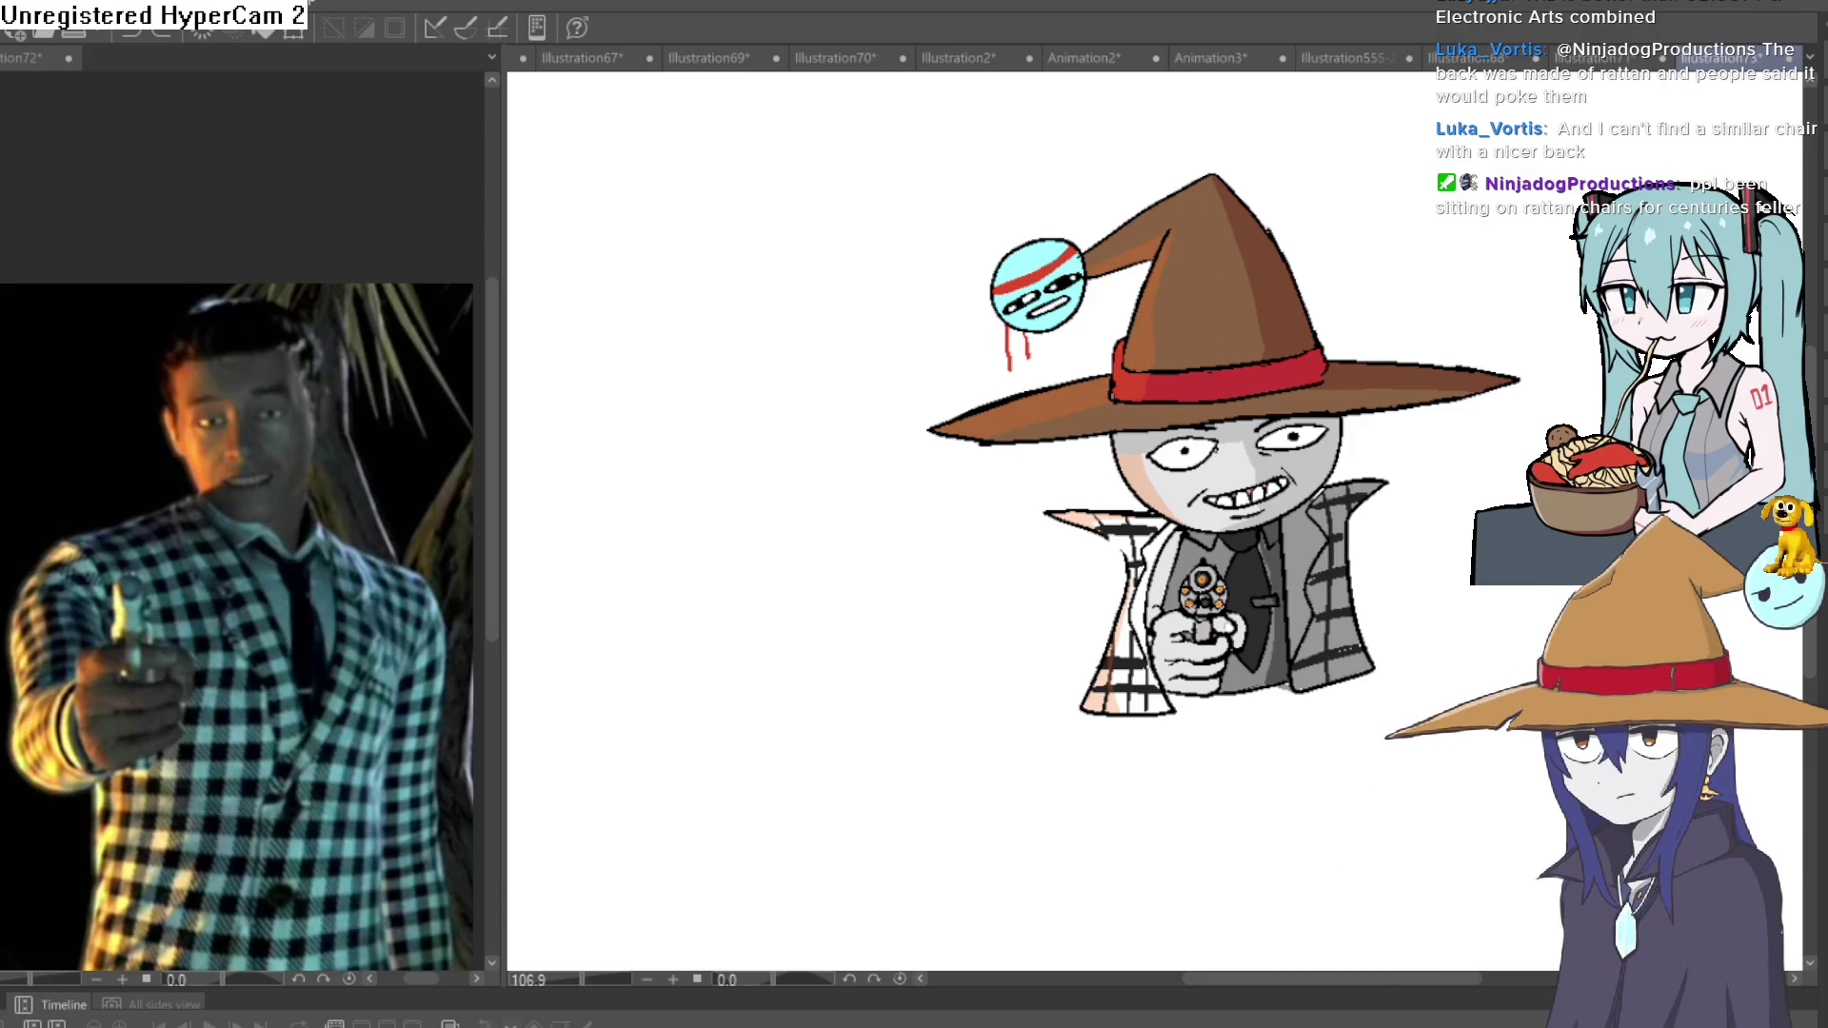
# Draw a horizontal ground line at the coat's base and fill the area above it dark.
pyautogui.scroll(-3, 933, 813)
pyautogui.moveTo(1124, 566)
pyautogui.mouseDown()
pyautogui.moveTo(1138, 732)
pyautogui.moveTo(1525, 685)
pyautogui.mouseUp()
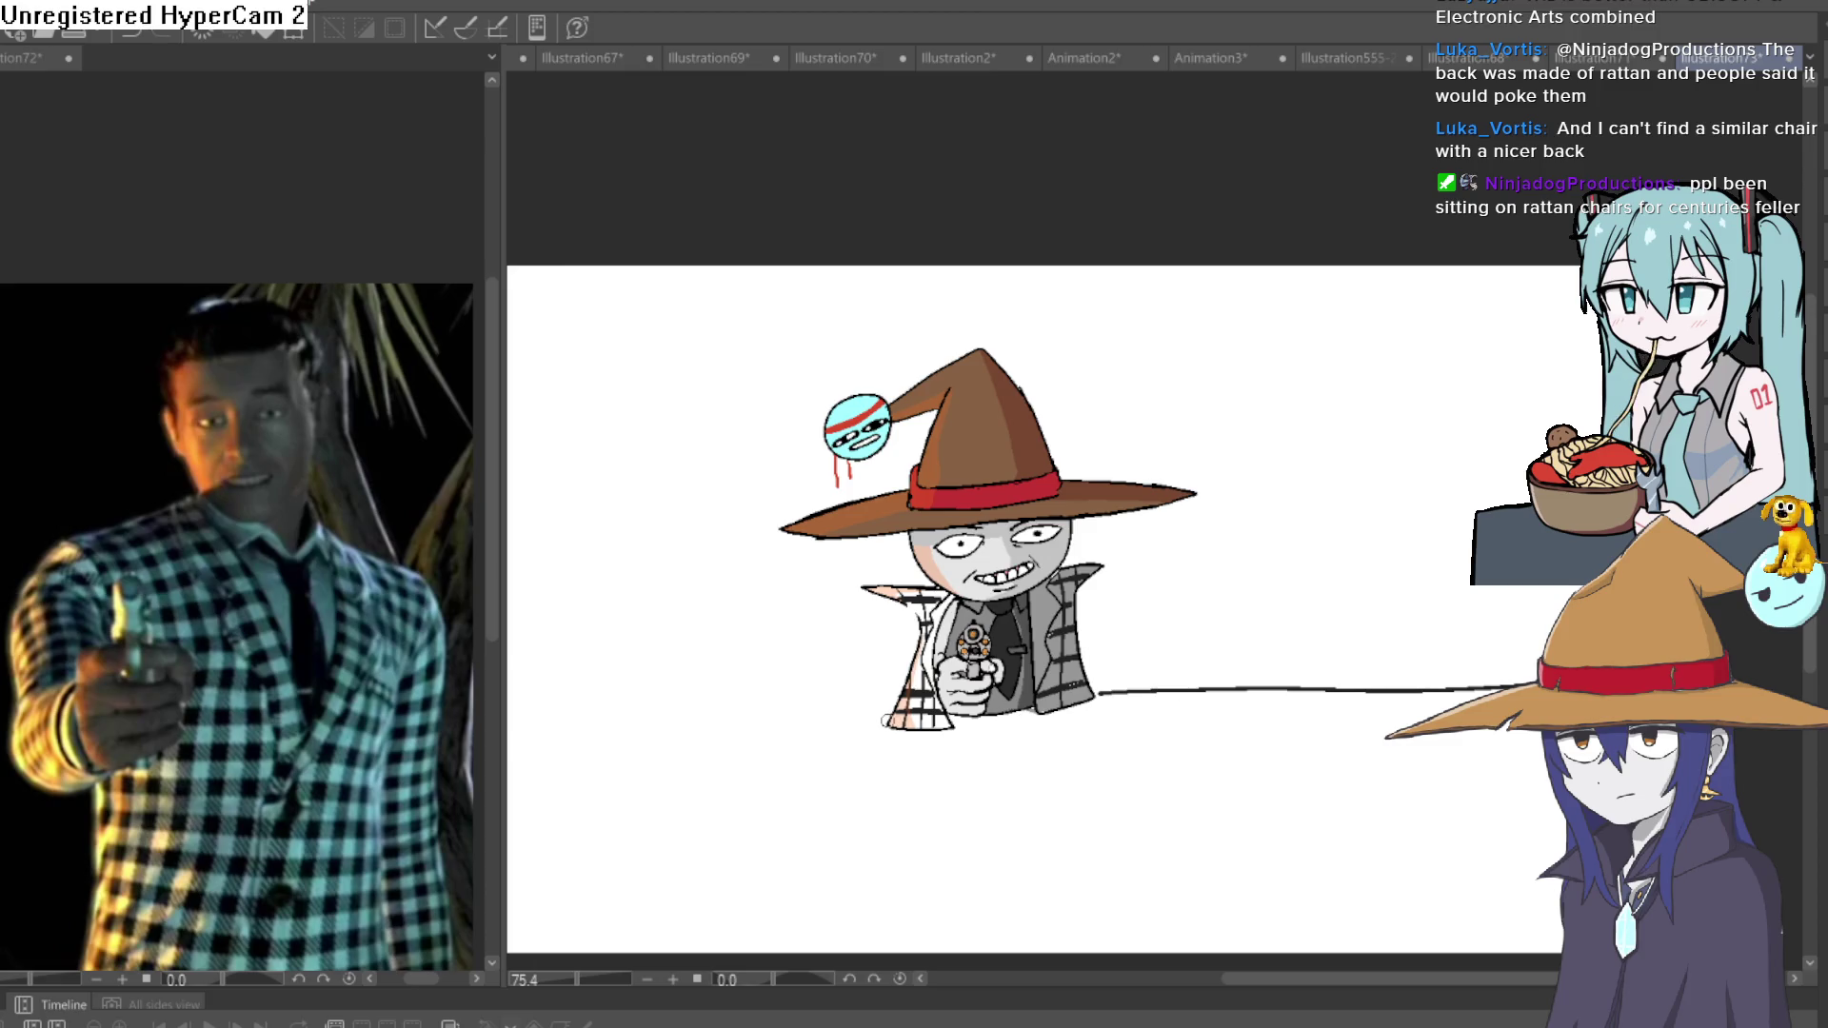
pyautogui.moveTo(888, 720)
pyautogui.mouseDown()
pyautogui.moveTo(632, 716)
pyautogui.moveTo(847, 721)
pyautogui.mouseUp()
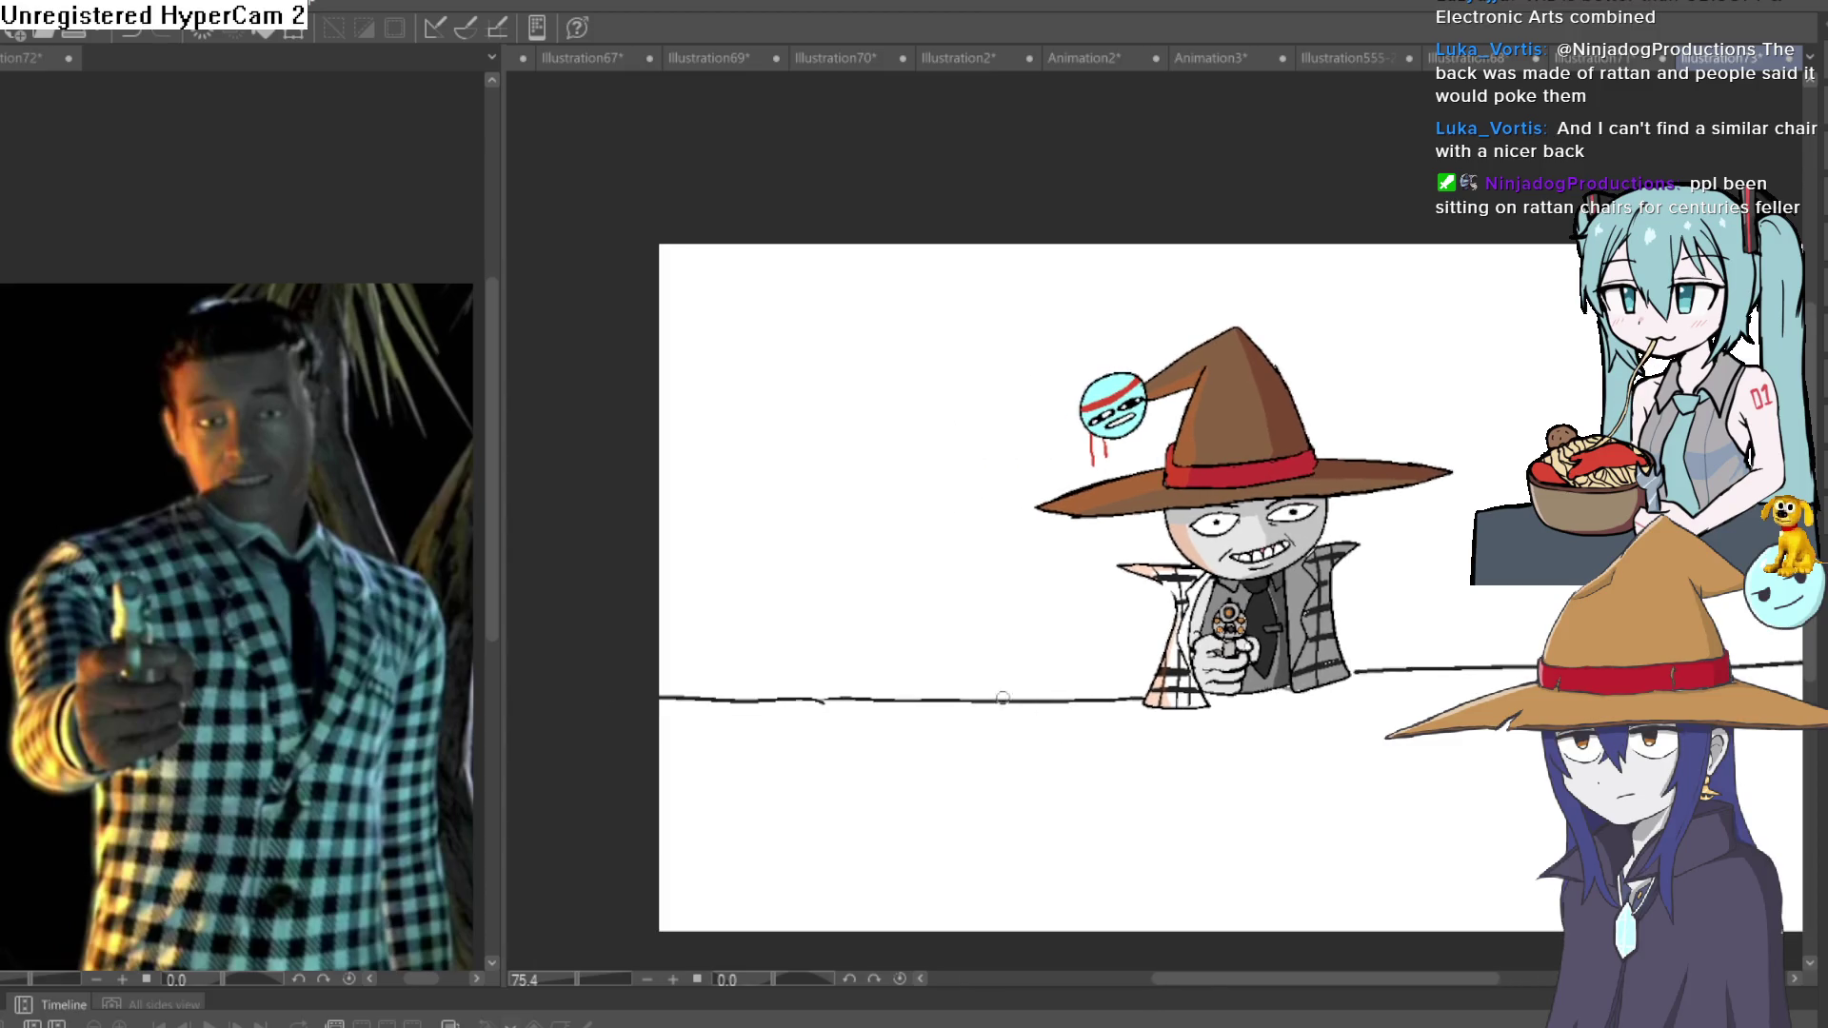
pyautogui.press('g')
pyautogui.click(1008, 631)
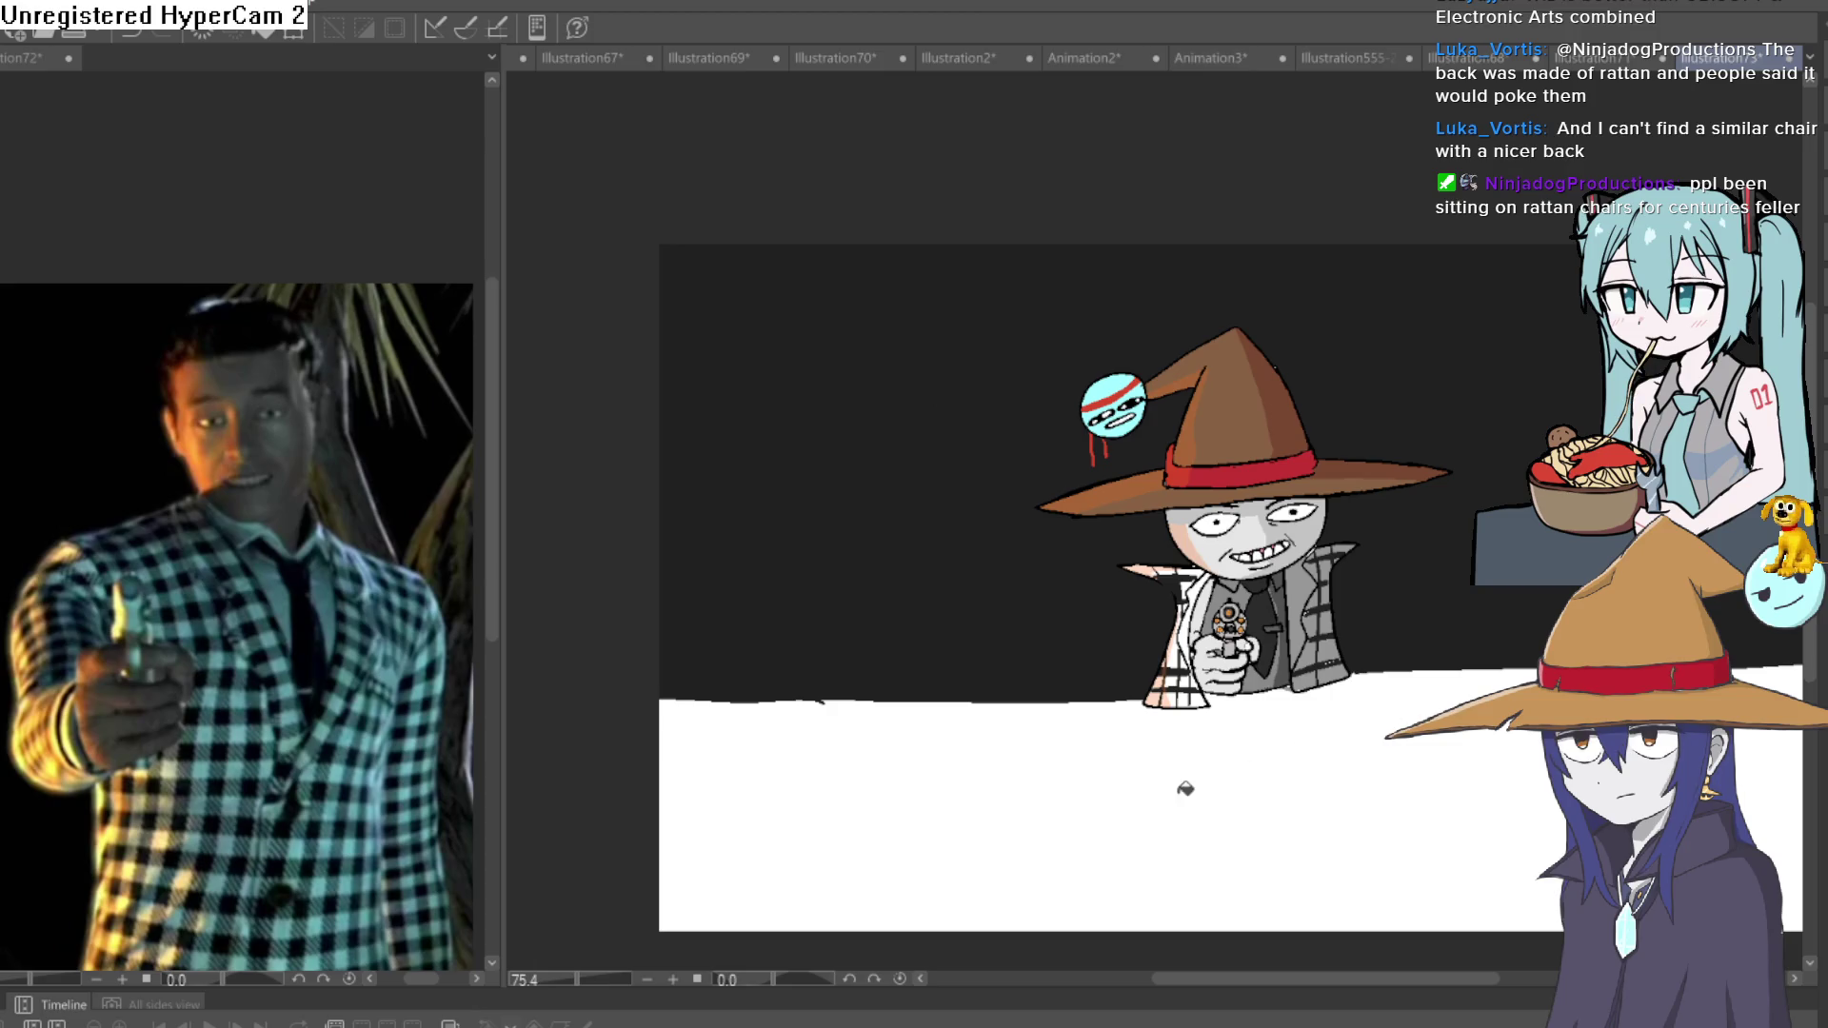
pyautogui.click(1038, 788)
pyautogui.hotkey('ctrl', 'z')
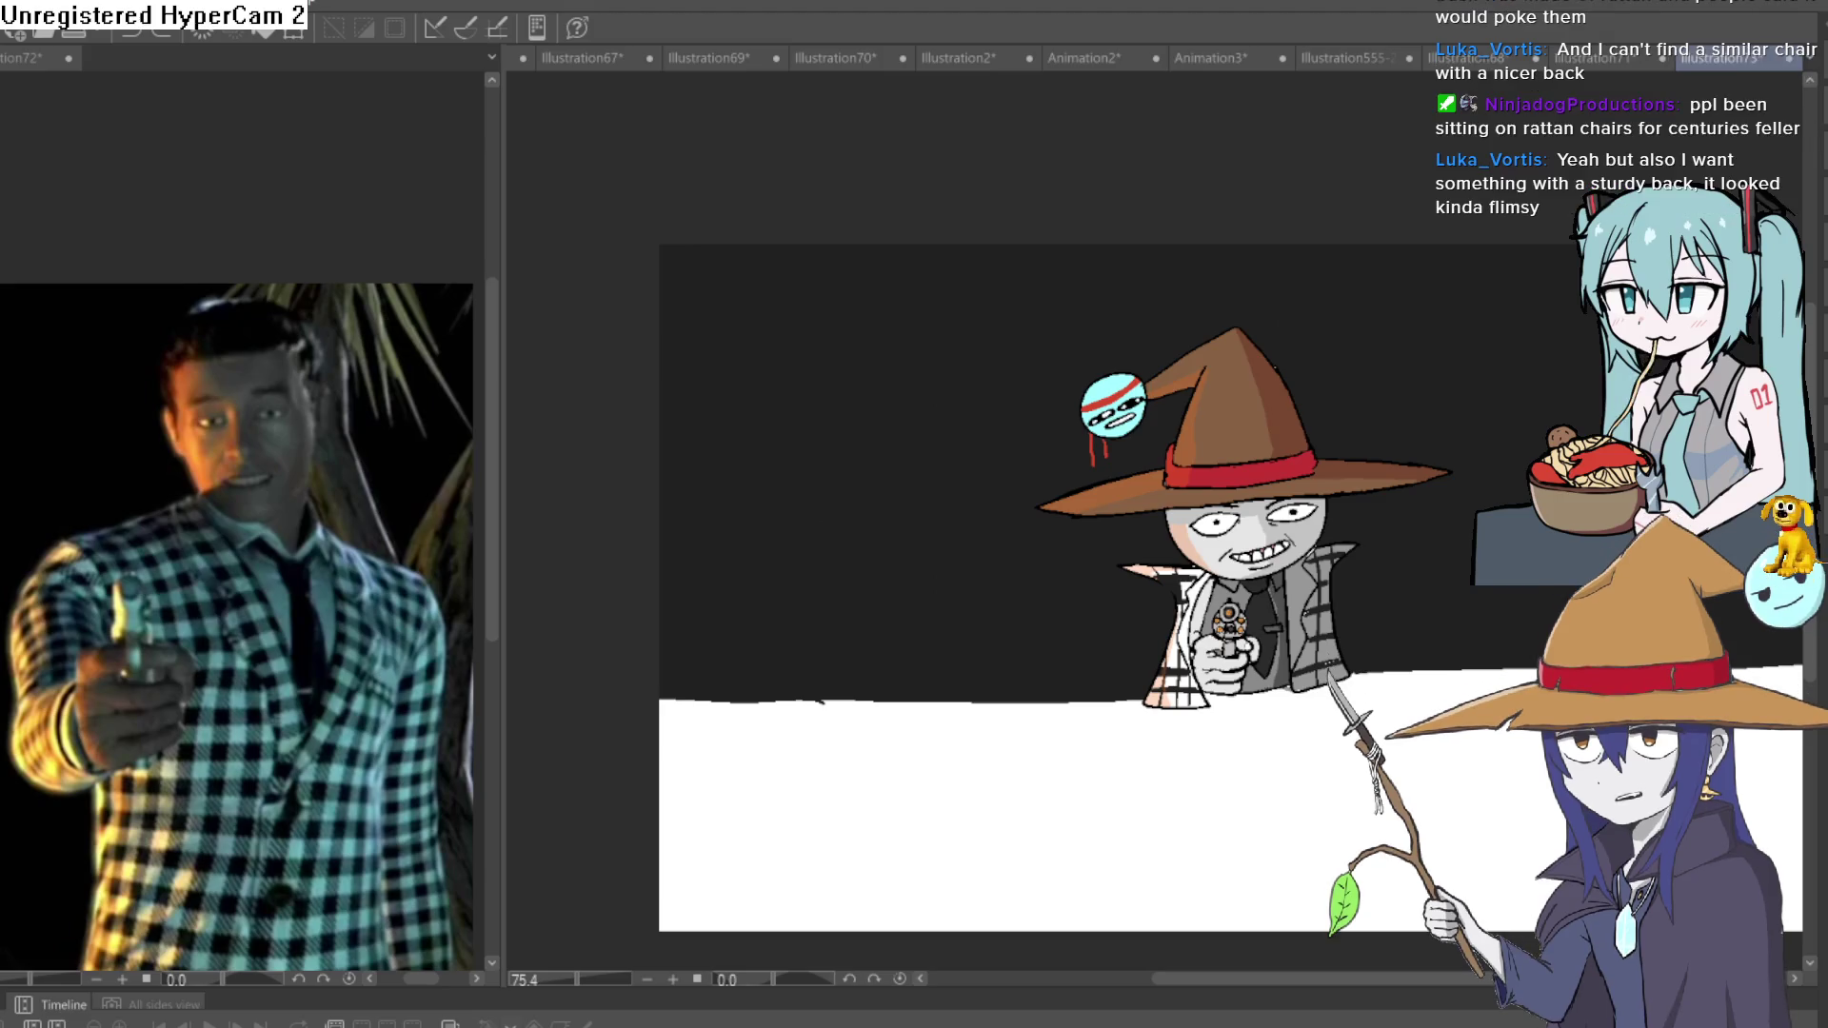
# Crop the canvas by pulling its bottom edge up to just below the ground line.
pyautogui.hotkey('ctrl', 't')
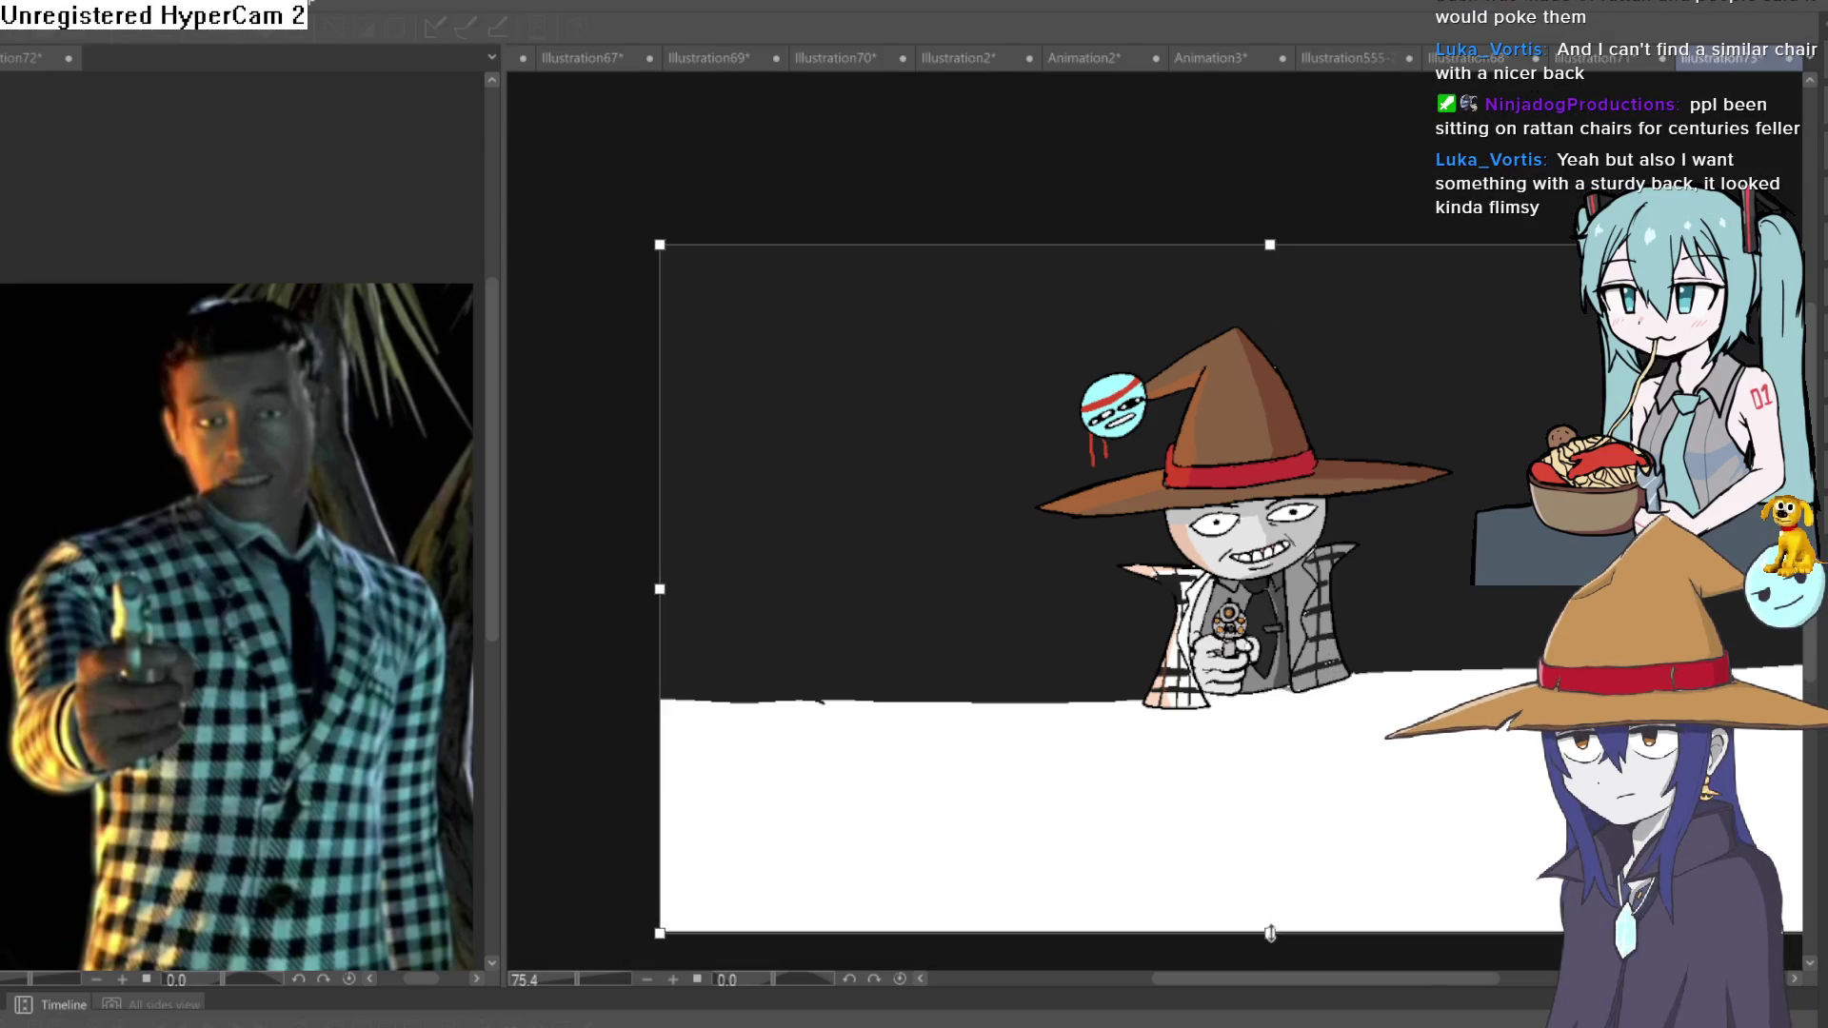
pyautogui.moveTo(1270, 931)
pyautogui.mouseDown()
pyautogui.moveTo(1281, 735)
pyautogui.moveTo(1309, 698)
pyautogui.moveTo(1309, 726)
pyautogui.mouseUp()
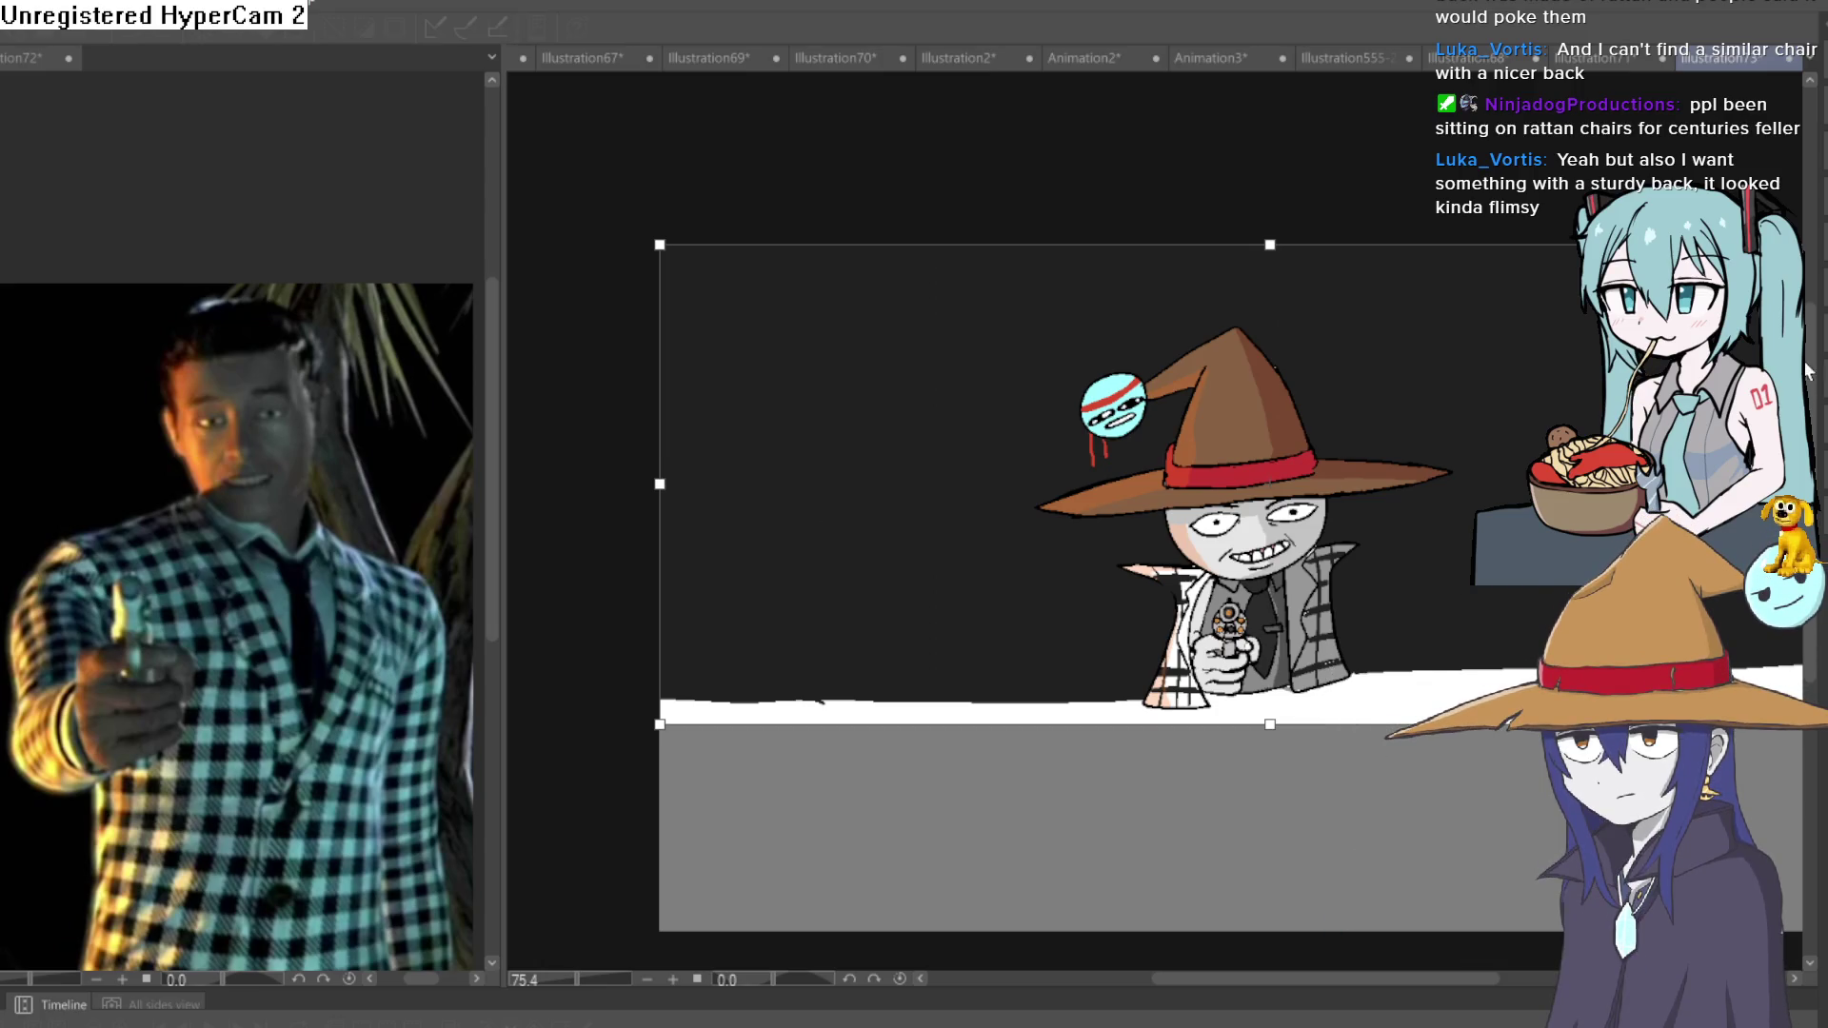
pyautogui.press('Return')
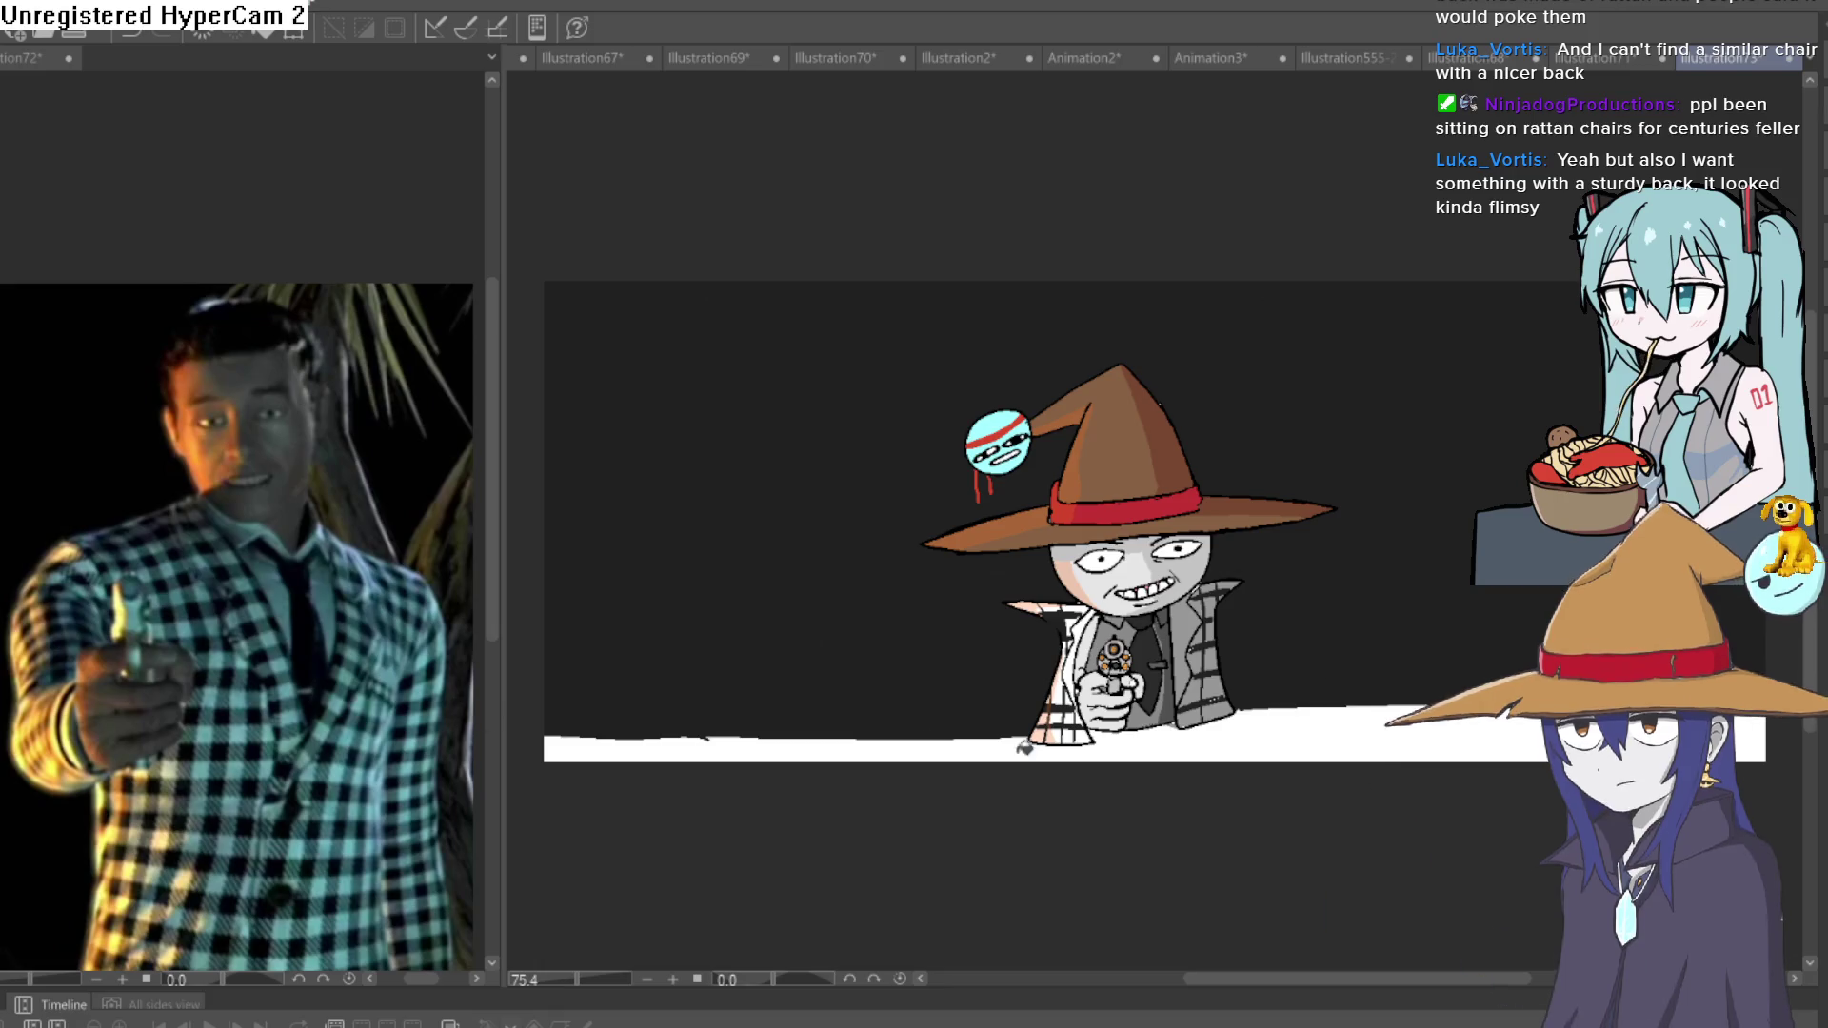
# Zoom in to centre the gunman, then switch to the Illustration71 creature sketch.
pyautogui.click(1414, 710)
pyautogui.moveTo(1414, 709)
pyautogui.mouseDown()
pyautogui.moveTo(1290, 787)
pyautogui.moveTo(1293, 810)
pyautogui.mouseUp()
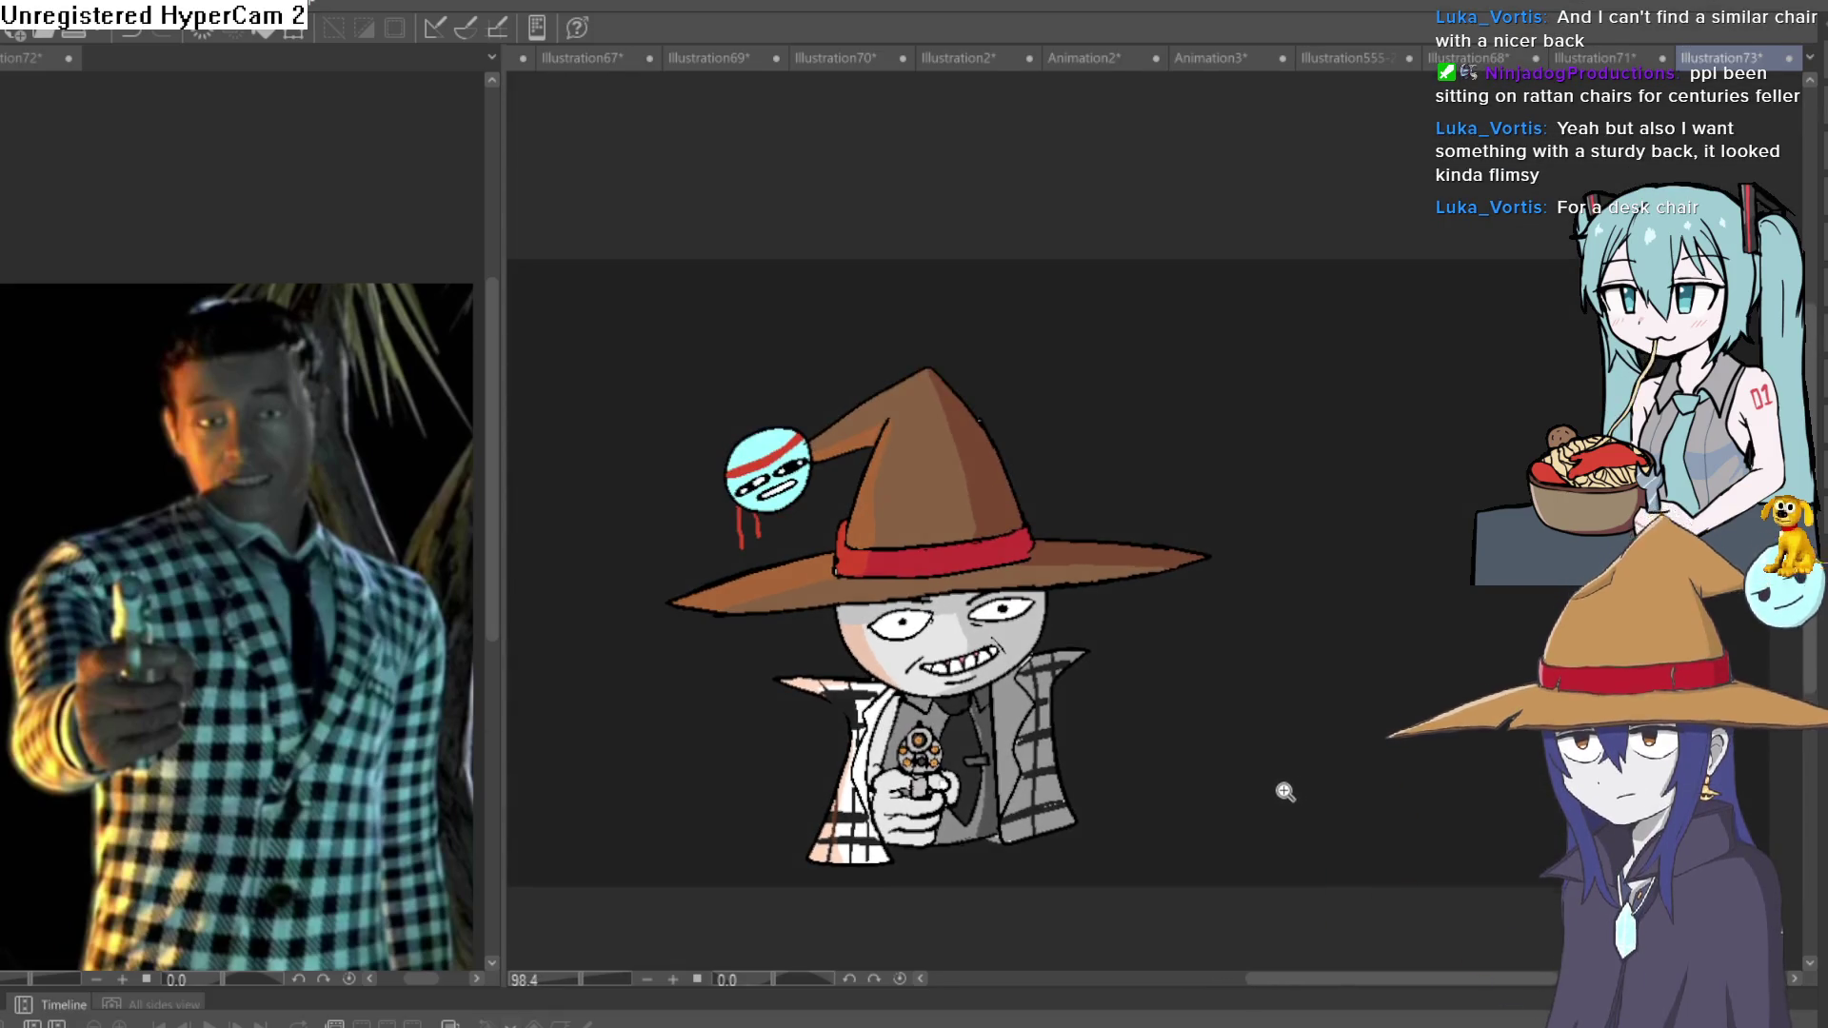
pyautogui.scroll(3, 1253, 759)
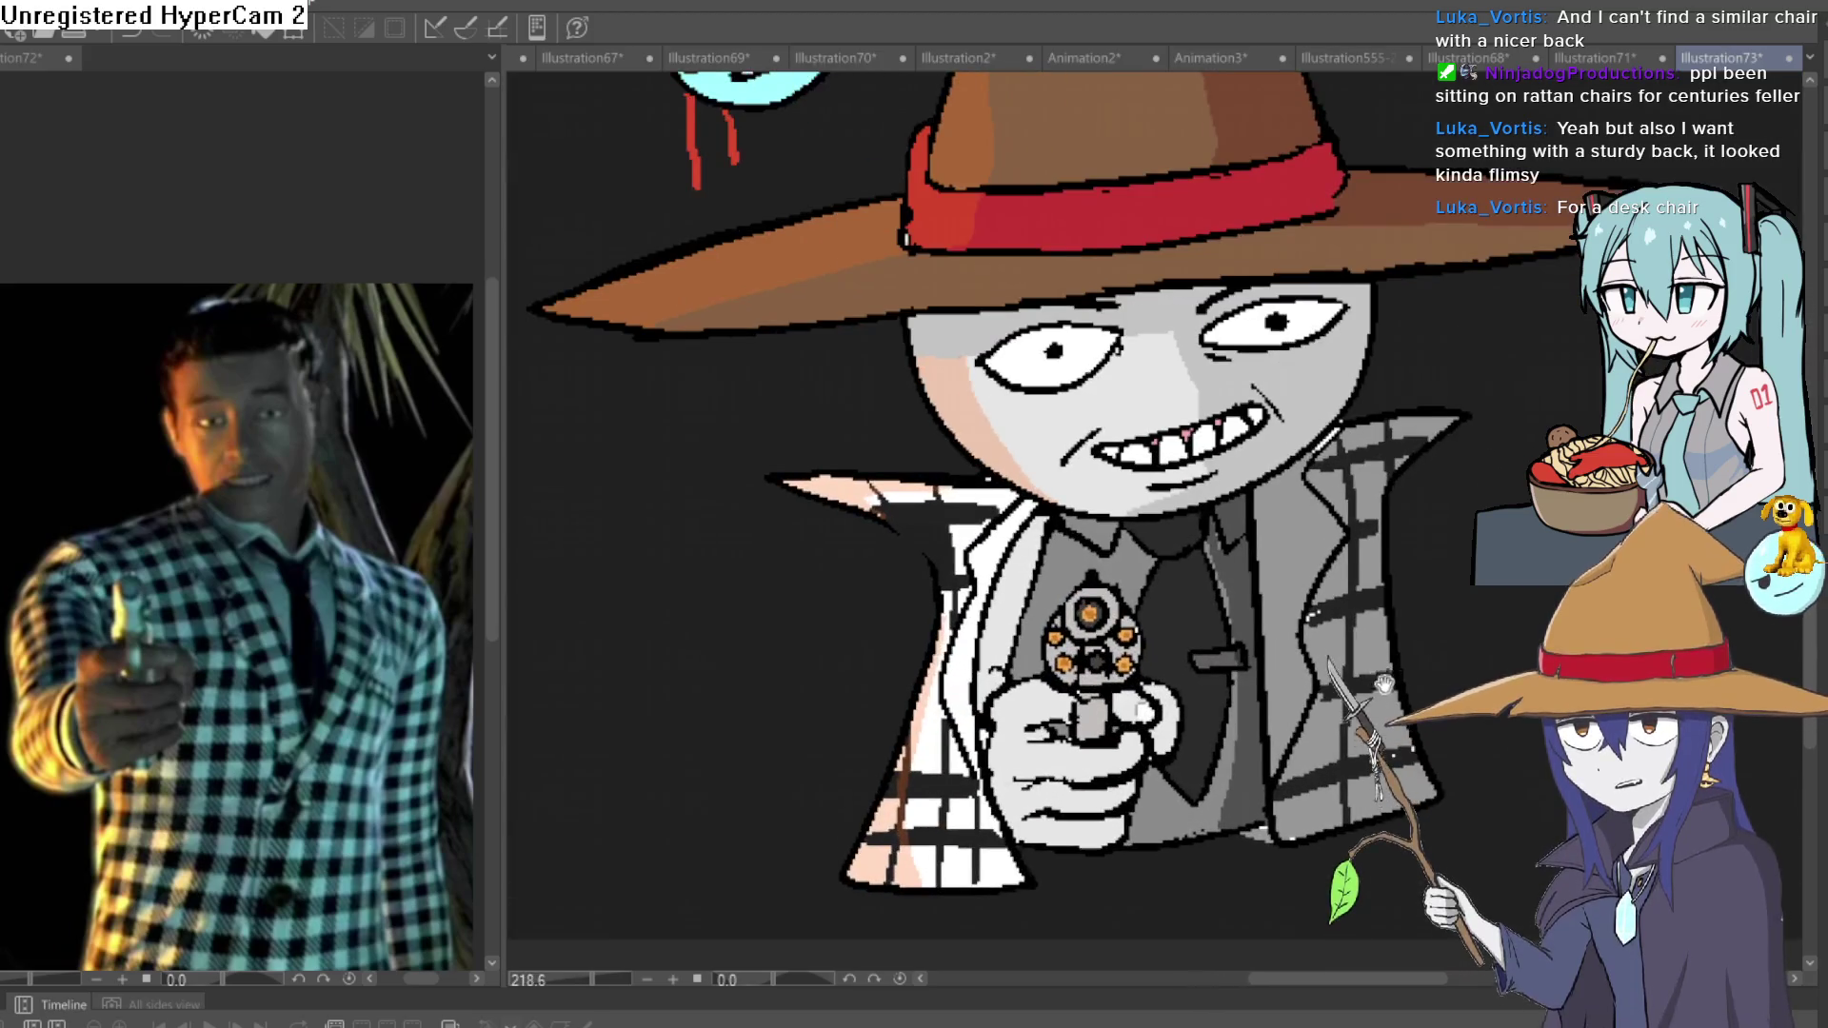
pyautogui.scroll(1, 1269, 657)
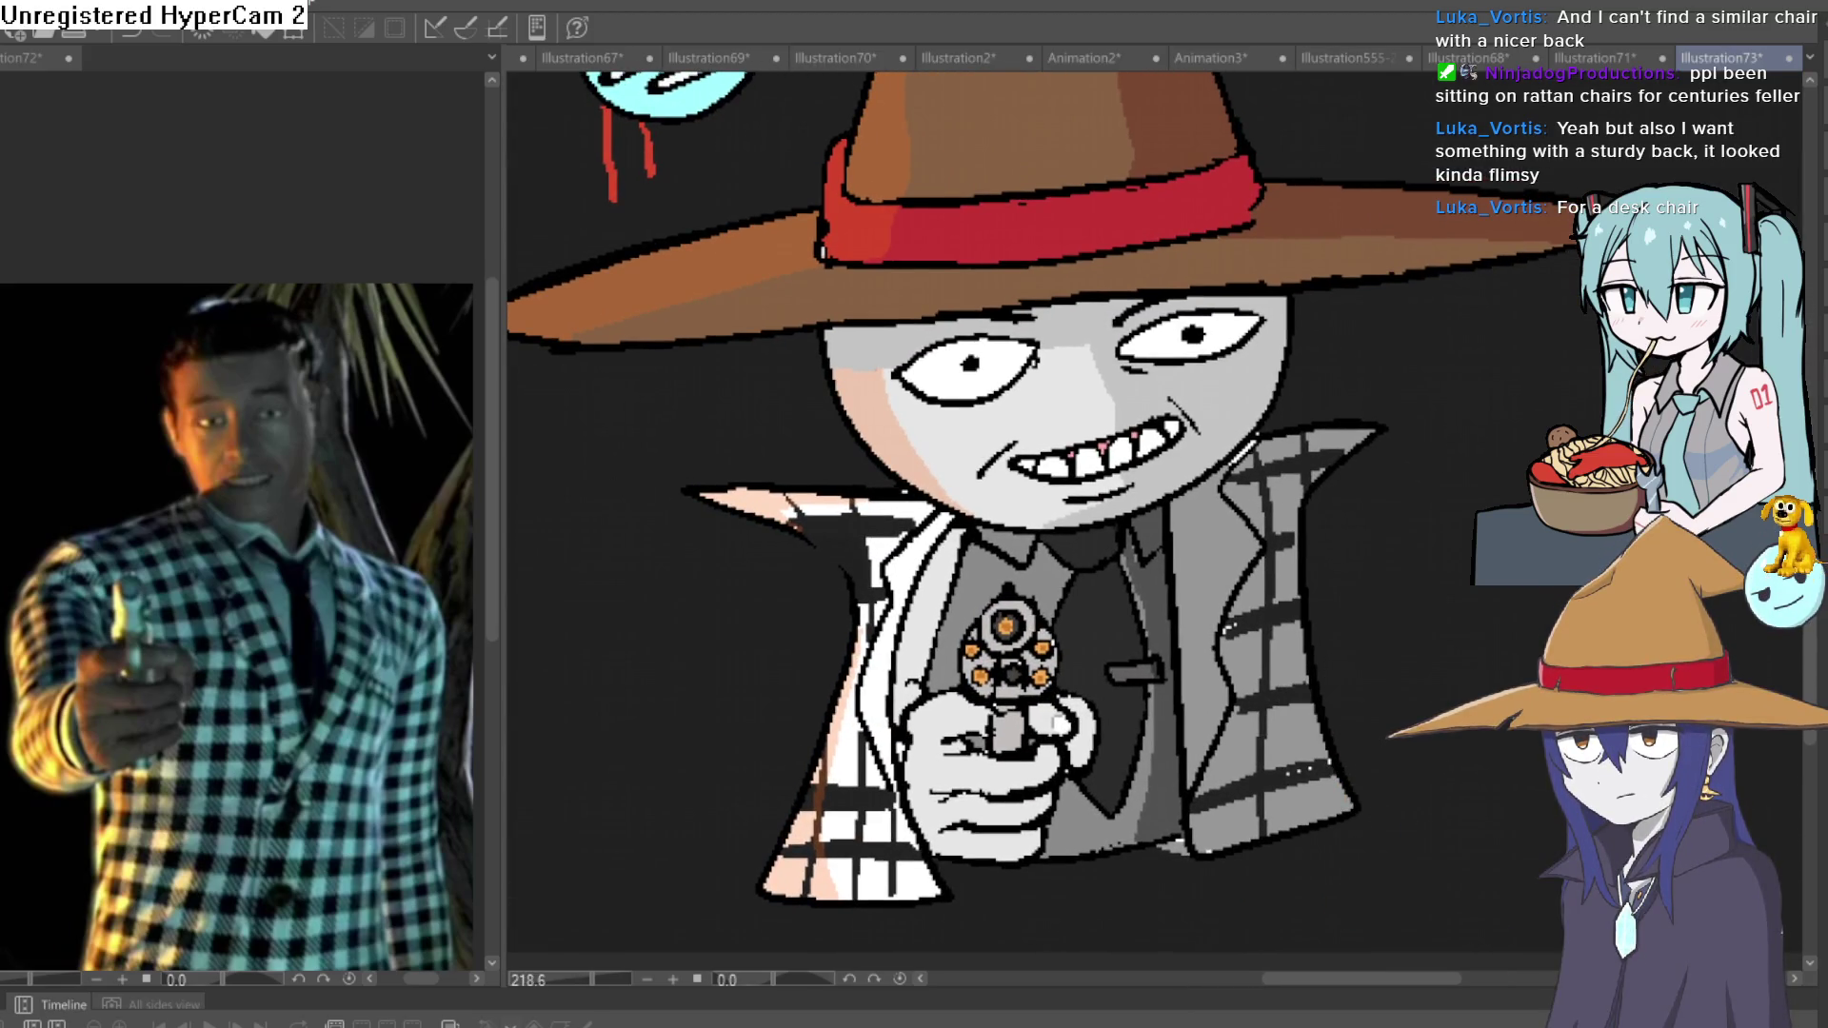
pyautogui.scroll(-1, 1371, 657)
pyautogui.scroll(-1, 1371, 662)
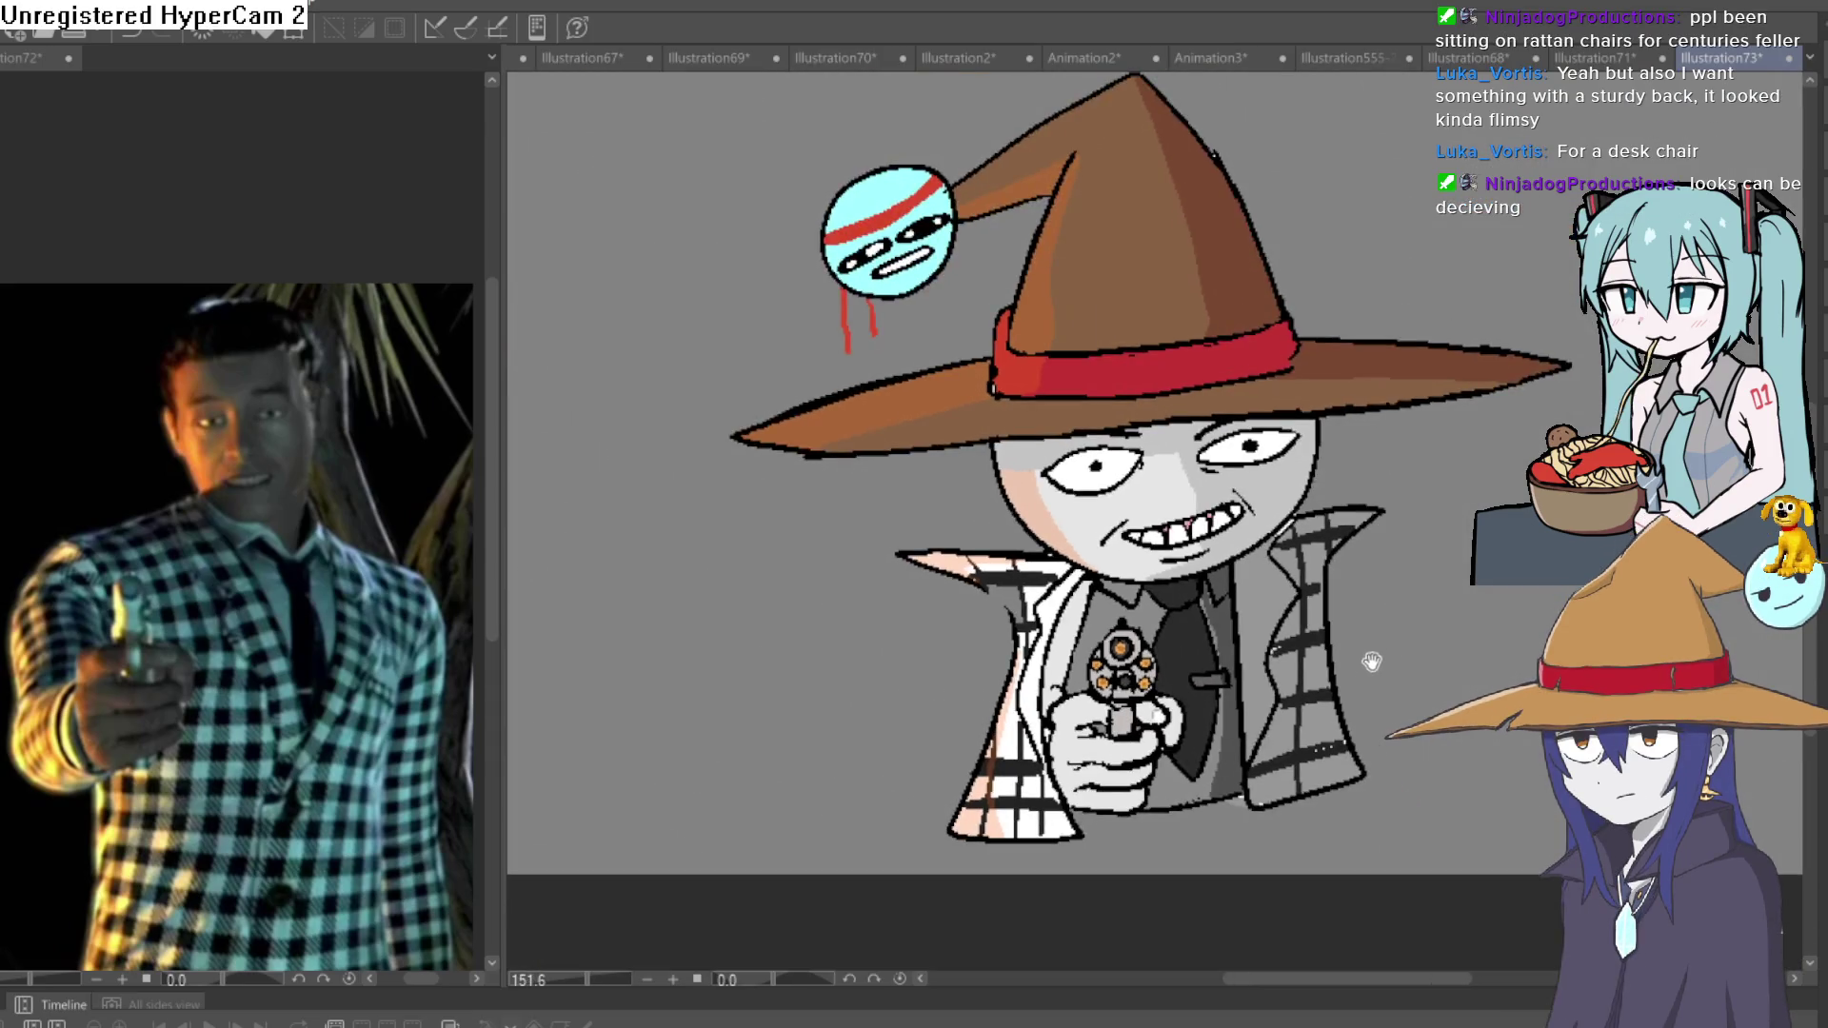
pyautogui.moveTo(1371, 661); pyautogui.dragTo(1260, 709)
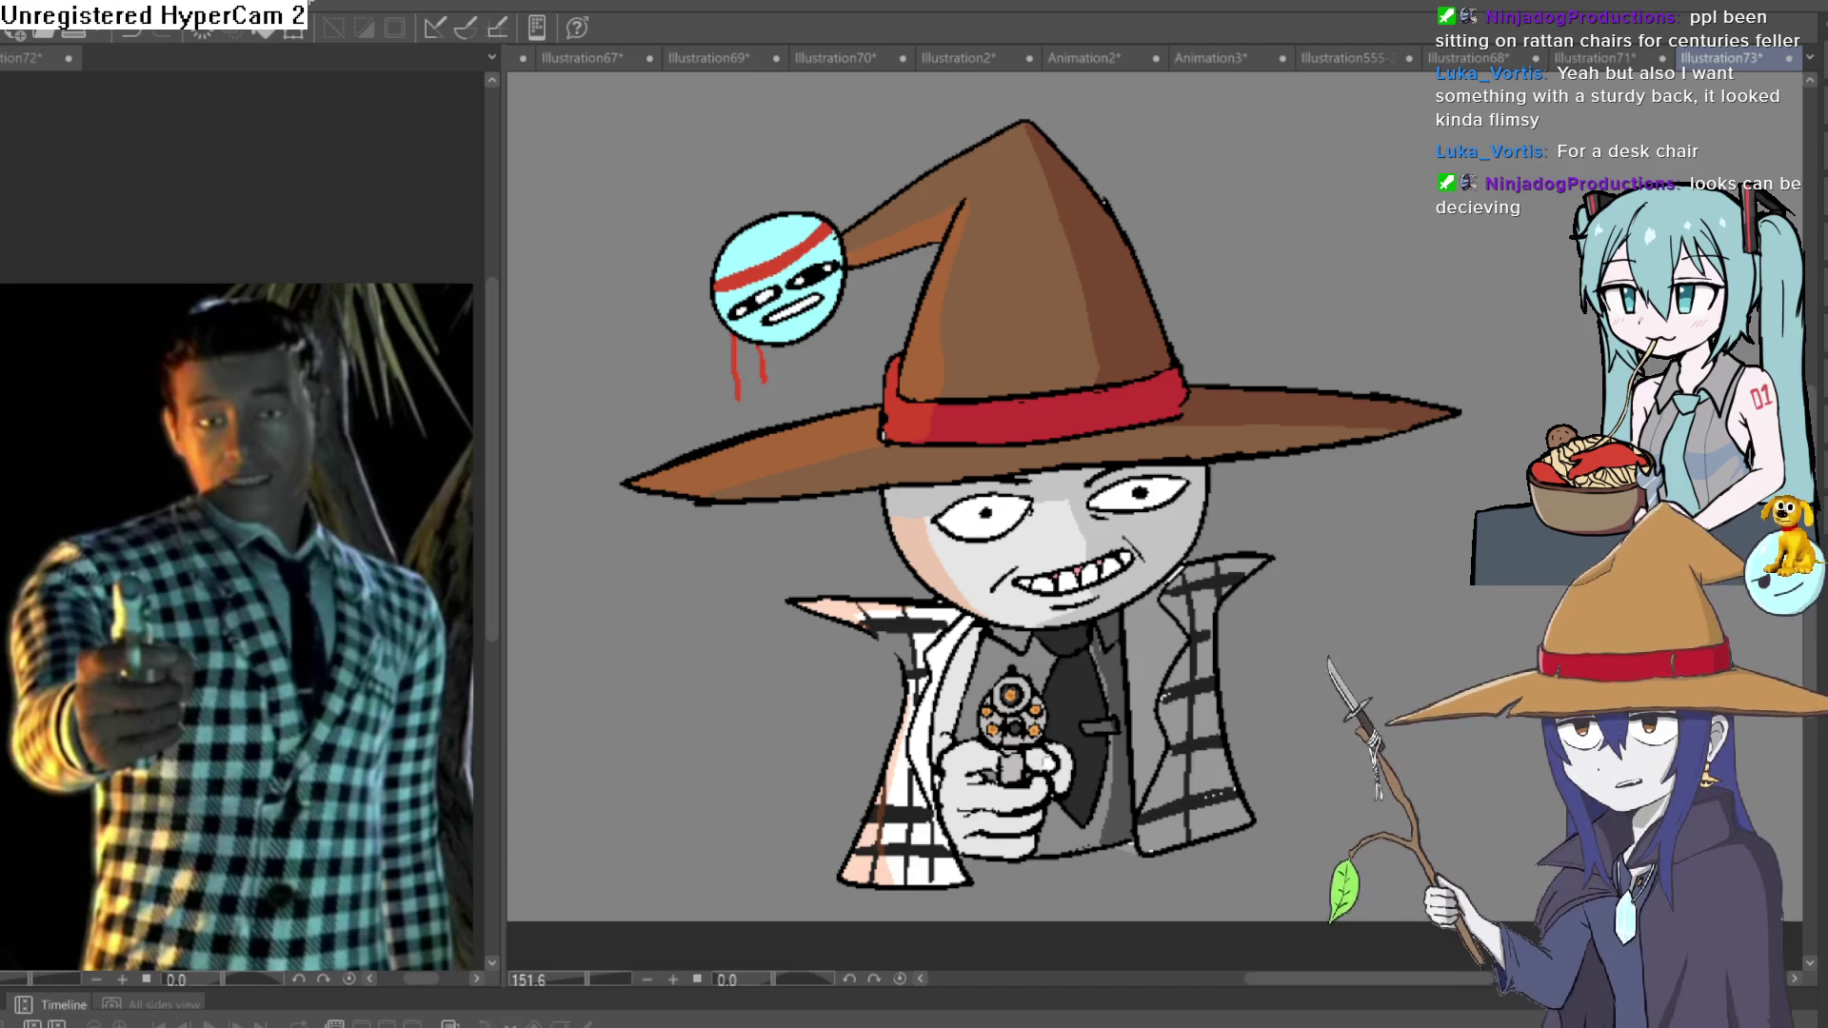
pyautogui.click(1605, 57)
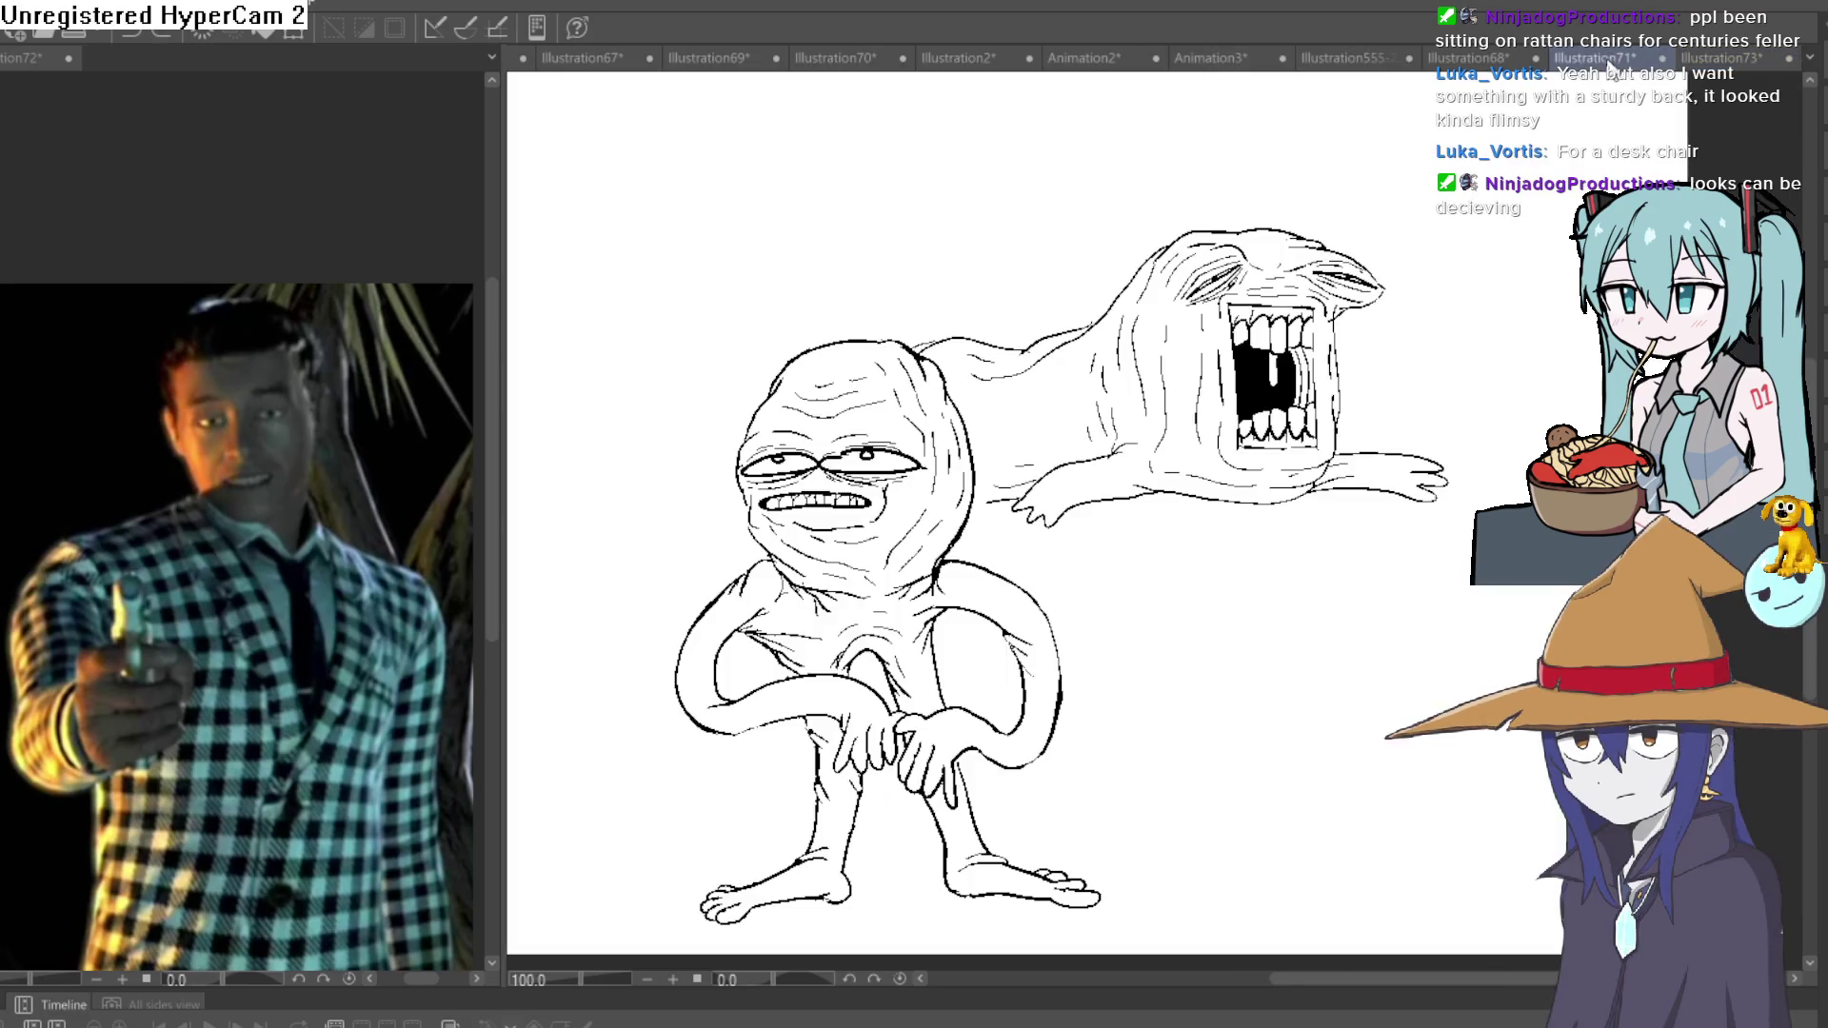
# Go through the Illustration68 room scene to the Illustration555-2 cat-girl drawing.
pyautogui.click(1471, 58)
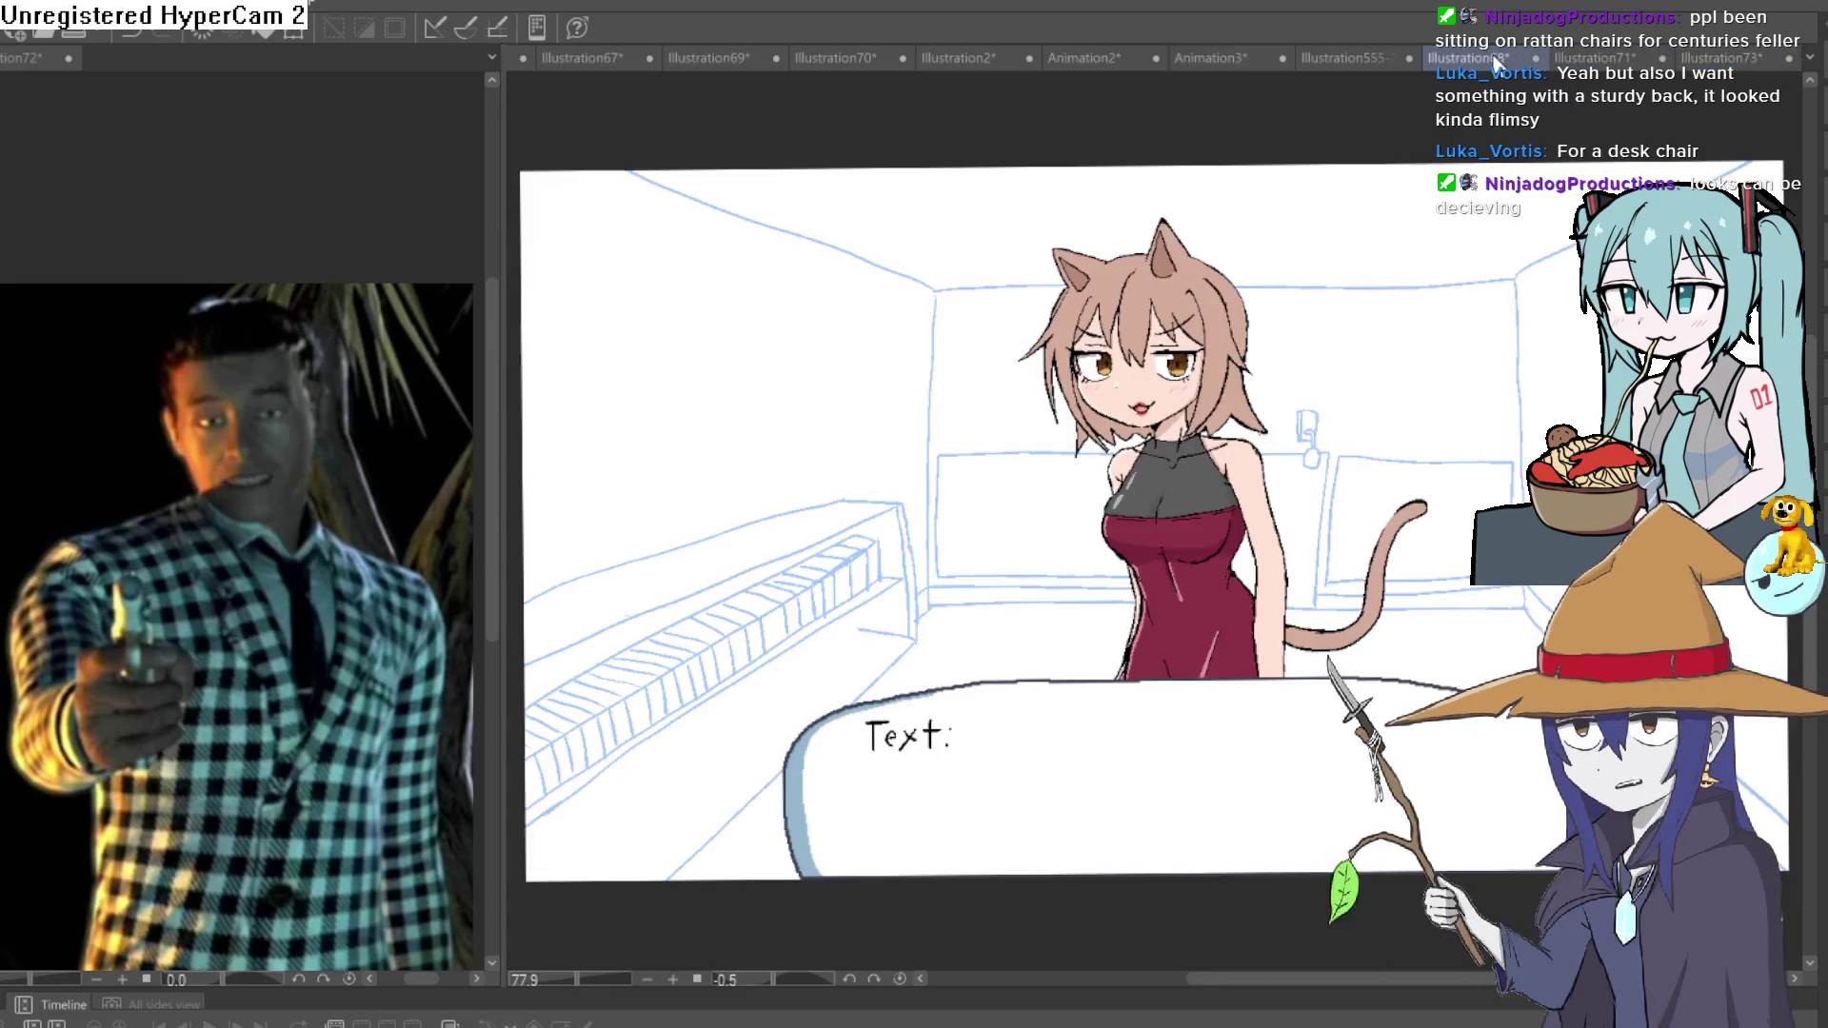
pyautogui.click(1337, 57)
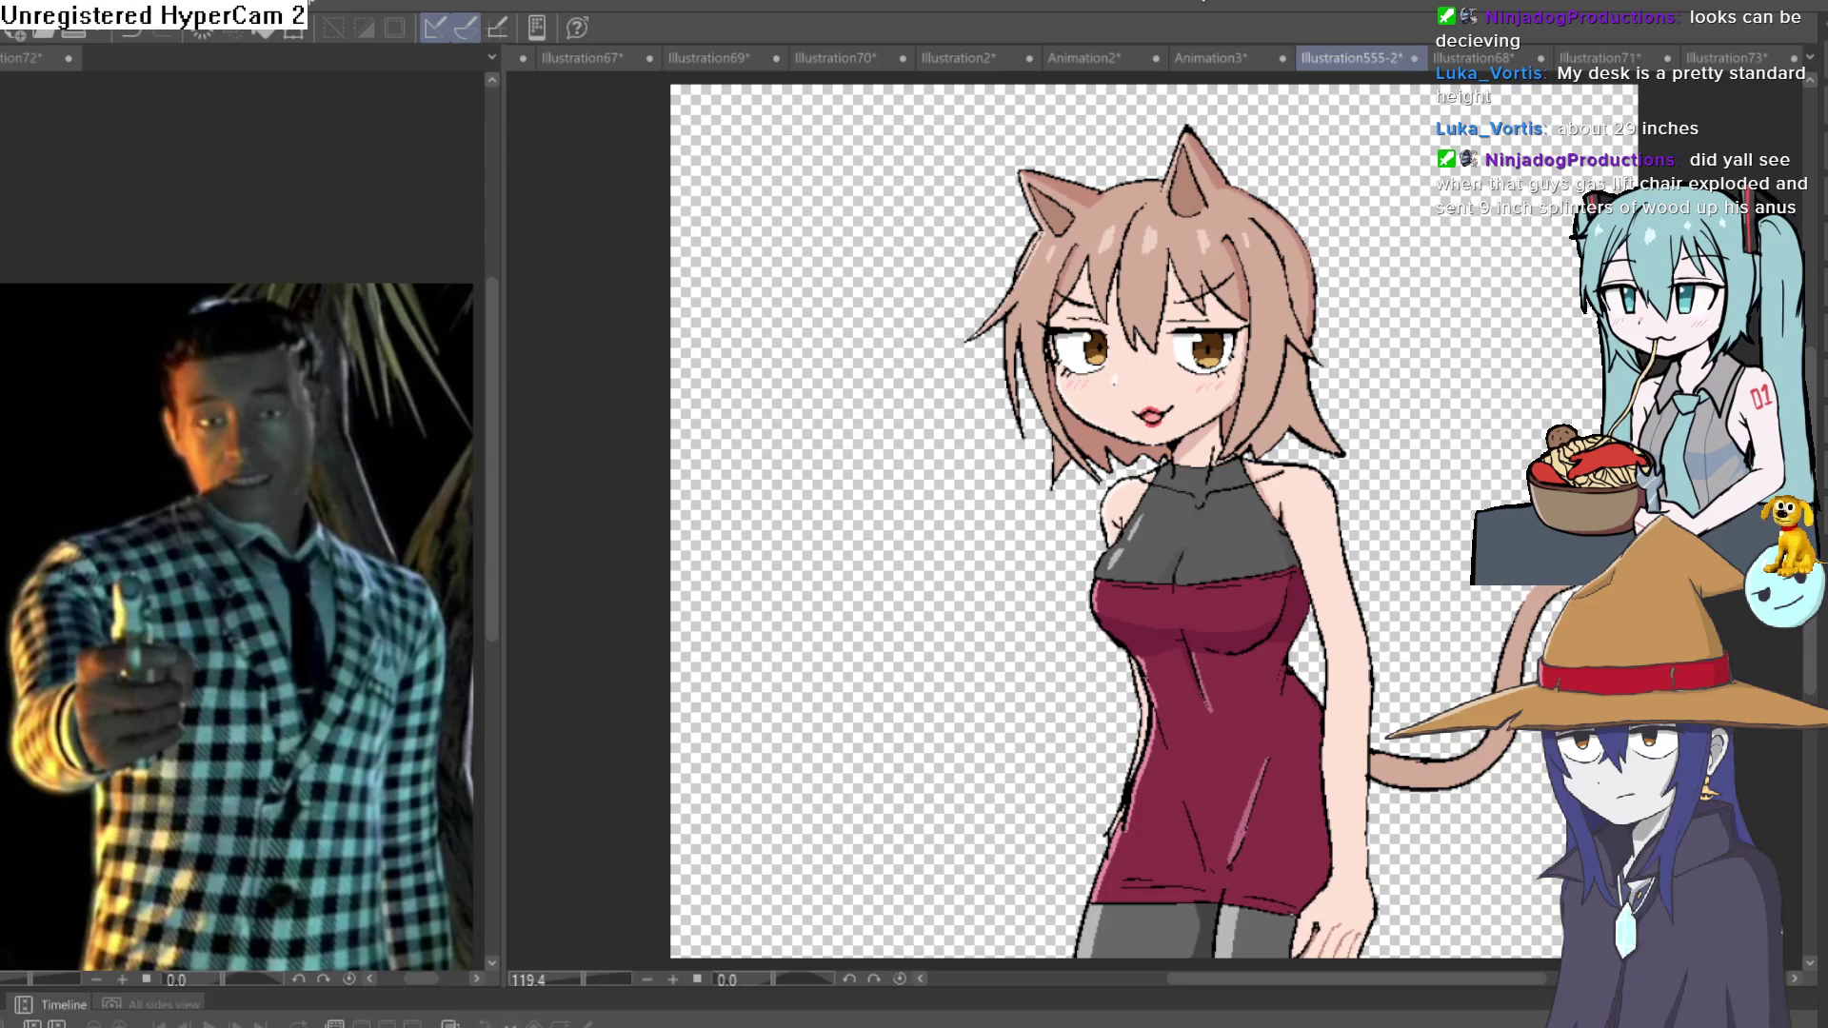
# Cycle through the open illustrations and zoom in on the catgirl's face and shoulders.
pyautogui.click(1466, 52)
pyautogui.click(1598, 59)
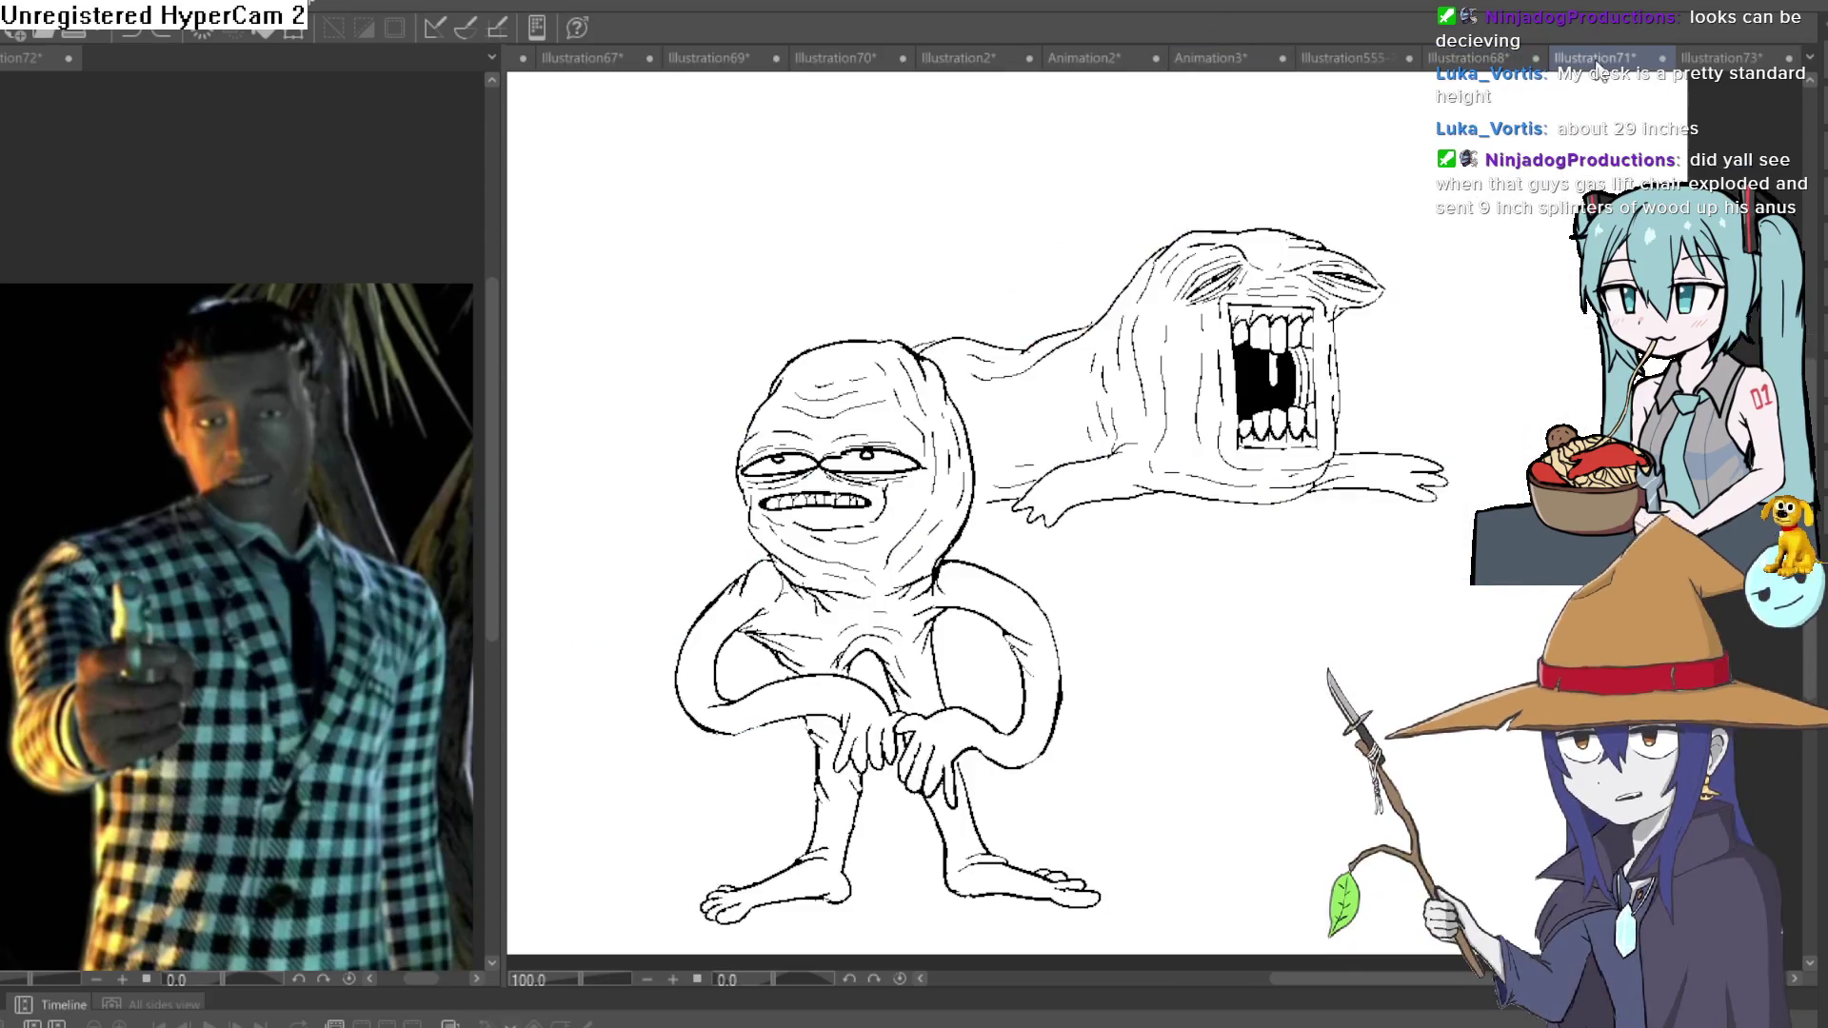
pyautogui.click(1725, 59)
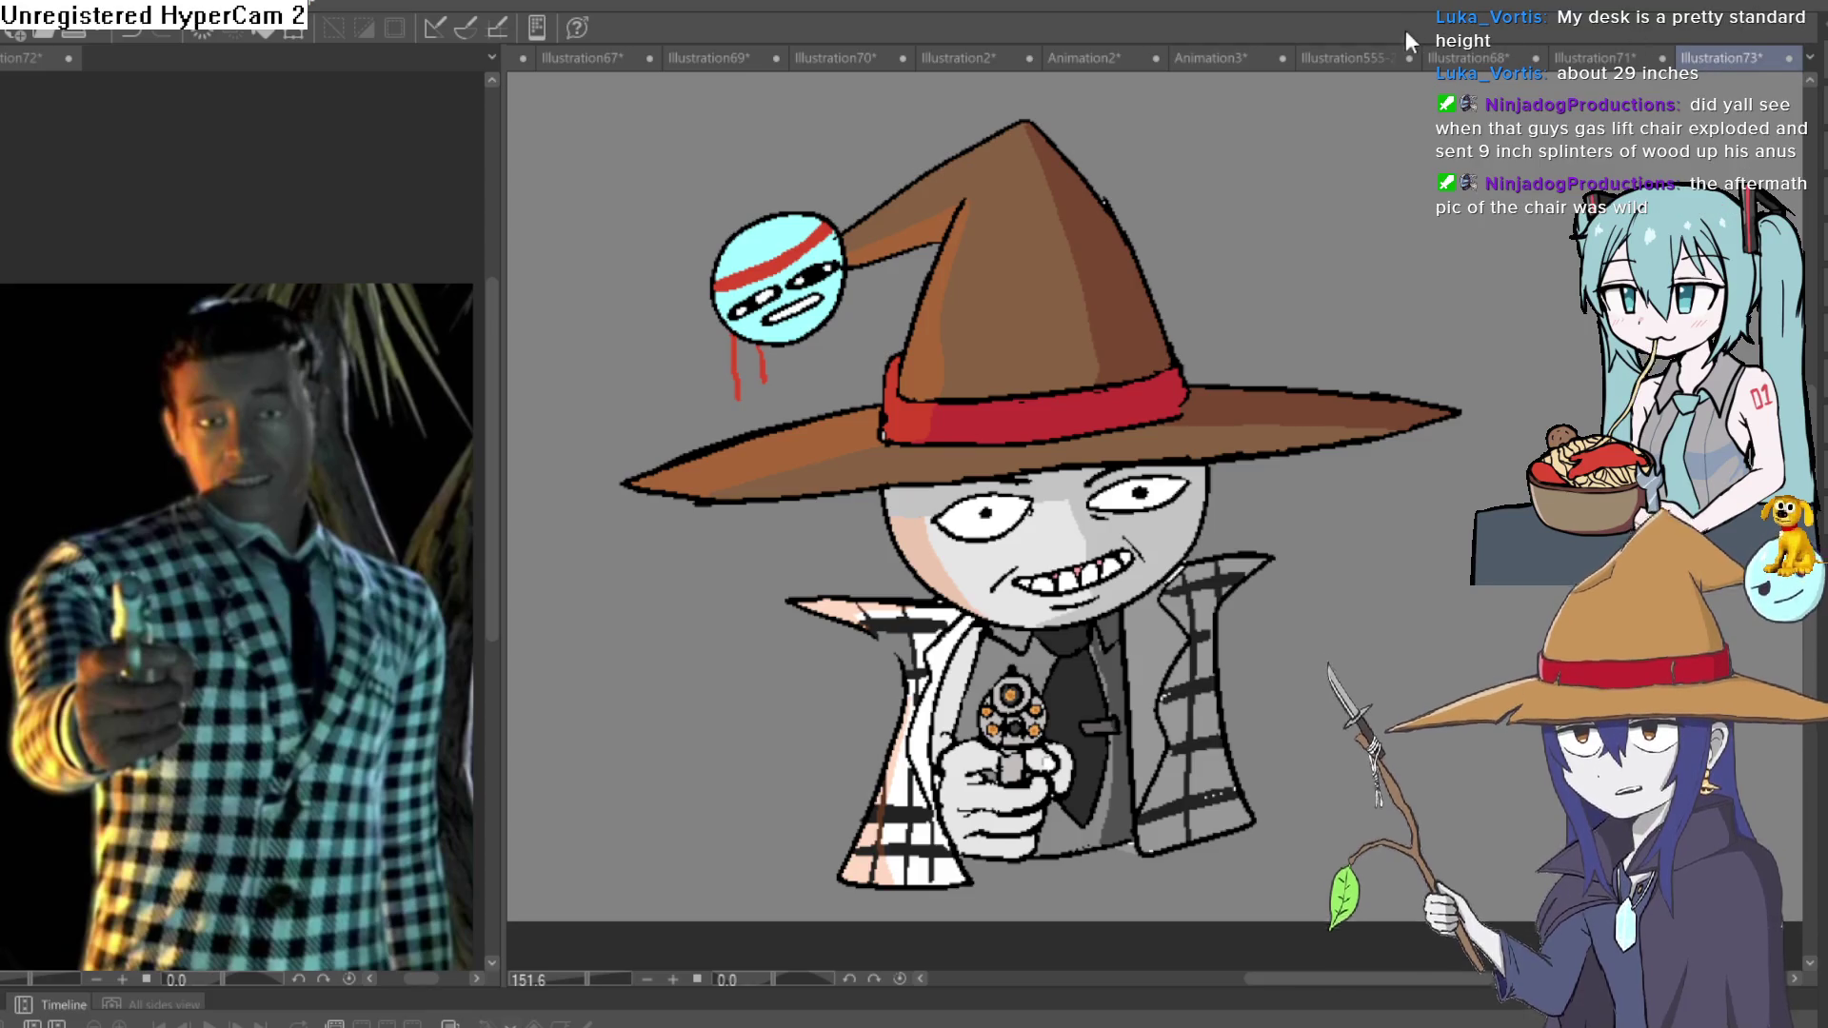
pyautogui.click(1331, 54)
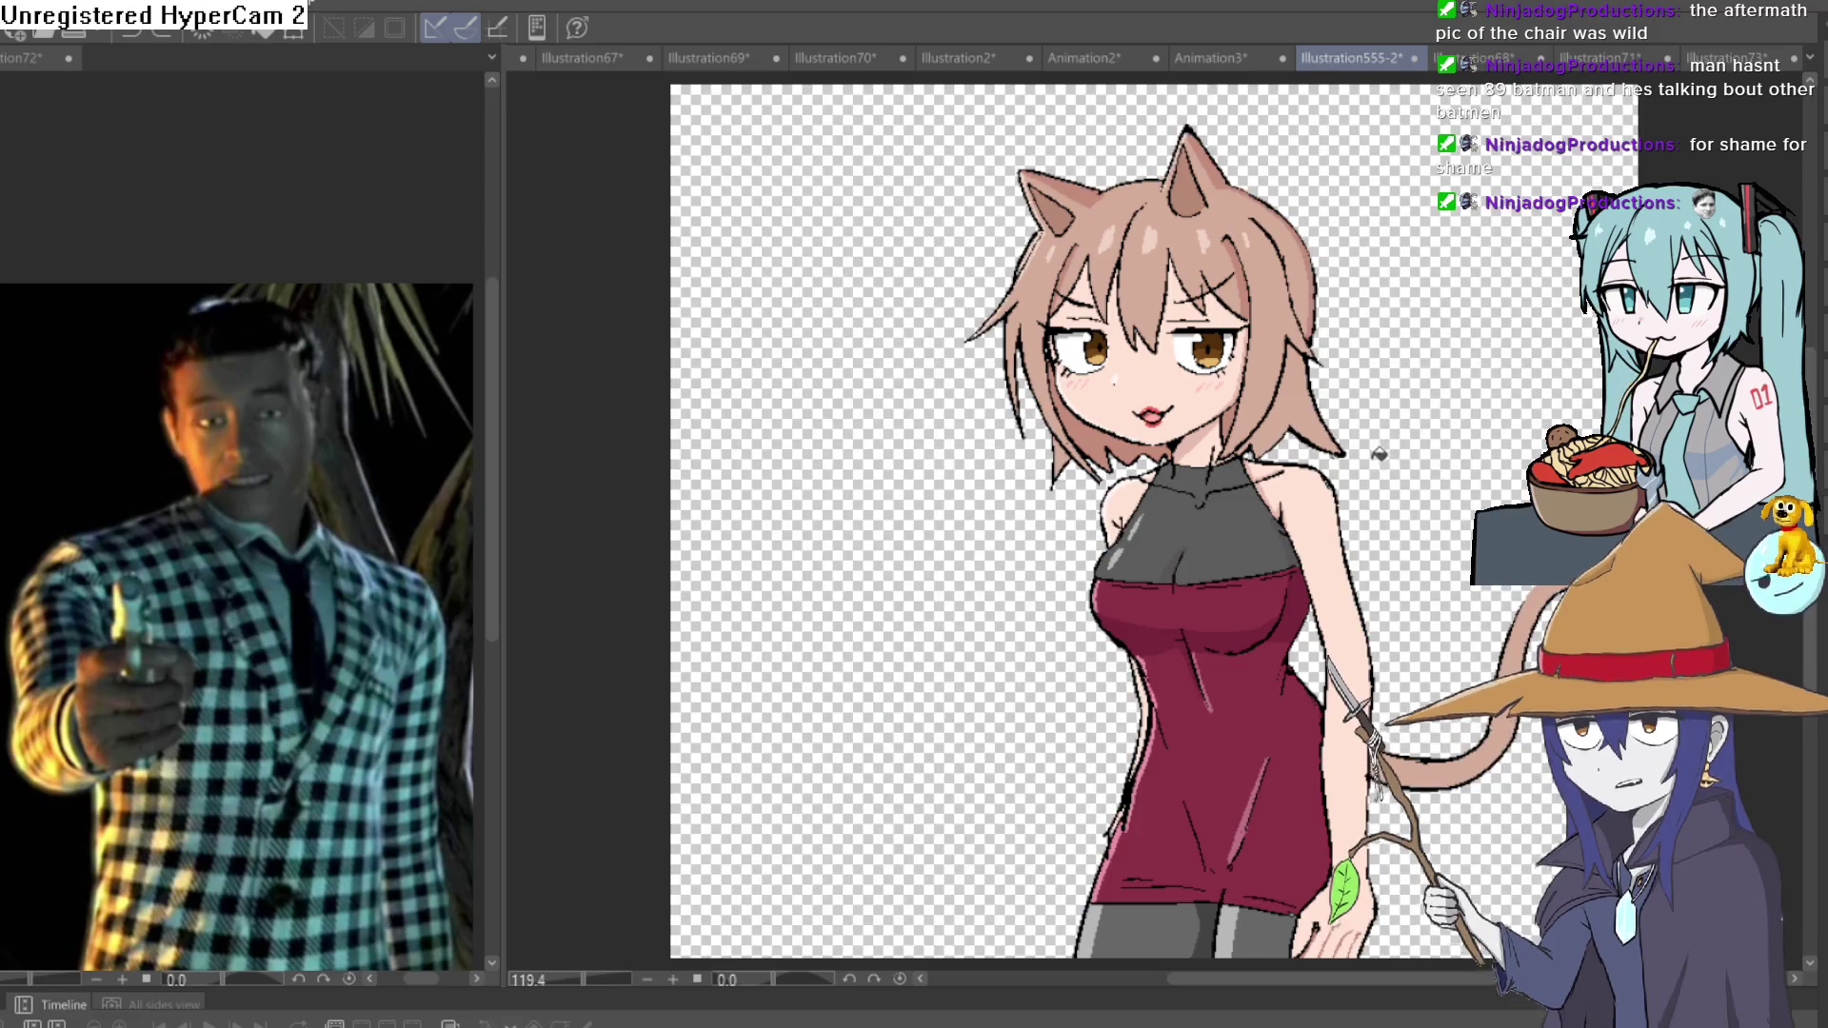
pyautogui.moveTo(1336, 470)
pyautogui.mouseDown()
pyautogui.moveTo(1399, 464)
pyautogui.moveTo(1208, 543)
pyautogui.moveTo(1229, 600)
pyautogui.mouseUp()
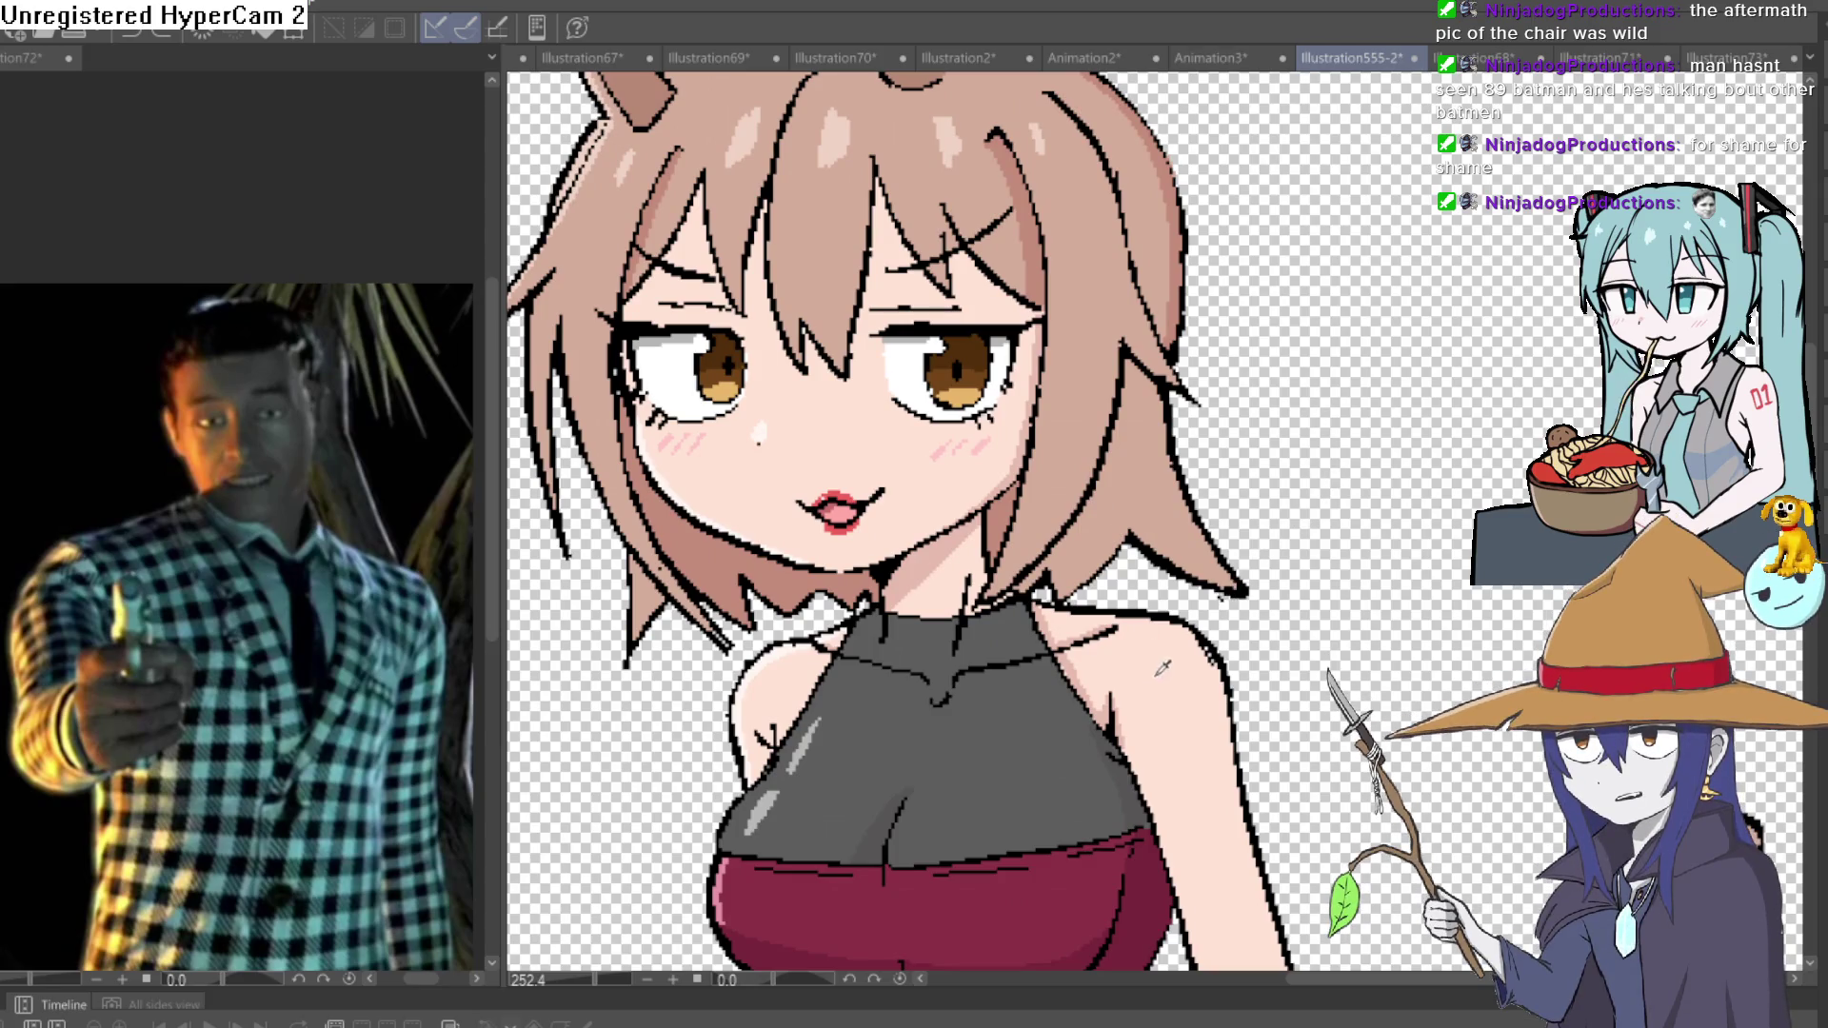
pyautogui.moveTo(1173, 657)
pyautogui.mouseDown()
pyautogui.moveTo(1167, 625)
pyautogui.moveTo(1163, 669)
pyautogui.mouseUp()
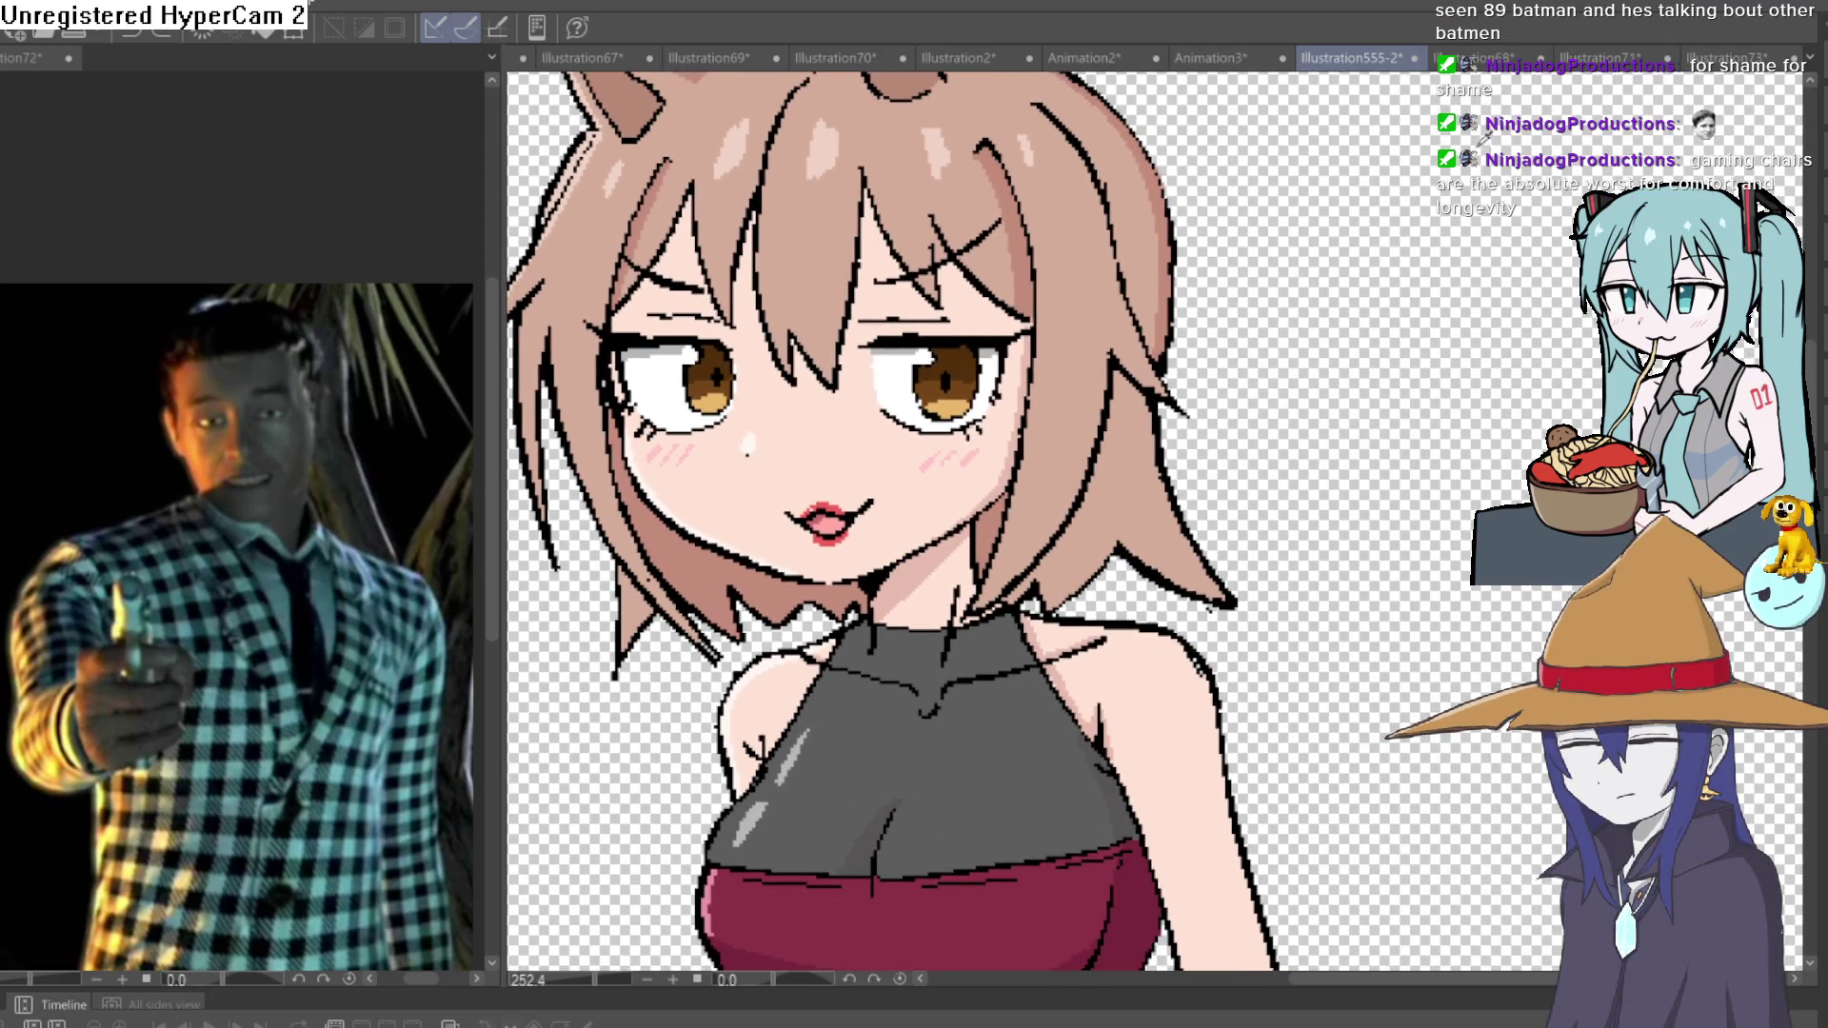
# Return to the Illustration73 gunman and create a new blank canvas with default settings.
pyautogui.click(1576, 63)
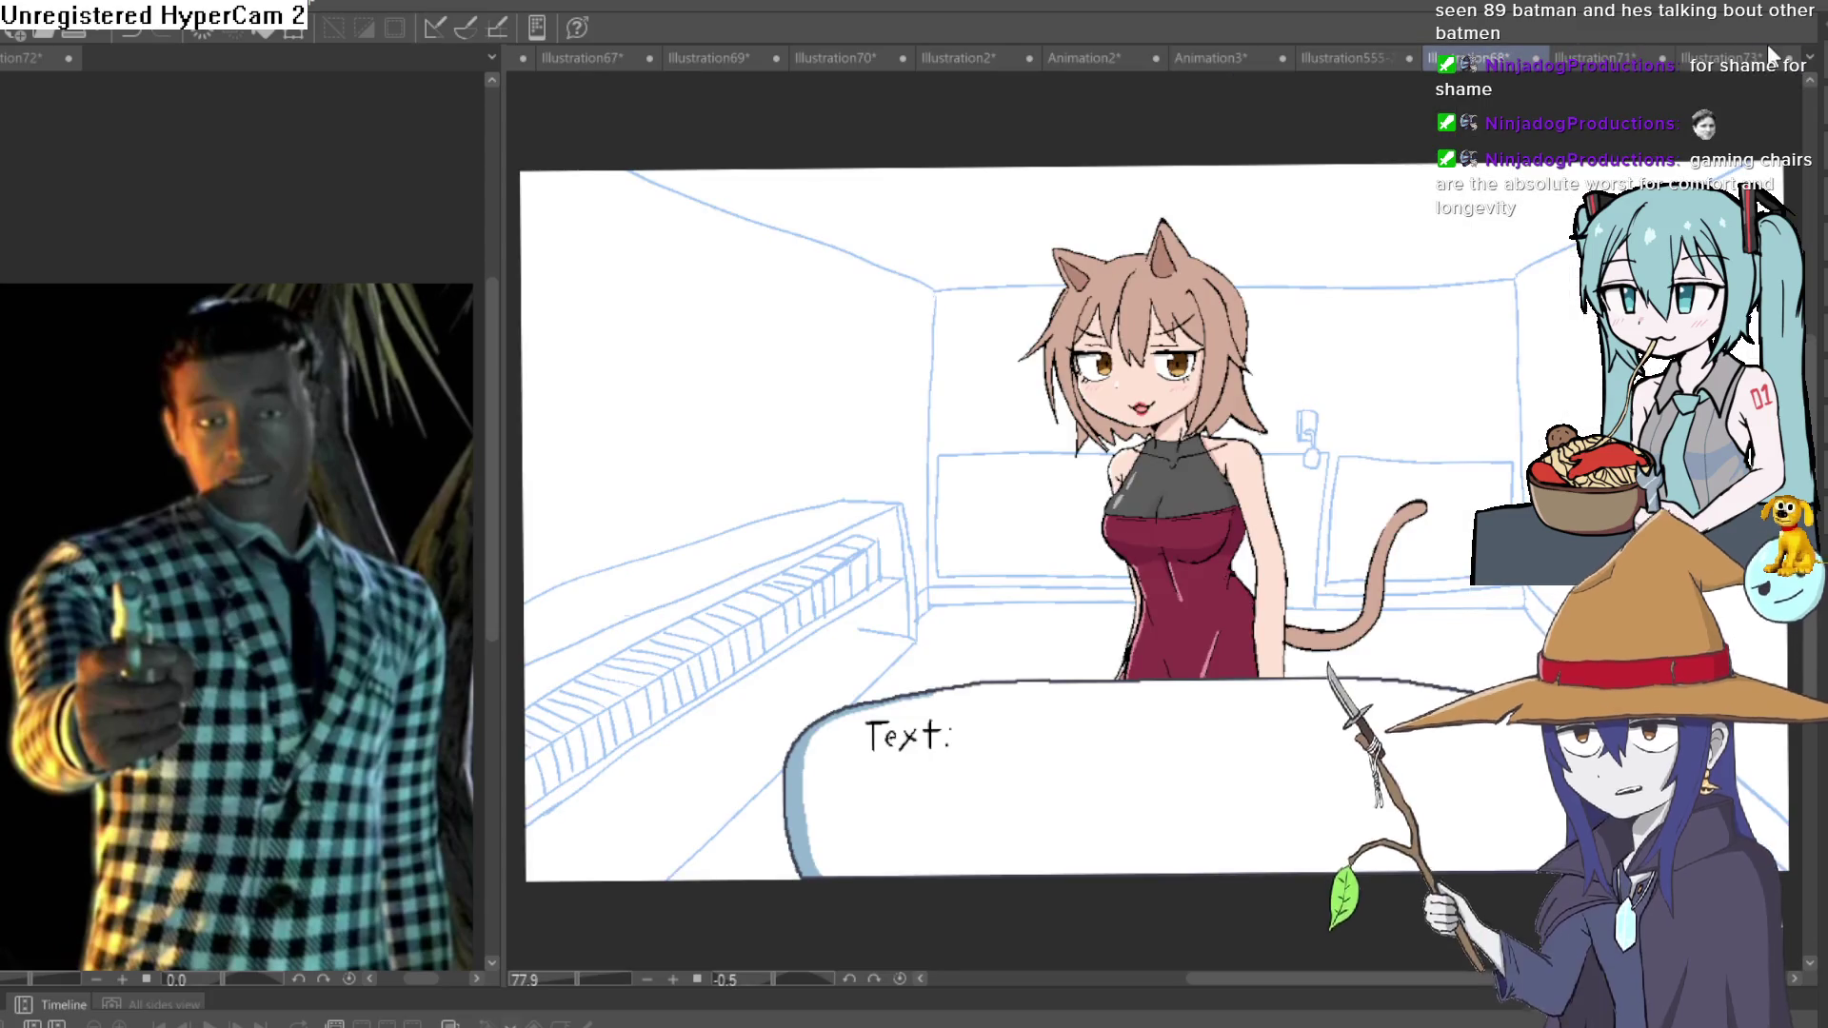
pyautogui.click(1739, 63)
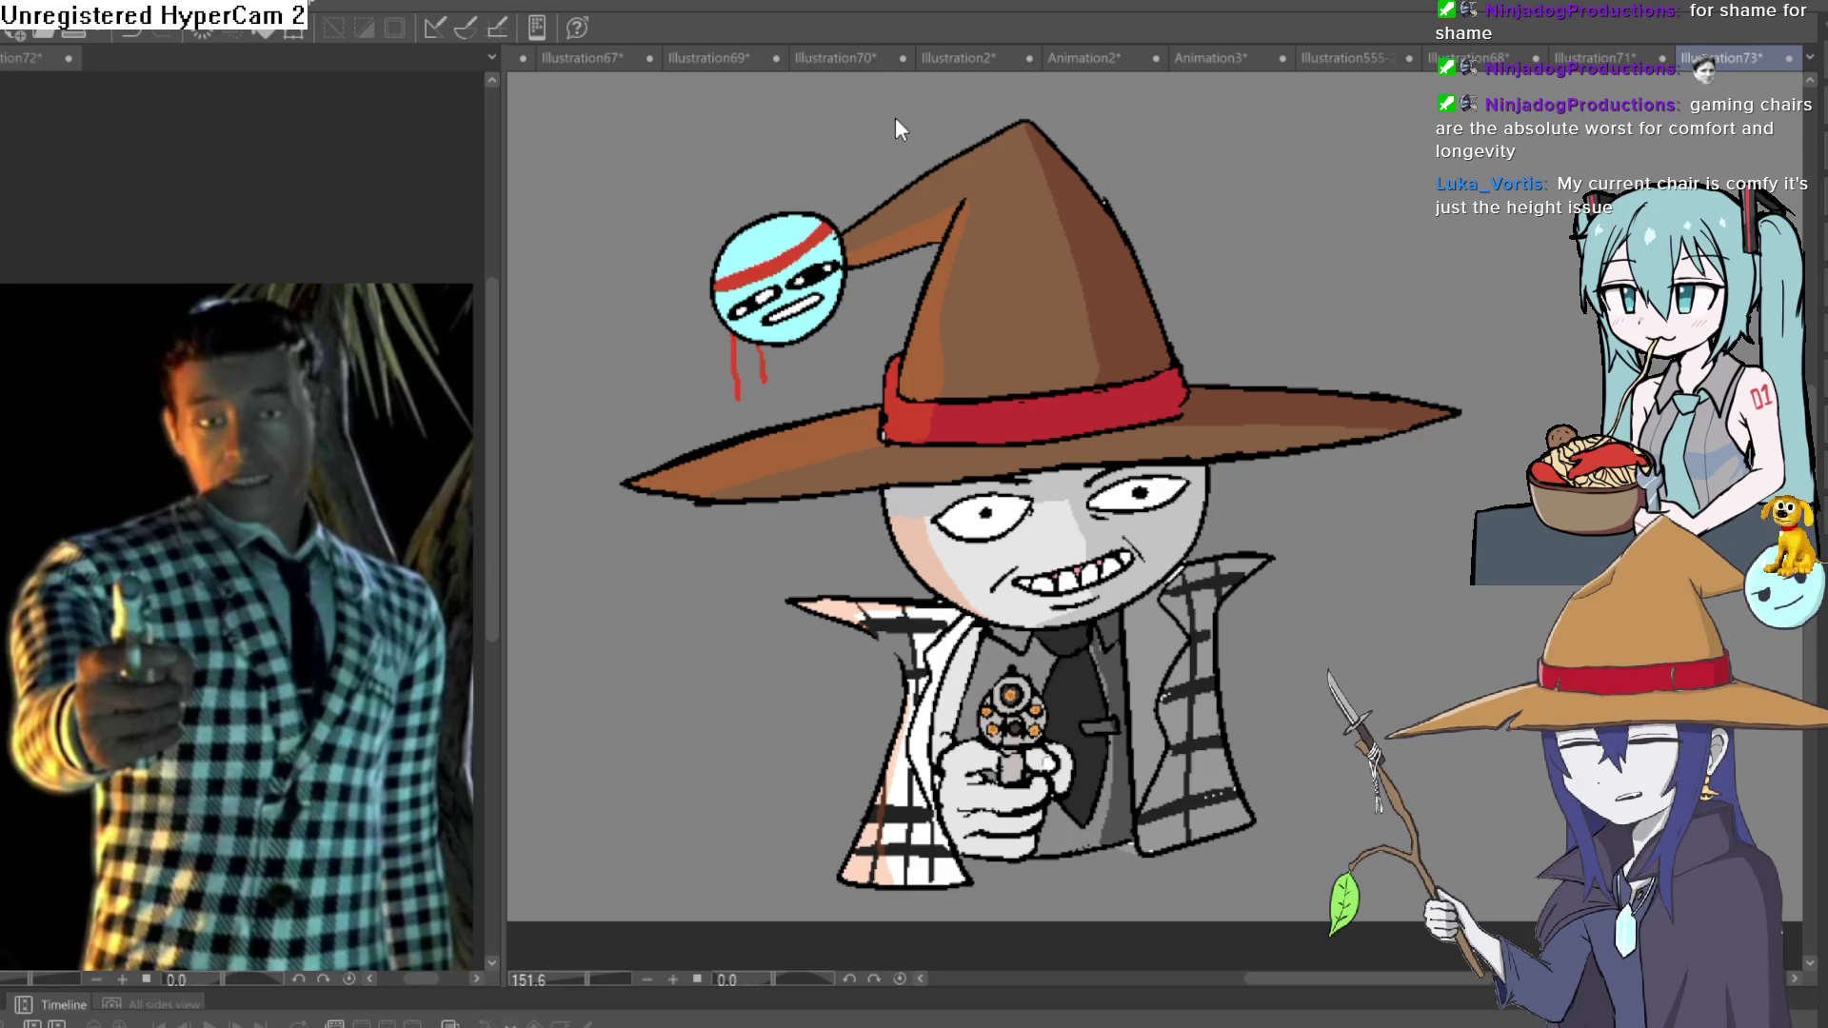
pyautogui.hotkey('ctrl', 'n')
pyautogui.press('Return')
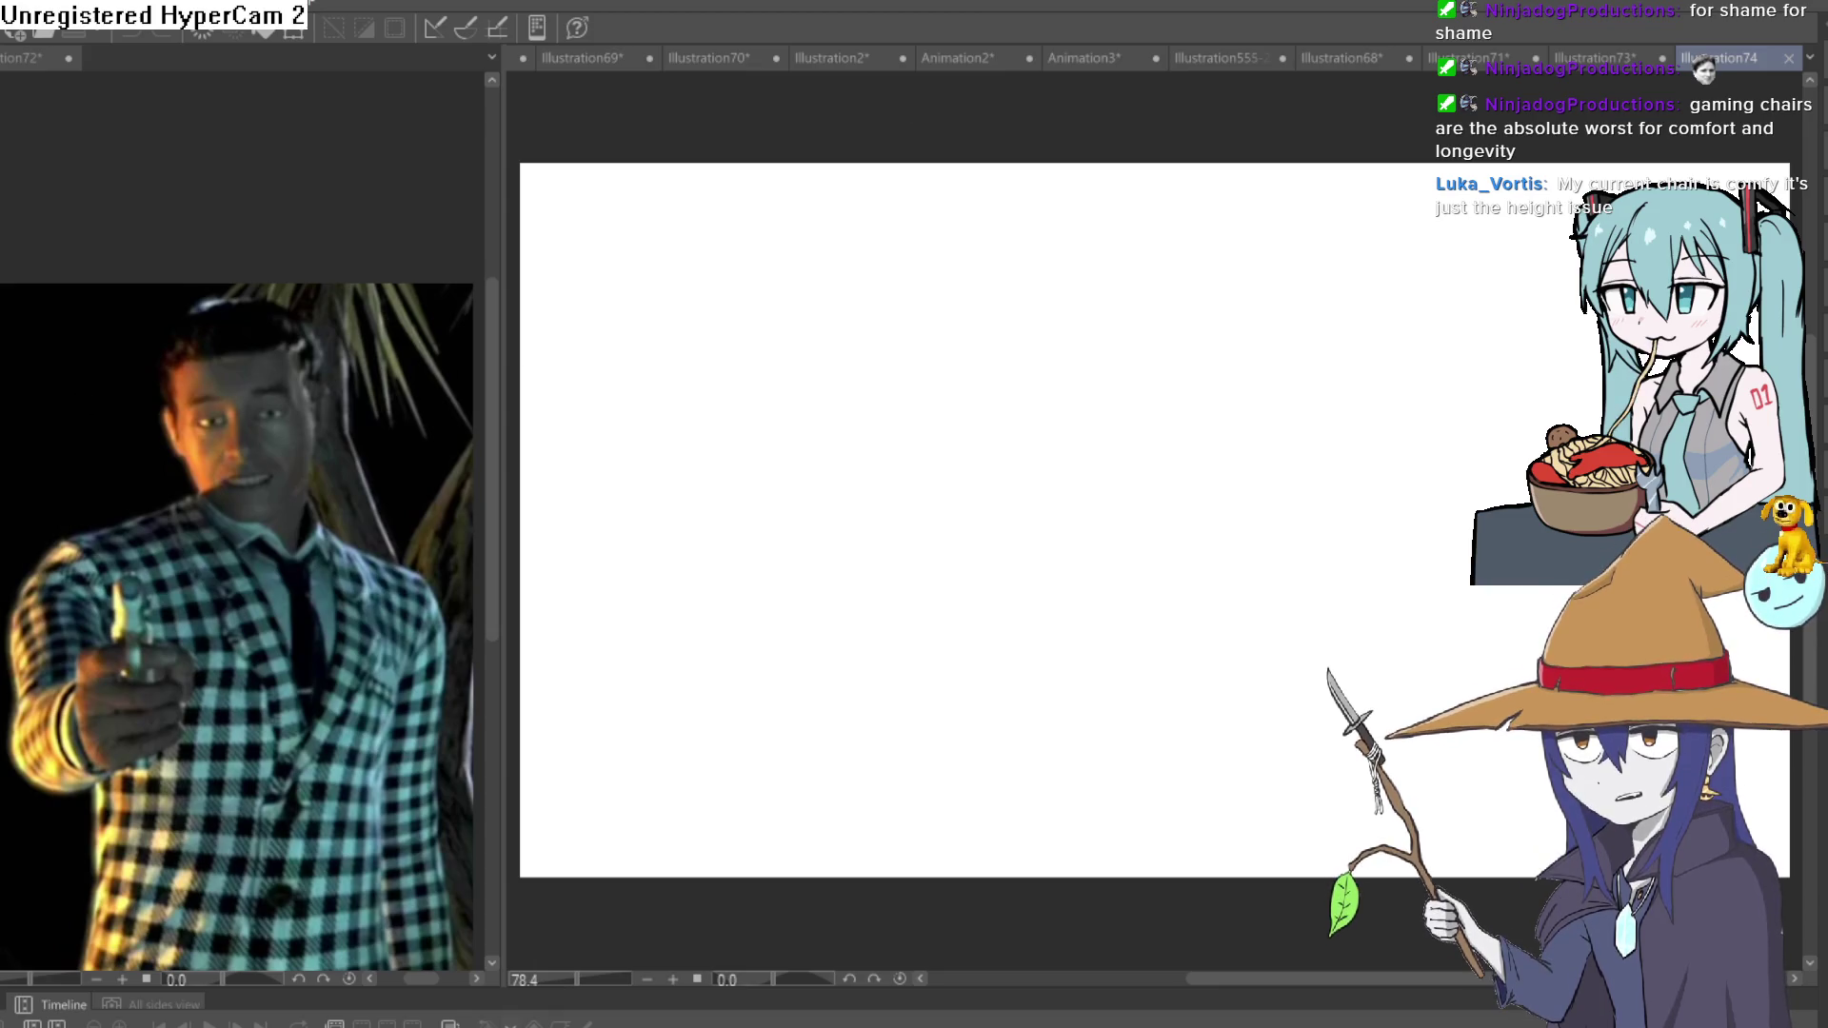
# Draw one long freehand stroke down the new canvas for the coat's left edge and hem.
pyautogui.scroll(-2, 1048, 542)
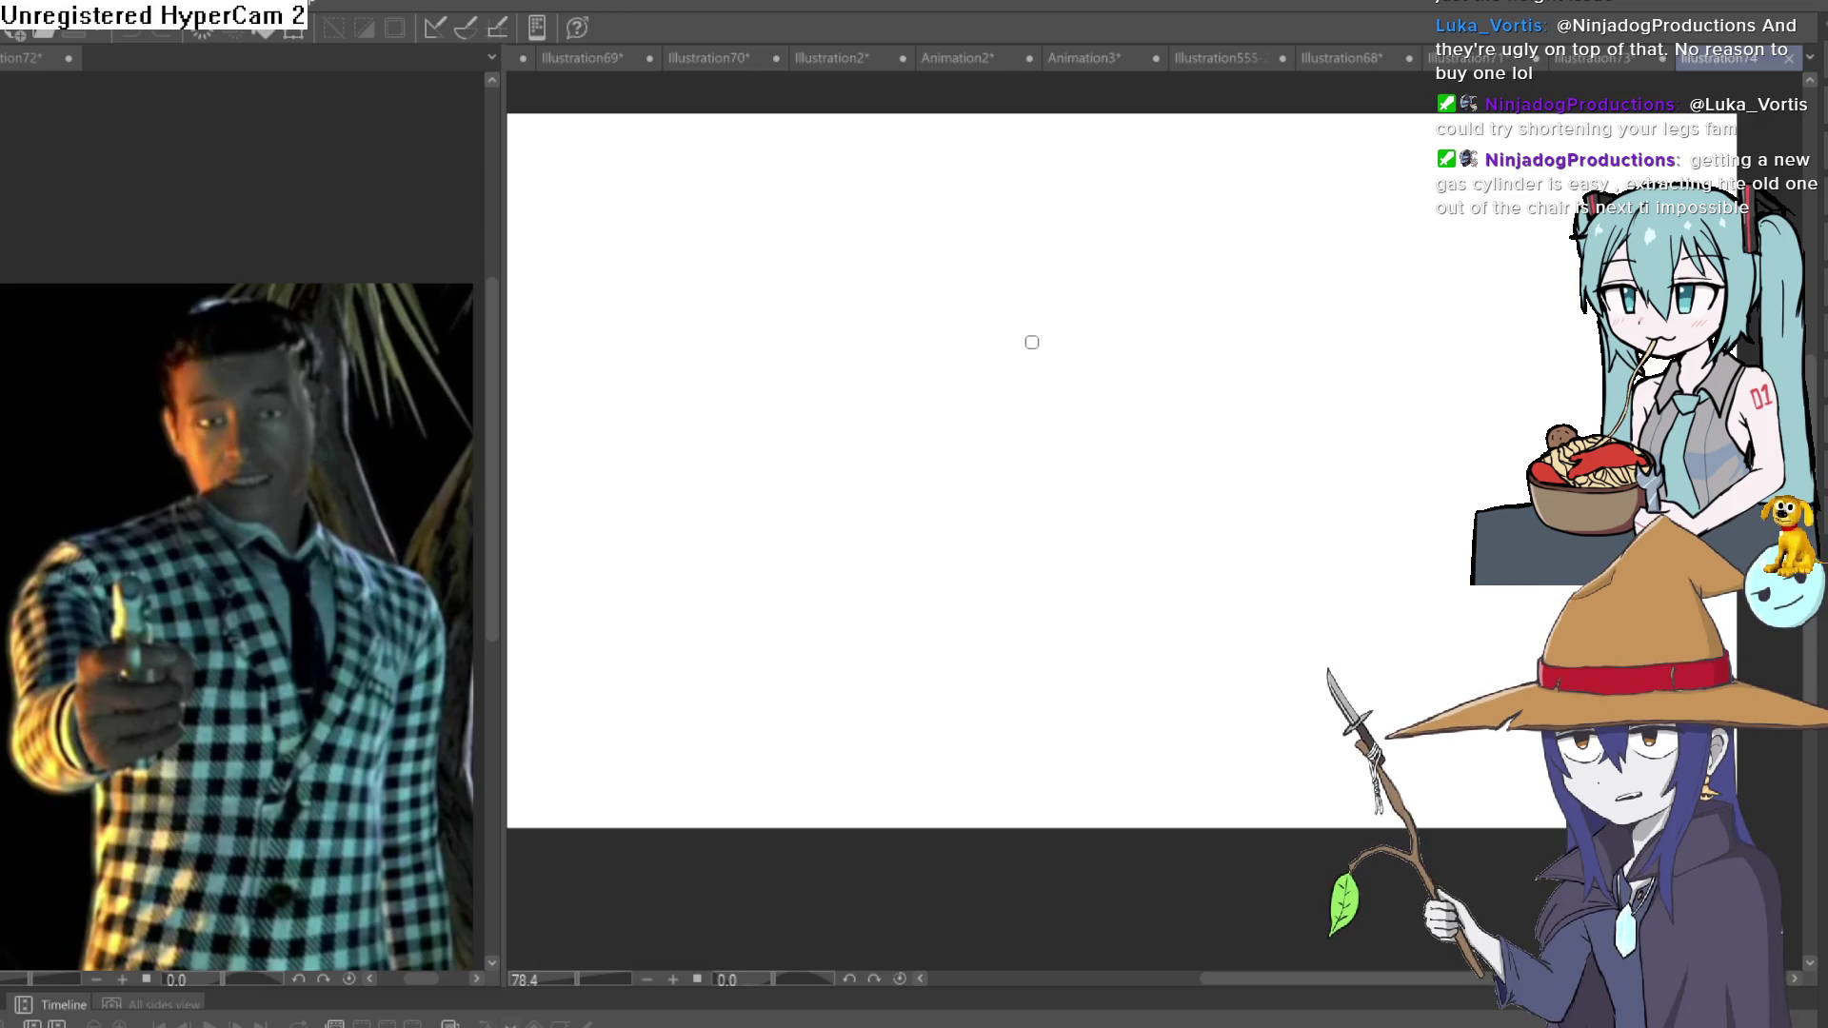
pyautogui.moveTo(1029, 300)
pyautogui.mouseDown()
pyautogui.moveTo(890, 281)
pyautogui.moveTo(968, 375)
pyautogui.moveTo(962, 516)
pyautogui.moveTo(905, 695)
pyautogui.moveTo(836, 736)
pyautogui.mouseUp()
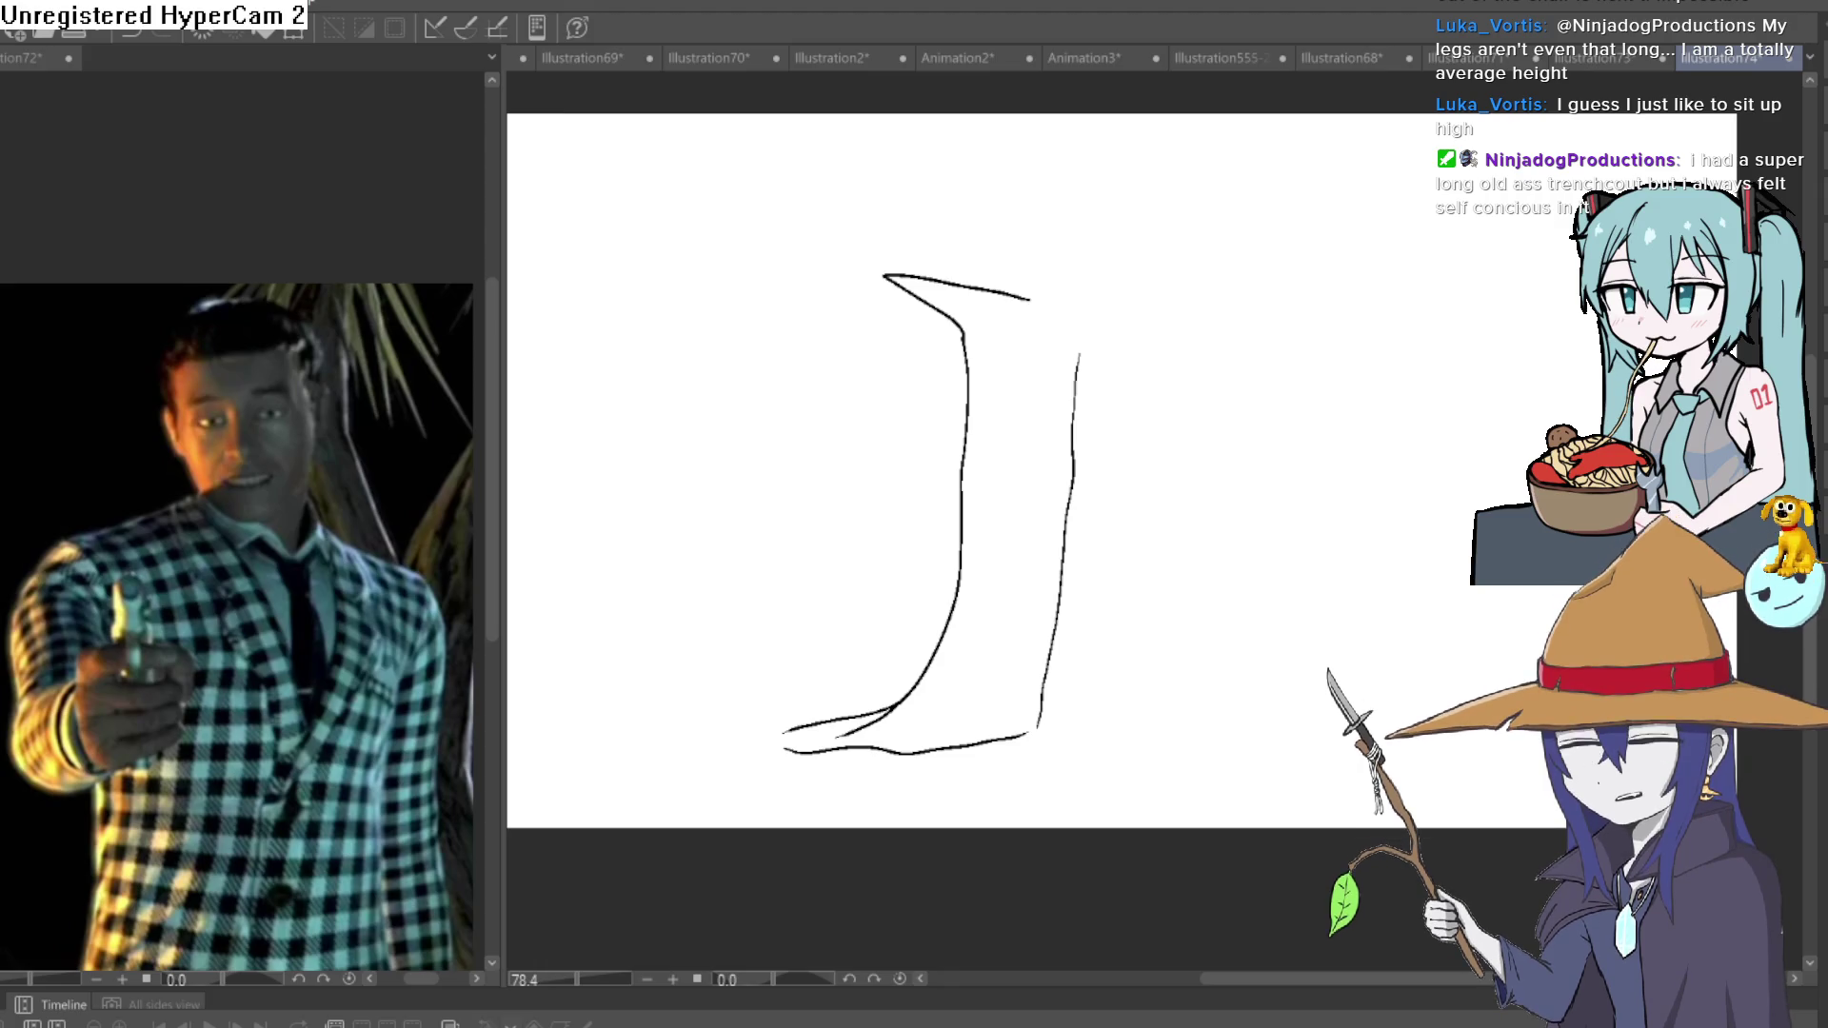
# Draw the coat's top edge, right side and a diagonal edge line, redrawing the miss.
pyautogui.moveTo(1033, 303); pyautogui.dragTo(1085, 305)
pyautogui.moveTo(1074, 409); pyautogui.dragTo(1066, 595)
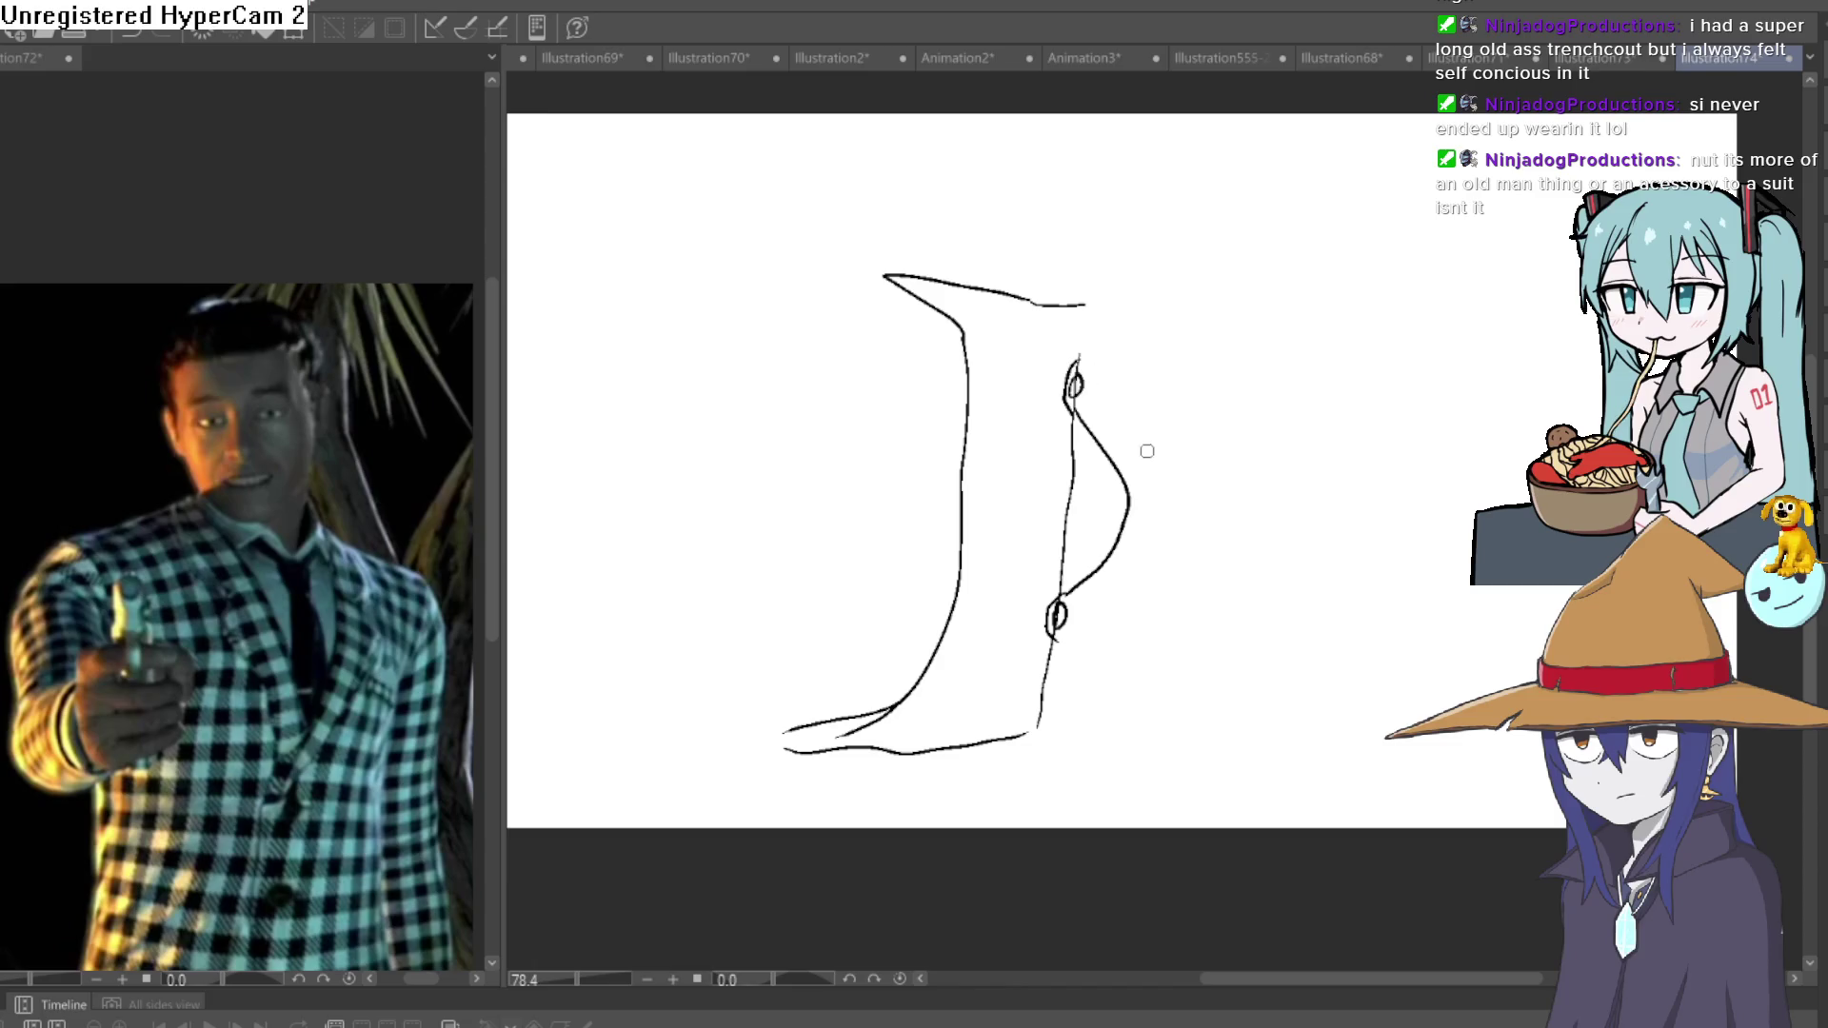
pyautogui.scroll(5, 1088, 508)
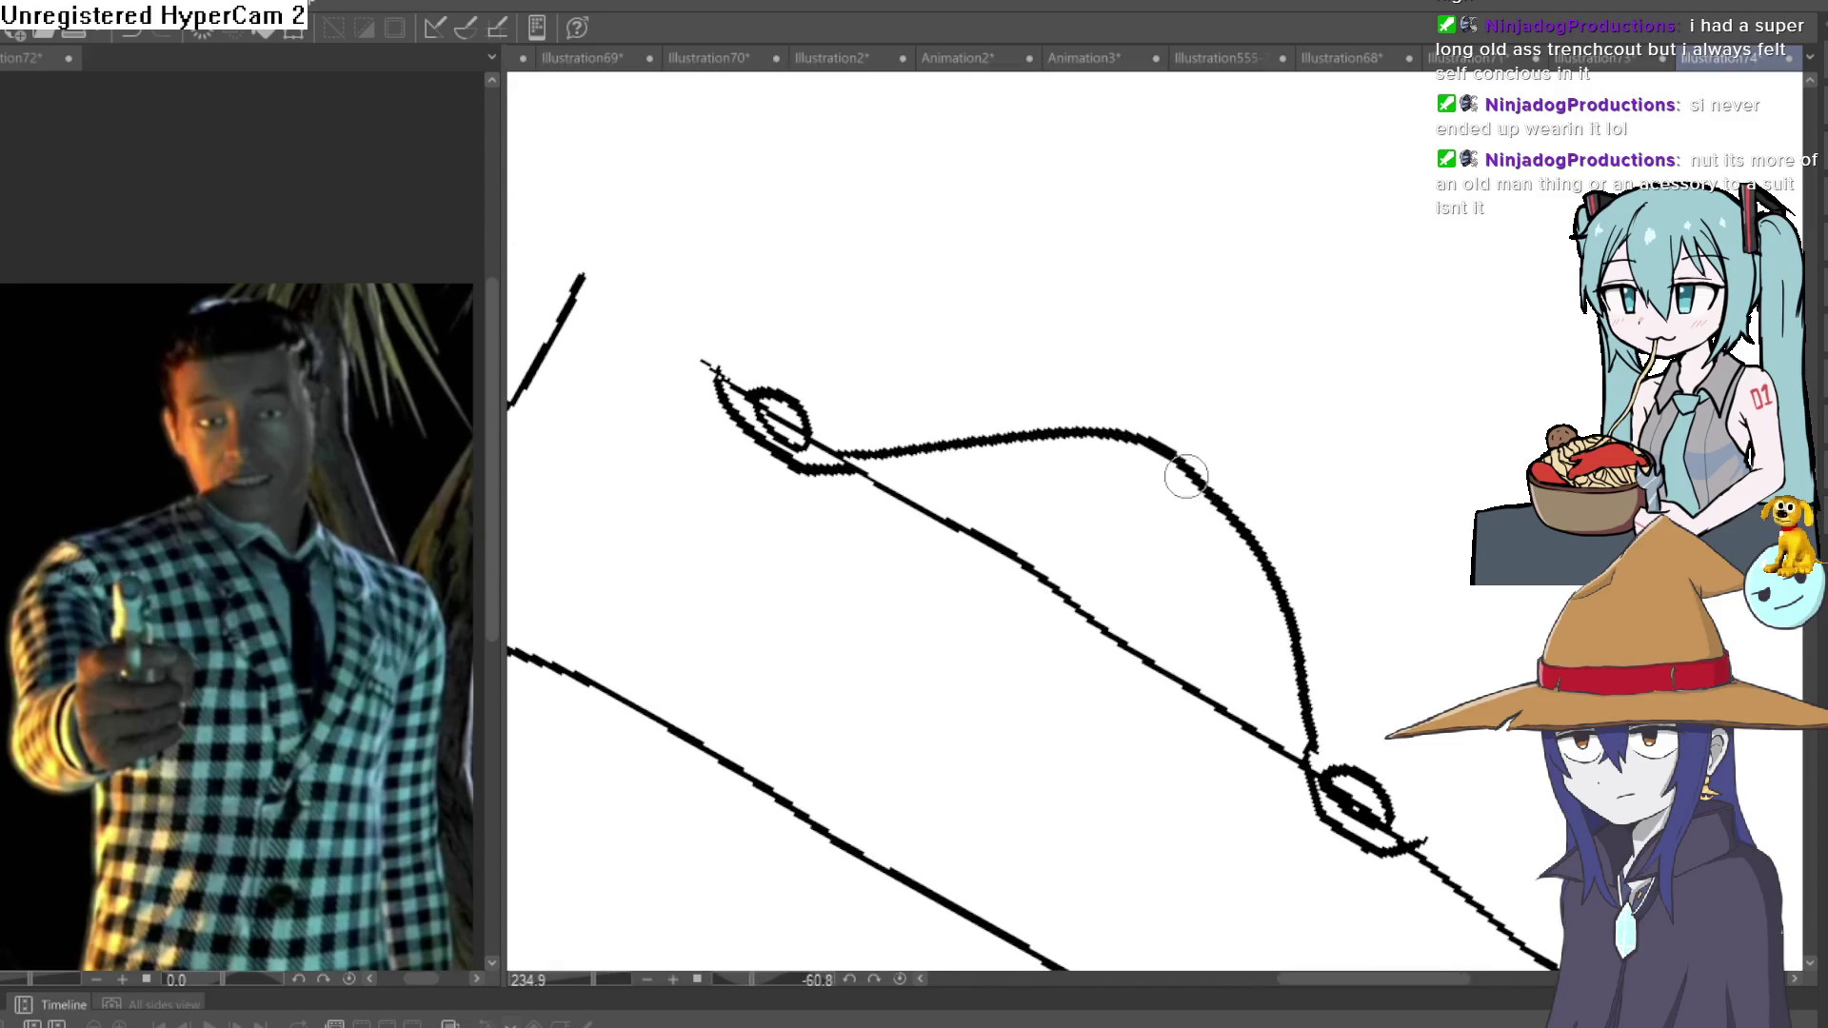
pyautogui.moveTo(1187, 476); pyautogui.dragTo(1086, 638)
pyautogui.hotkey('ctrl', 'z')
pyautogui.moveTo(1176, 476)
pyautogui.mouseDown()
pyautogui.moveTo(1100, 624)
pyautogui.moveTo(1184, 544)
pyautogui.moveTo(1166, 506)
pyautogui.moveTo(1131, 636)
pyautogui.mouseUp()
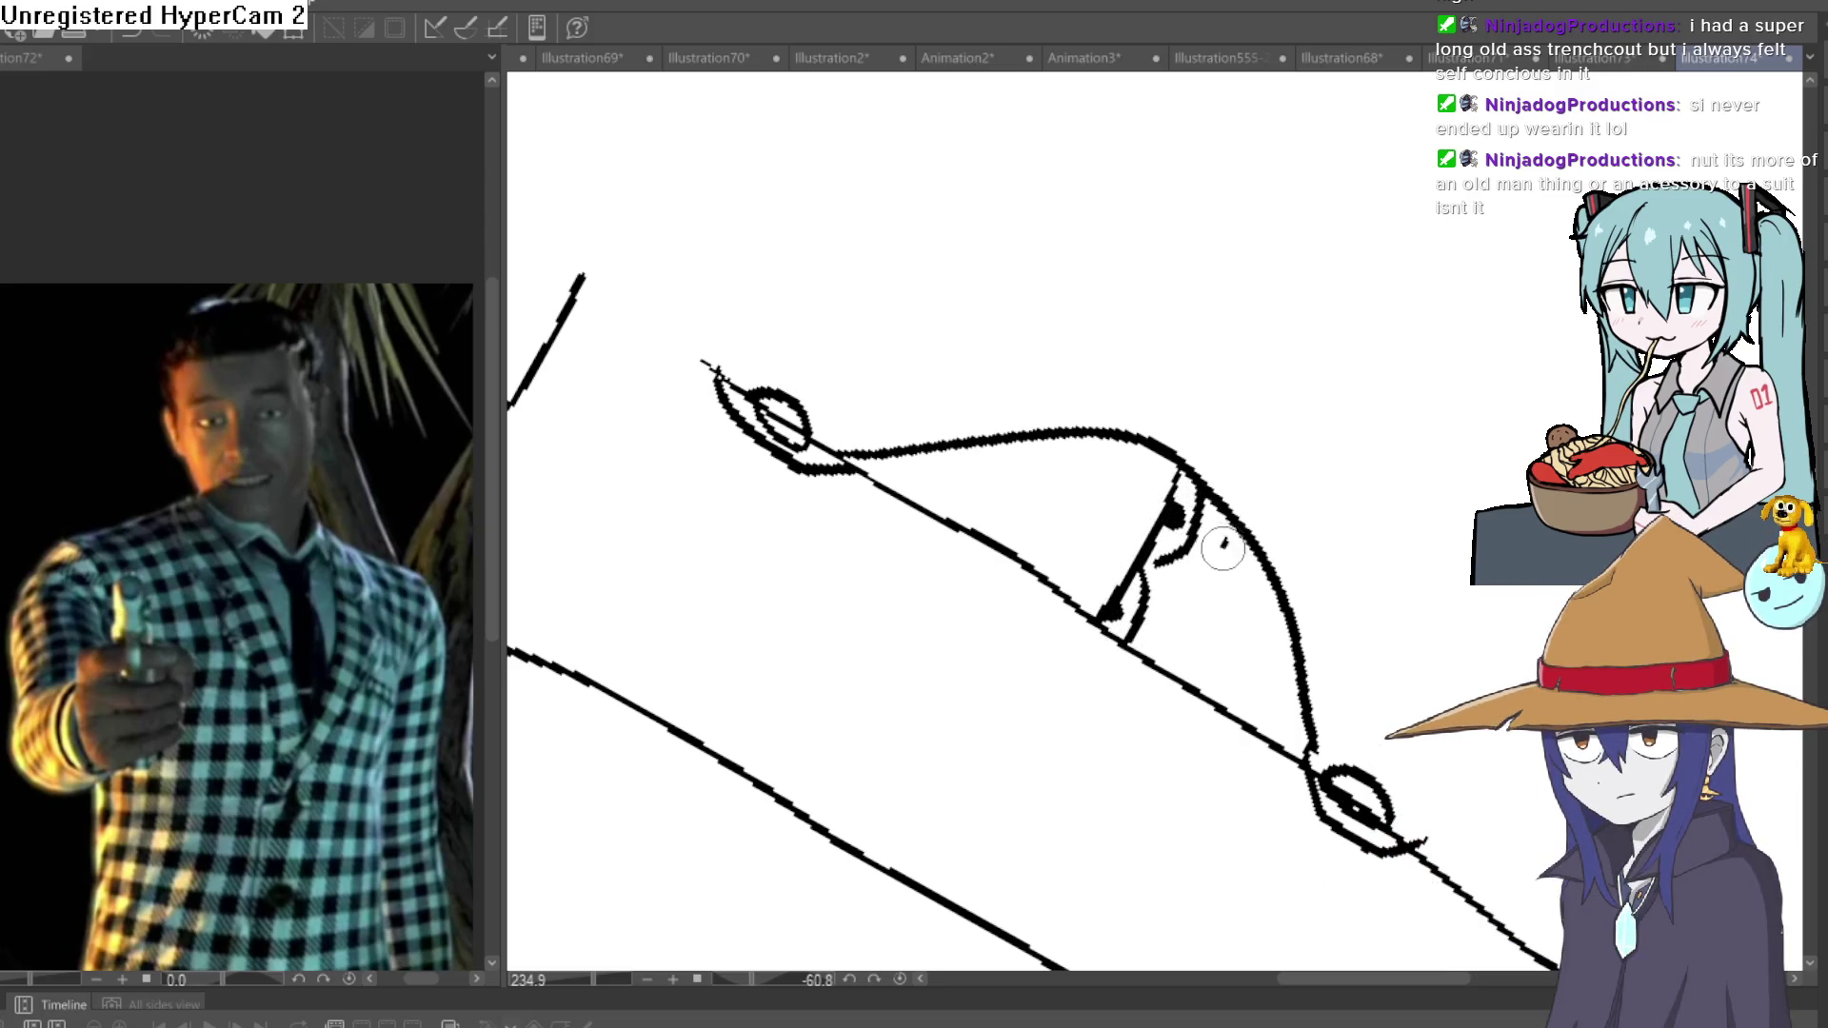
# Ink a face peeking out of the coat and the lower flap line from the button.
pyautogui.moveTo(1223, 533)
pyautogui.mouseDown()
pyautogui.moveTo(1195, 619)
pyautogui.moveTo(1271, 623)
pyautogui.mouseUp()
pyautogui.moveTo(1228, 705); pyautogui.dragTo(1286, 619)
pyautogui.moveTo(1238, 571)
pyautogui.mouseDown()
pyautogui.moveTo(1260, 558)
pyautogui.moveTo(1191, 444)
pyautogui.mouseUp()
pyautogui.moveTo(971, 462)
pyautogui.mouseDown()
pyautogui.moveTo(1209, 759)
pyautogui.moveTo(1566, 792)
pyautogui.mouseUp()
# Add coat strokes to the right of the figure and beside the face.
pyautogui.moveTo(1477, 685)
pyautogui.mouseDown()
pyautogui.moveTo(1254, 408)
pyautogui.moveTo(1202, 392)
pyautogui.mouseUp()
pyautogui.moveTo(1346, 460); pyautogui.dragTo(1207, 319)
pyautogui.moveTo(1359, 369); pyautogui.dragTo(1358, 616)
pyautogui.moveTo(1221, 576); pyautogui.dragTo(1238, 347)
pyautogui.moveTo(1065, 557)
pyautogui.mouseDown()
pyautogui.moveTo(1142, 265)
pyautogui.moveTo(1125, 200)
pyautogui.mouseUp()
pyautogui.moveTo(1212, 311); pyautogui.dragTo(1212, 591)
pyautogui.moveTo(1101, 446); pyautogui.dragTo(1028, 358)
# Draw horizontal lines across the face and a curved collar across the coat's top.
pyautogui.scroll(-3, 1016, 261)
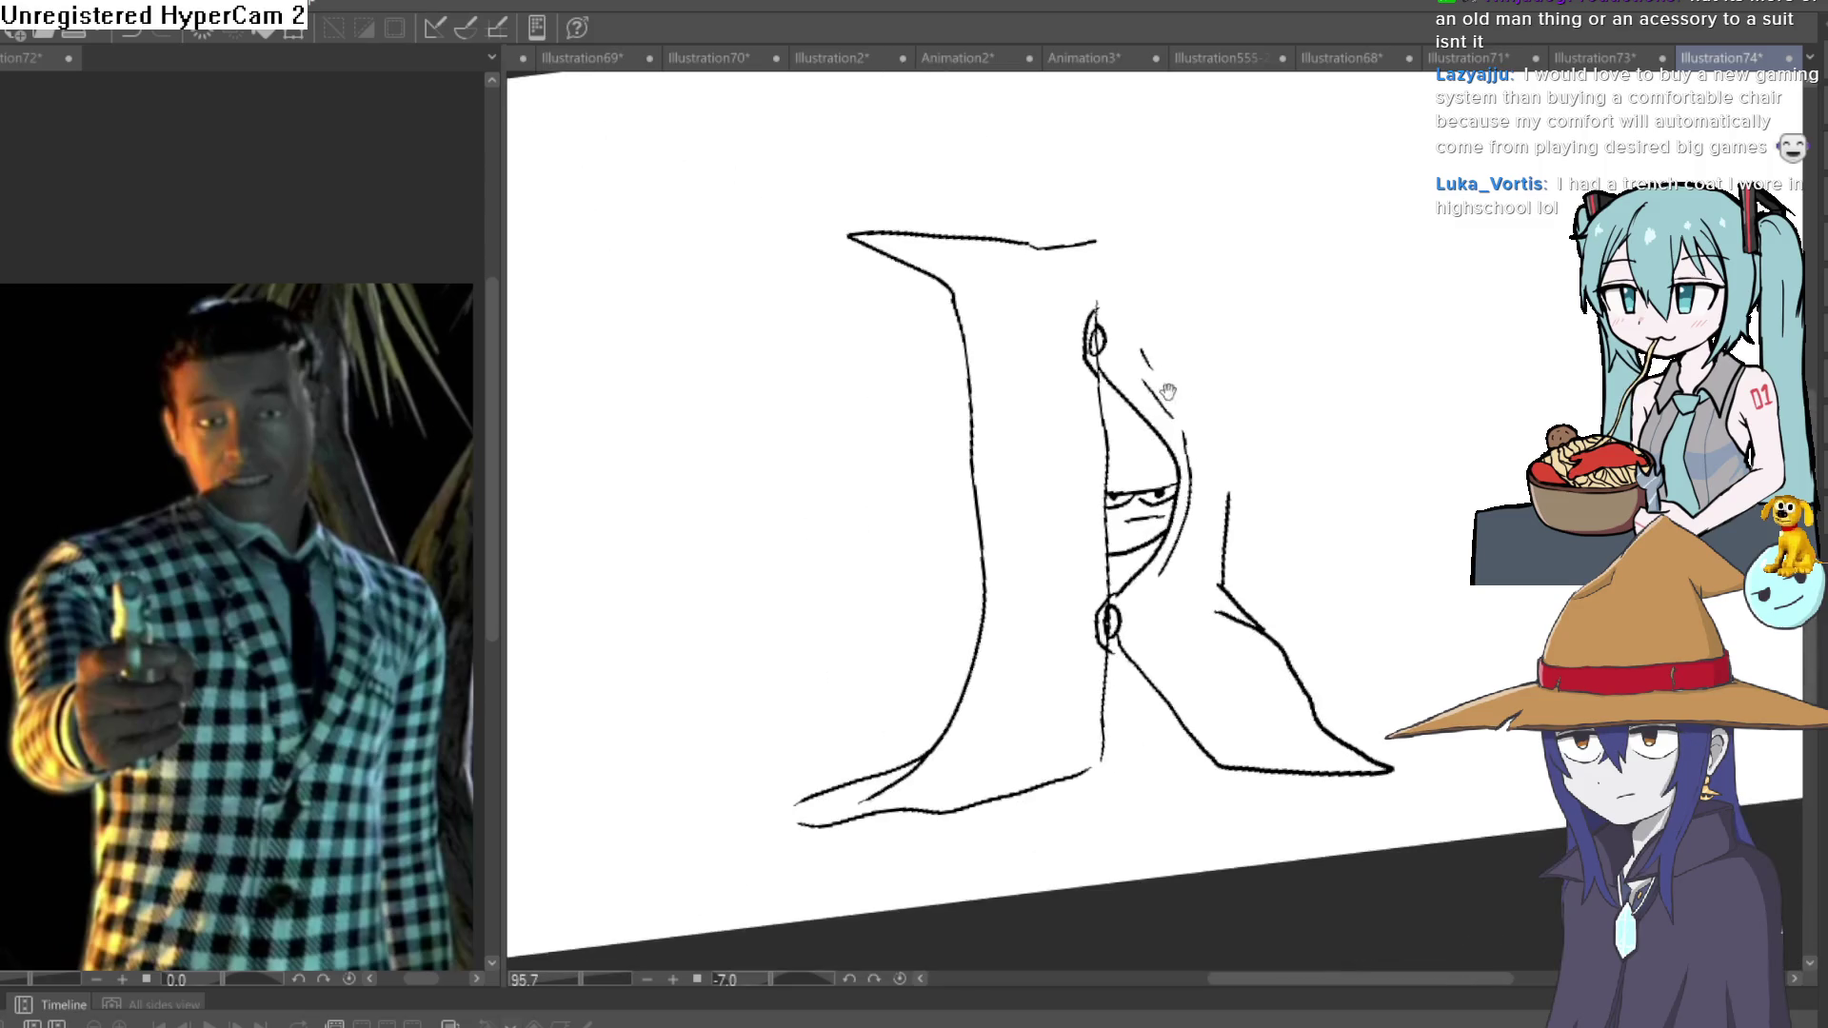
pyautogui.scroll(5, 1072, 449)
pyautogui.moveTo(1011, 447)
pyautogui.mouseDown()
pyautogui.moveTo(1275, 424)
pyautogui.moveTo(1043, 398)
pyautogui.mouseUp()
pyautogui.scroll(-5, 1045, 397)
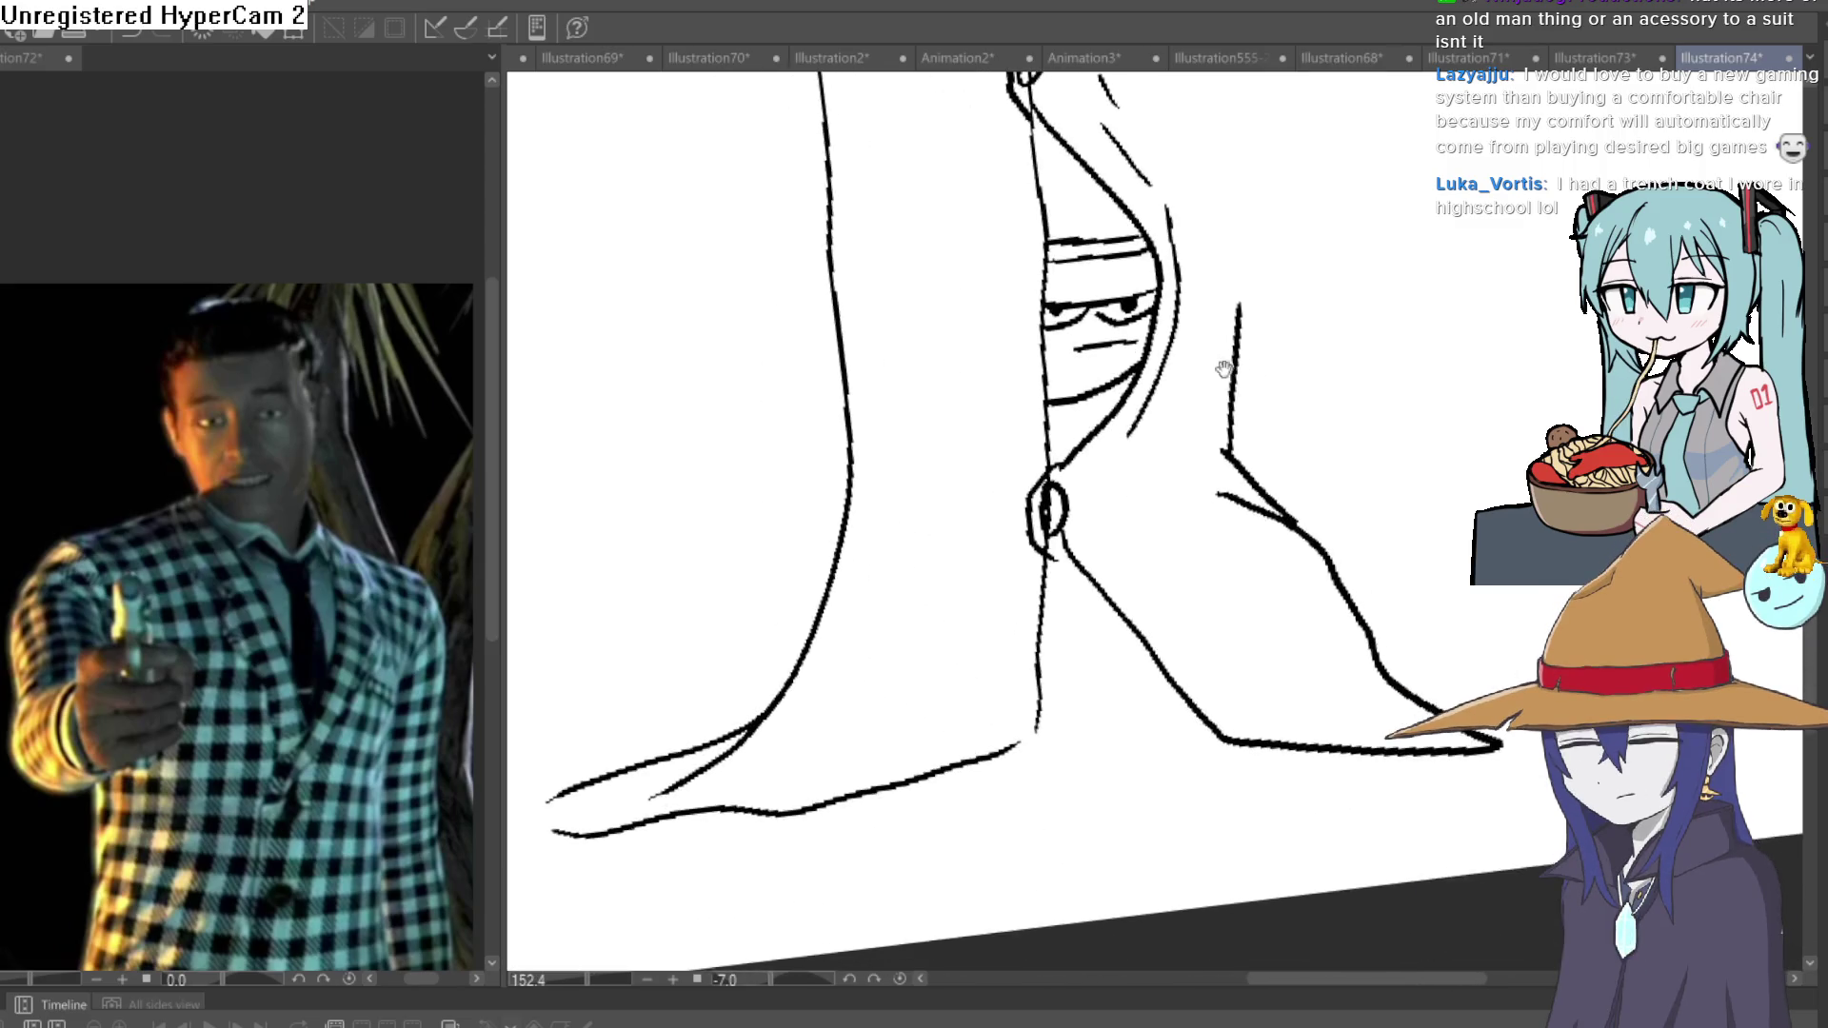
pyautogui.moveTo(972, 479); pyautogui.dragTo(1094, 772)
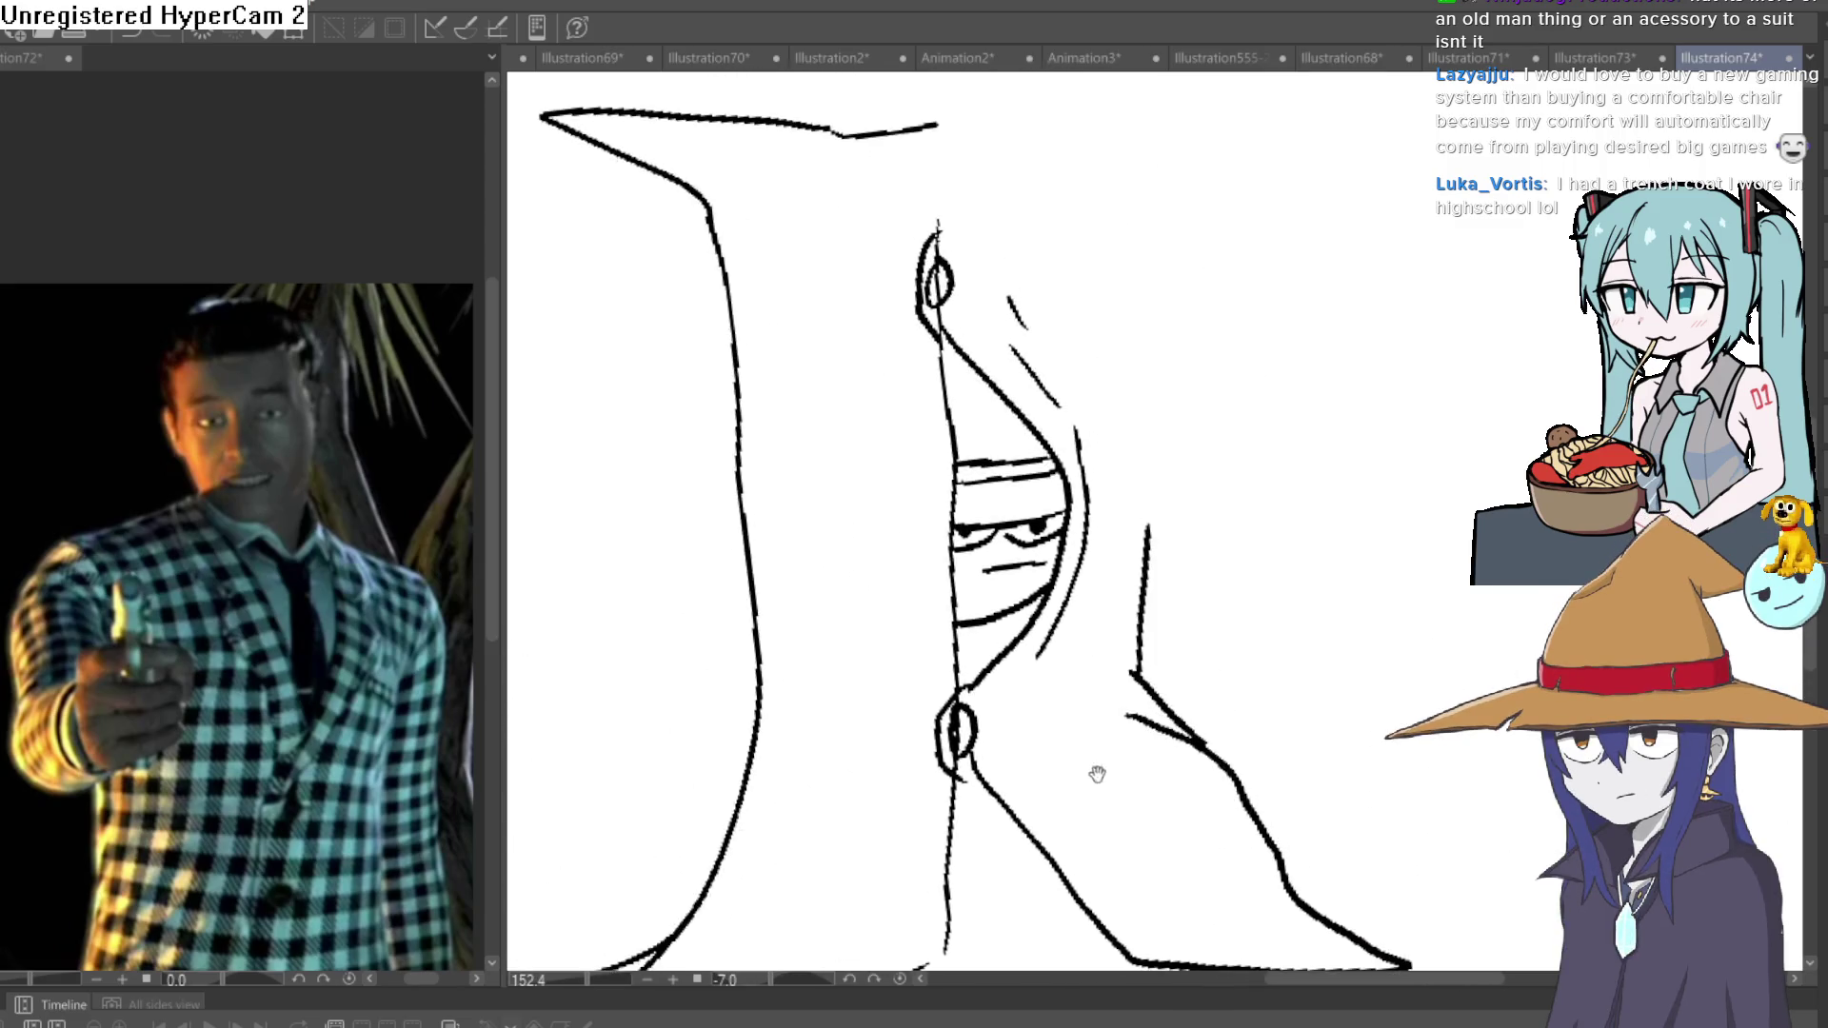
pyautogui.moveTo(1045, 390)
pyautogui.mouseDown()
pyautogui.moveTo(1045, 574)
pyautogui.moveTo(1021, 515)
pyautogui.mouseUp()
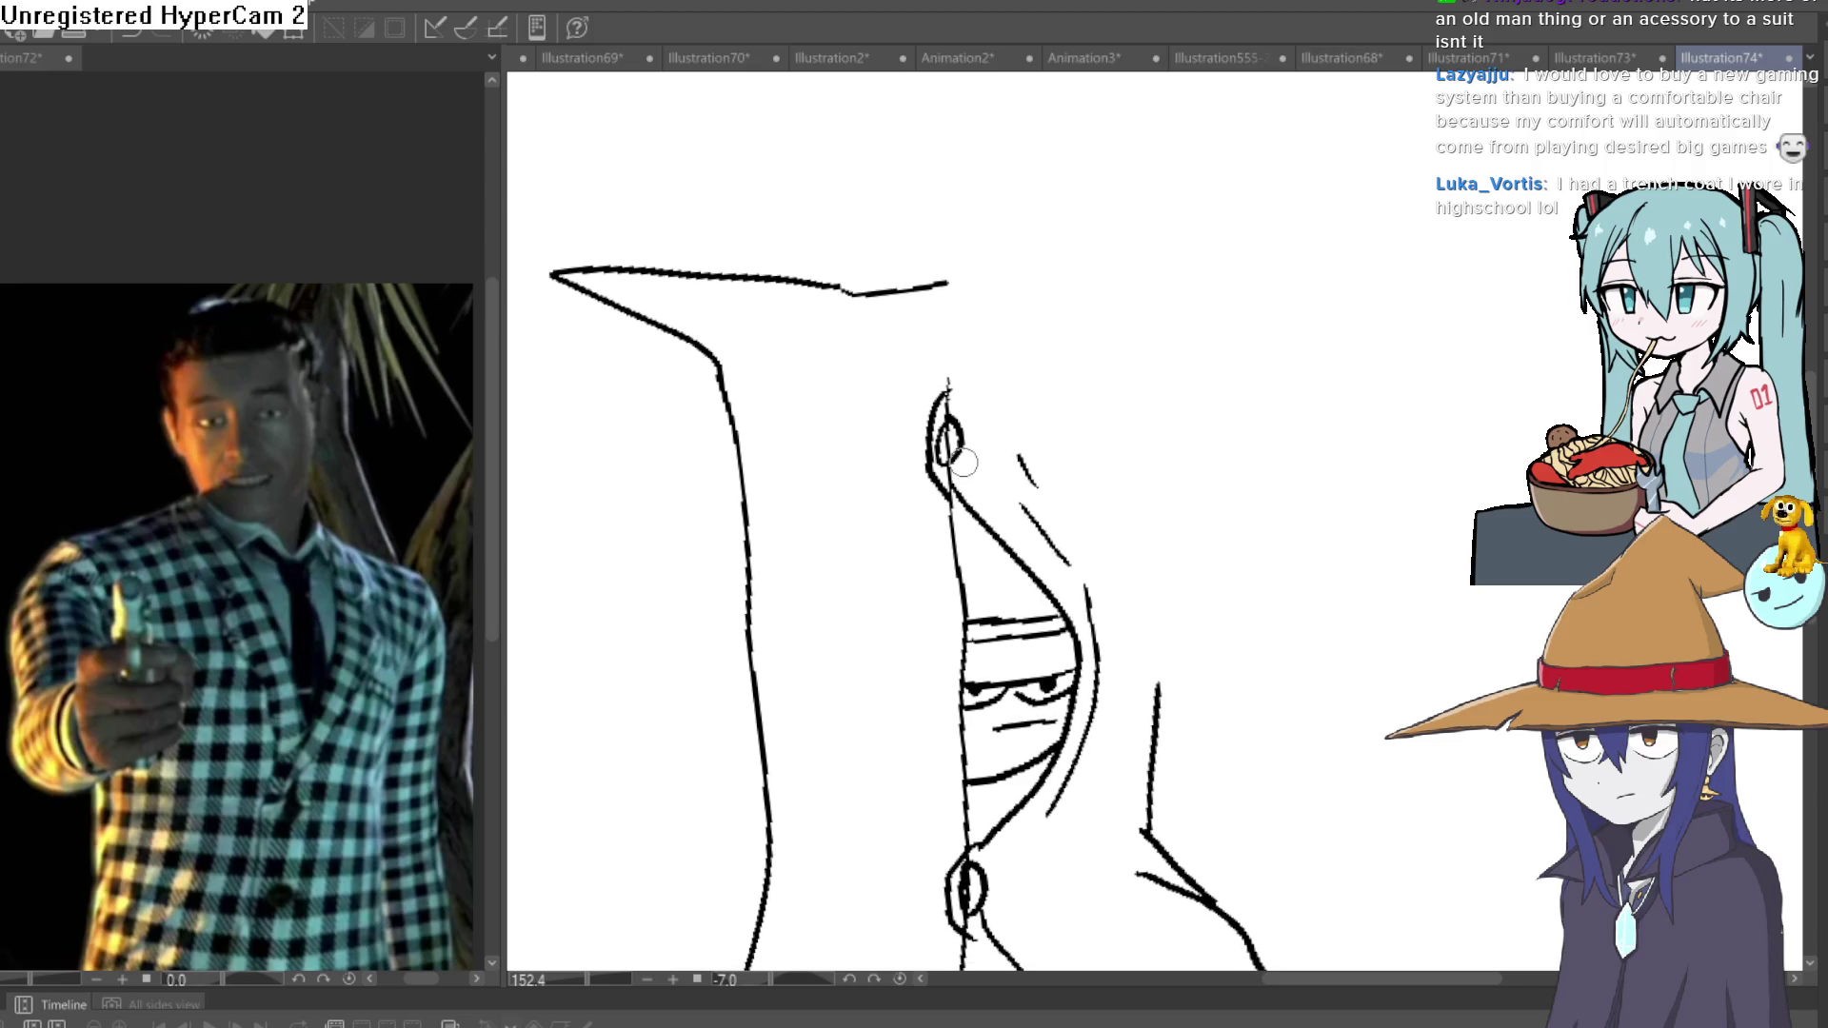
pyautogui.moveTo(1016, 409); pyautogui.dragTo(1048, 473)
pyautogui.moveTo(828, 343)
pyautogui.mouseDown()
pyautogui.moveTo(981, 446)
pyautogui.moveTo(1053, 413)
pyautogui.moveTo(1119, 310)
pyautogui.mouseUp()
# Erase the stray strokes near the collar and extend the right coat line down to the hem.
pyautogui.press('e')
pyautogui.moveTo(1000, 354)
pyautogui.mouseDown()
pyautogui.moveTo(939, 347)
pyautogui.moveTo(914, 368)
pyautogui.moveTo(866, 347)
pyautogui.moveTo(902, 361)
pyautogui.mouseUp()
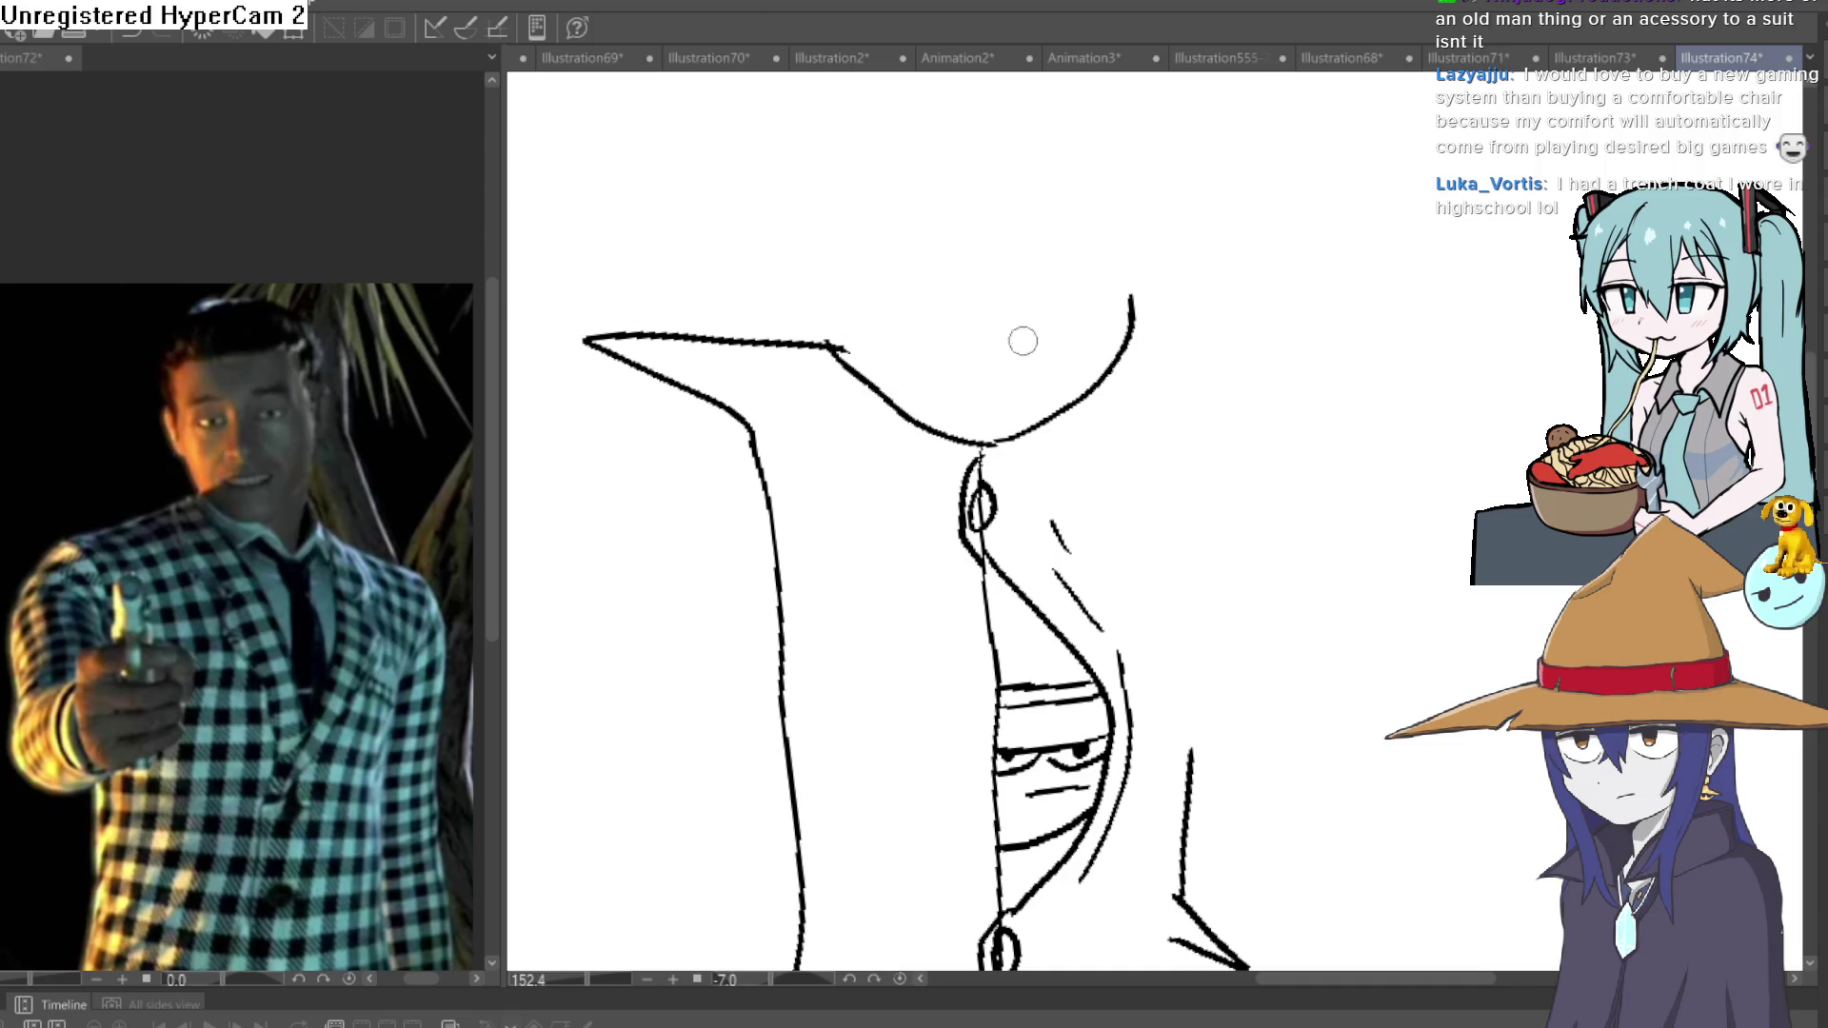
pyautogui.moveTo(1114, 332)
pyautogui.mouseDown()
pyautogui.moveTo(1284, 350)
pyautogui.moveTo(1193, 421)
pyautogui.mouseUp()
pyautogui.moveTo(1150, 278); pyautogui.dragTo(1114, 417)
pyautogui.moveTo(1140, 317)
pyautogui.mouseDown()
pyautogui.moveTo(1143, 423)
pyautogui.moveTo(1095, 662)
pyautogui.mouseUp()
pyautogui.moveTo(1162, 572); pyautogui.dragTo(1163, 420)
# Sketch a shoe toe poking out below the coat hem and straighten the view.
pyautogui.moveTo(1083, 712)
pyautogui.mouseDown()
pyautogui.moveTo(1083, 427)
pyautogui.moveTo(1014, 445)
pyautogui.mouseUp()
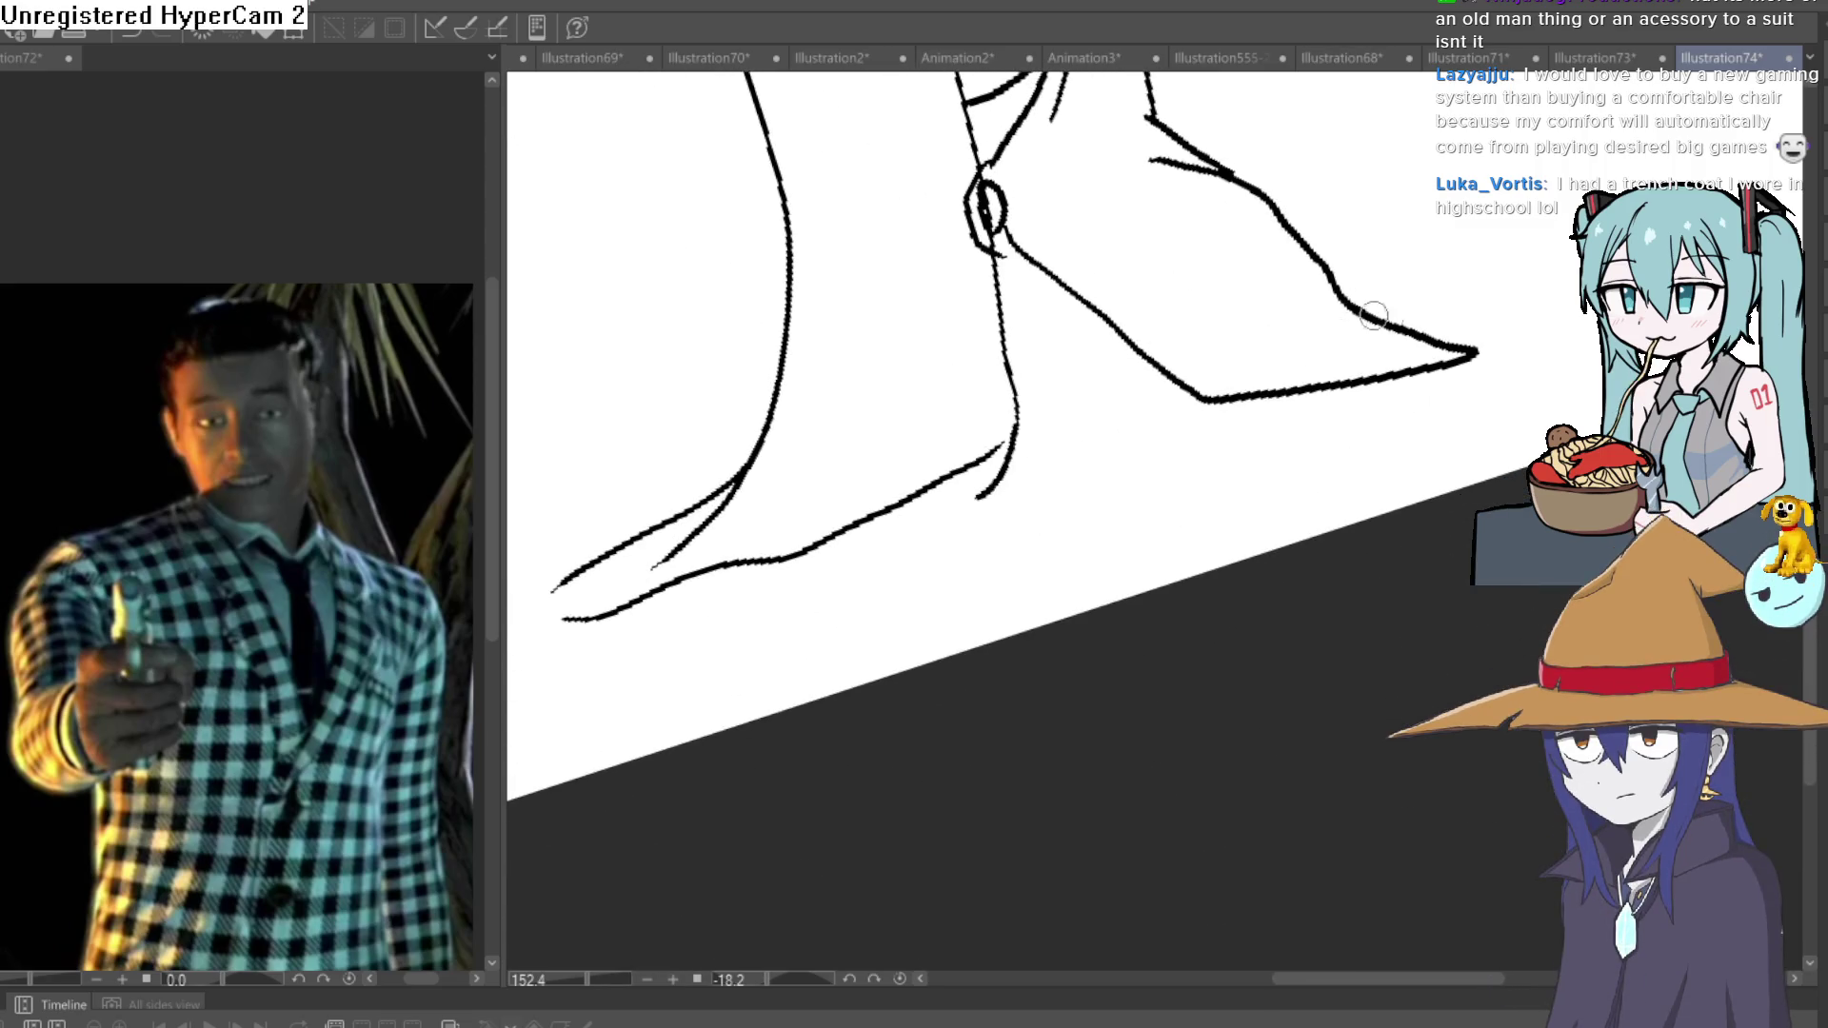
pyautogui.moveTo(1374, 316); pyautogui.dragTo(1582, 305)
pyautogui.moveTo(1583, 303)
pyautogui.mouseDown()
pyautogui.moveTo(1466, 359)
pyautogui.moveTo(1326, 381)
pyautogui.mouseUp()
pyautogui.moveTo(1399, 320)
pyautogui.mouseDown()
pyautogui.moveTo(1231, 371)
pyautogui.moveTo(1245, 329)
pyautogui.moveTo(1457, 348)
pyautogui.moveTo(1325, 375)
pyautogui.mouseUp()
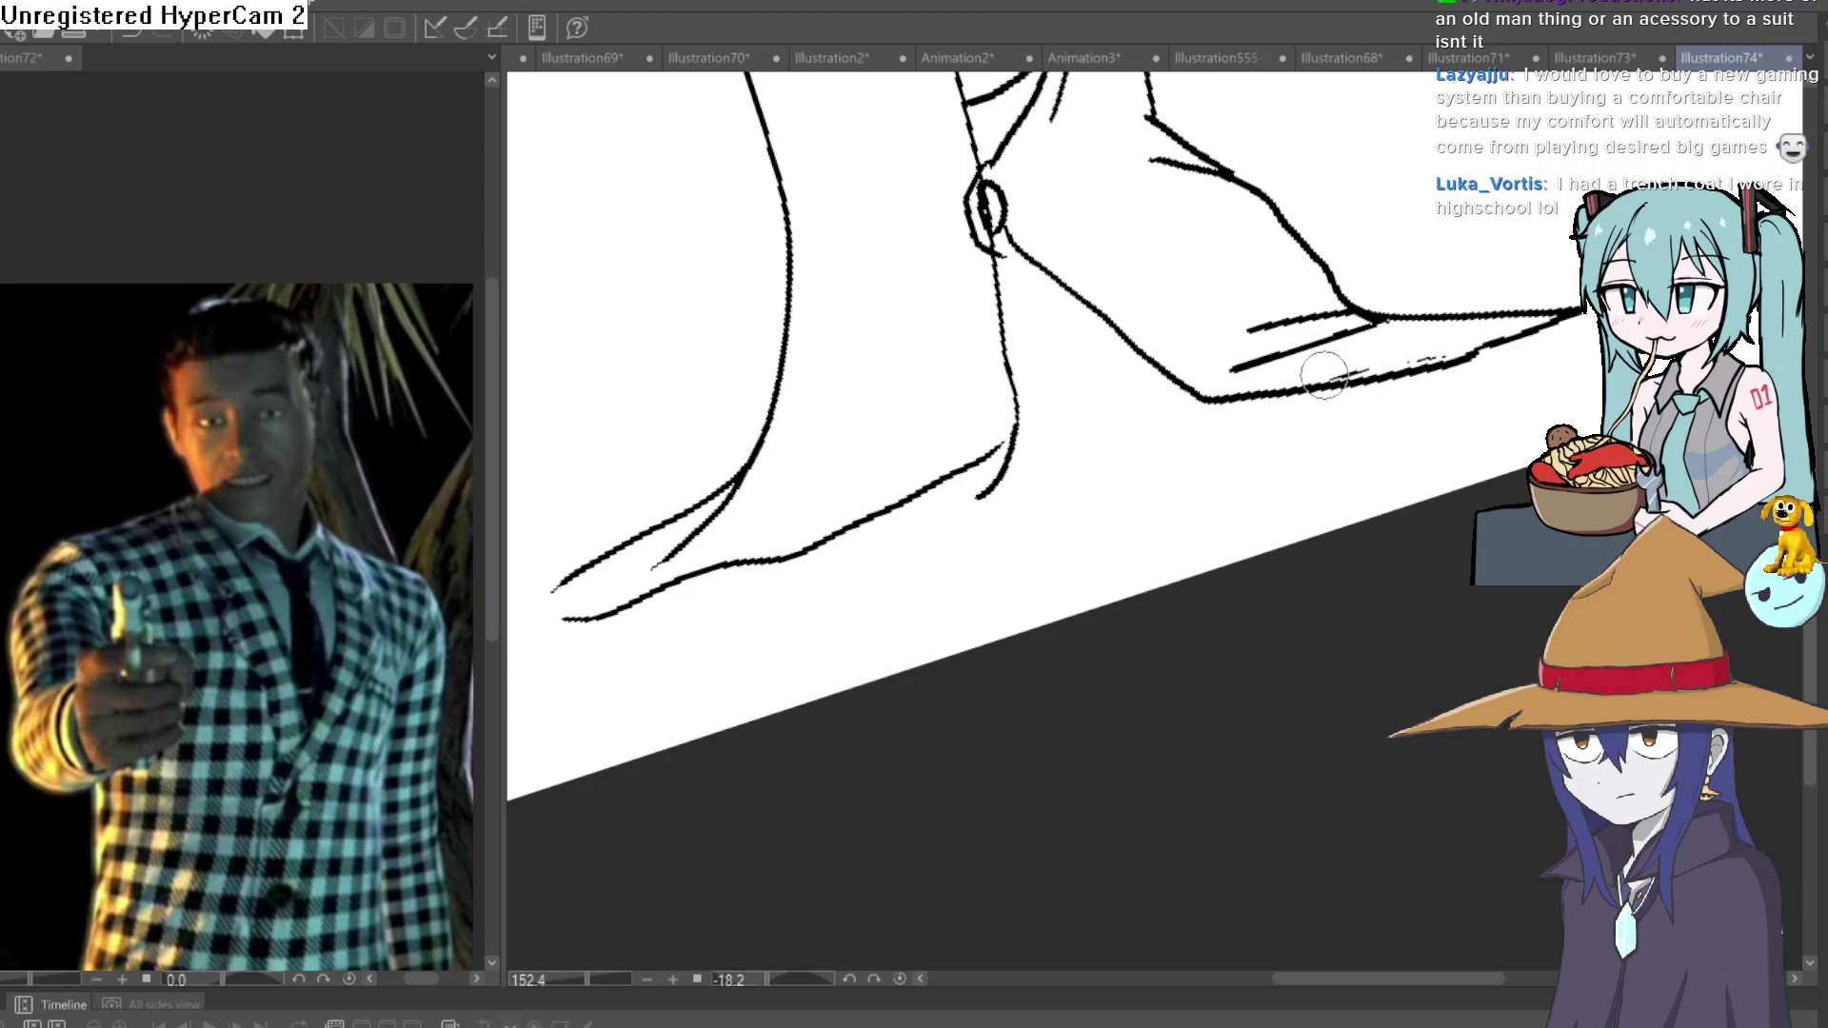
pyautogui.moveTo(1404, 290)
pyautogui.mouseDown()
pyautogui.moveTo(1429, 361)
pyautogui.moveTo(1256, 304)
pyautogui.moveTo(1371, 261)
pyautogui.moveTo(1230, 290)
pyautogui.mouseUp()
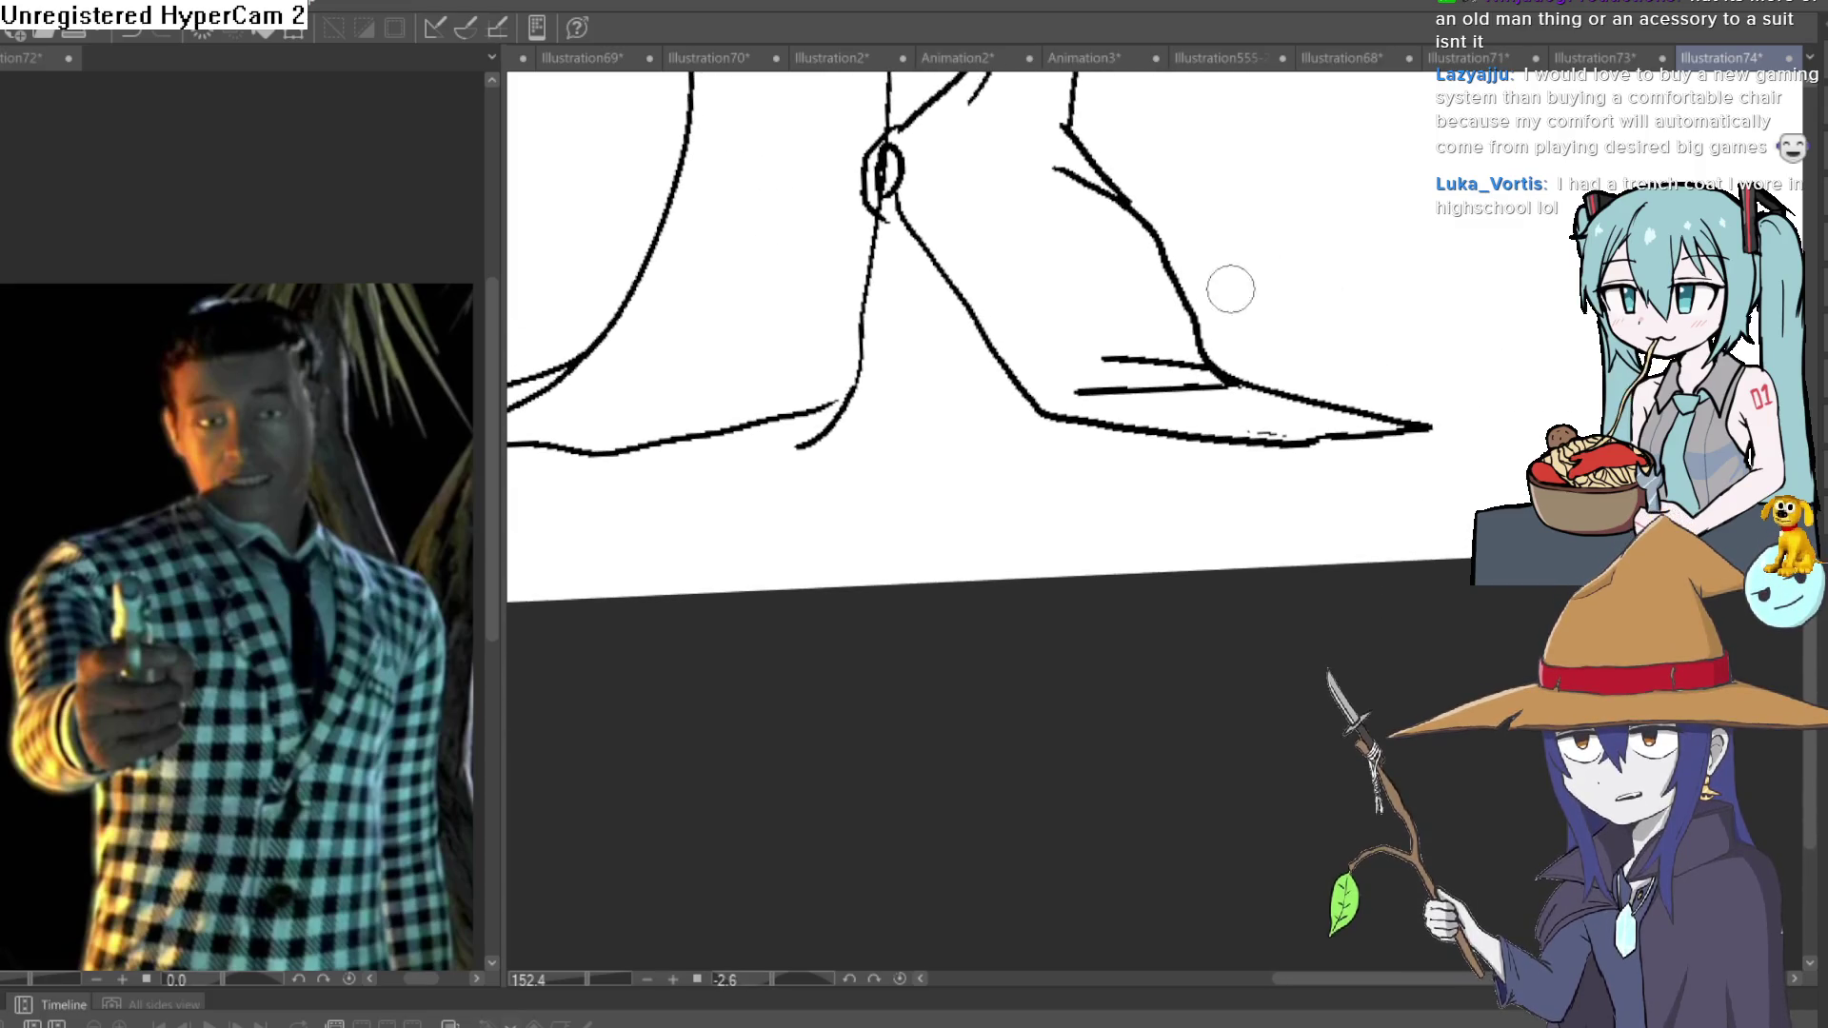
pyautogui.scroll(5, 884, 183)
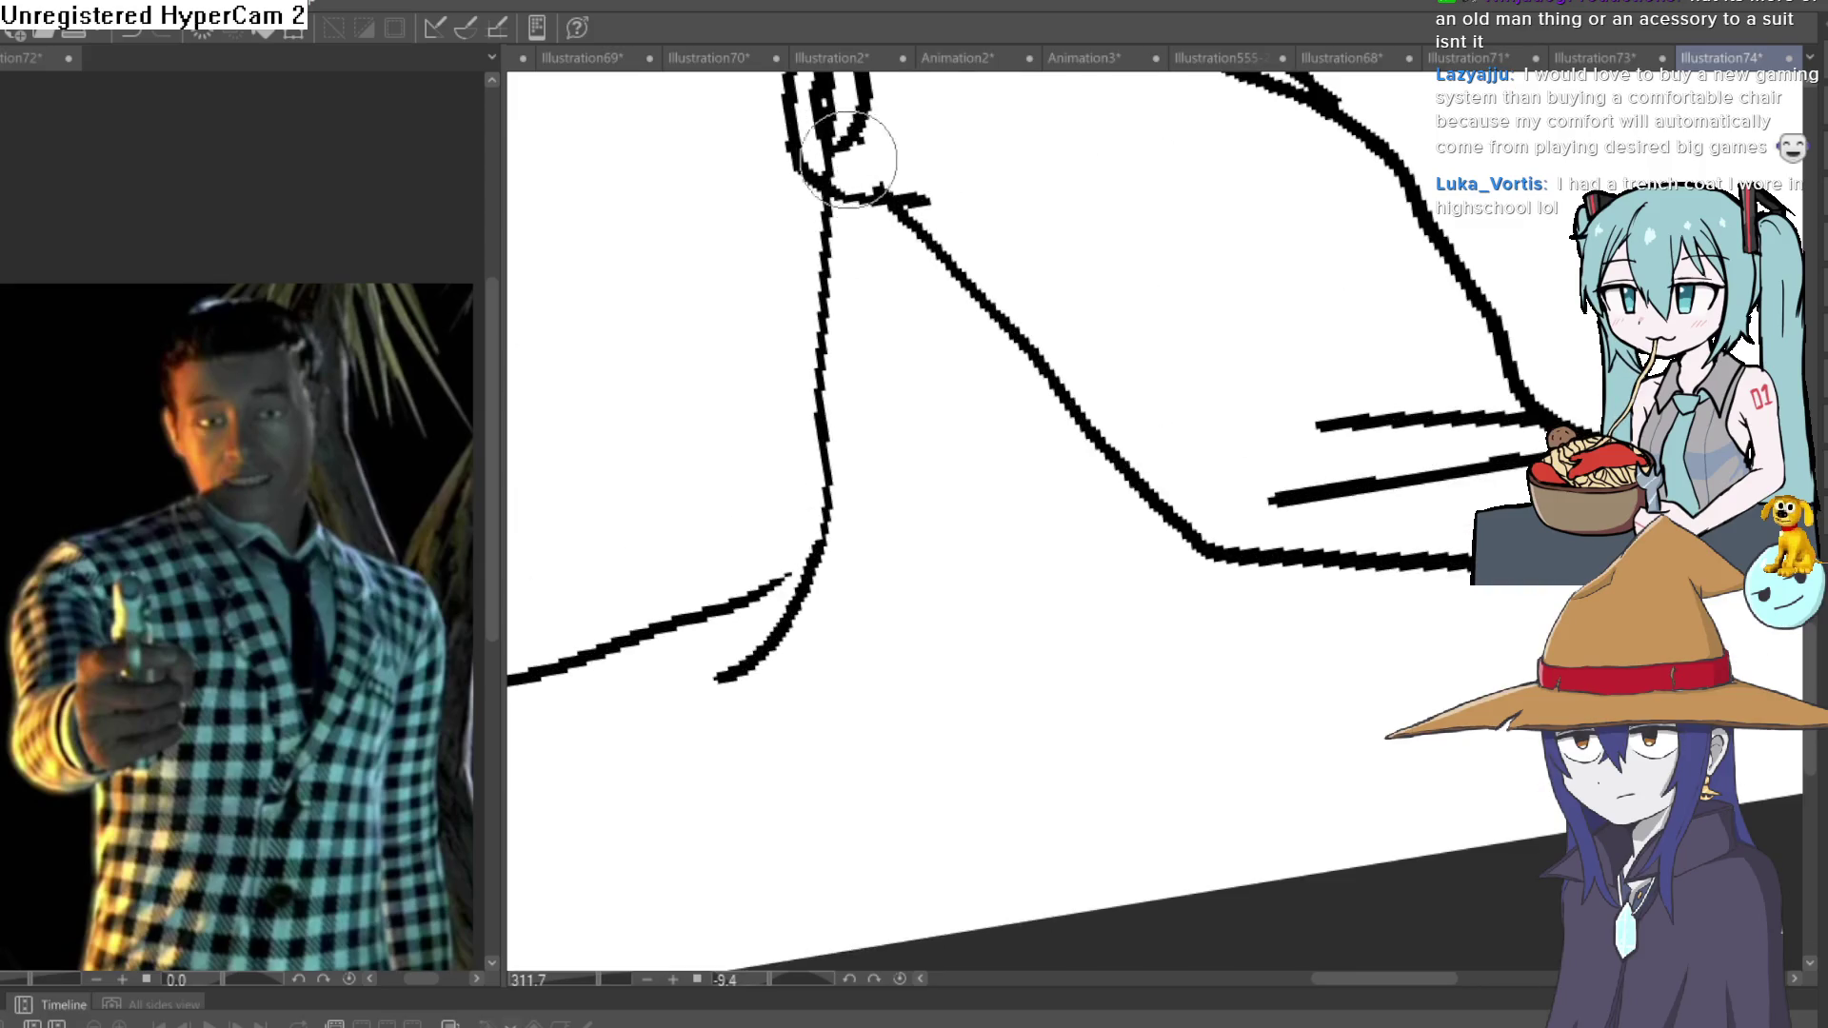
pyautogui.moveTo(1106, 102)
pyautogui.mouseDown()
pyautogui.moveTo(1086, 257)
pyautogui.moveTo(1145, 269)
pyautogui.mouseUp()
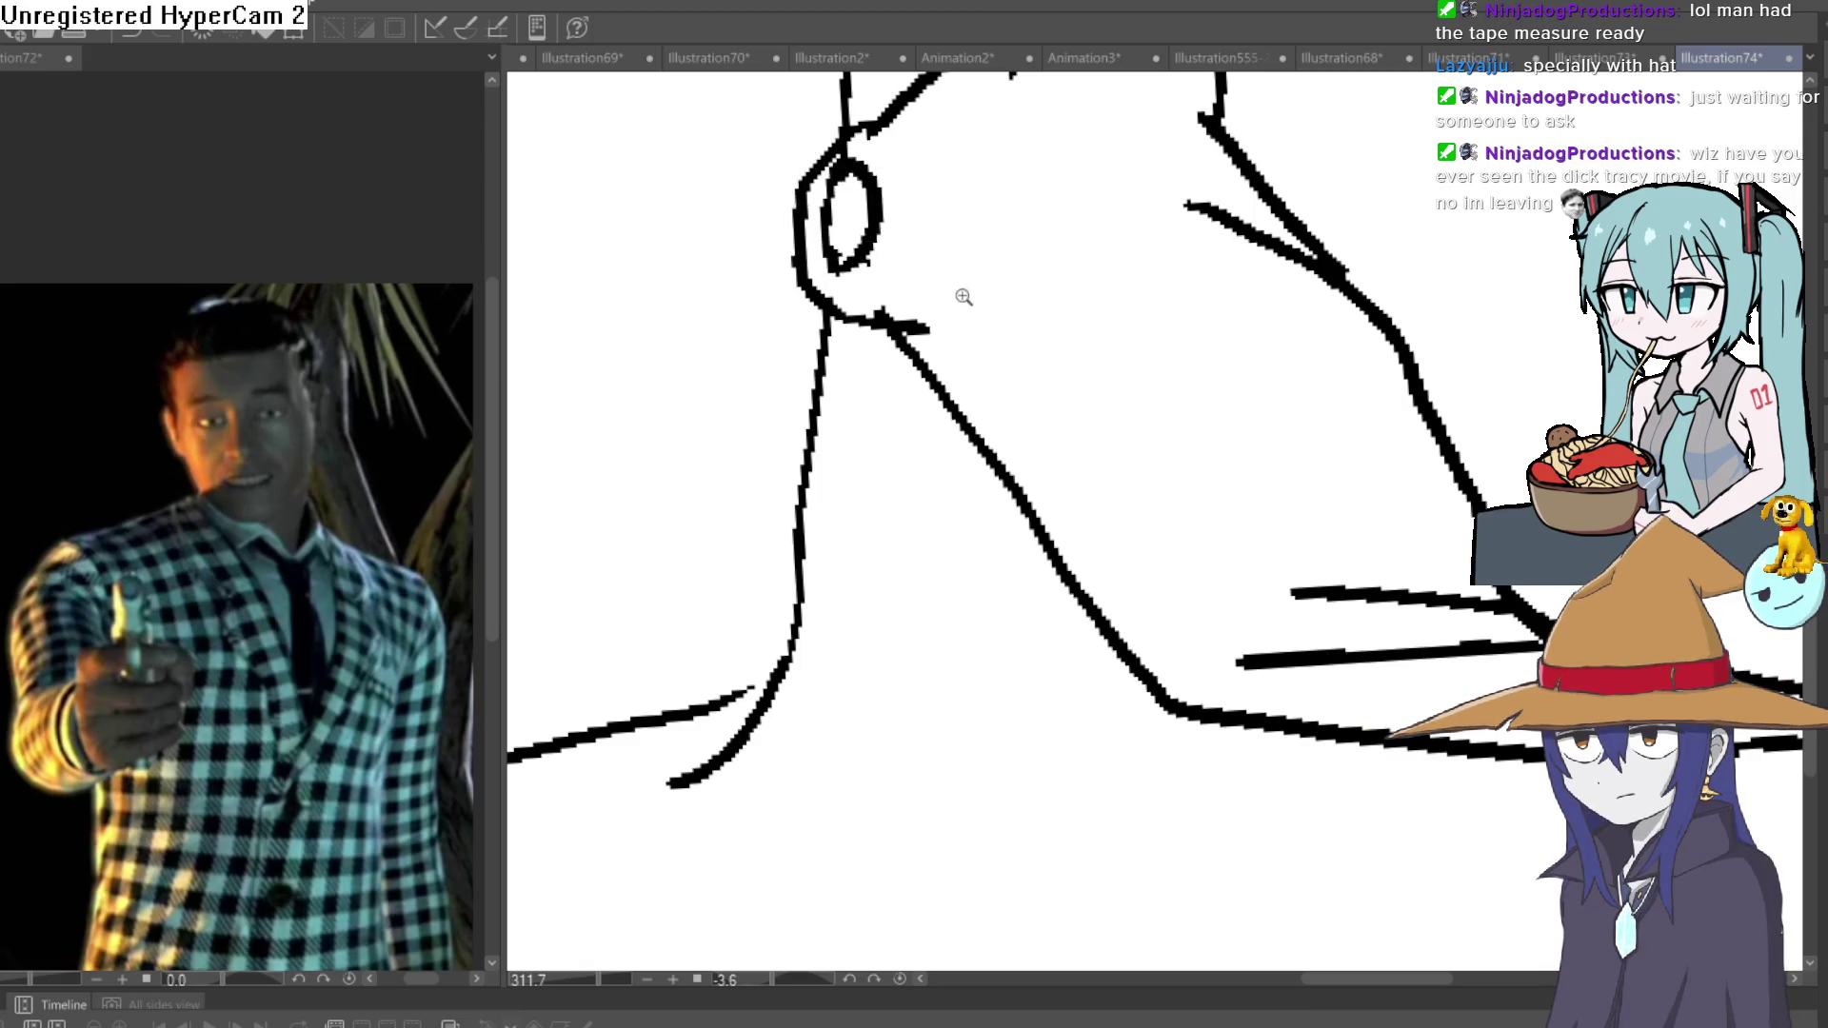
pyautogui.scroll(-5, 962, 294)
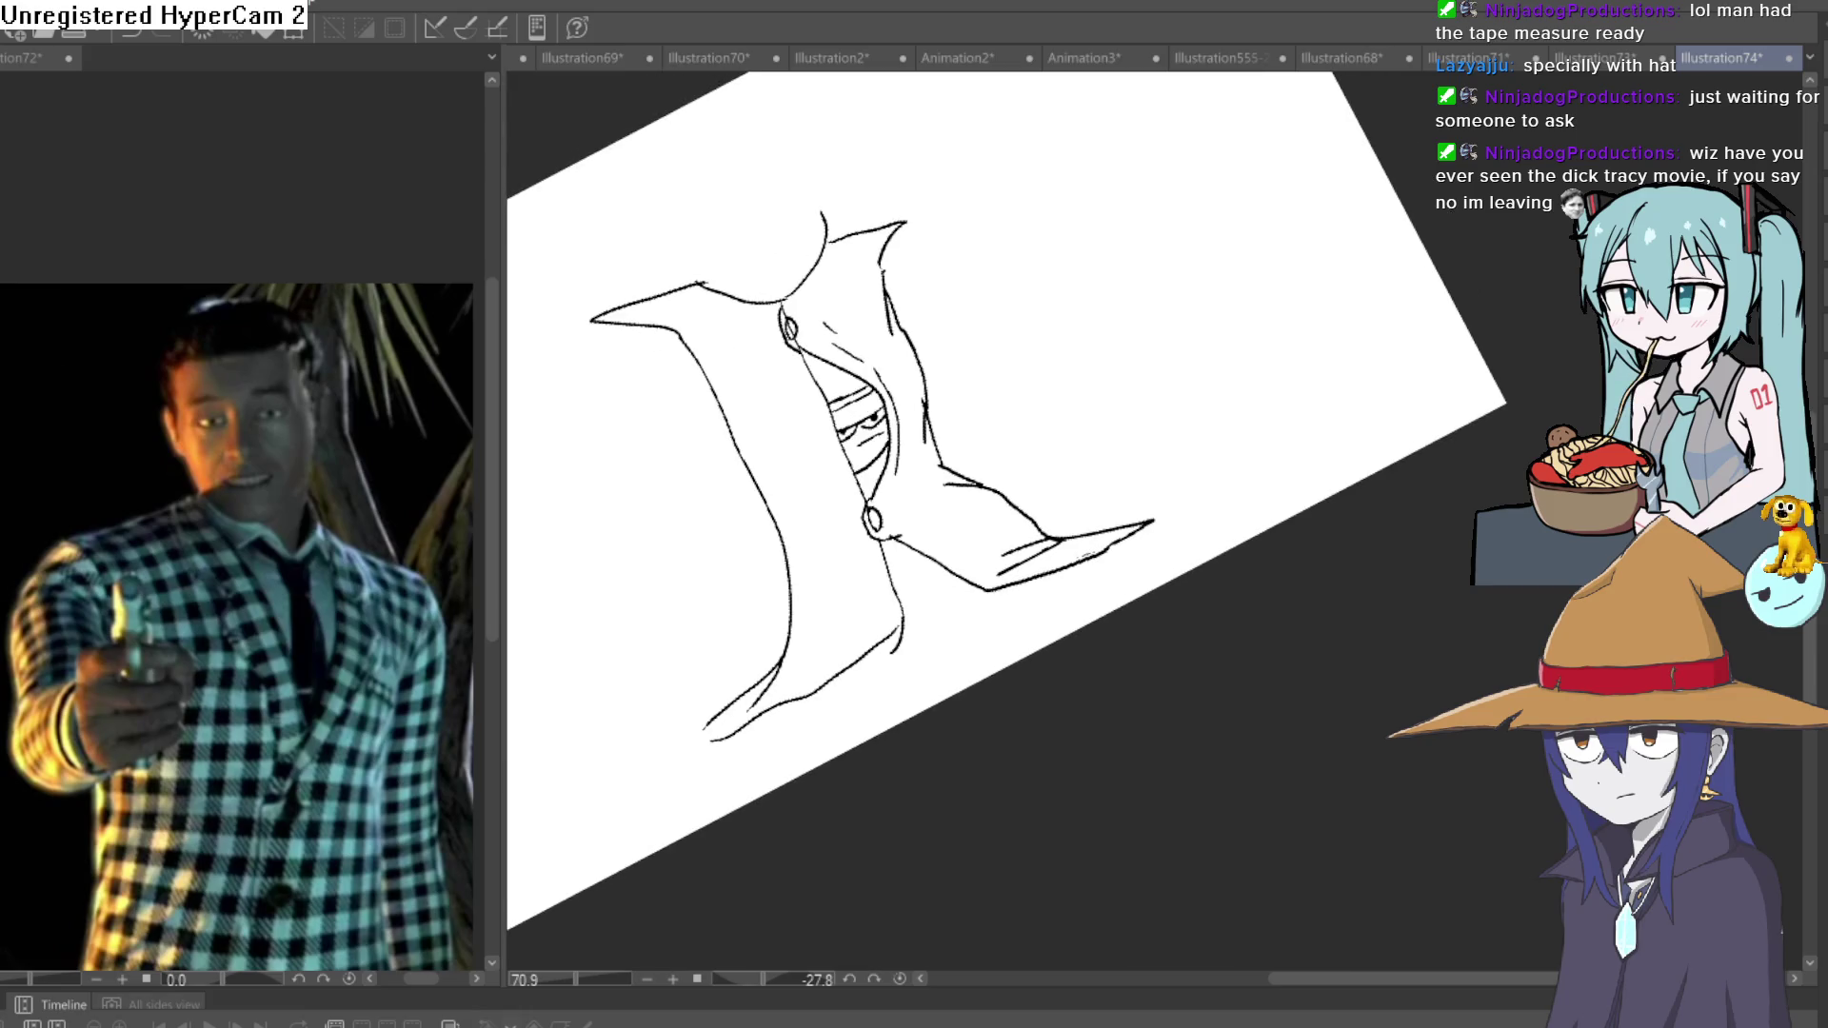
# Draw three short whisker lines beside the coat's lower button, then turn the canvas upright.
pyautogui.scroll(5, 885, 476)
pyautogui.moveTo(952, 505); pyautogui.dragTo(811, 655)
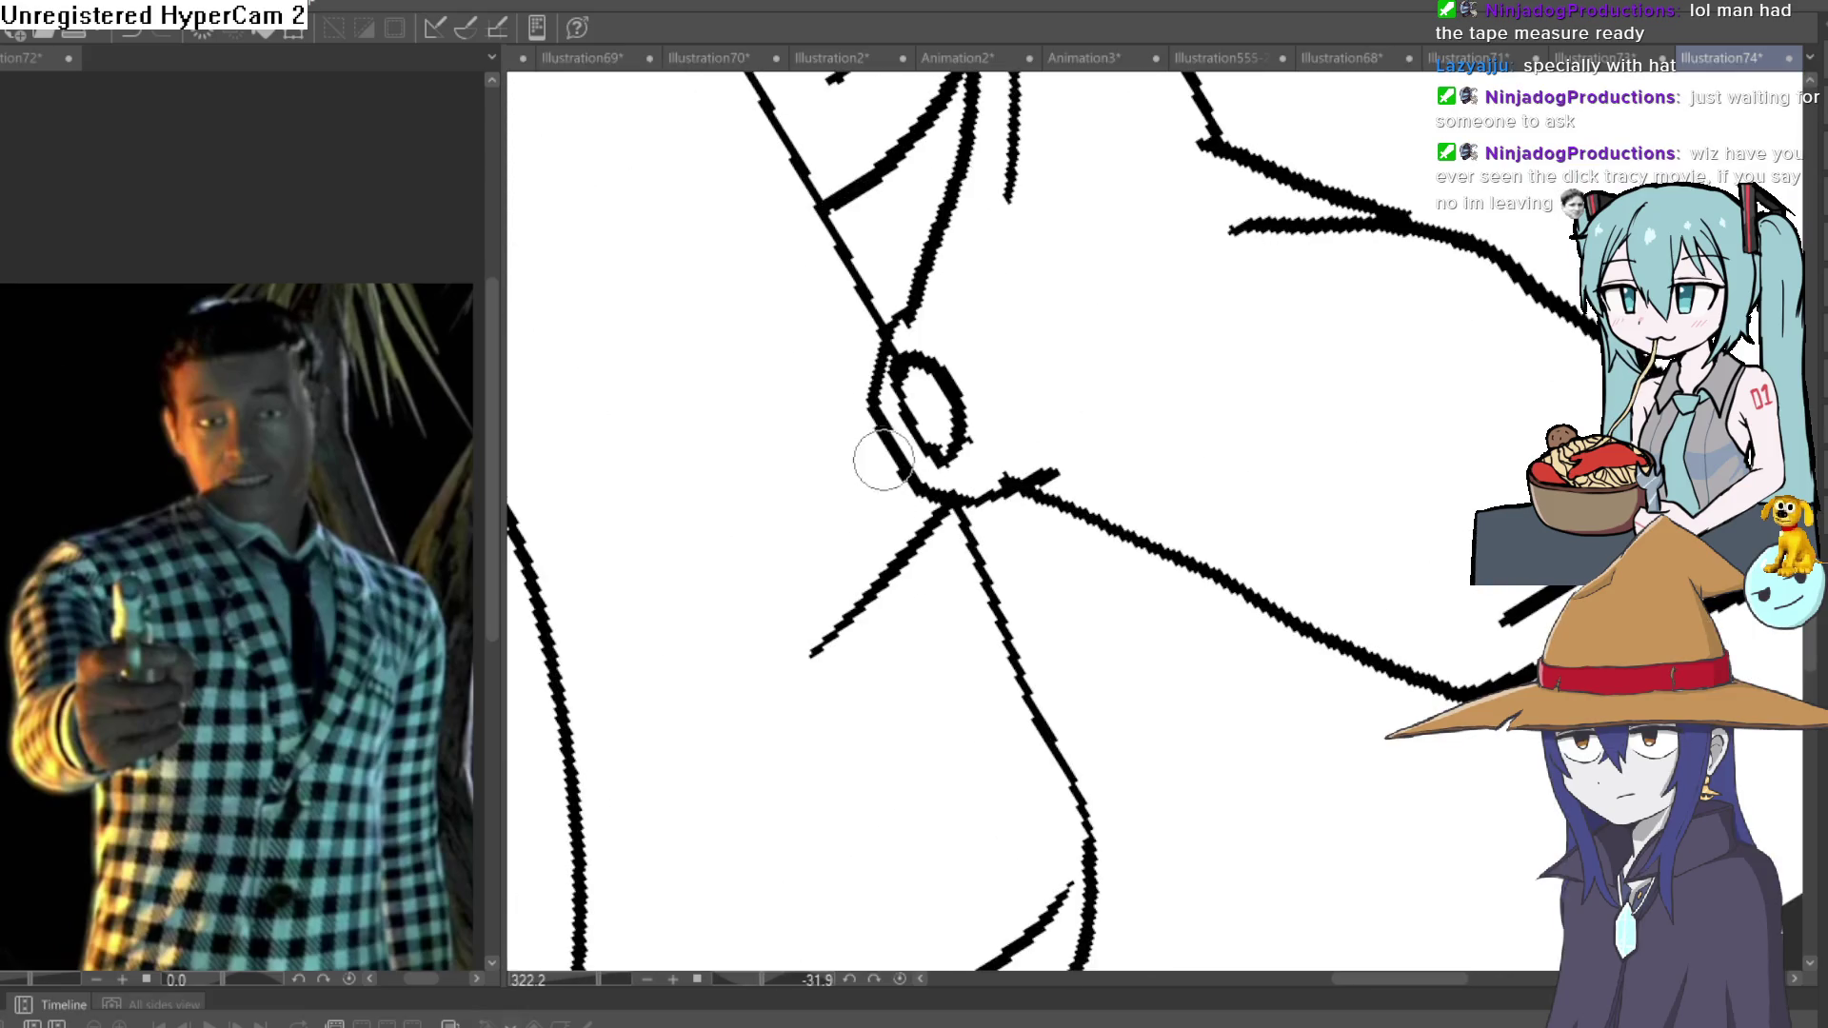
pyautogui.moveTo(904, 448); pyautogui.dragTo(742, 561)
pyautogui.moveTo(909, 381); pyautogui.dragTo(783, 352)
pyautogui.scroll(-5, 1242, 413)
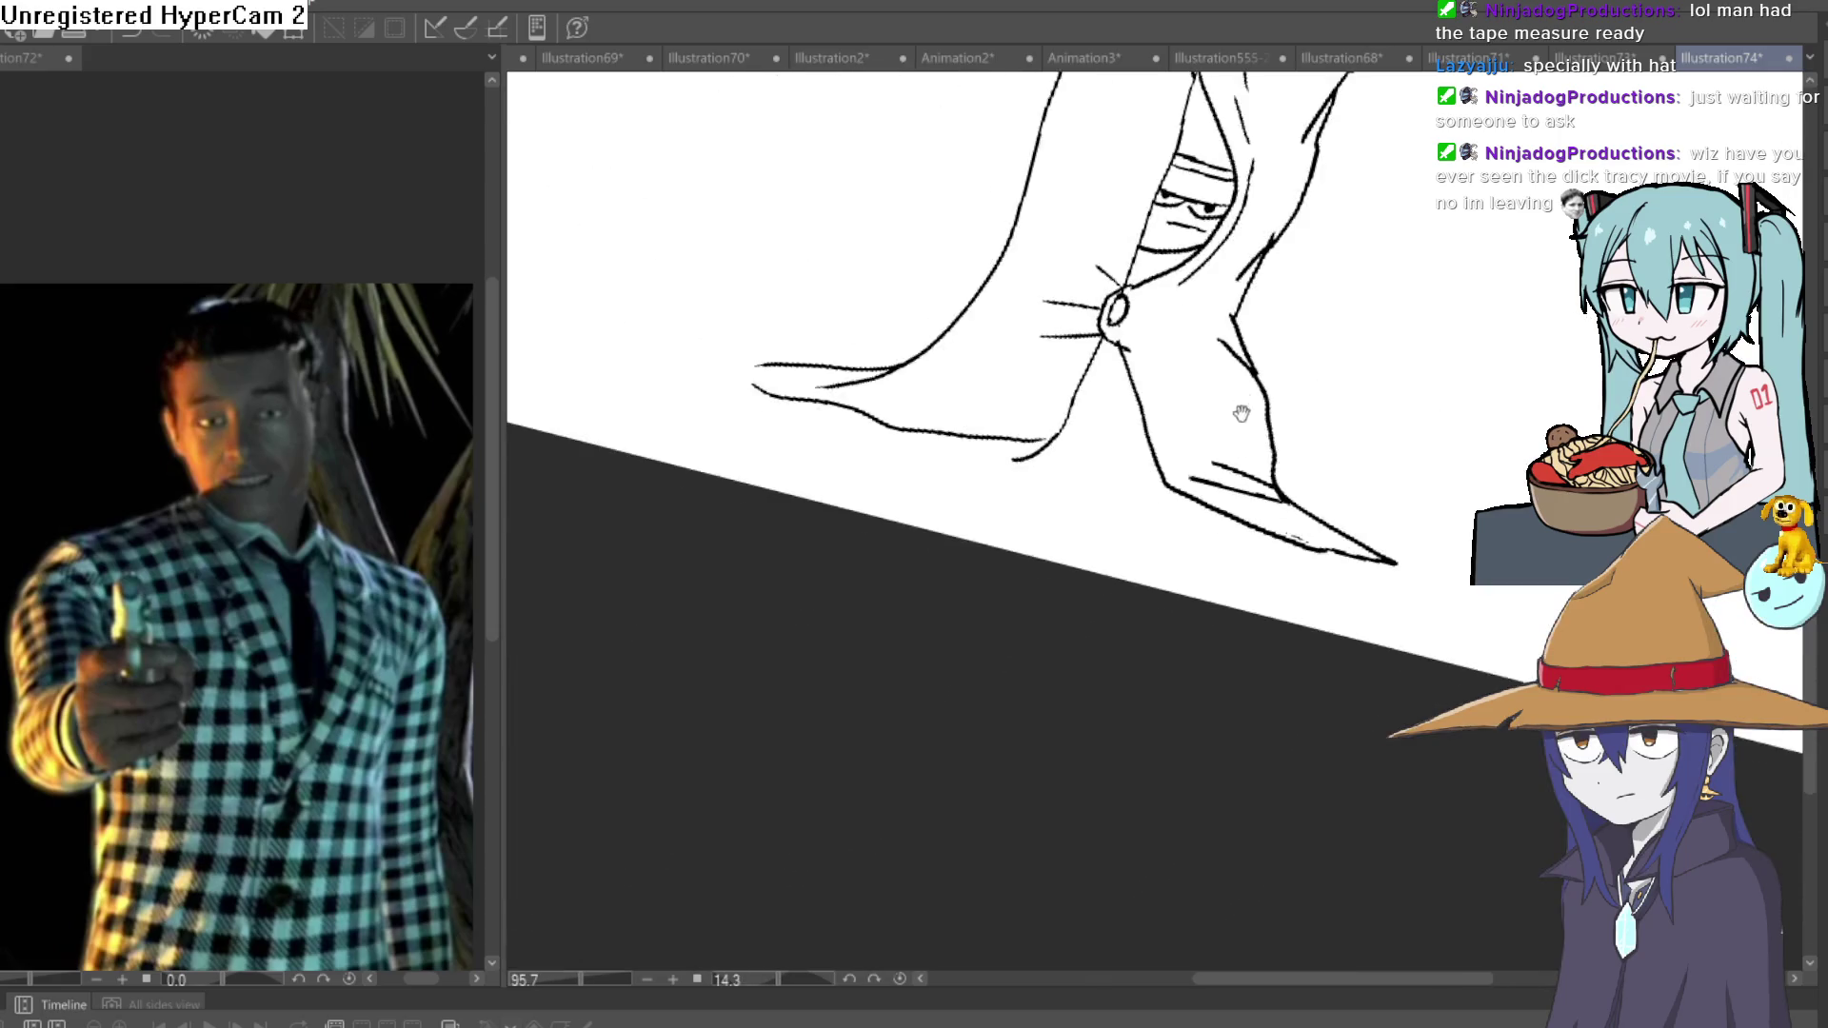
pyautogui.moveTo(1242, 413); pyautogui.dragTo(1088, 363)
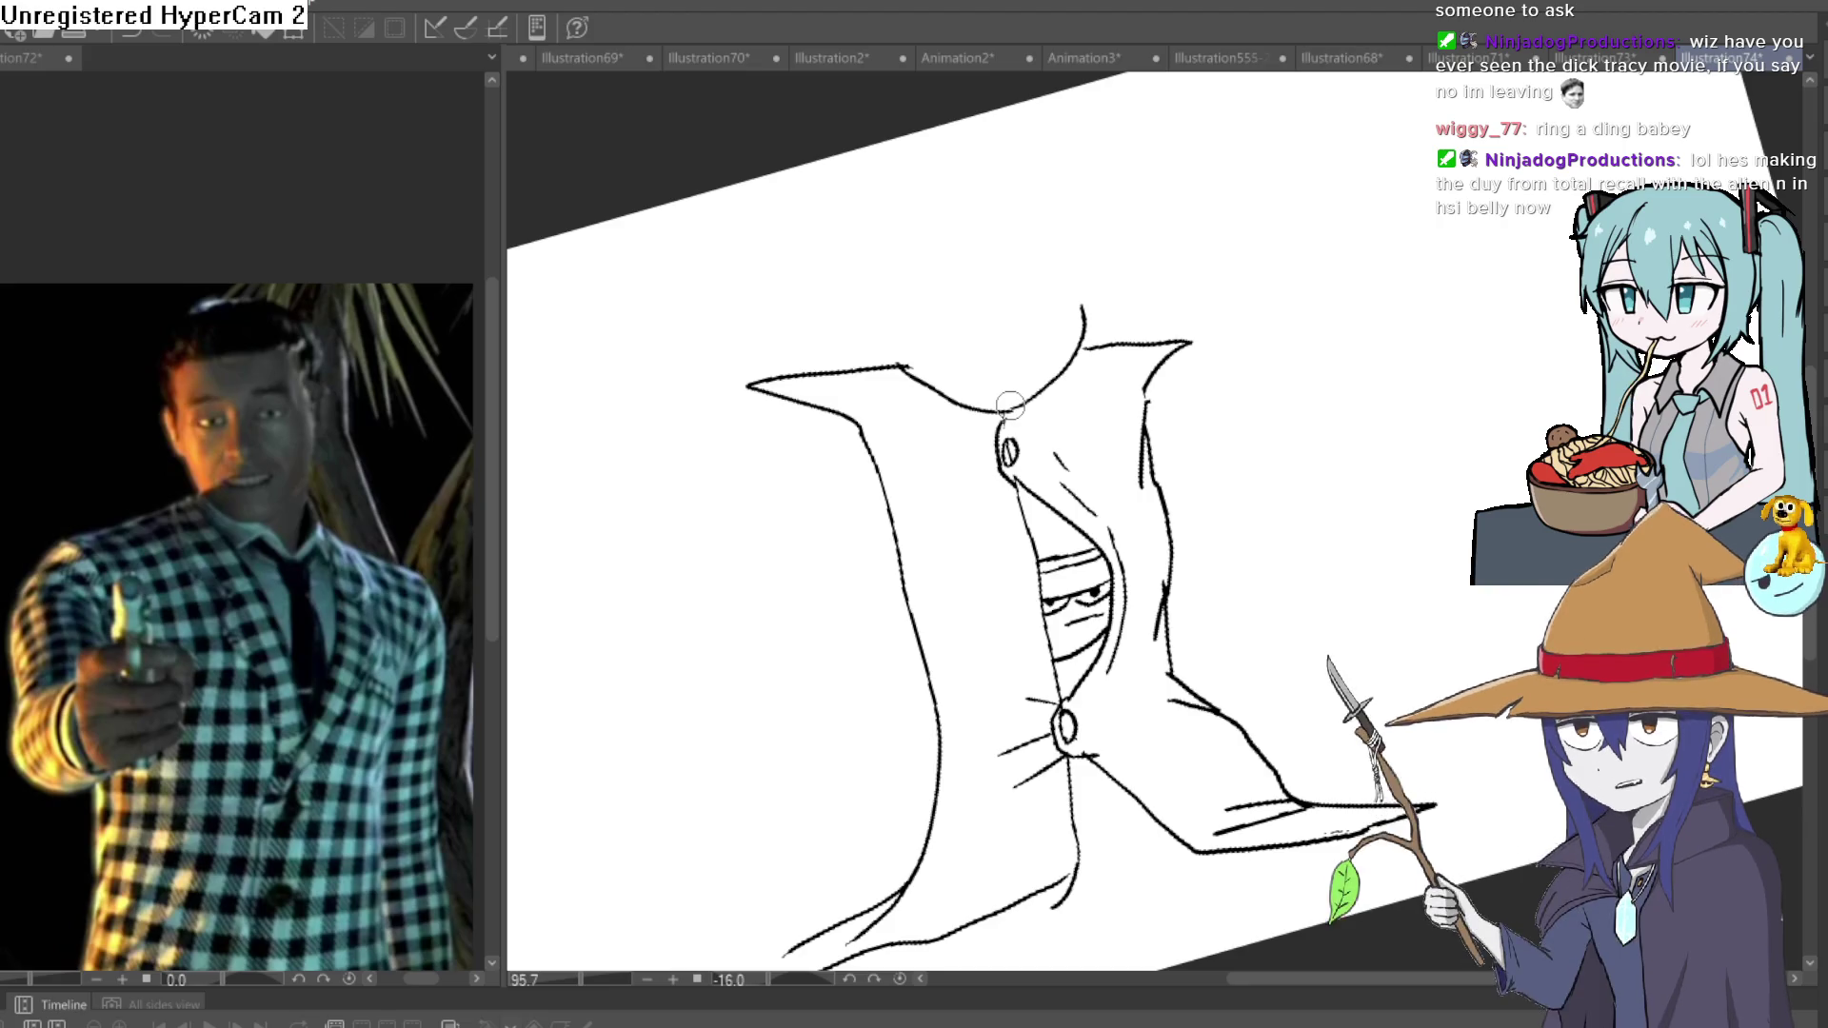
pyautogui.scroll(5, 1007, 454)
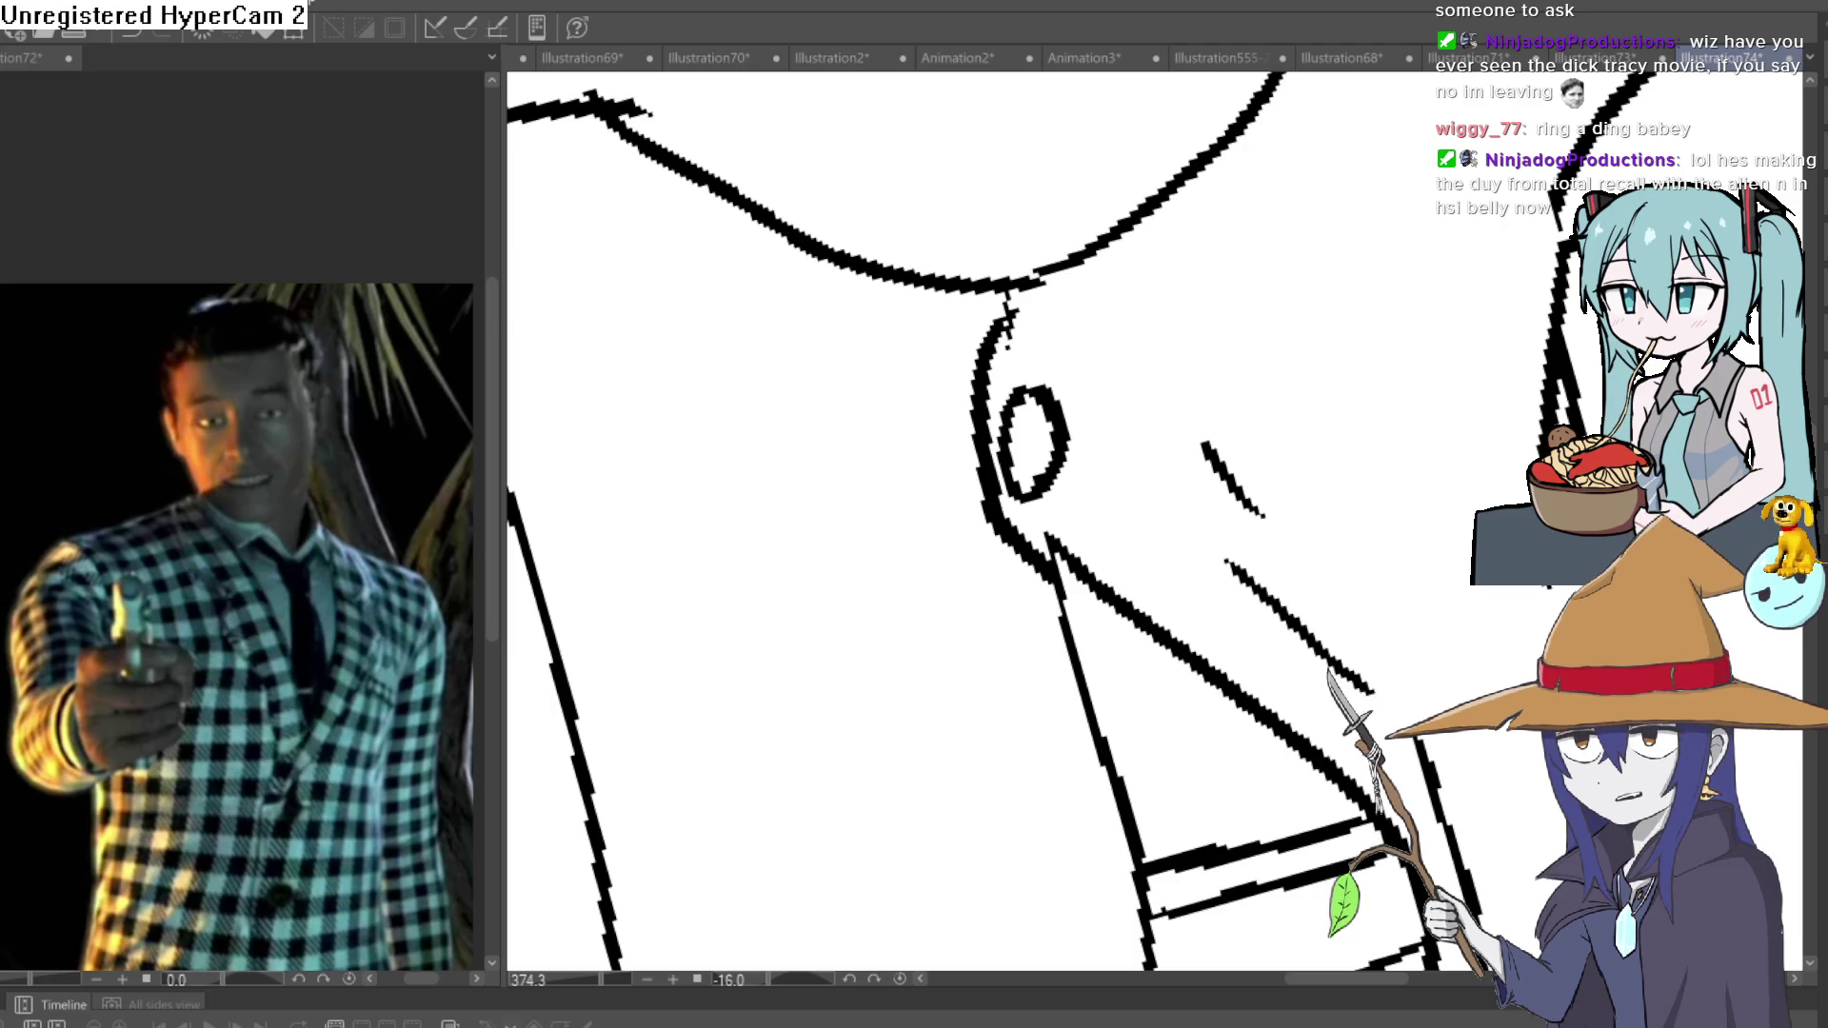
# Add three short strokes beside the upper button, then switch to the Illustration73 document.
pyautogui.moveTo(995, 522); pyautogui.dragTo(904, 590)
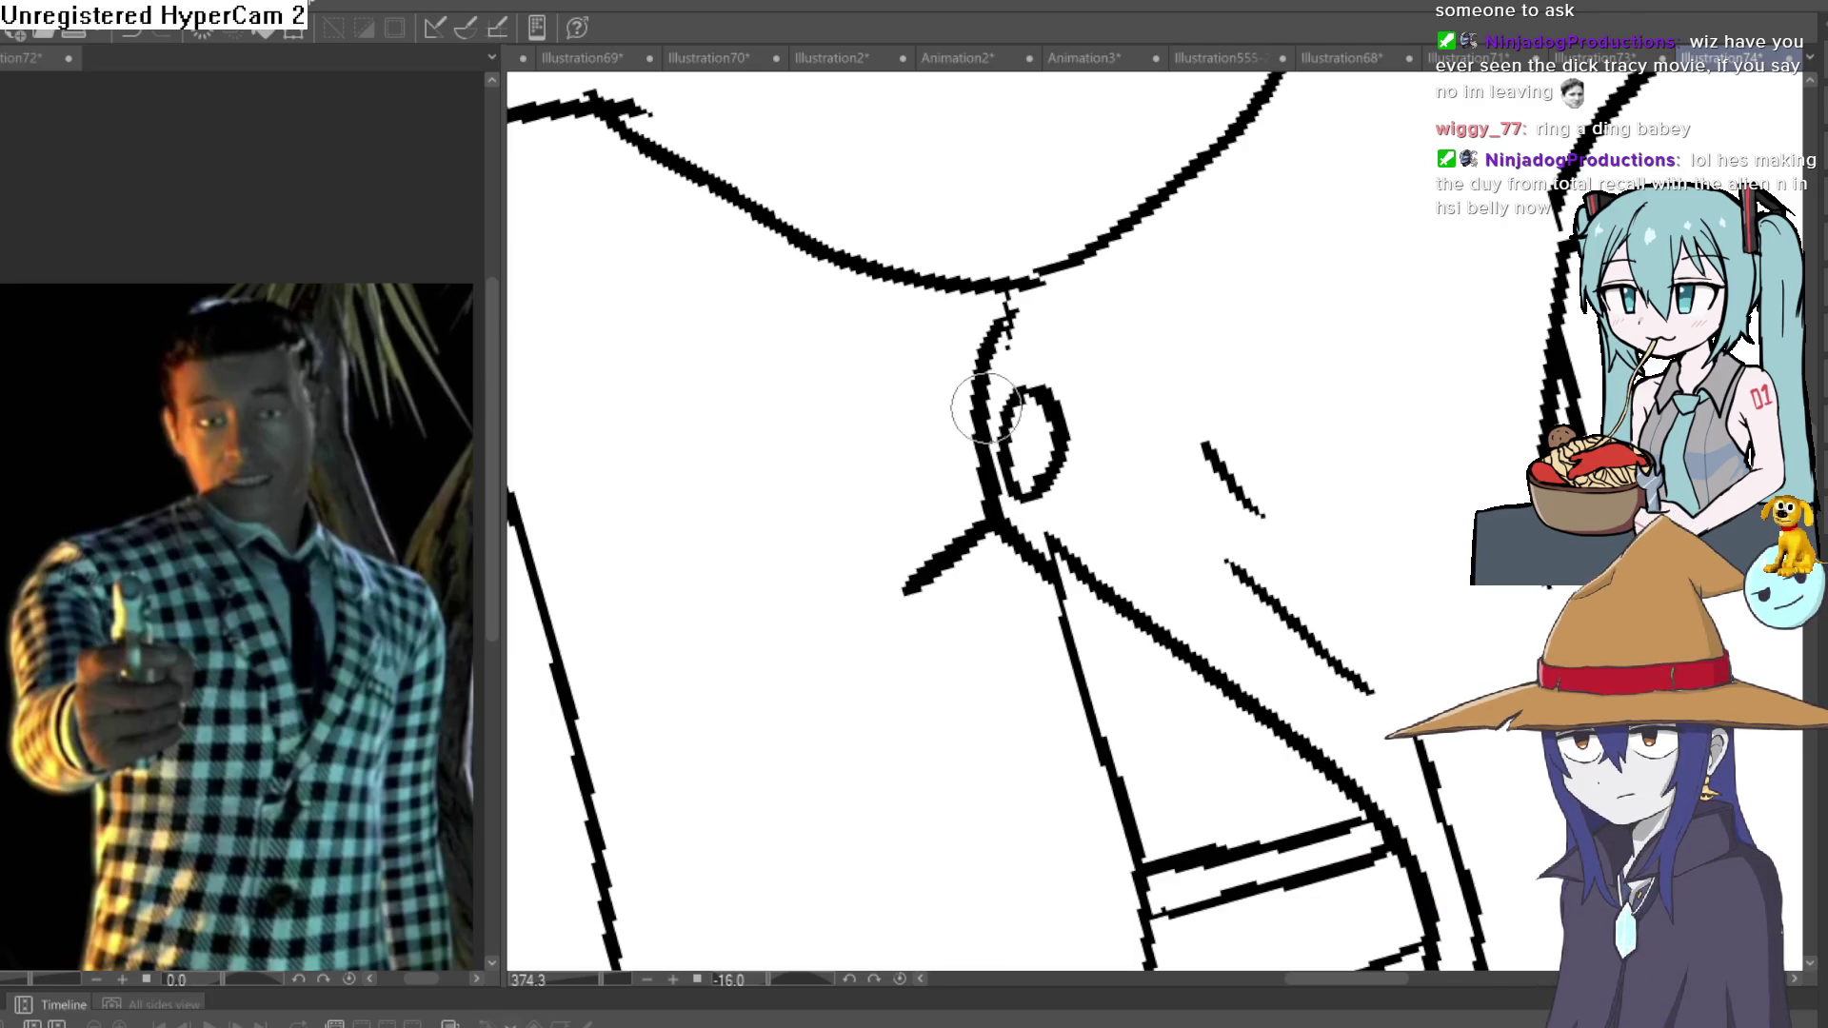
pyautogui.moveTo(1008, 324); pyautogui.dragTo(920, 341)
pyautogui.moveTo(985, 409); pyautogui.dragTo(838, 476)
pyautogui.scroll(-4, 1171, 419)
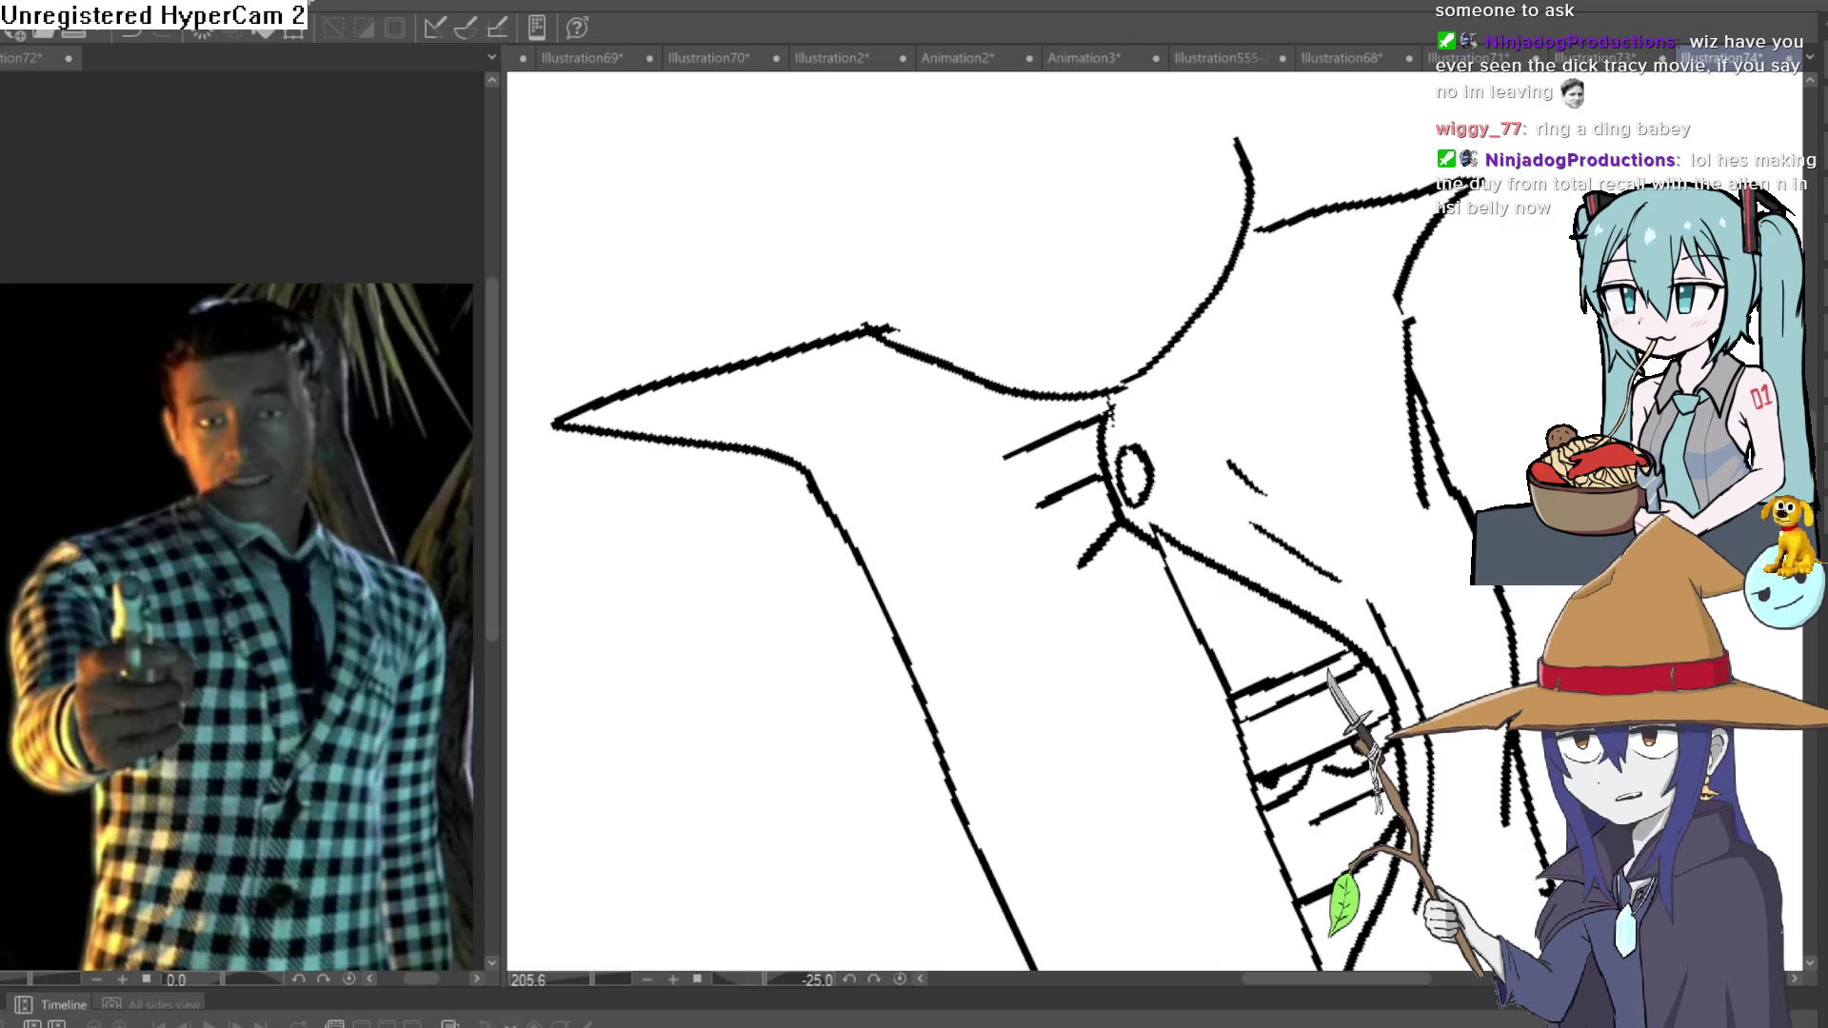
pyautogui.click(1595, 57)
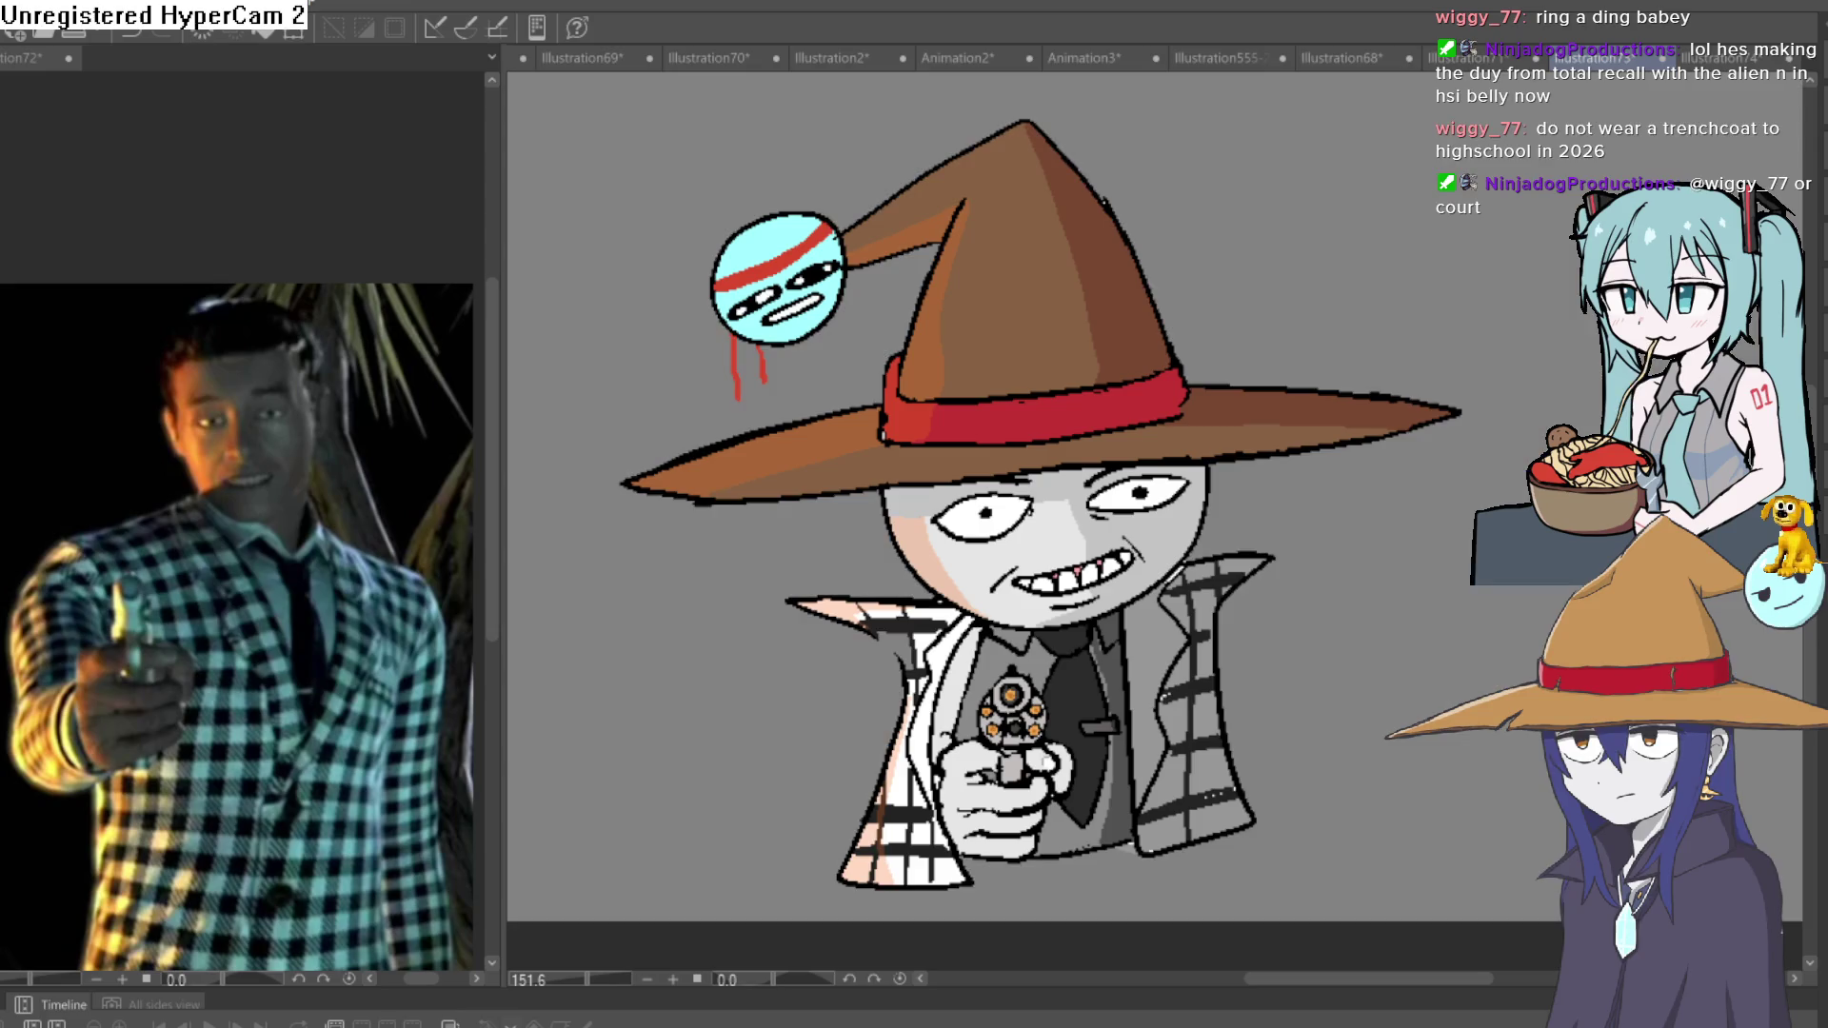
# Return to the Illustration74 trenchcoat sketch, zoomed out and rotated for drawing.
pyautogui.hotkey('ctrl', 'Tab')
pyautogui.scroll(-3, 1433, 557)
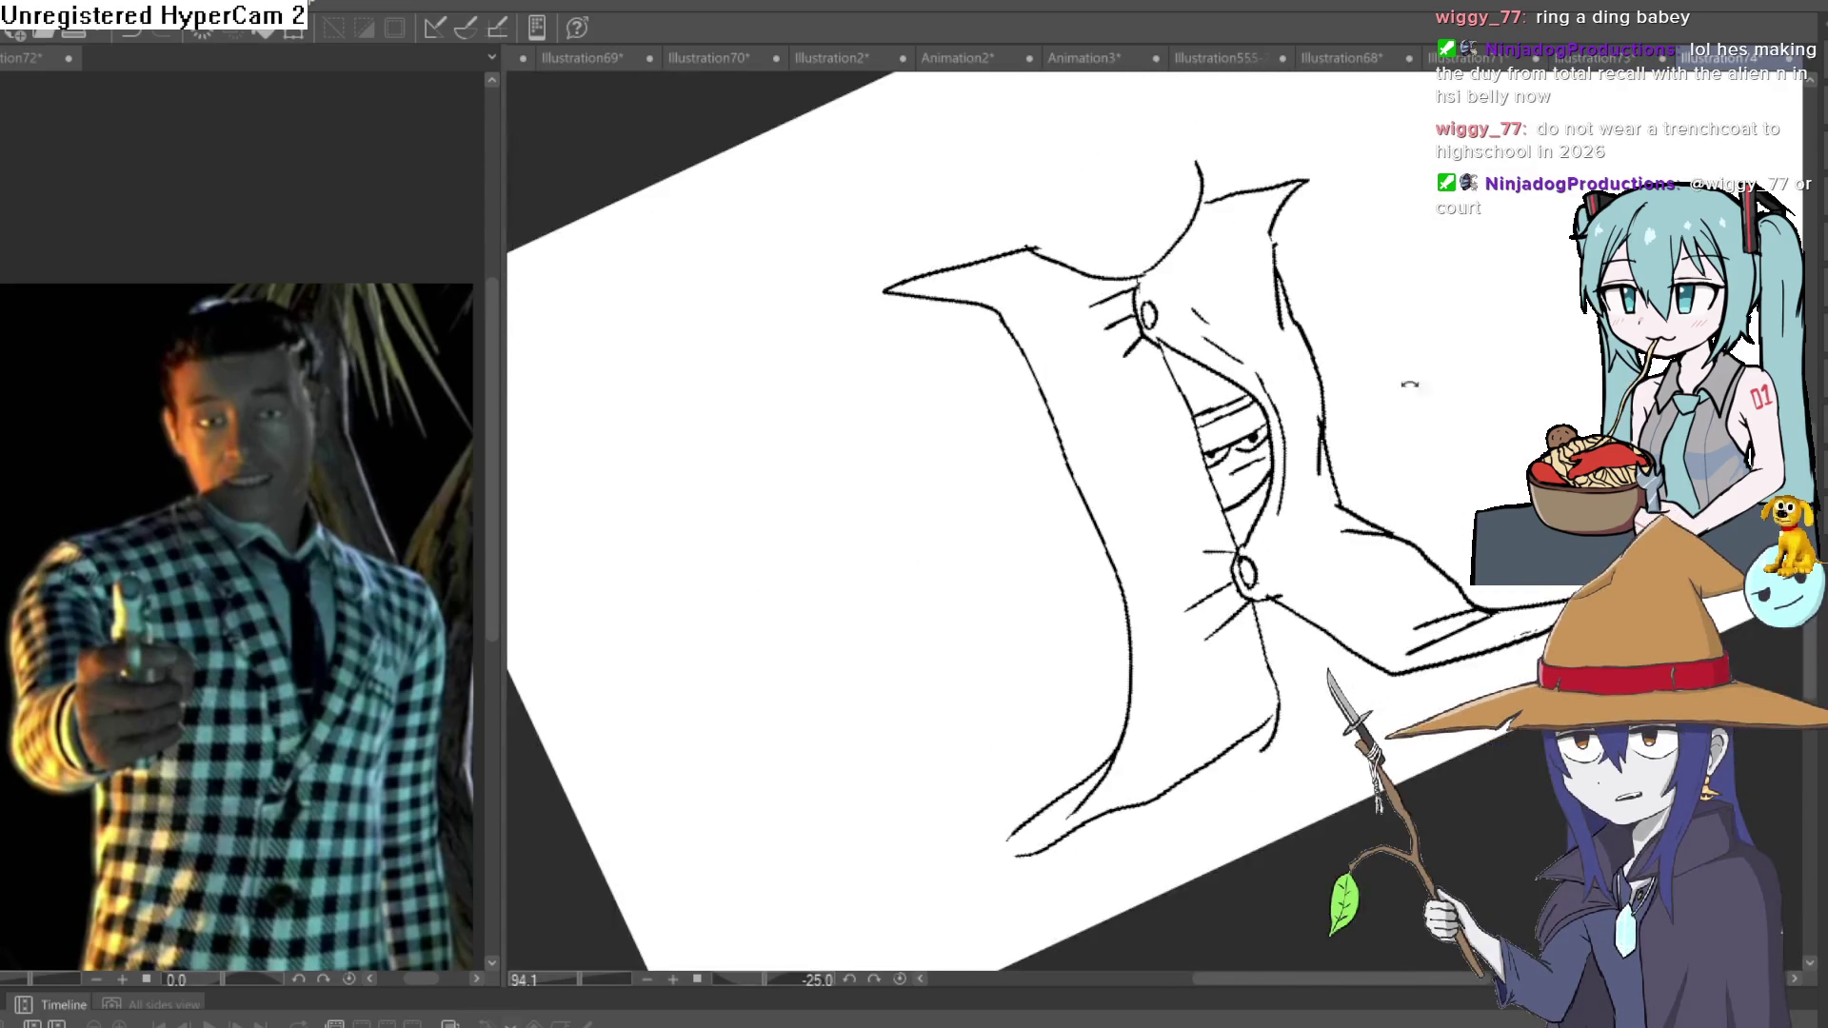
pyautogui.moveTo(1433, 557)
pyautogui.mouseDown()
pyautogui.moveTo(1343, 494)
pyautogui.moveTo(1286, 531)
pyautogui.moveTo(1238, 524)
pyautogui.moveTo(1258, 495)
pyautogui.moveTo(1349, 461)
pyautogui.mouseUp()
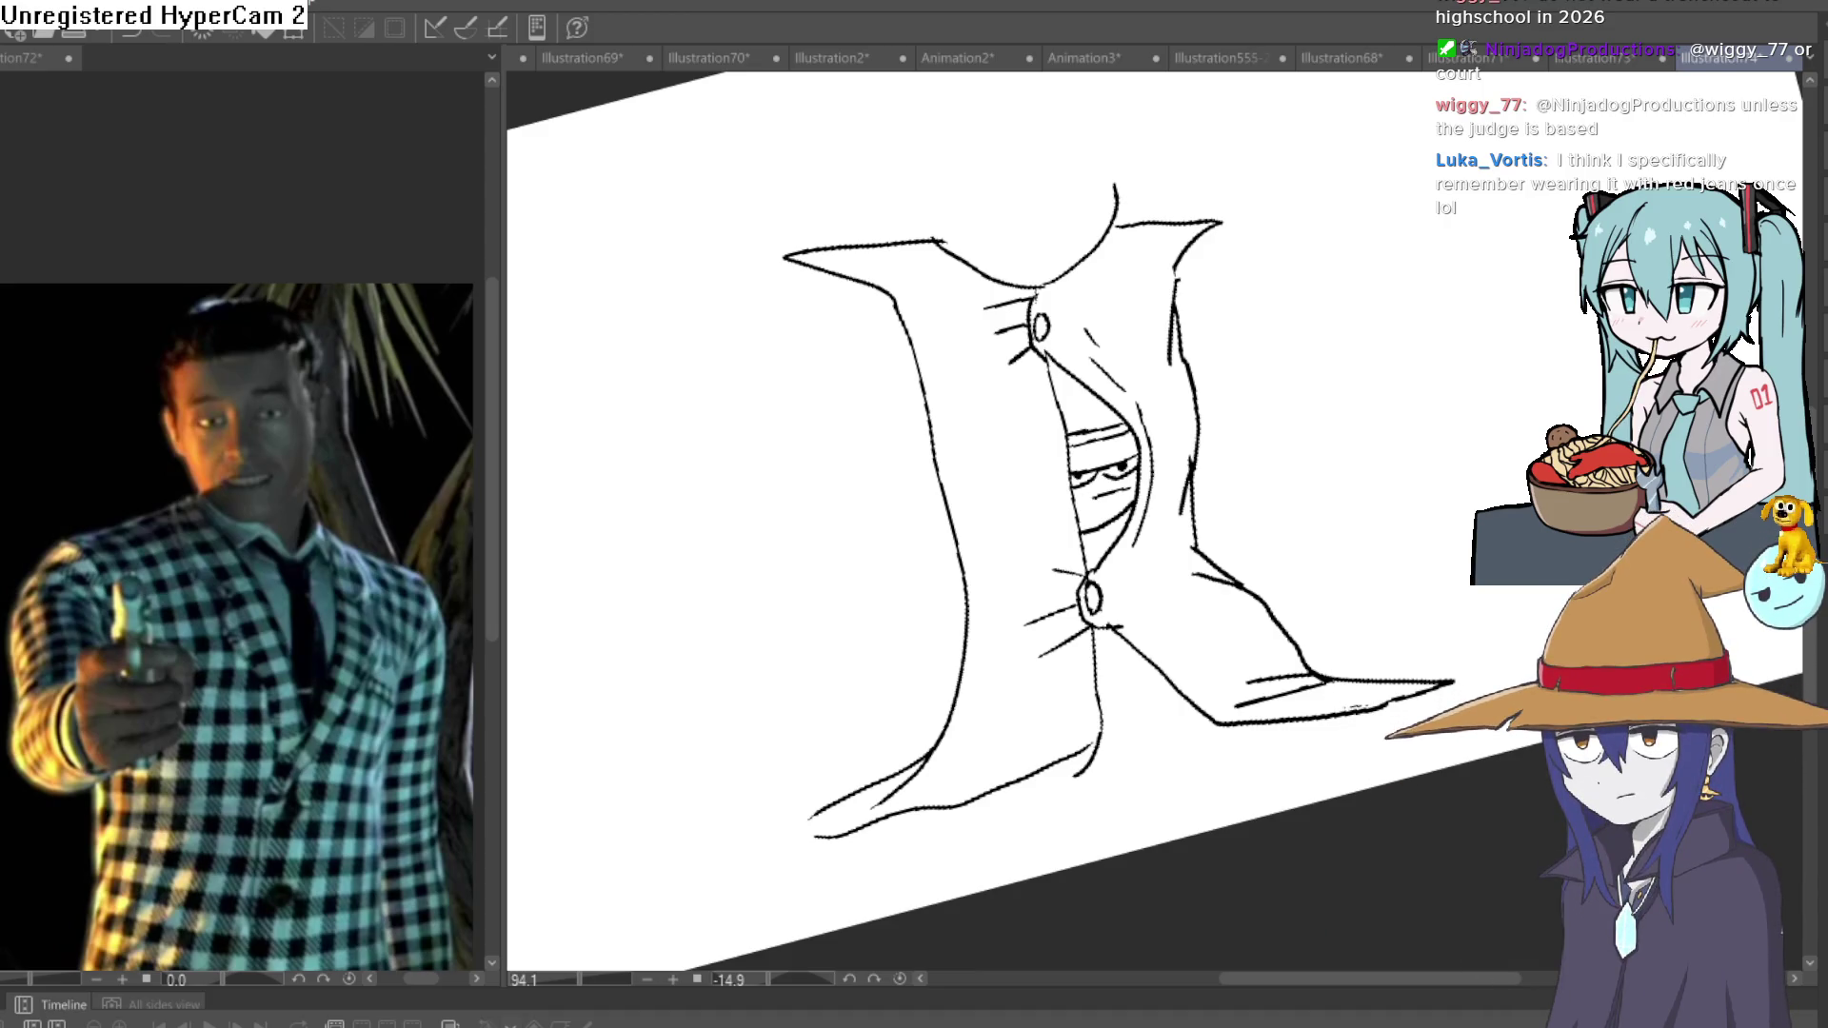
# Ink two strokes along the coat's bottom edge and erase the stray hem marks.
pyautogui.moveTo(1326, 489)
pyautogui.mouseDown()
pyautogui.moveTo(1314, 326)
pyautogui.moveTo(1045, 465)
pyautogui.moveTo(1074, 442)
pyautogui.mouseUp()
pyautogui.moveTo(971, 617); pyautogui.dragTo(757, 630)
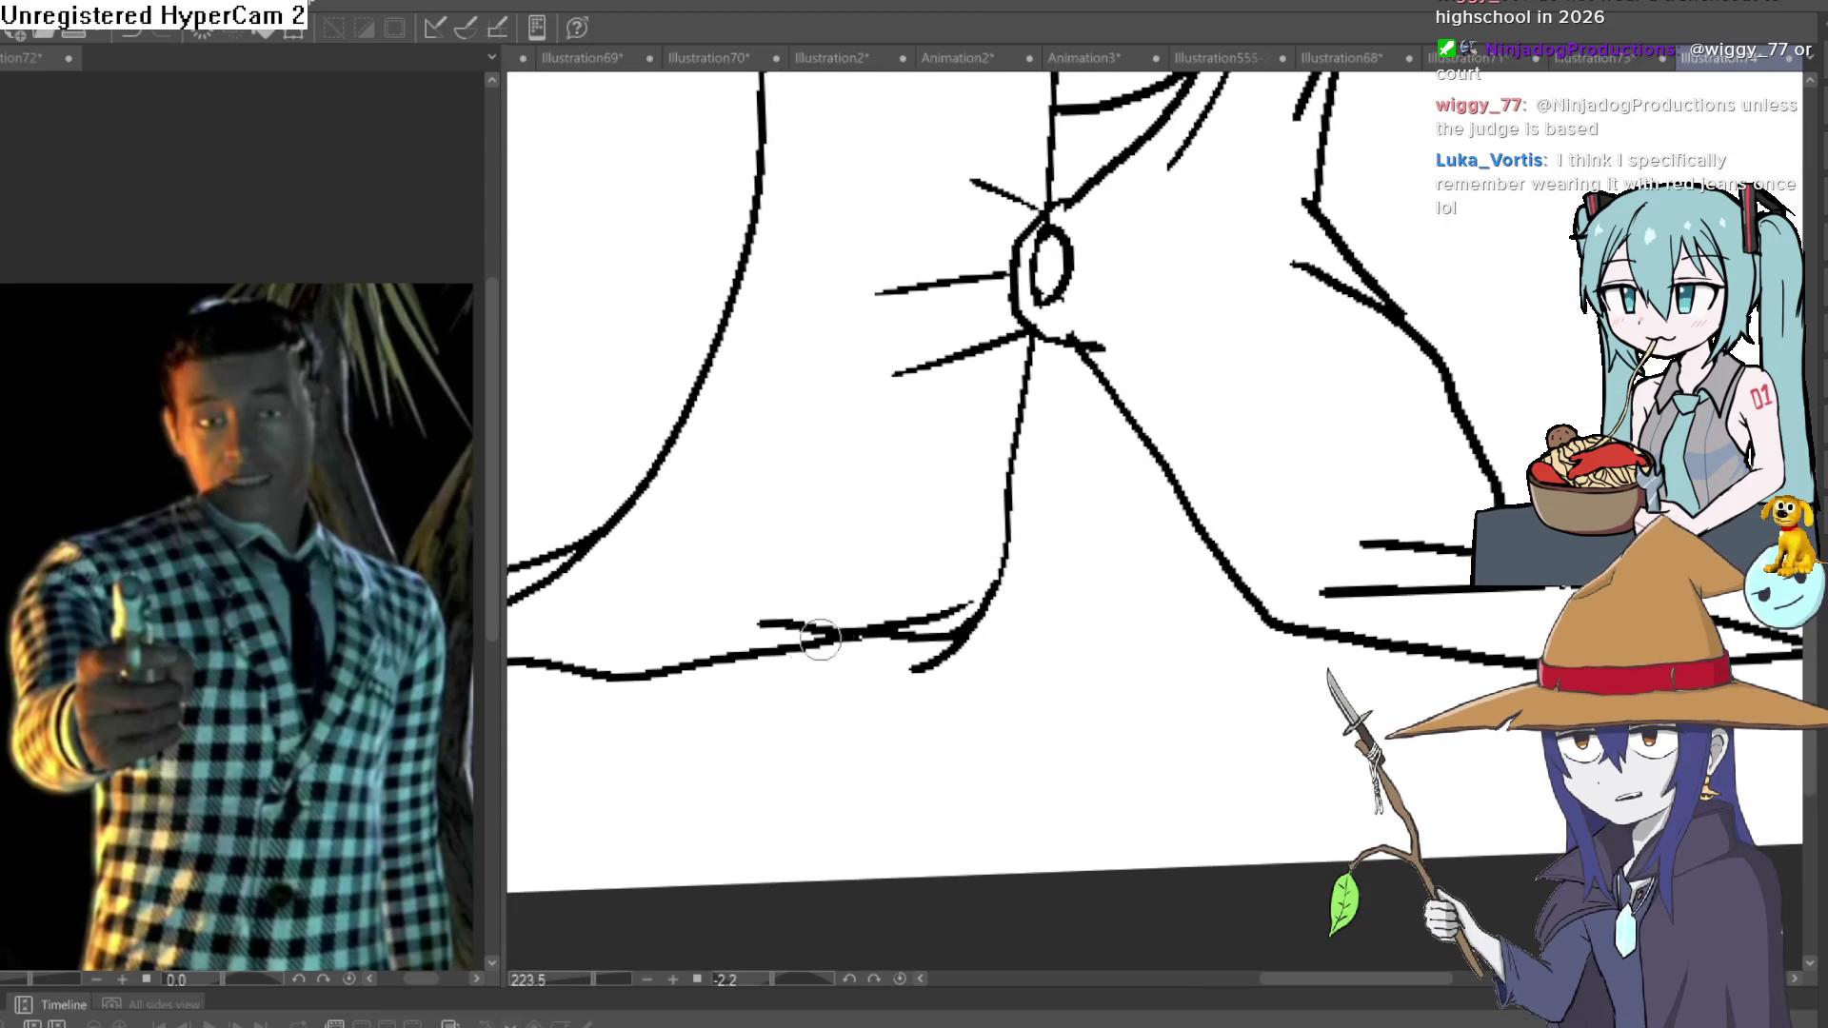
pyautogui.moveTo(905, 636); pyautogui.dragTo(674, 646)
pyautogui.moveTo(940, 607); pyautogui.dragTo(886, 612)
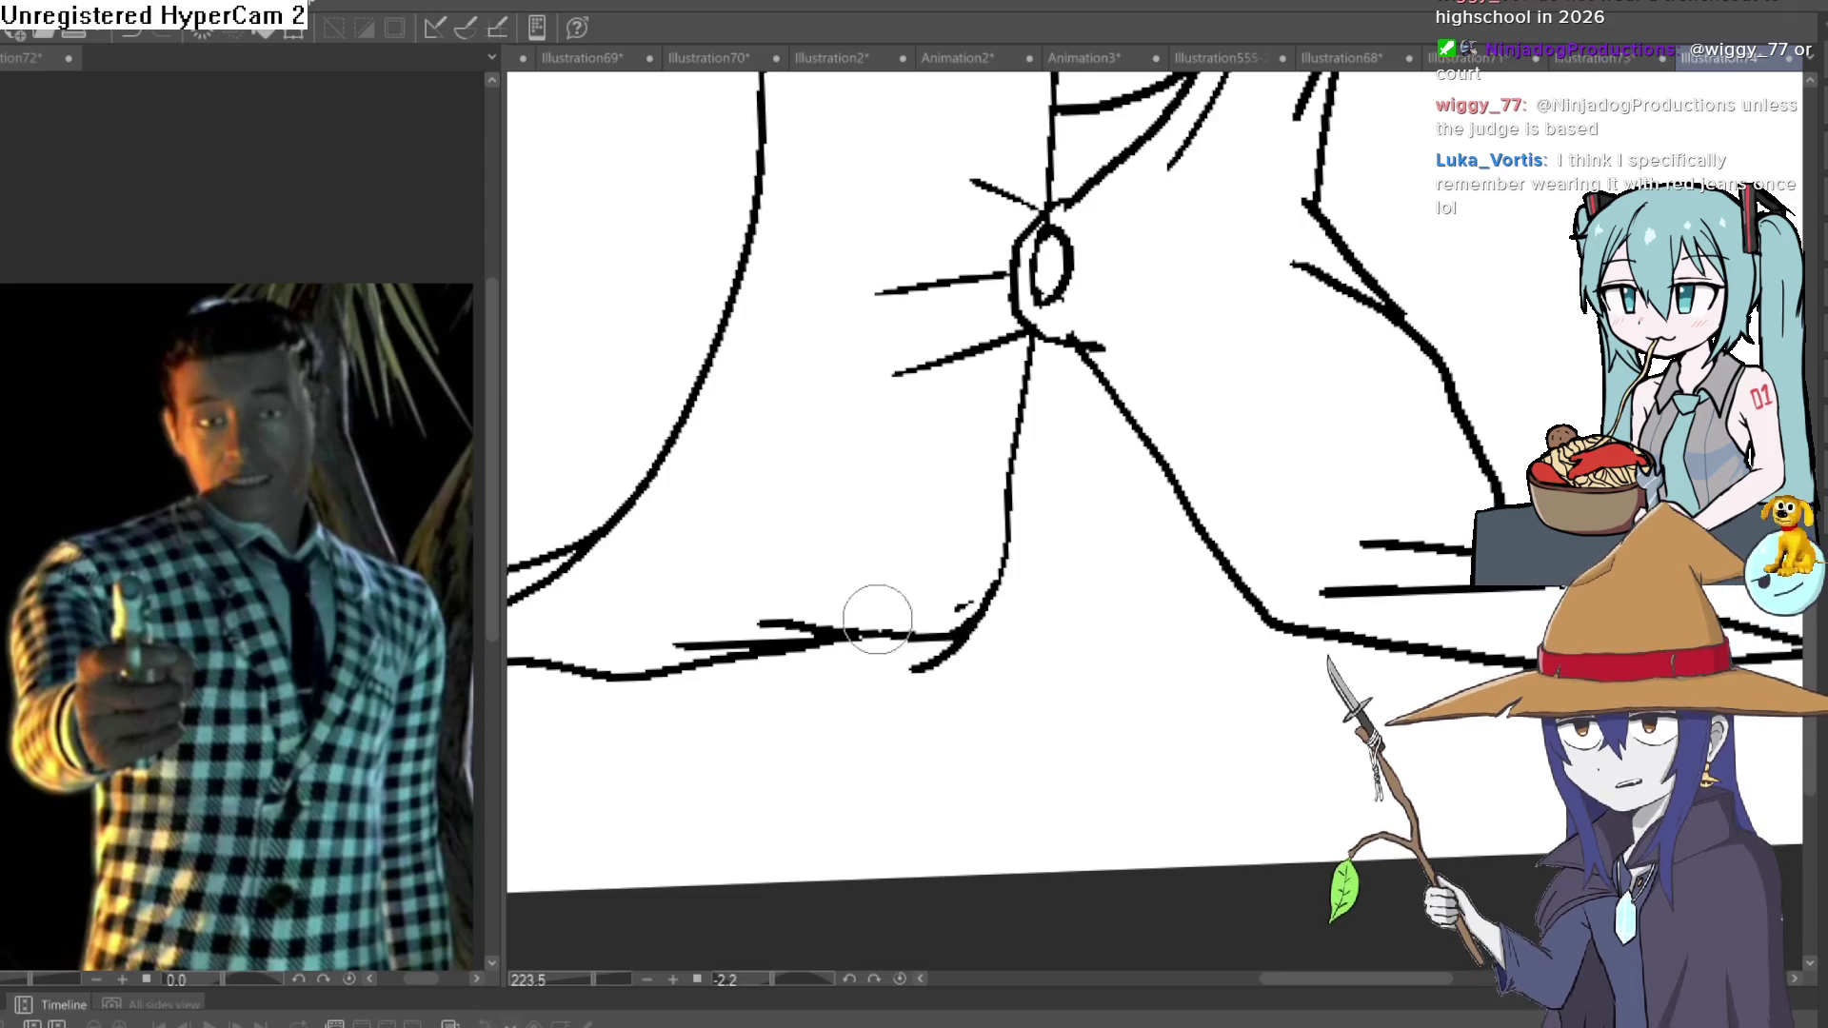
pyautogui.moveTo(915, 675); pyautogui.dragTo(980, 620)
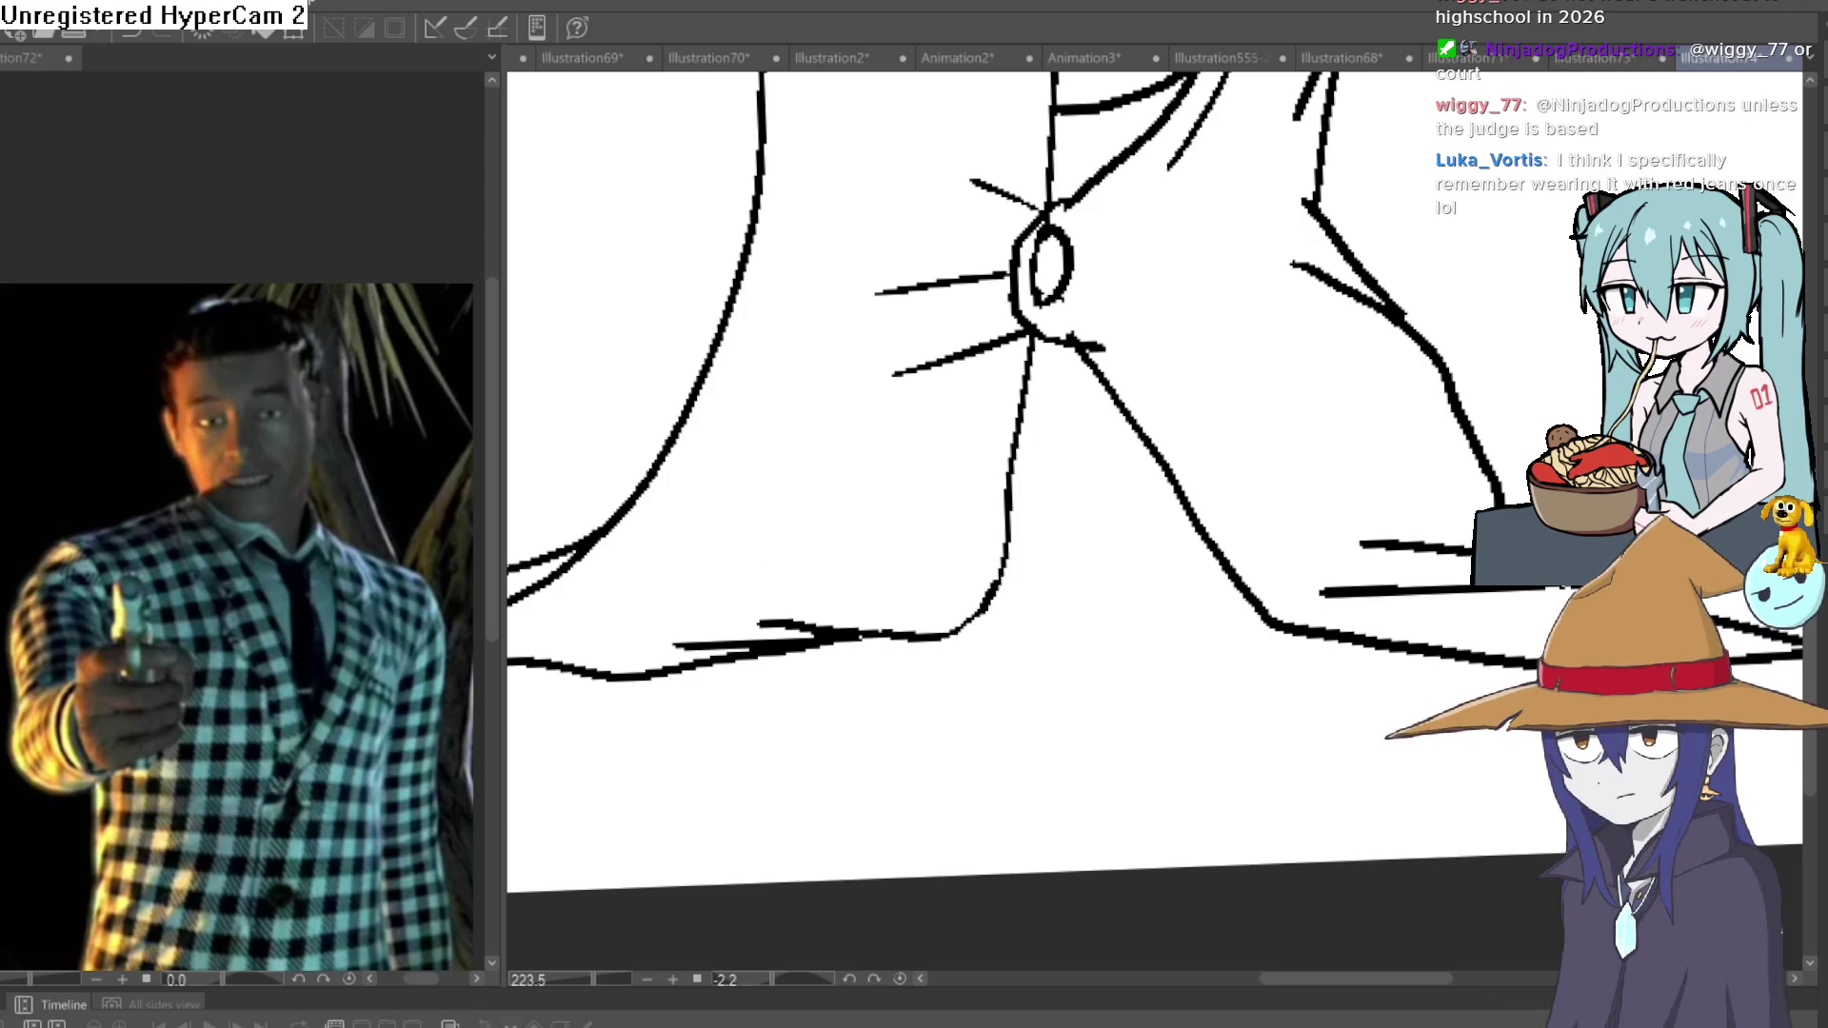
pyautogui.scroll(2, 1134, 498)
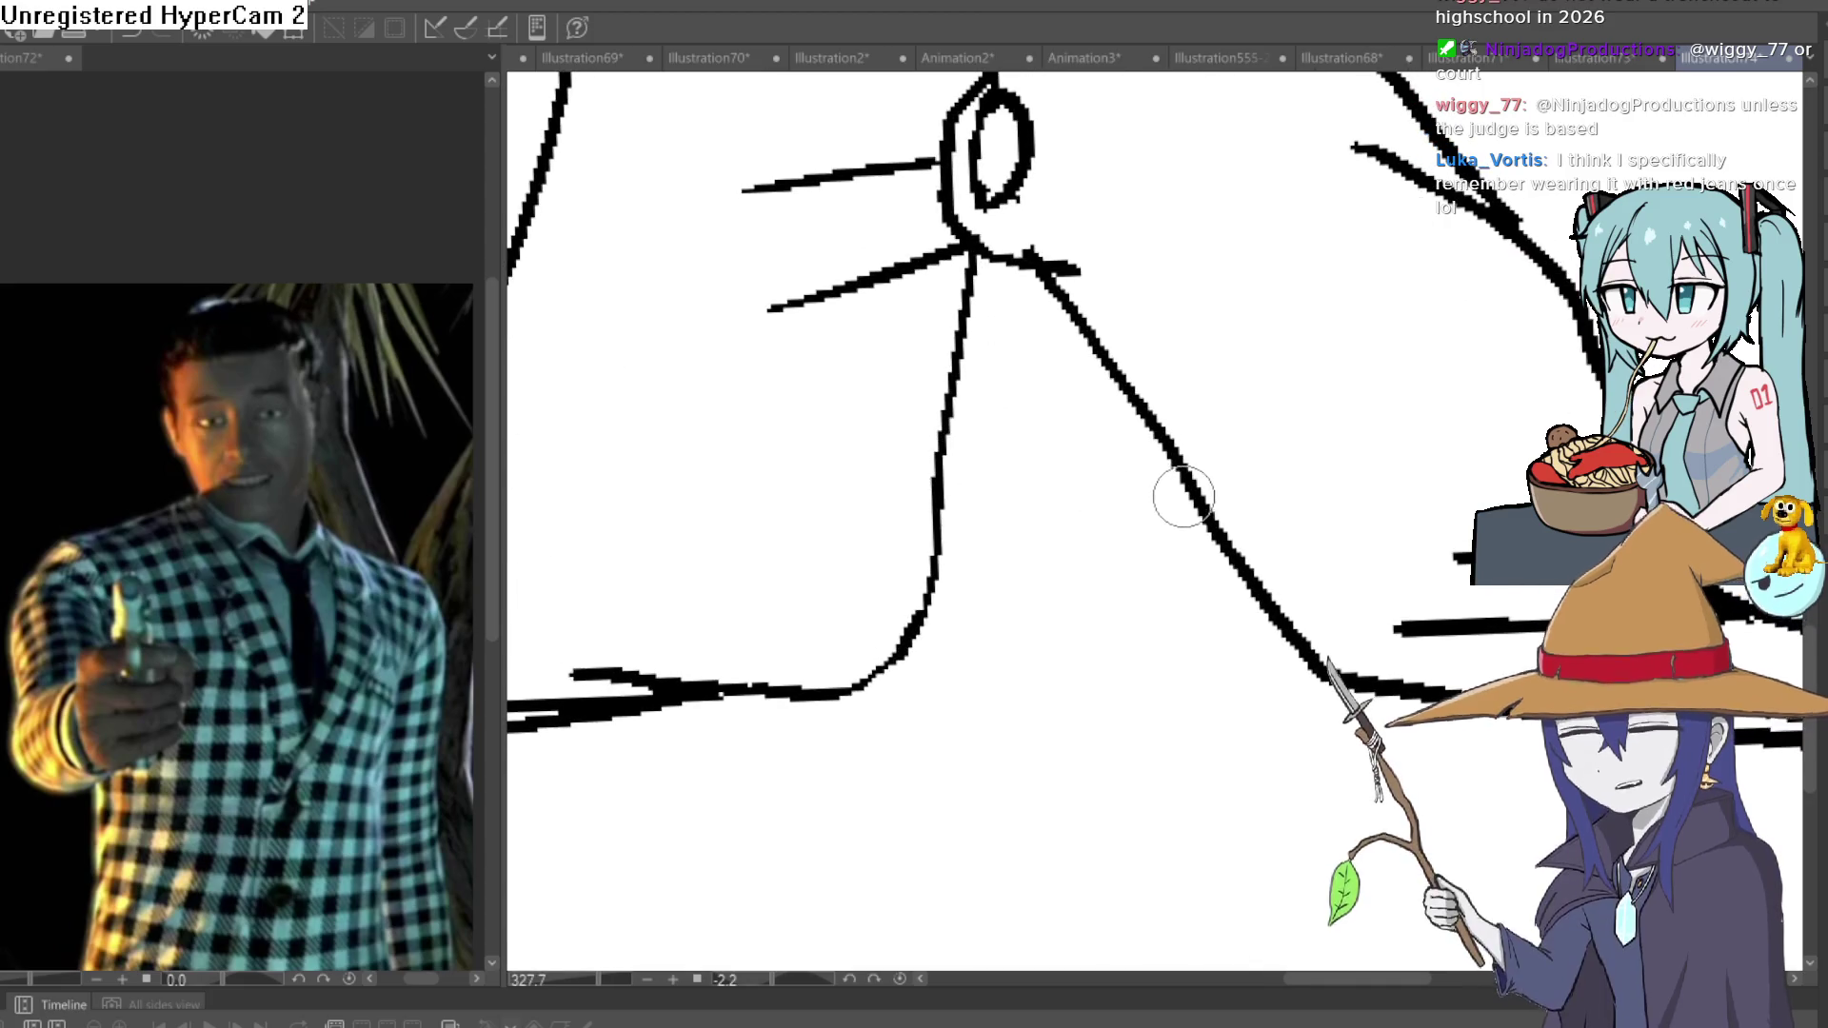
# Draw the second face's eyelids, eye and pupil below the lower button.
pyautogui.moveTo(1184, 498)
pyautogui.mouseDown()
pyautogui.moveTo(1044, 543)
pyautogui.moveTo(918, 516)
pyautogui.mouseUp()
pyautogui.moveTo(1252, 356); pyautogui.dragTo(890, 500)
pyautogui.hotkey('ctrl', 'z')
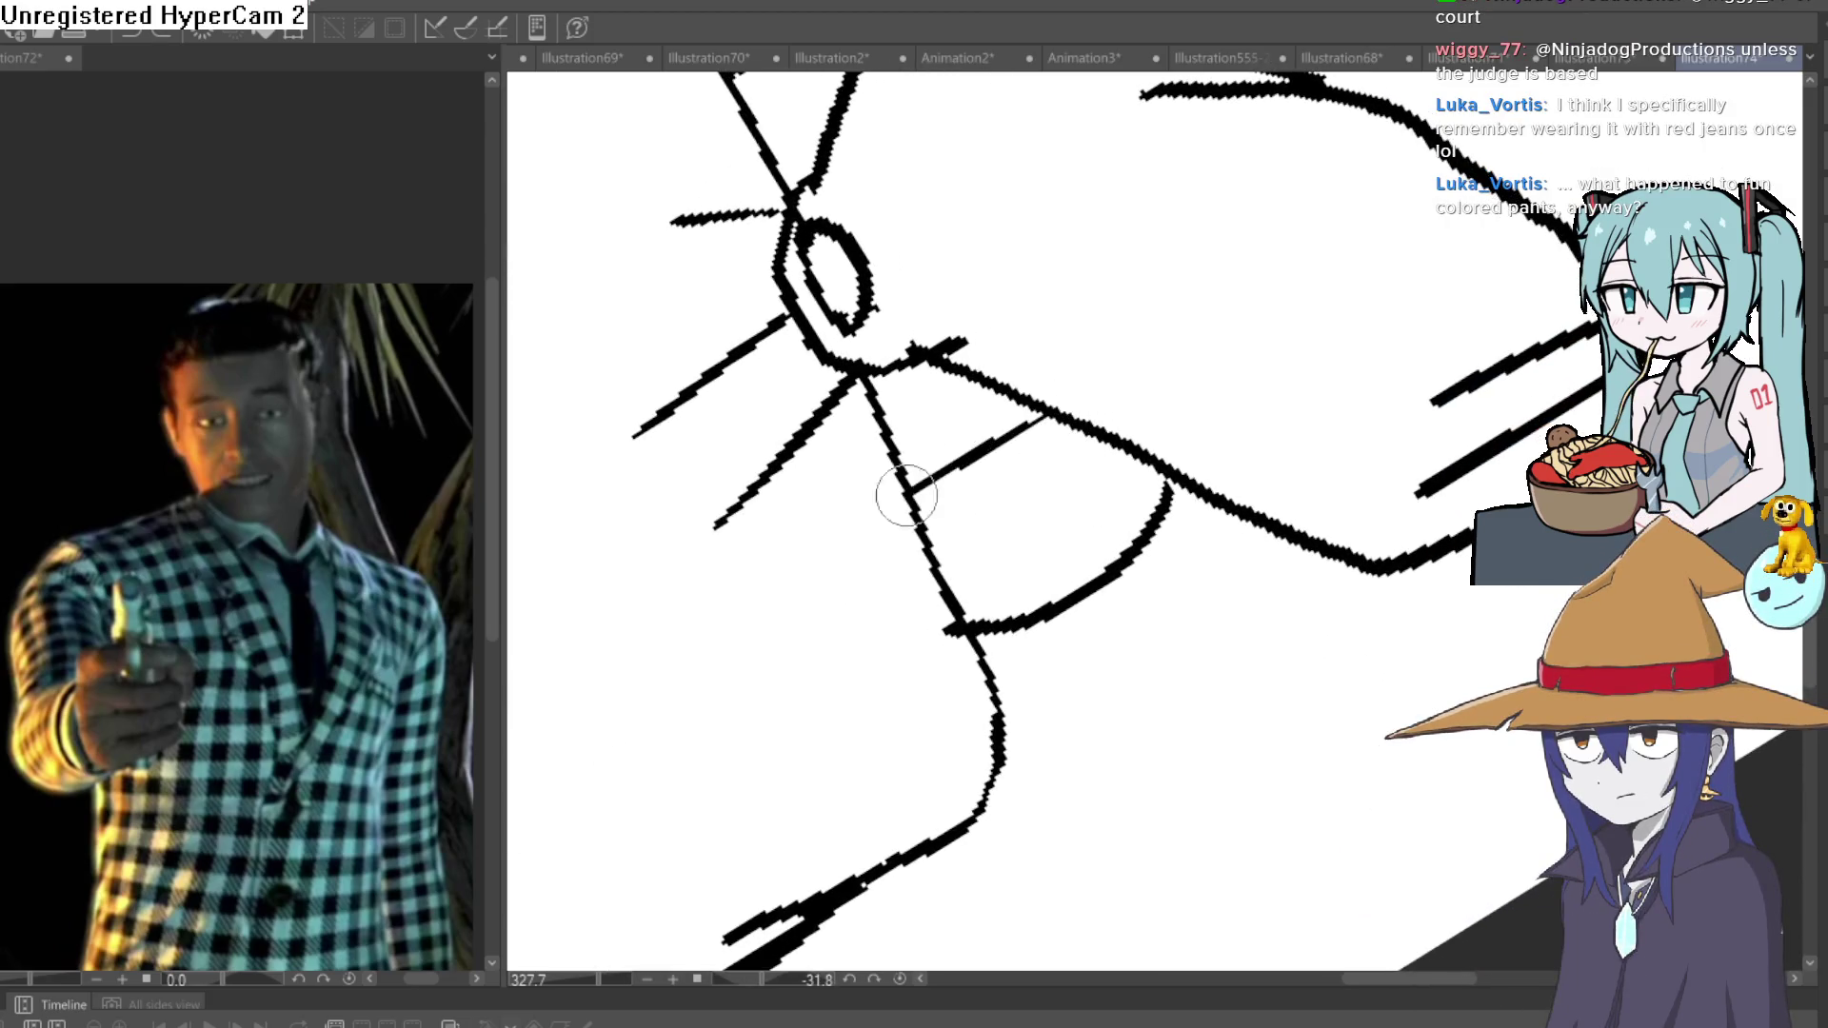
pyautogui.moveTo(986, 386); pyautogui.dragTo(881, 448)
pyautogui.moveTo(995, 446)
pyautogui.mouseDown()
pyautogui.moveTo(1105, 436)
pyautogui.moveTo(1038, 430)
pyautogui.moveTo(933, 522)
pyautogui.moveTo(948, 483)
pyautogui.mouseUp()
pyautogui.moveTo(1100, 479); pyautogui.dragTo(990, 555)
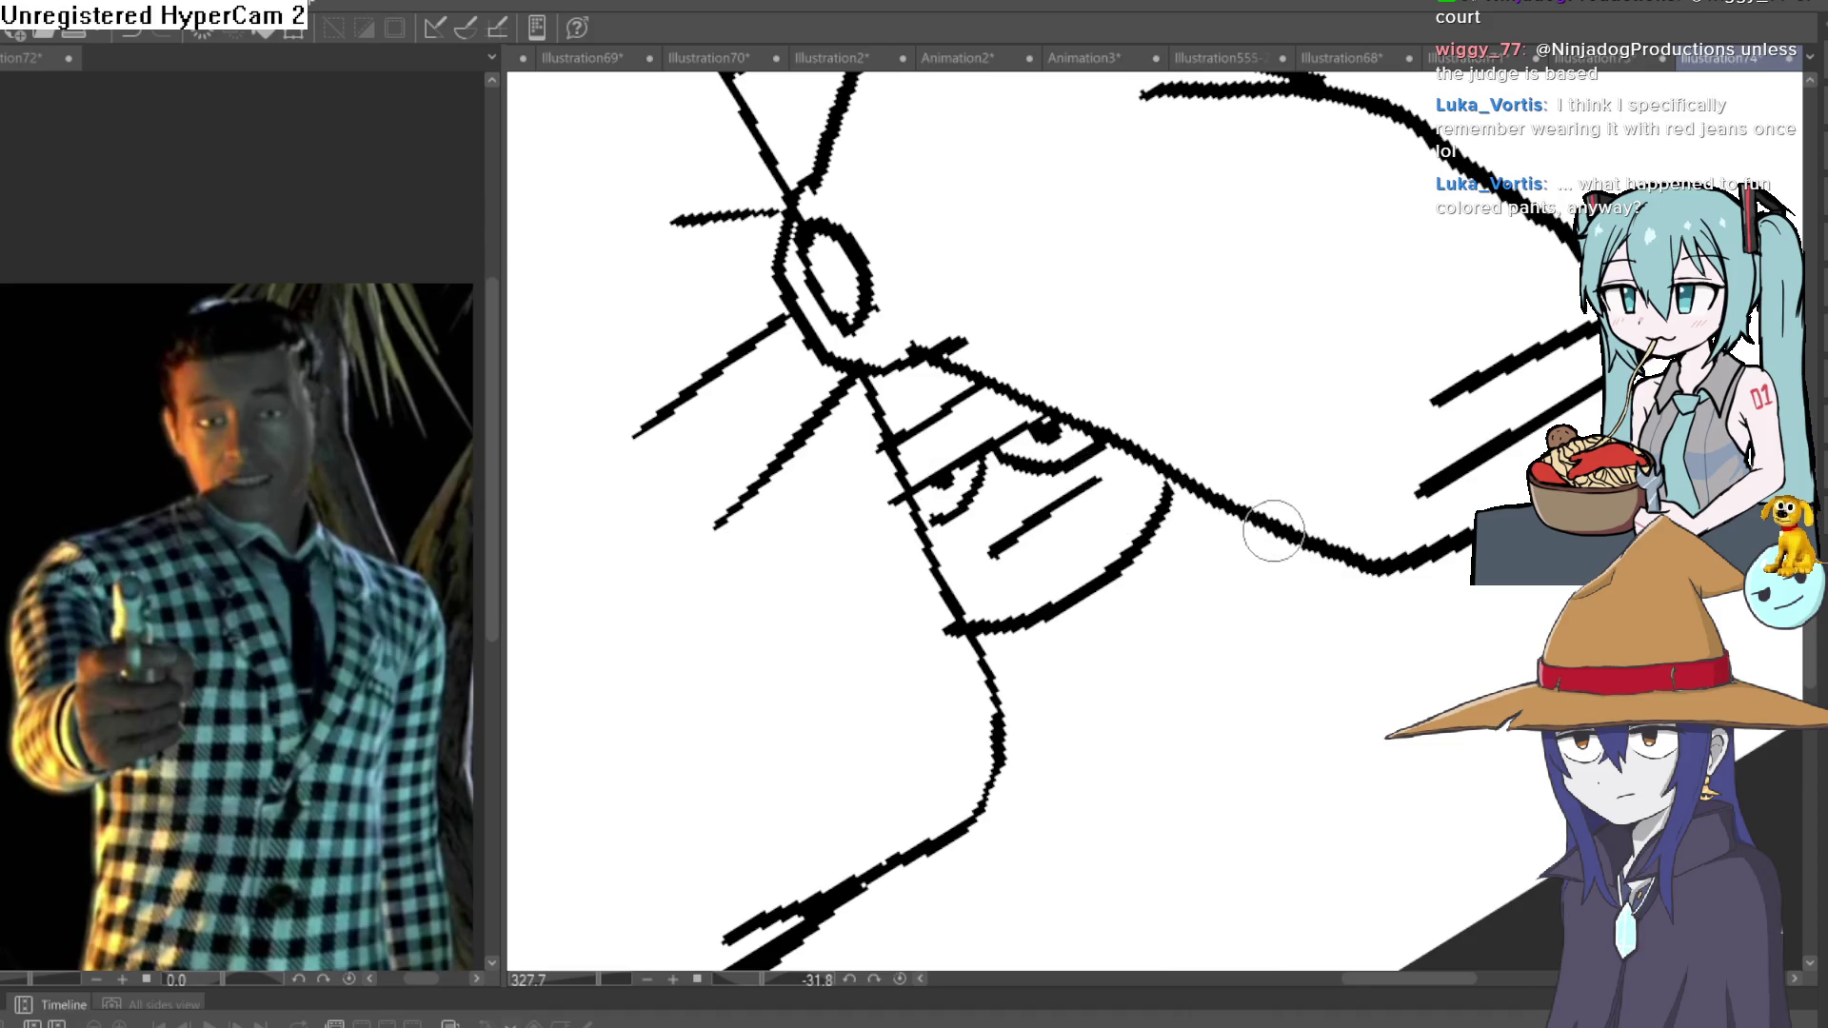
# Draw the lower face's jaw and chin lines, redoing the first jaw curve.
pyautogui.moveTo(1264, 531)
pyautogui.mouseDown()
pyautogui.moveTo(1224, 665)
pyautogui.moveTo(1114, 667)
pyautogui.mouseUp()
pyautogui.hotkey('ctrl', 'z')
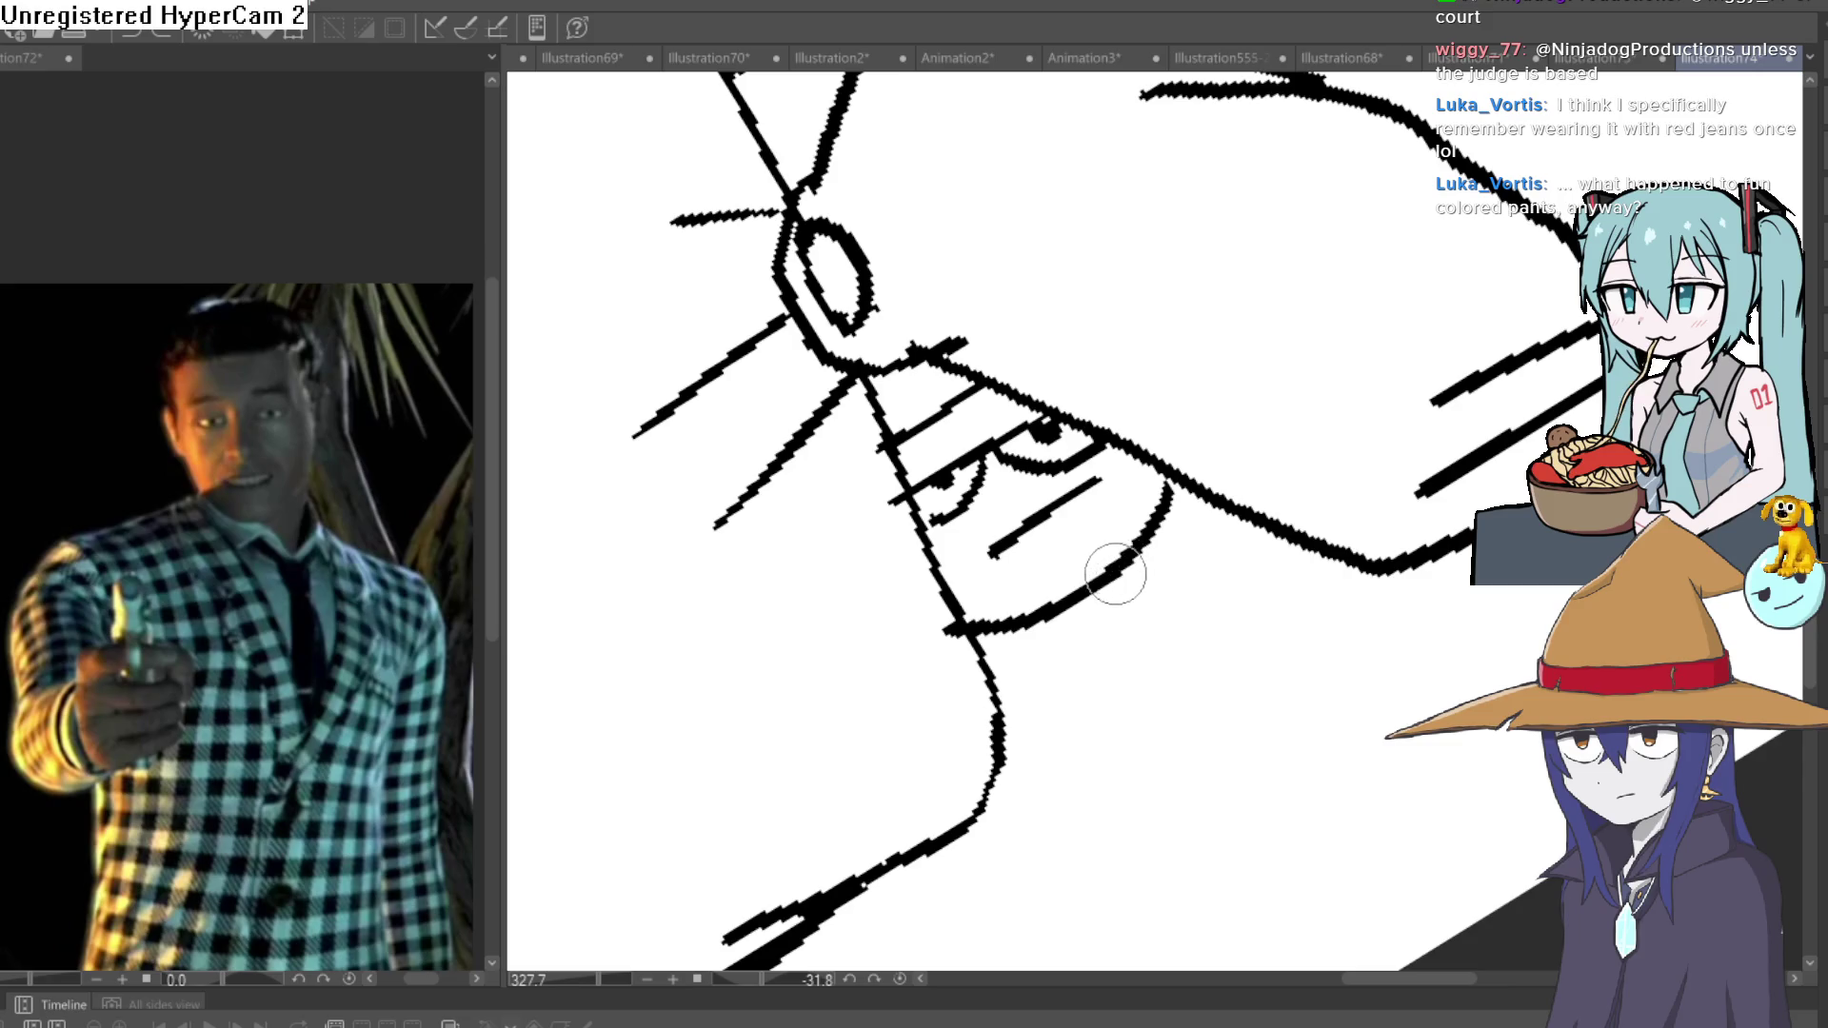
pyautogui.moveTo(1333, 567)
pyautogui.mouseDown()
pyautogui.moveTo(1237, 673)
pyautogui.moveTo(990, 771)
pyautogui.mouseUp()
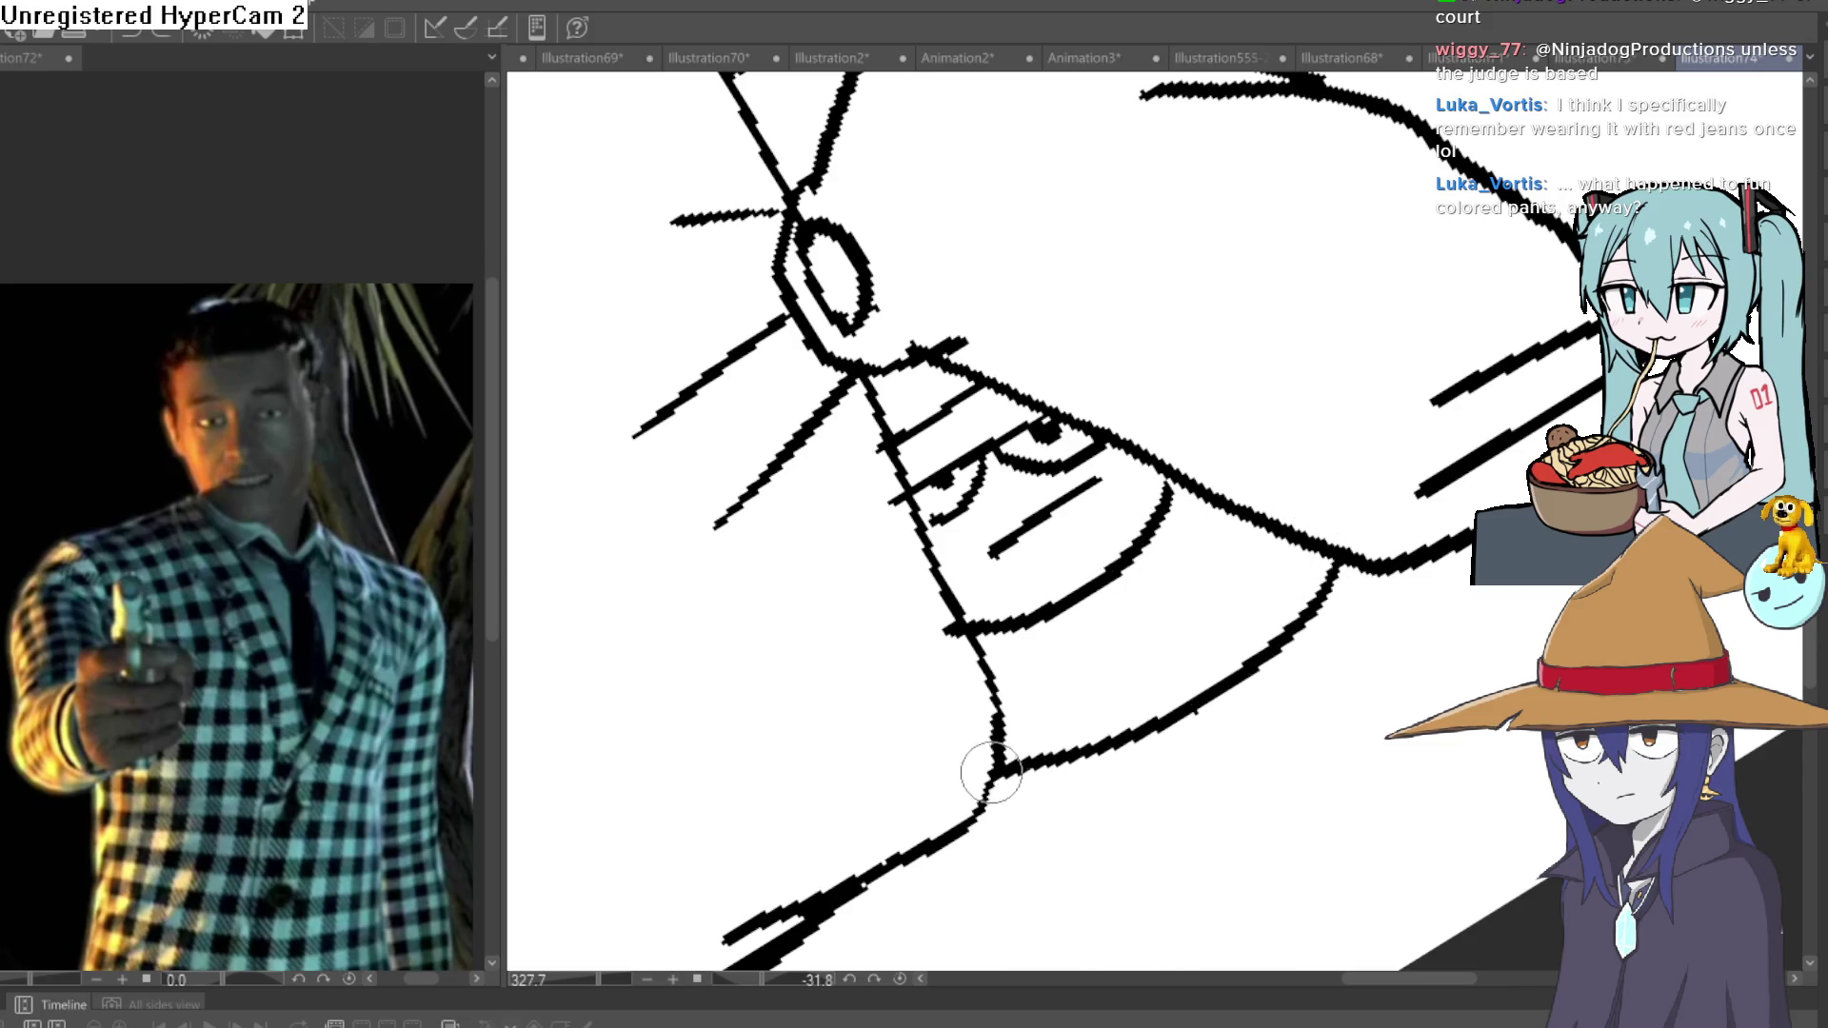
pyautogui.moveTo(1095, 598); pyautogui.dragTo(1090, 748)
pyautogui.moveTo(1126, 563); pyautogui.dragTo(1295, 628)
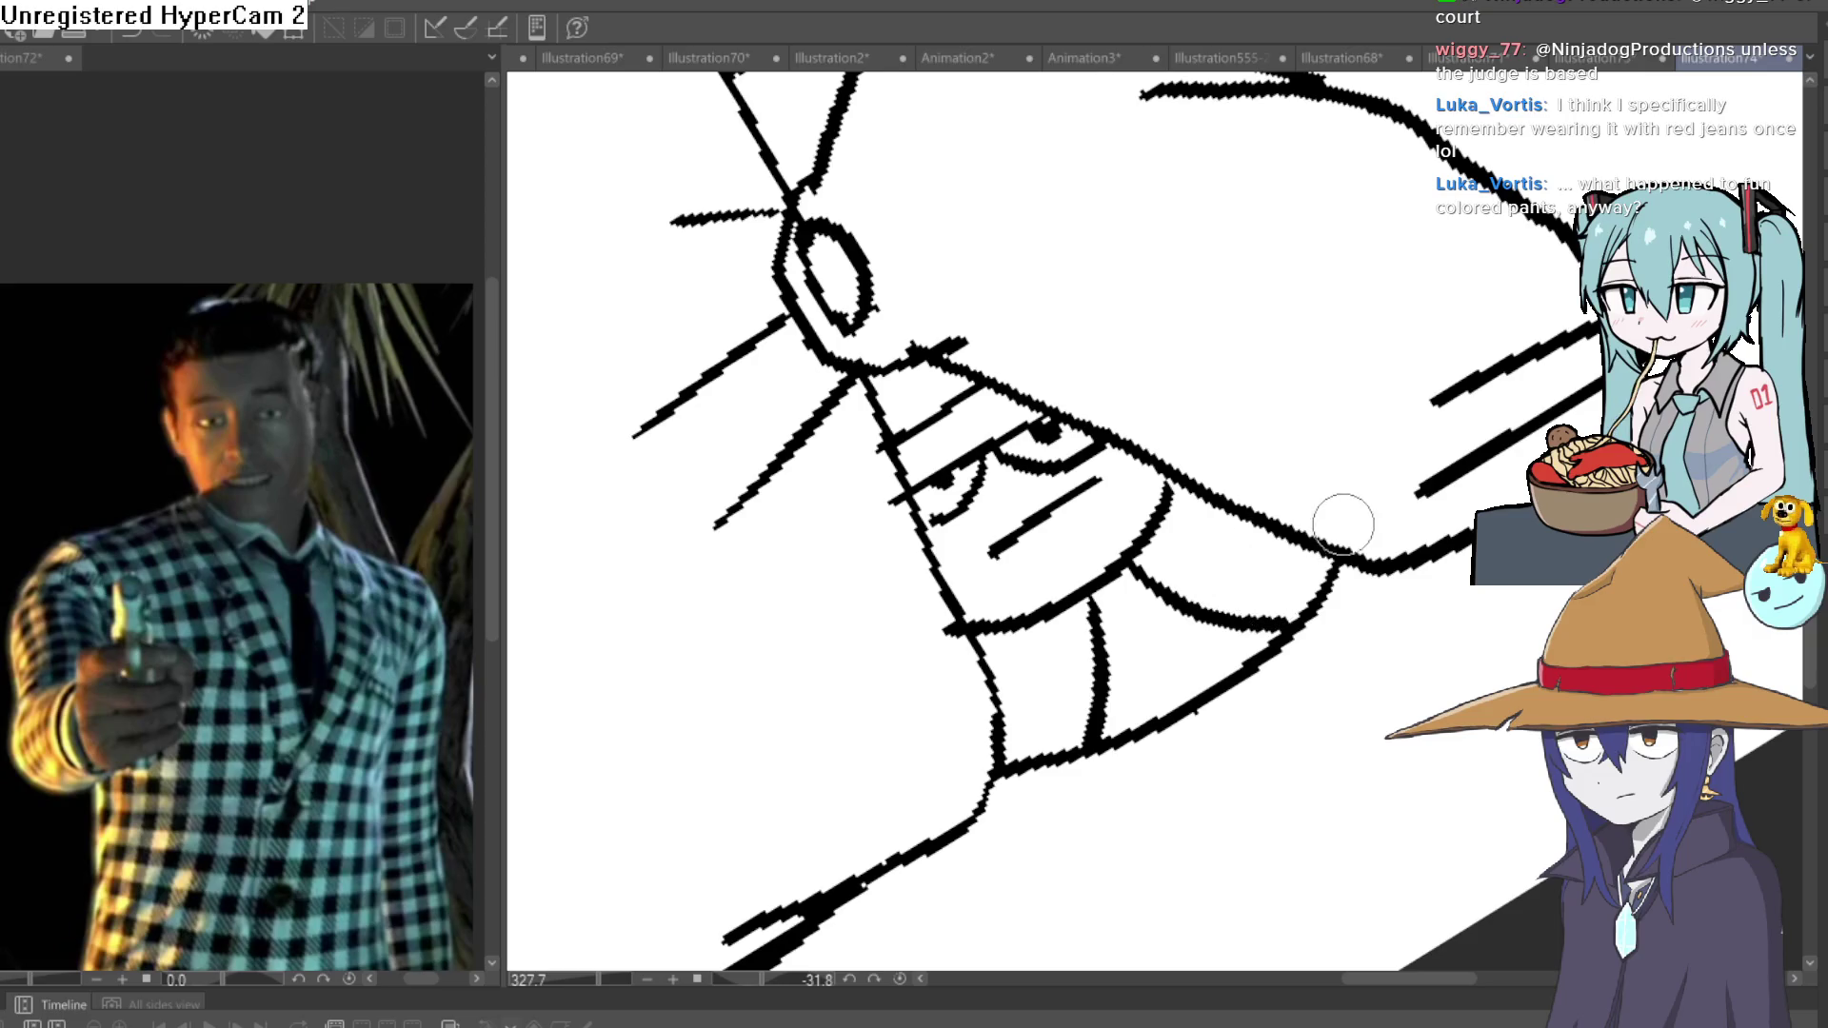
pyautogui.scroll(-5, 1343, 524)
pyautogui.moveTo(1420, 555)
pyautogui.mouseDown()
pyautogui.moveTo(1338, 685)
pyautogui.moveTo(1364, 602)
pyautogui.moveTo(1128, 319)
pyautogui.mouseUp()
pyautogui.scroll(3, 1057, 496)
# Draw a wide hat brim and band on the top head, discarding two stray strokes.
pyautogui.moveTo(1085, 524)
pyautogui.mouseDown()
pyautogui.moveTo(990, 571)
pyautogui.moveTo(800, 567)
pyautogui.mouseUp()
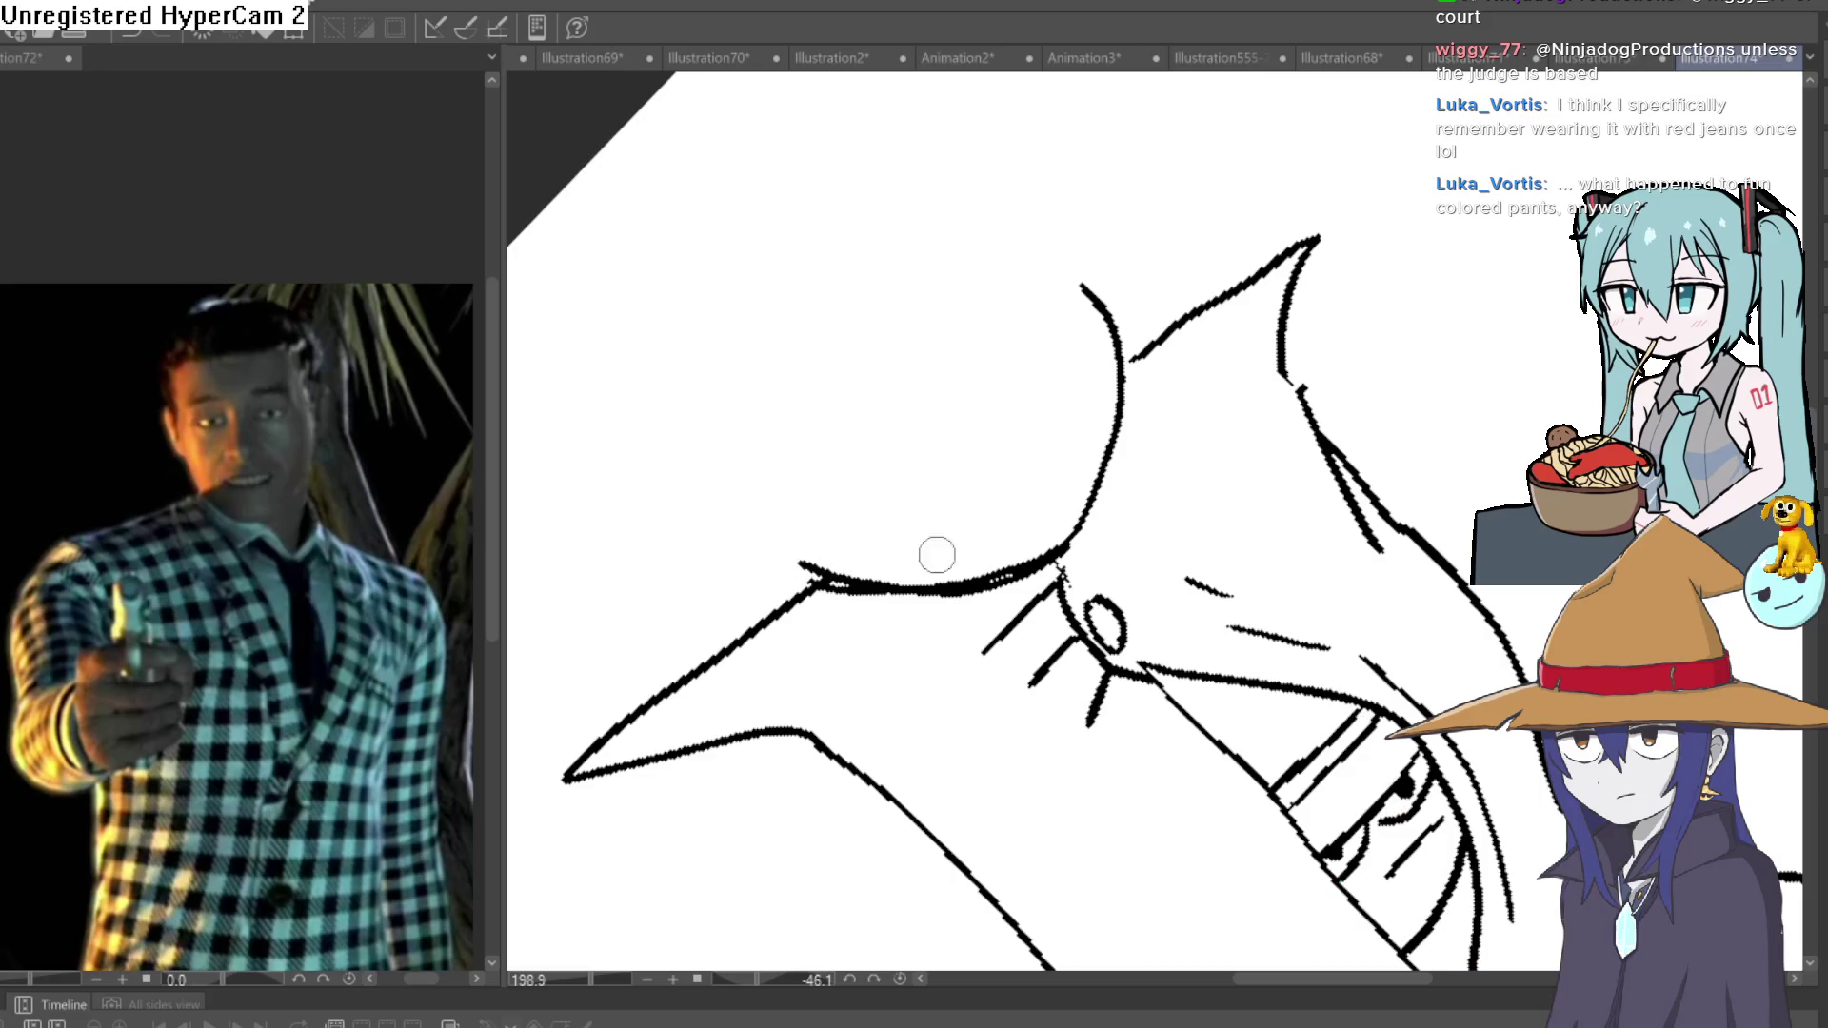
pyautogui.moveTo(1087, 278); pyautogui.dragTo(804, 556)
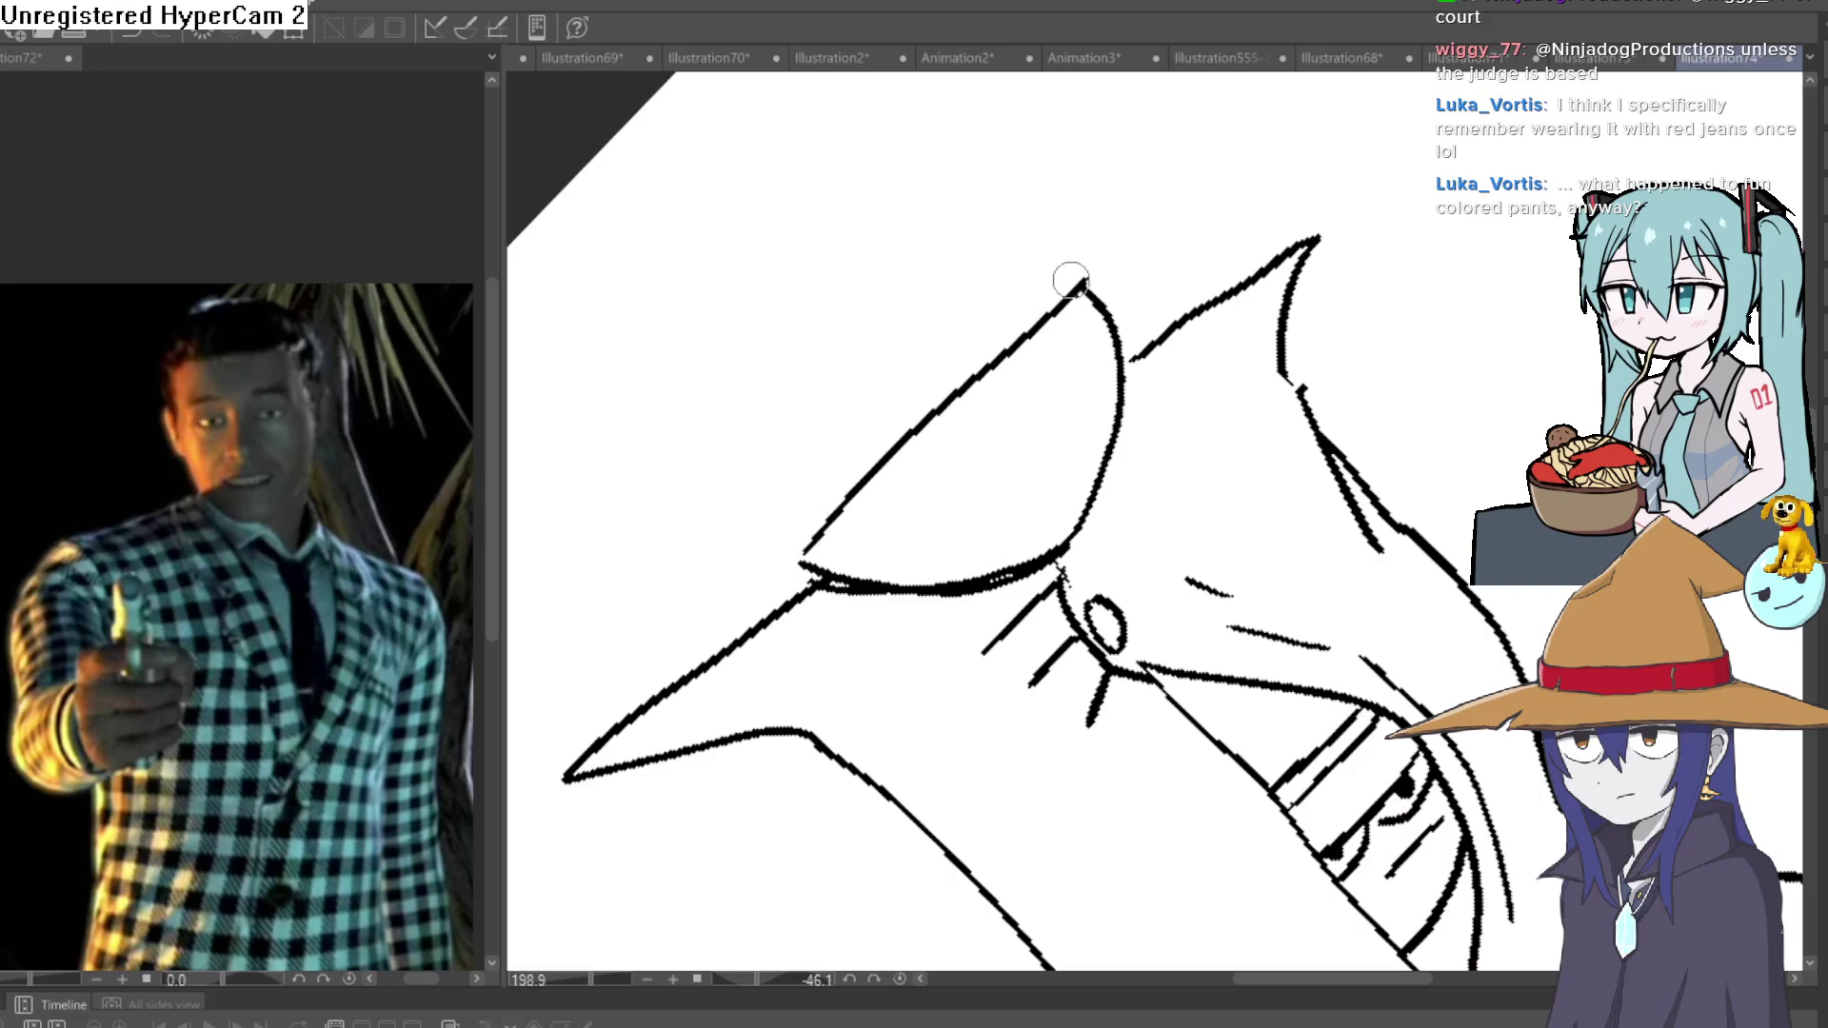
pyautogui.moveTo(1070, 279)
pyautogui.mouseDown()
pyautogui.moveTo(1257, 119)
pyautogui.moveTo(1046, 237)
pyautogui.moveTo(1191, 163)
pyautogui.moveTo(991, 392)
pyautogui.mouseUp()
pyautogui.hotkey('ctrl', 'z')
pyautogui.hotkey('ctrl', 'z')
pyautogui.moveTo(658, 674); pyautogui.dragTo(793, 467)
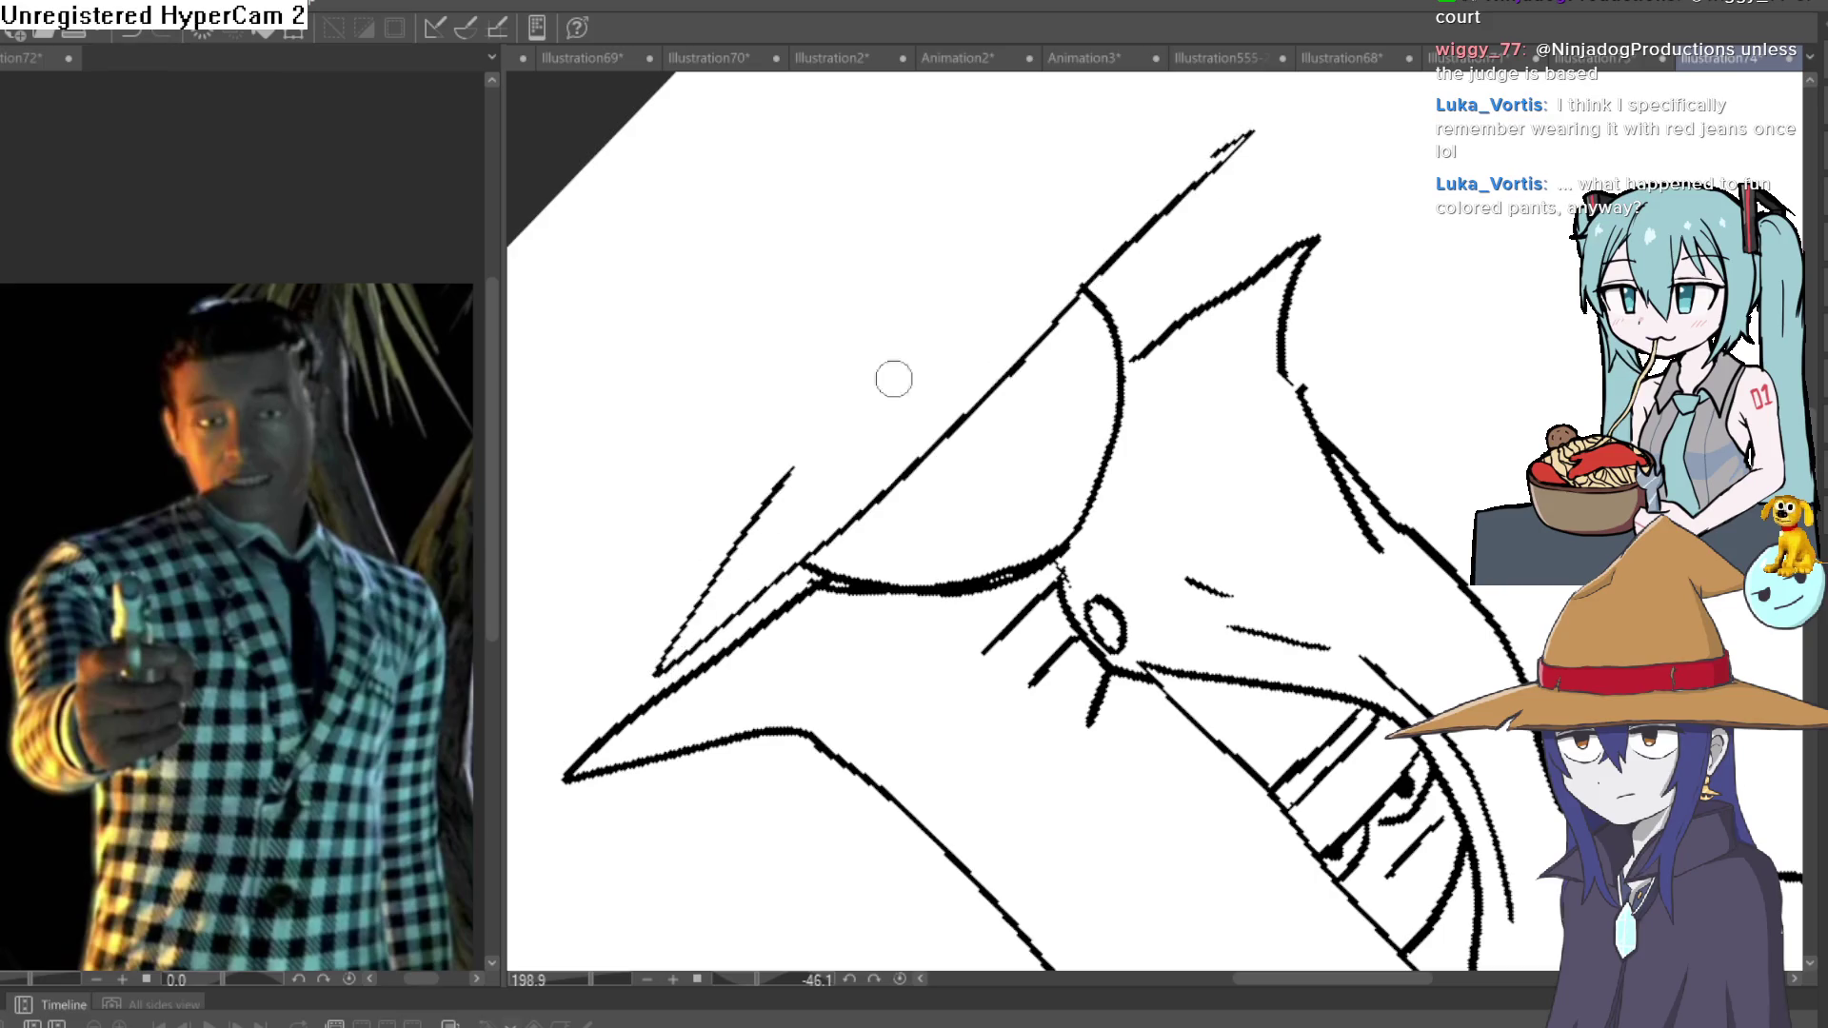
pyautogui.moveTo(1221, 139)
pyautogui.mouseDown()
pyautogui.moveTo(1048, 249)
pyautogui.moveTo(1057, 271)
pyautogui.moveTo(840, 488)
pyautogui.mouseUp()
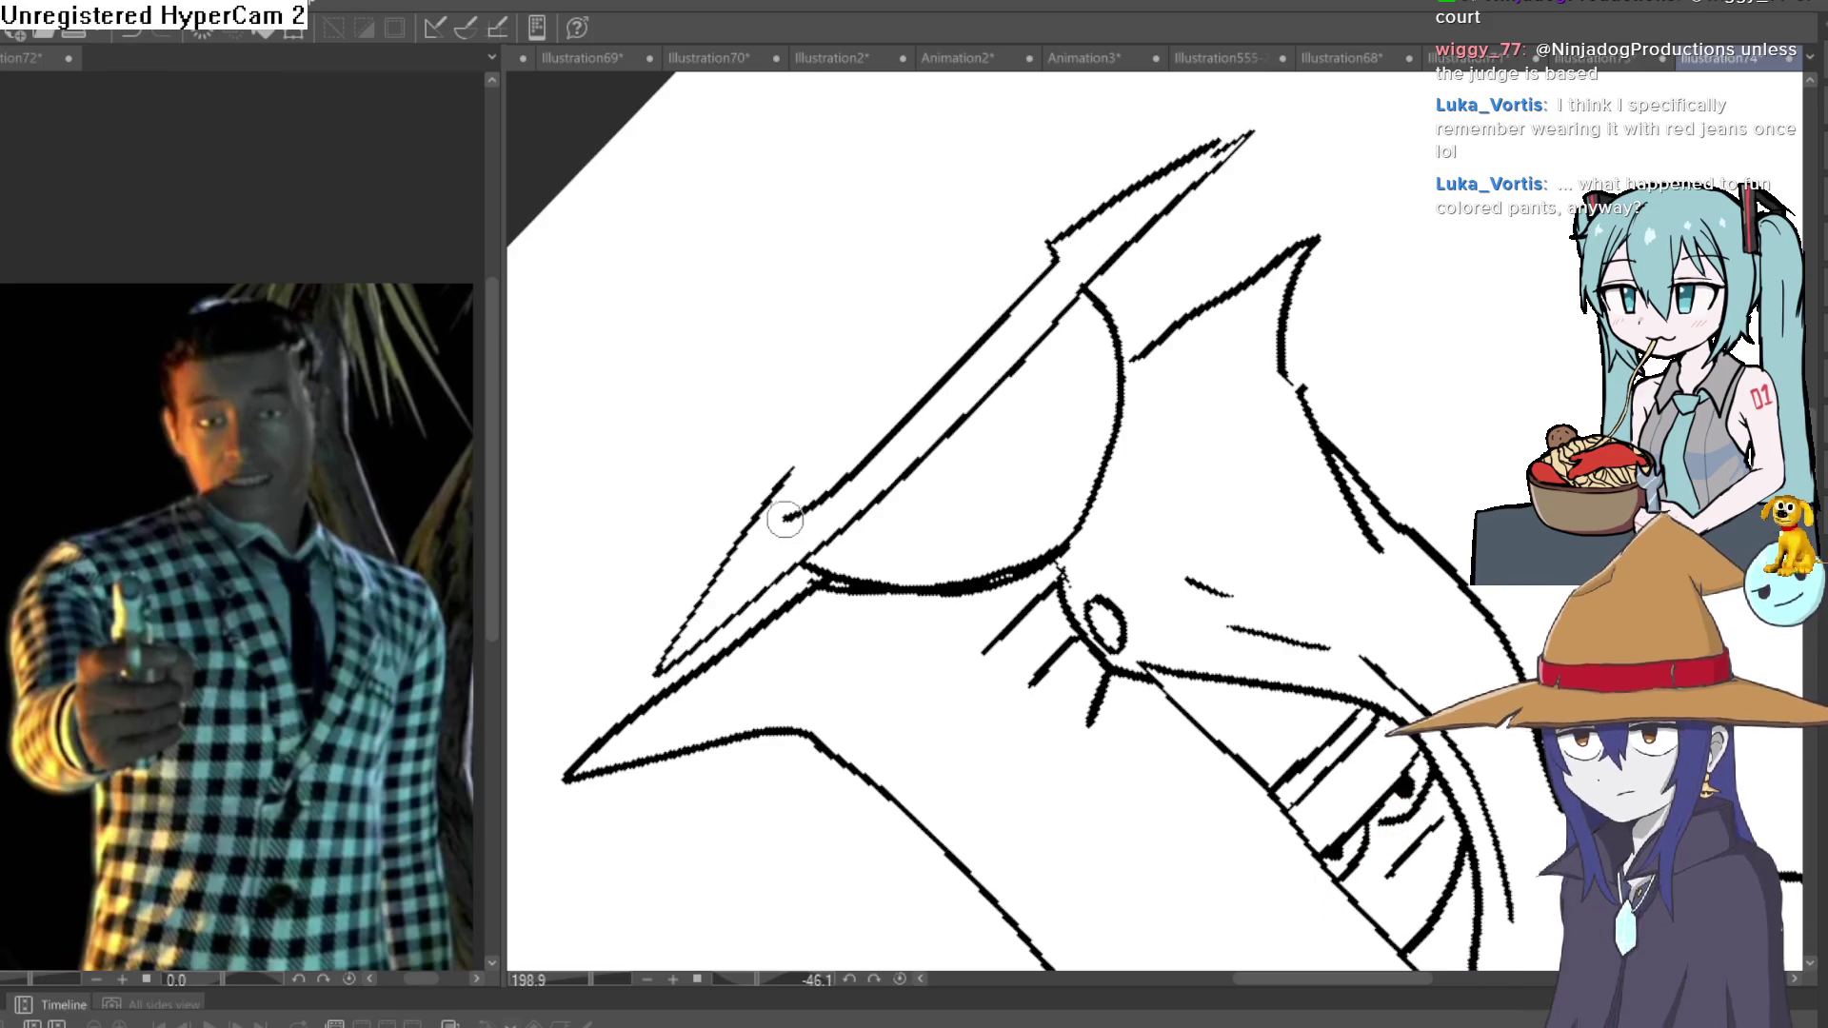
pyautogui.moveTo(826, 416); pyautogui.dragTo(786, 519)
pyautogui.moveTo(858, 384); pyautogui.dragTo(1028, 221)
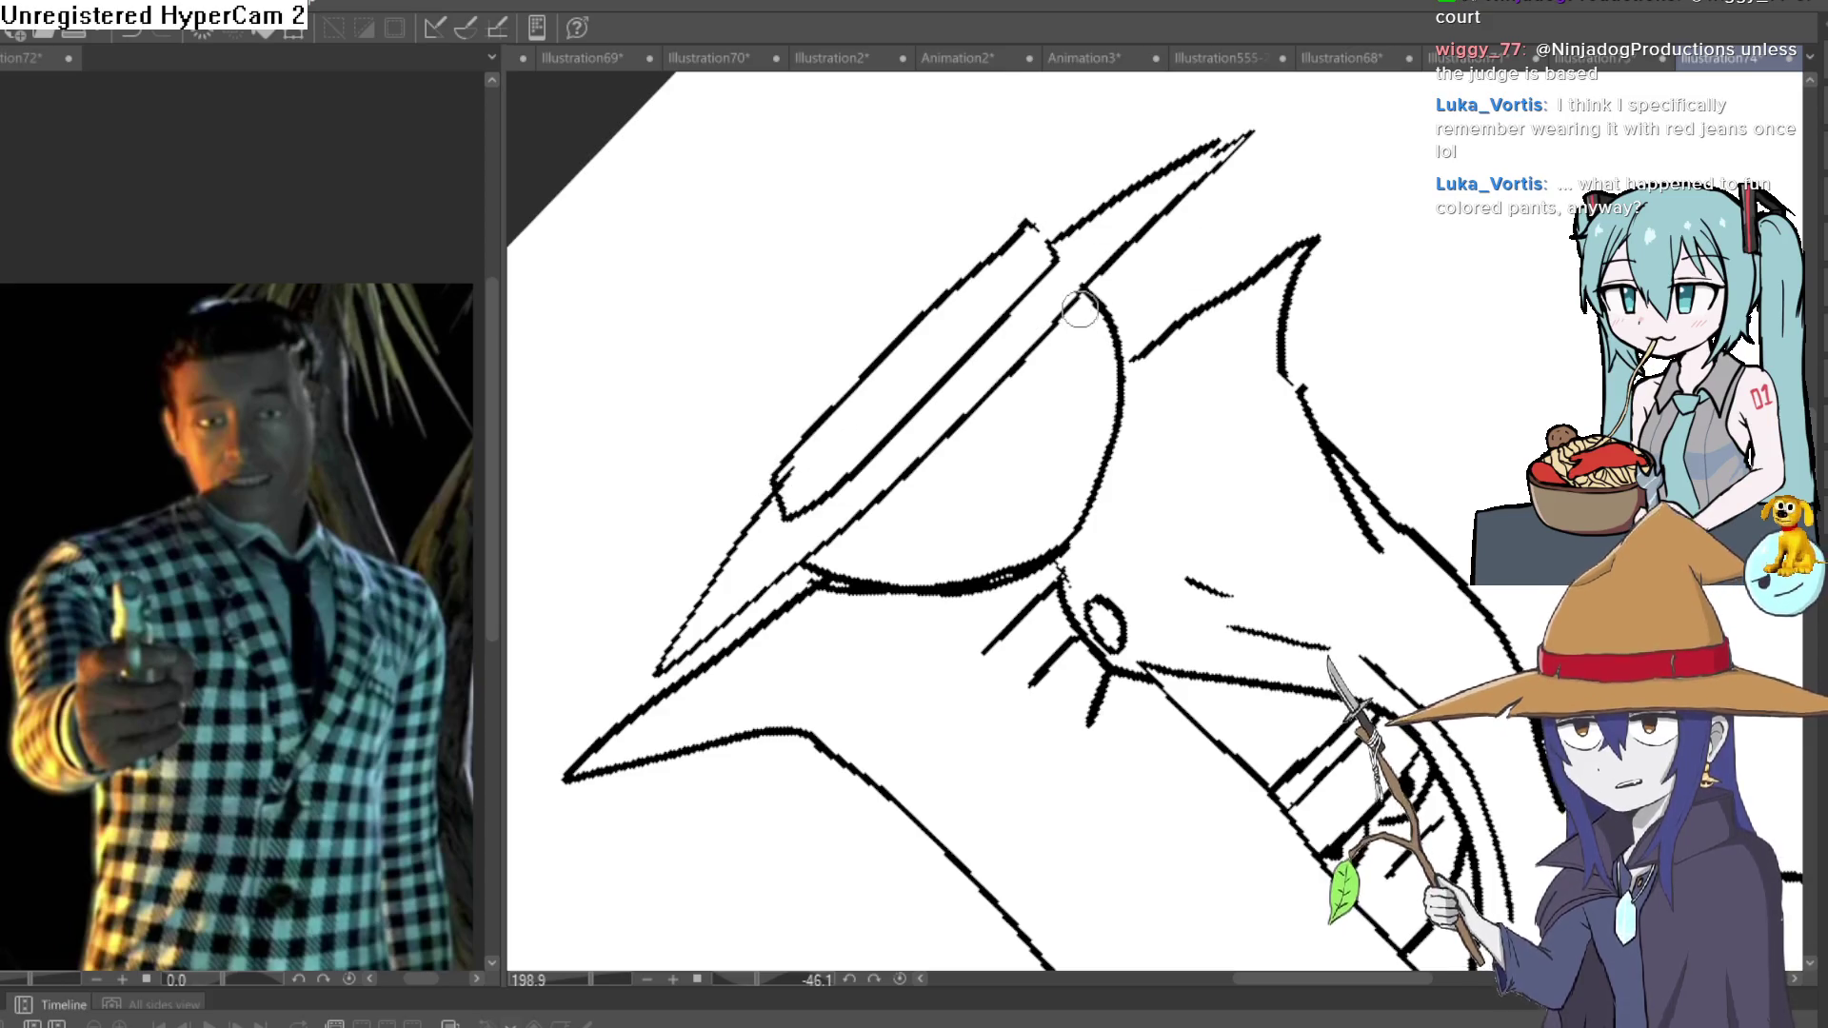
# Dot a pupil into the top face's lower eye and turn the drawing upright.
pyautogui.moveTo(1085, 297)
pyautogui.mouseDown()
pyautogui.moveTo(992, 435)
pyautogui.moveTo(1074, 309)
pyautogui.mouseUp()
pyautogui.hotkey('ctrl', 'z')
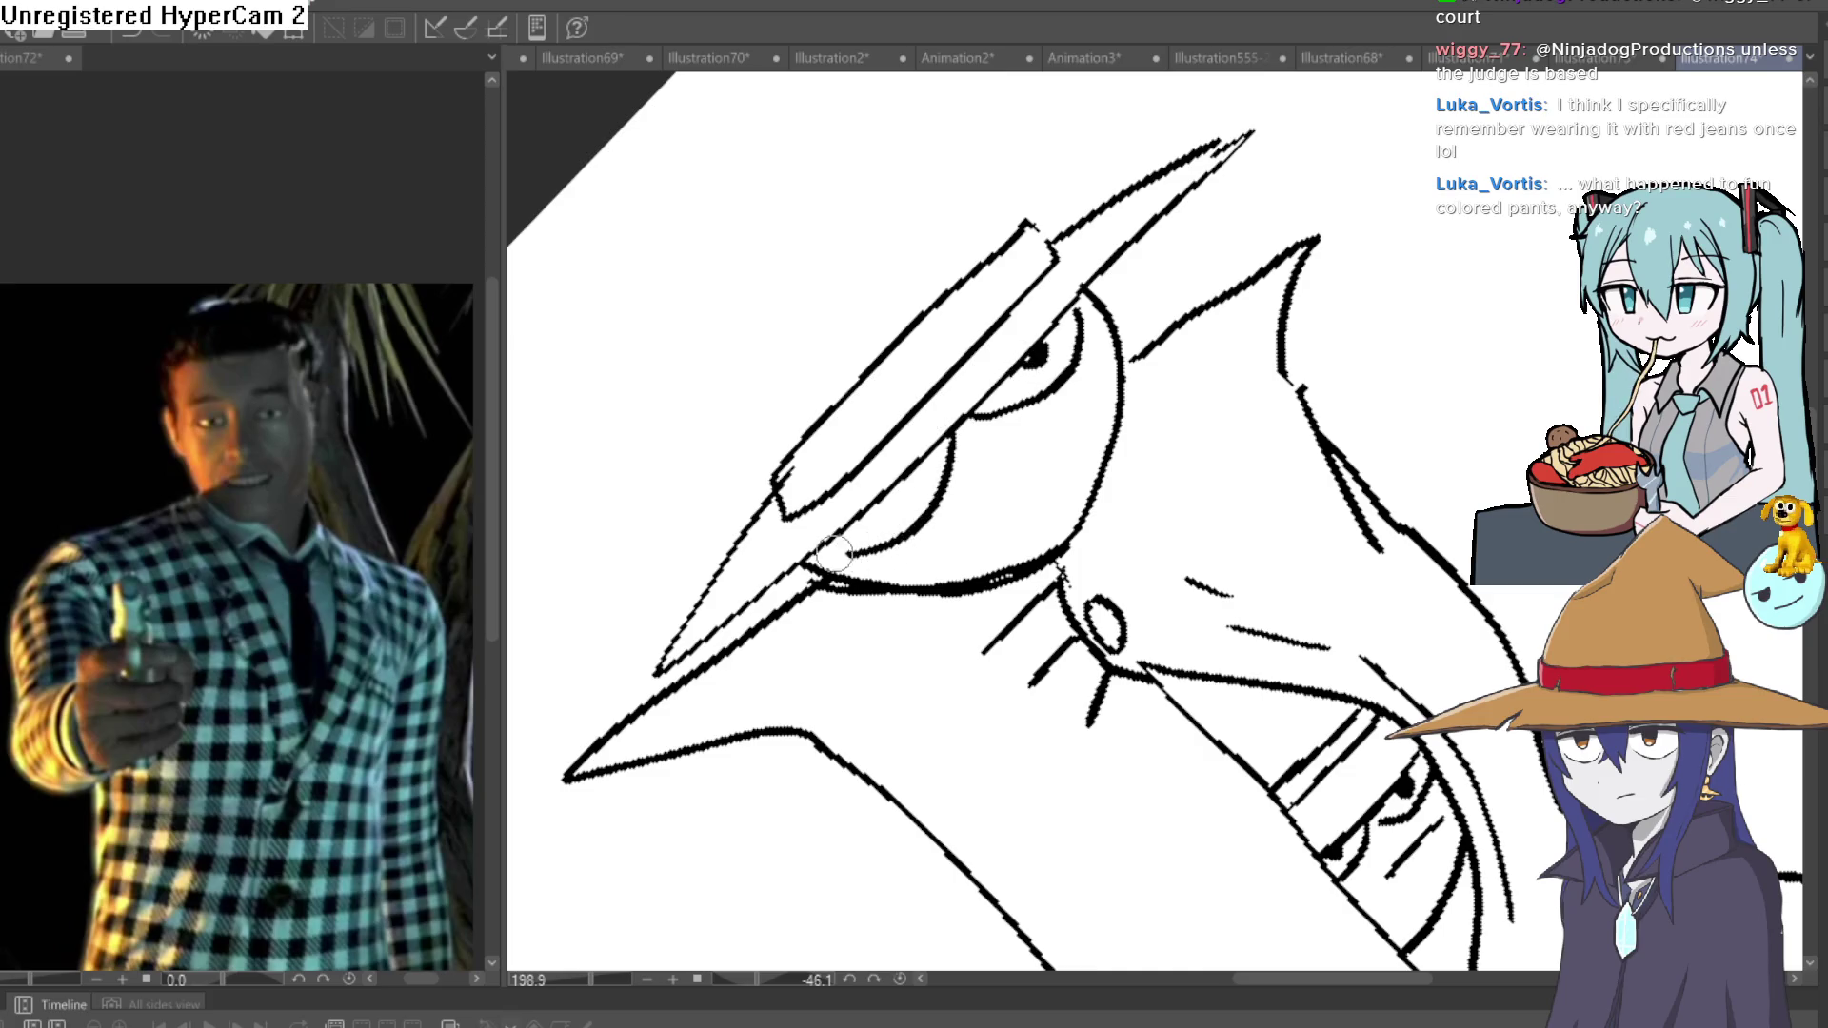
pyautogui.click(882, 504)
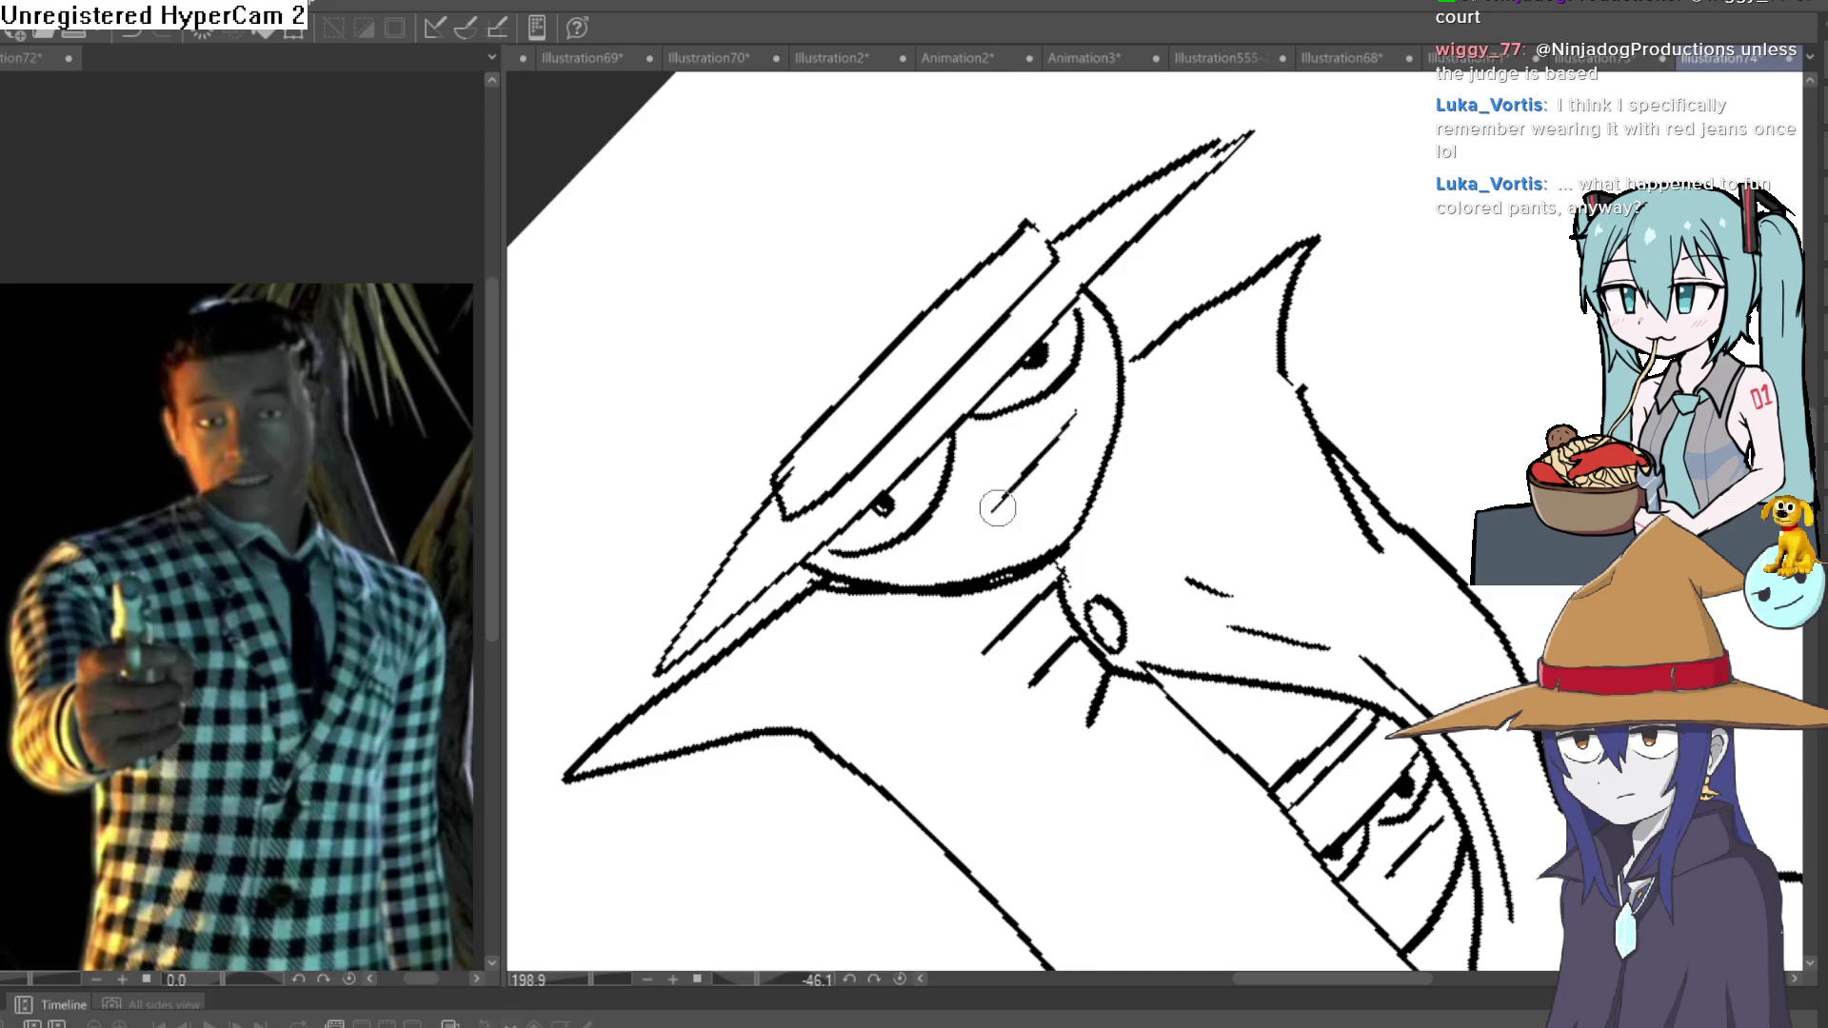
pyautogui.moveTo(1191, 355); pyautogui.dragTo(1152, 391)
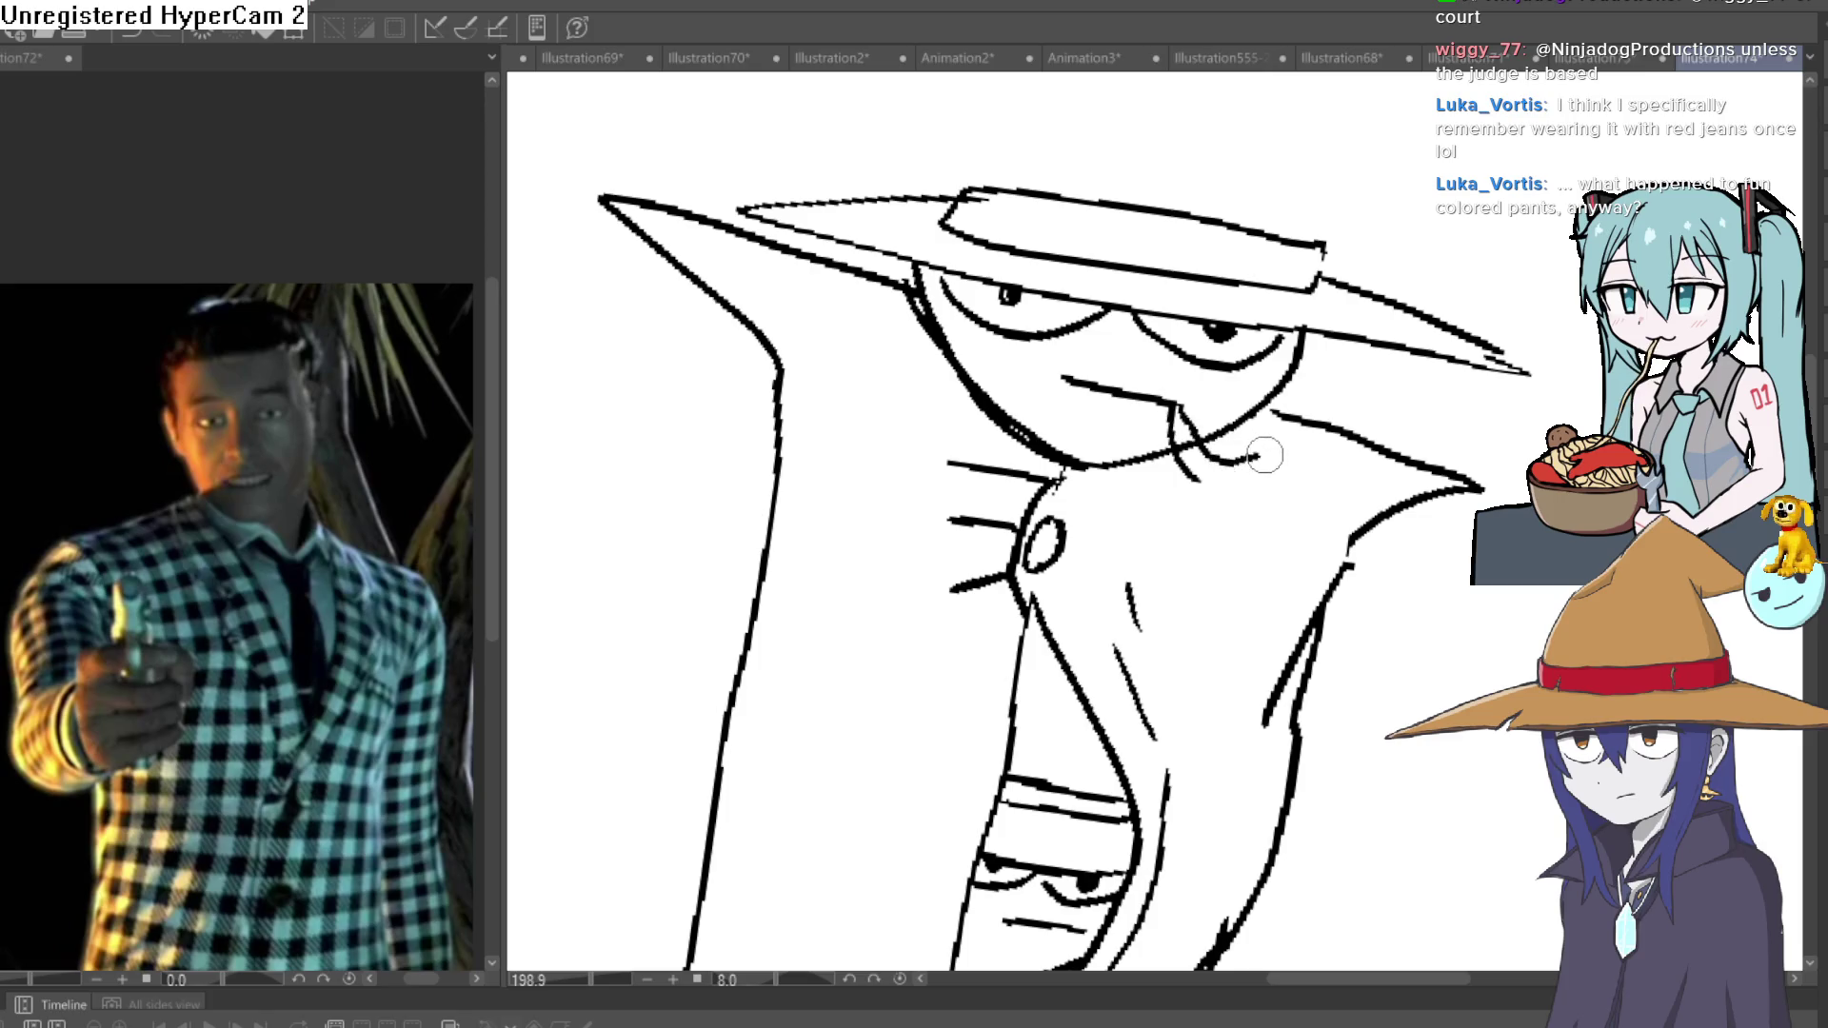
# Draw a curved pipe hanging from the hatted face's mouth and zoom in to check it.
pyautogui.moveTo(1302, 471); pyautogui.dragTo(1253, 529)
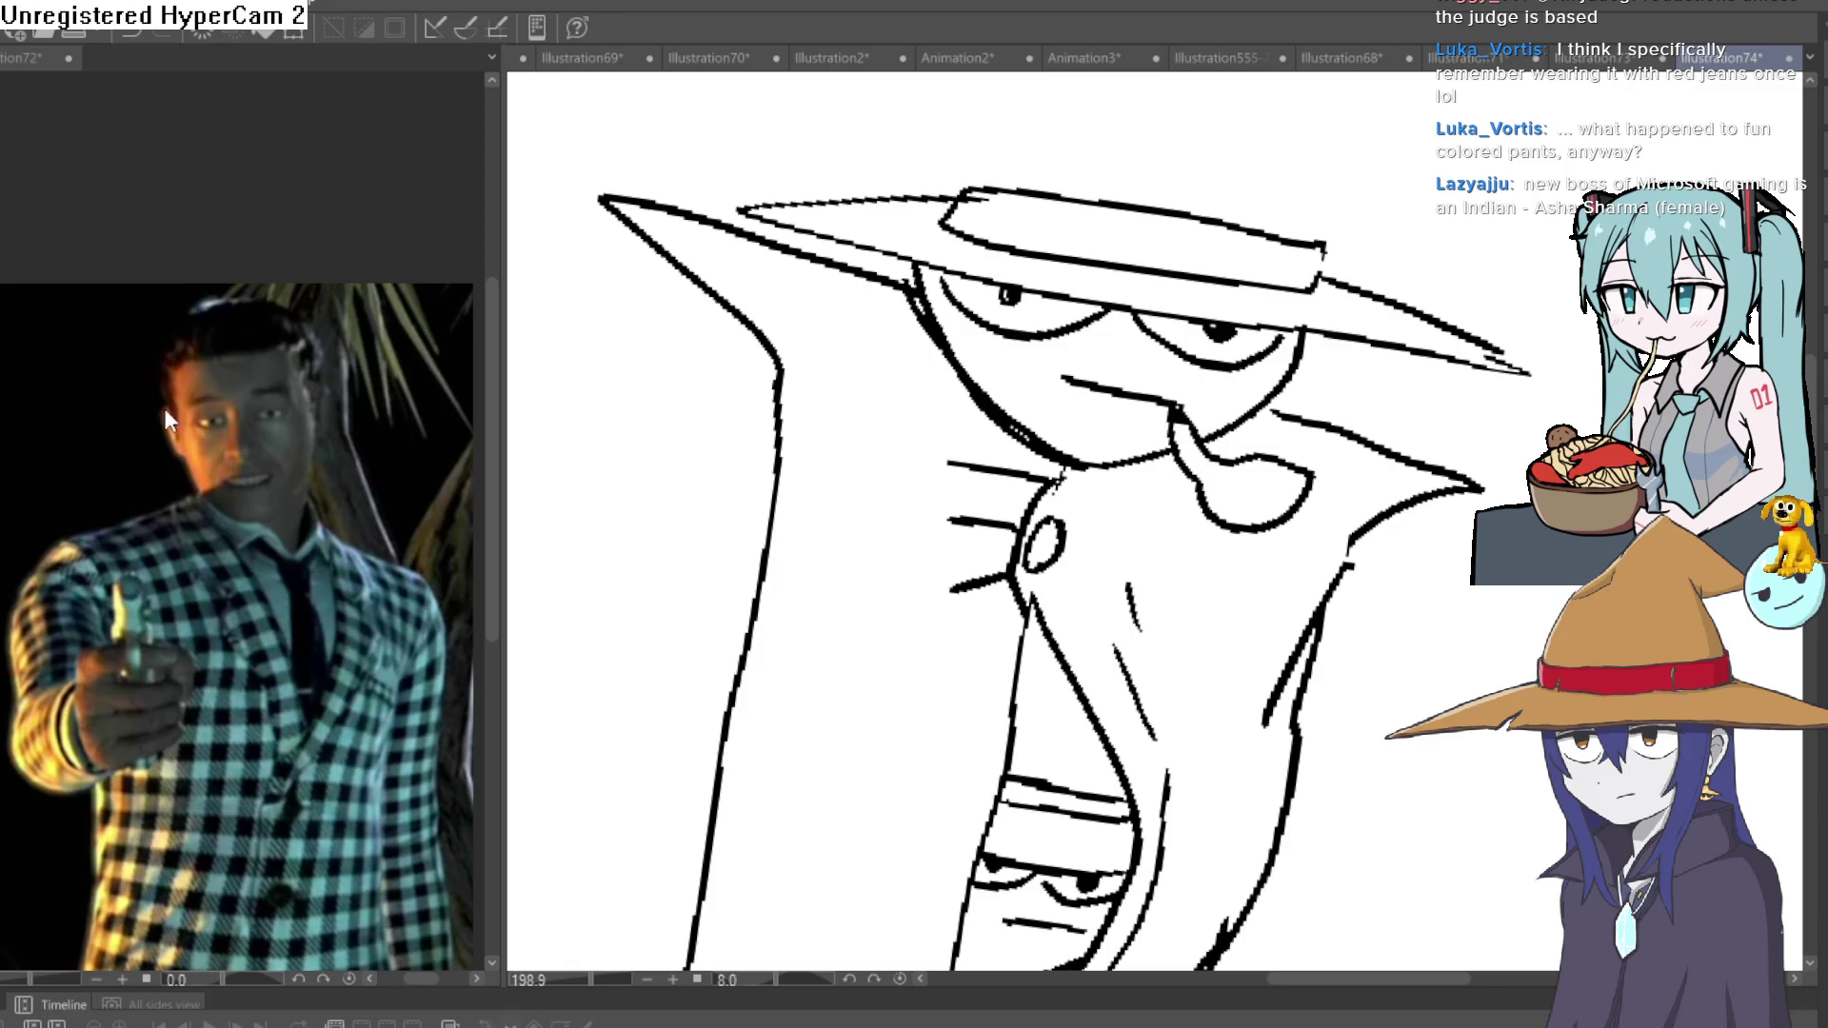
pyautogui.moveTo(893, 374); pyautogui.dragTo(1346, 204)
pyautogui.scroll(3, 1244, 396)
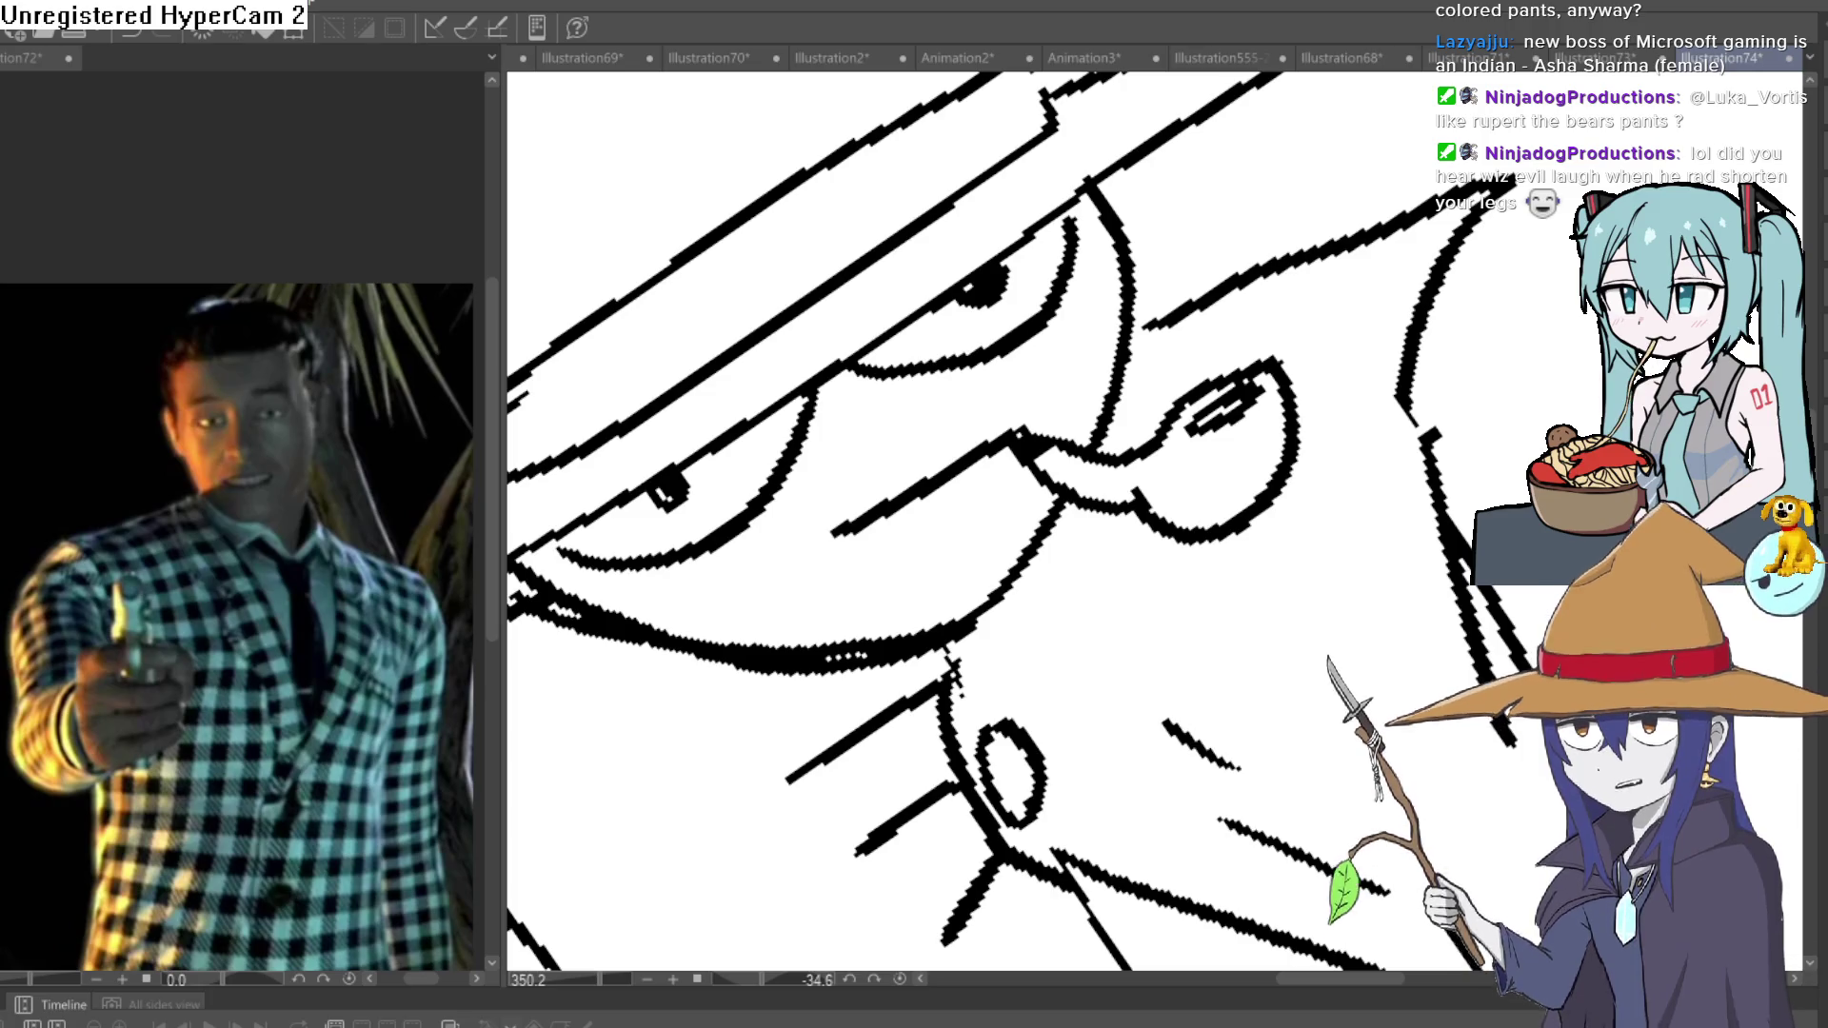
pyautogui.scroll(-5, 1277, 401)
pyautogui.moveTo(1238, 286)
pyautogui.mouseDown()
pyautogui.moveTo(1277, 401)
pyautogui.moveTo(1314, 400)
pyautogui.moveTo(1266, 345)
pyautogui.moveTo(1152, 352)
pyautogui.mouseUp()
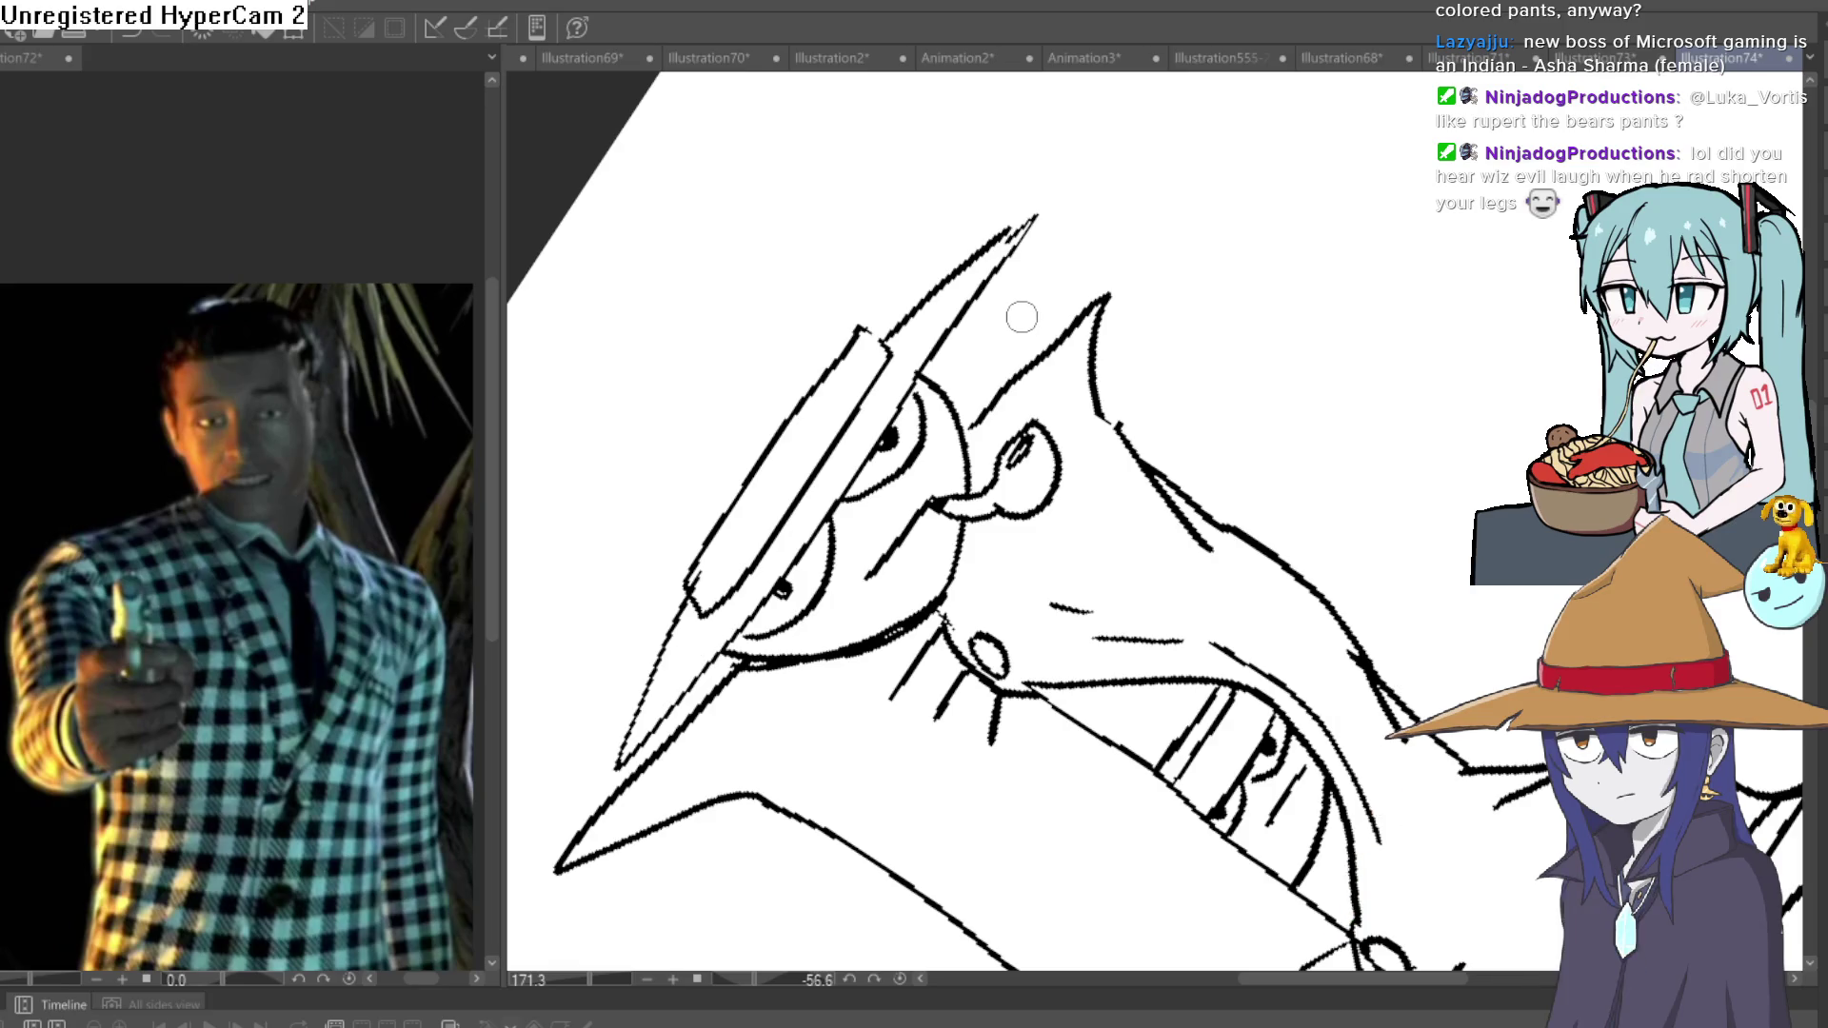
pyautogui.scroll(1, 877, 554)
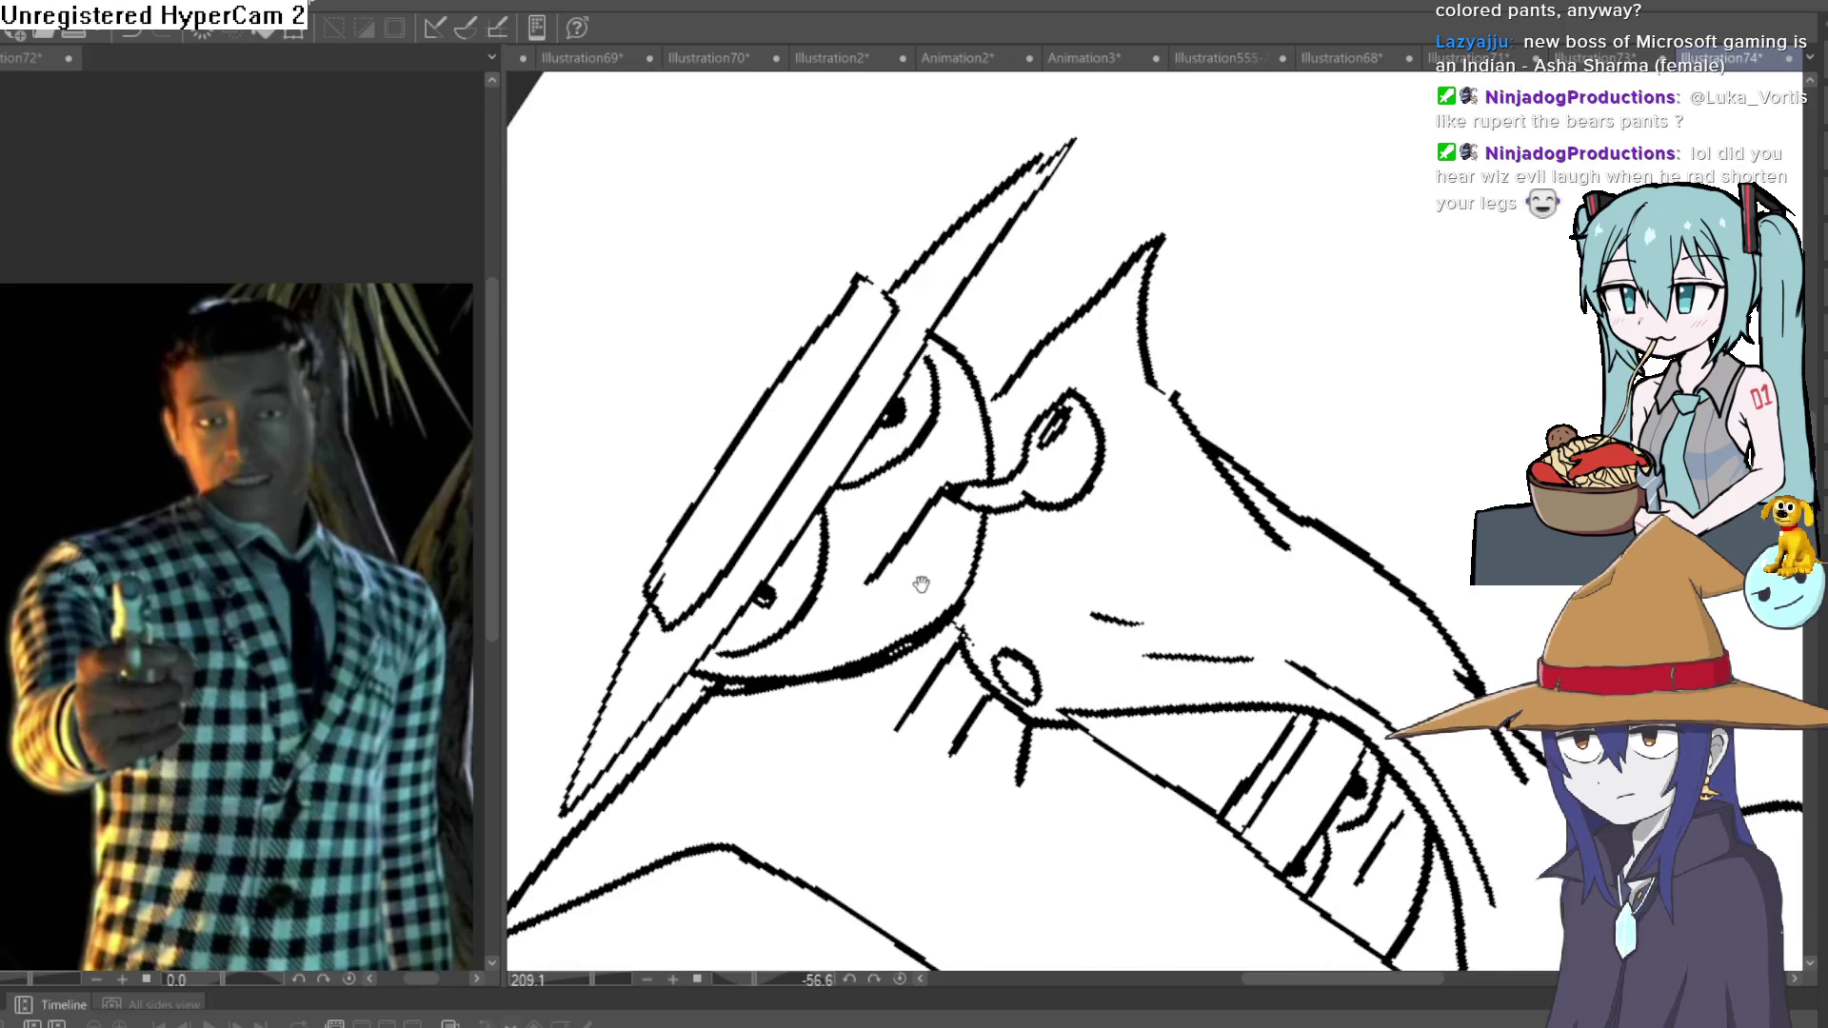
pyautogui.moveTo(920, 584); pyautogui.dragTo(879, 451)
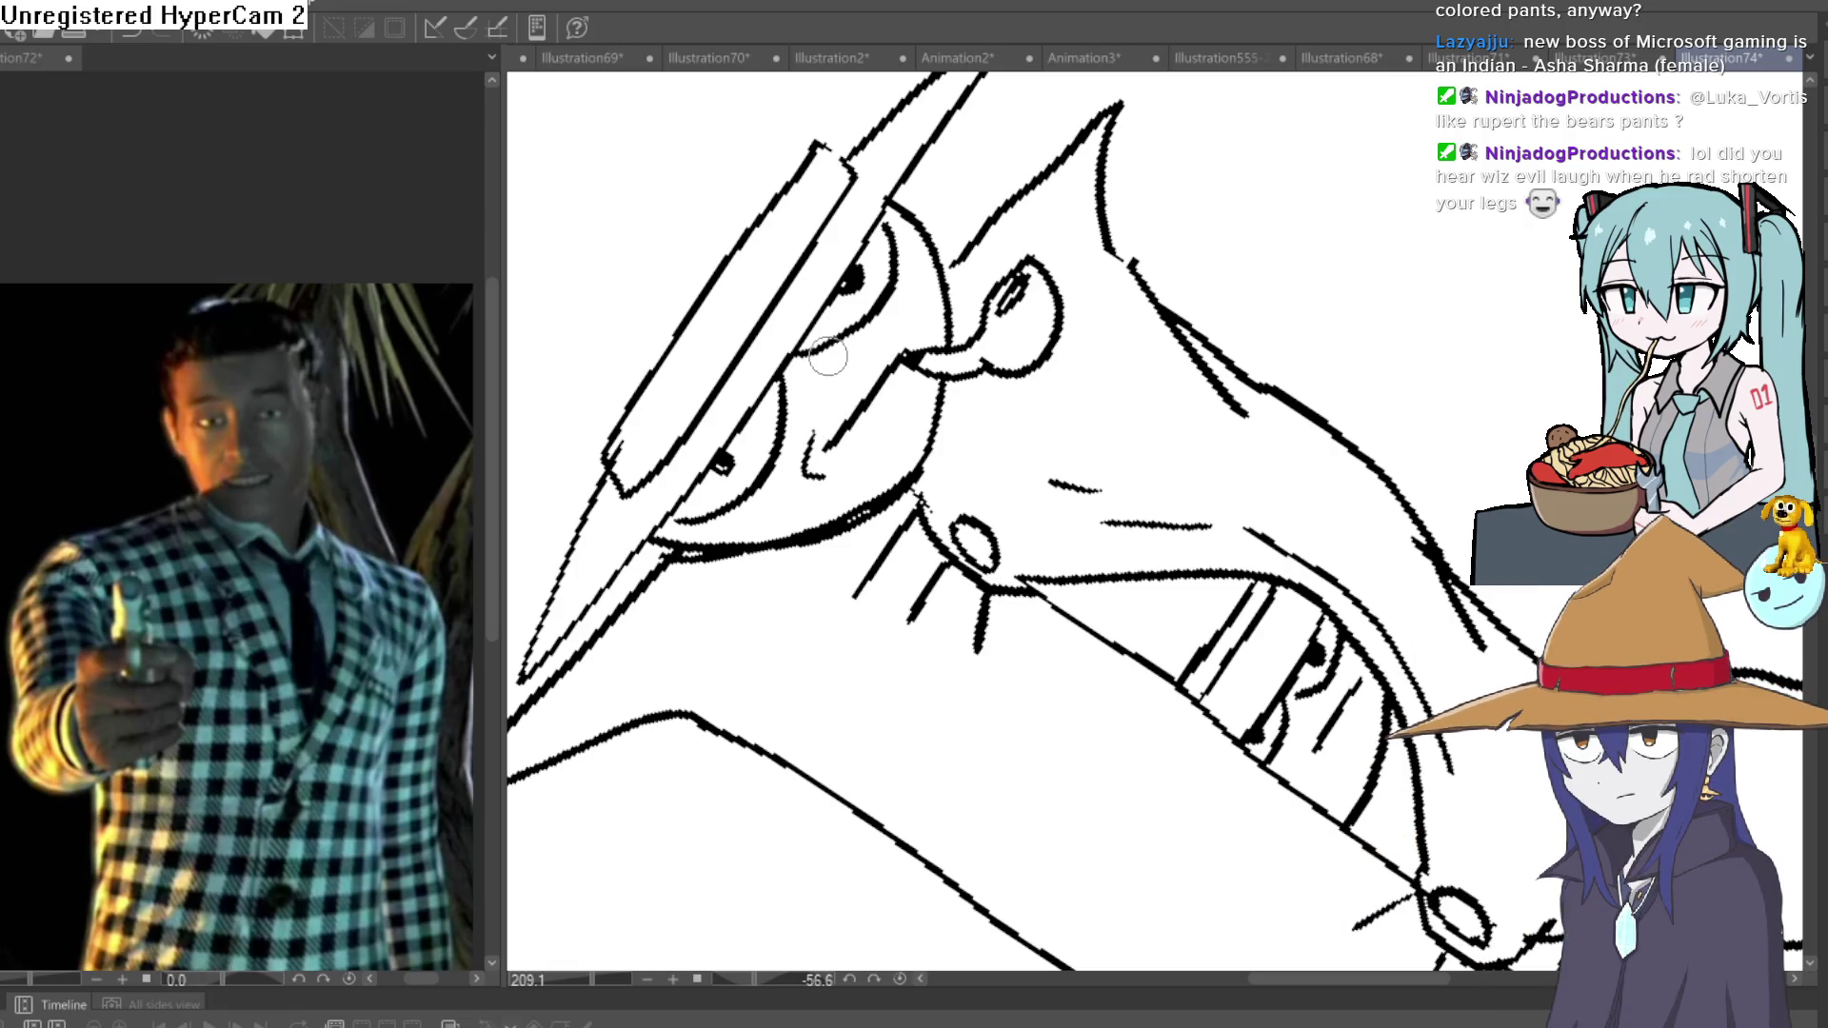
pyautogui.scroll(-5, 787, 417)
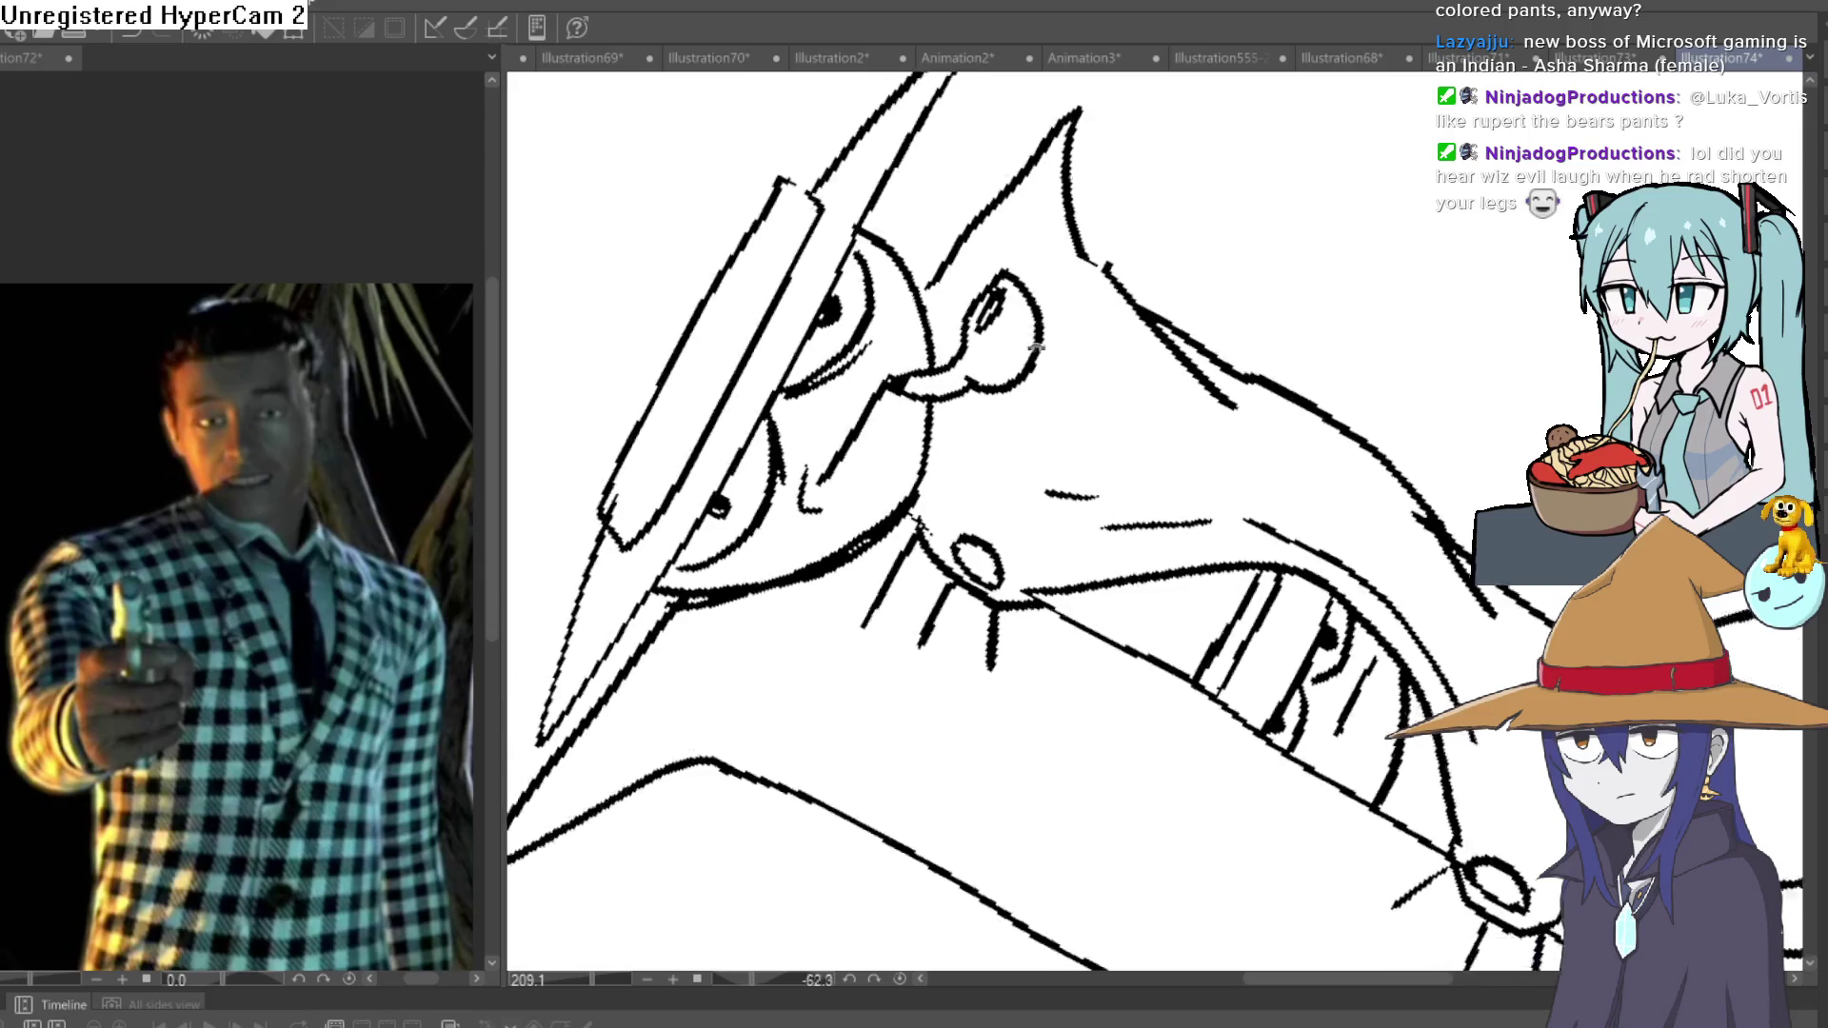
pyautogui.scroll(6, 1119, 422)
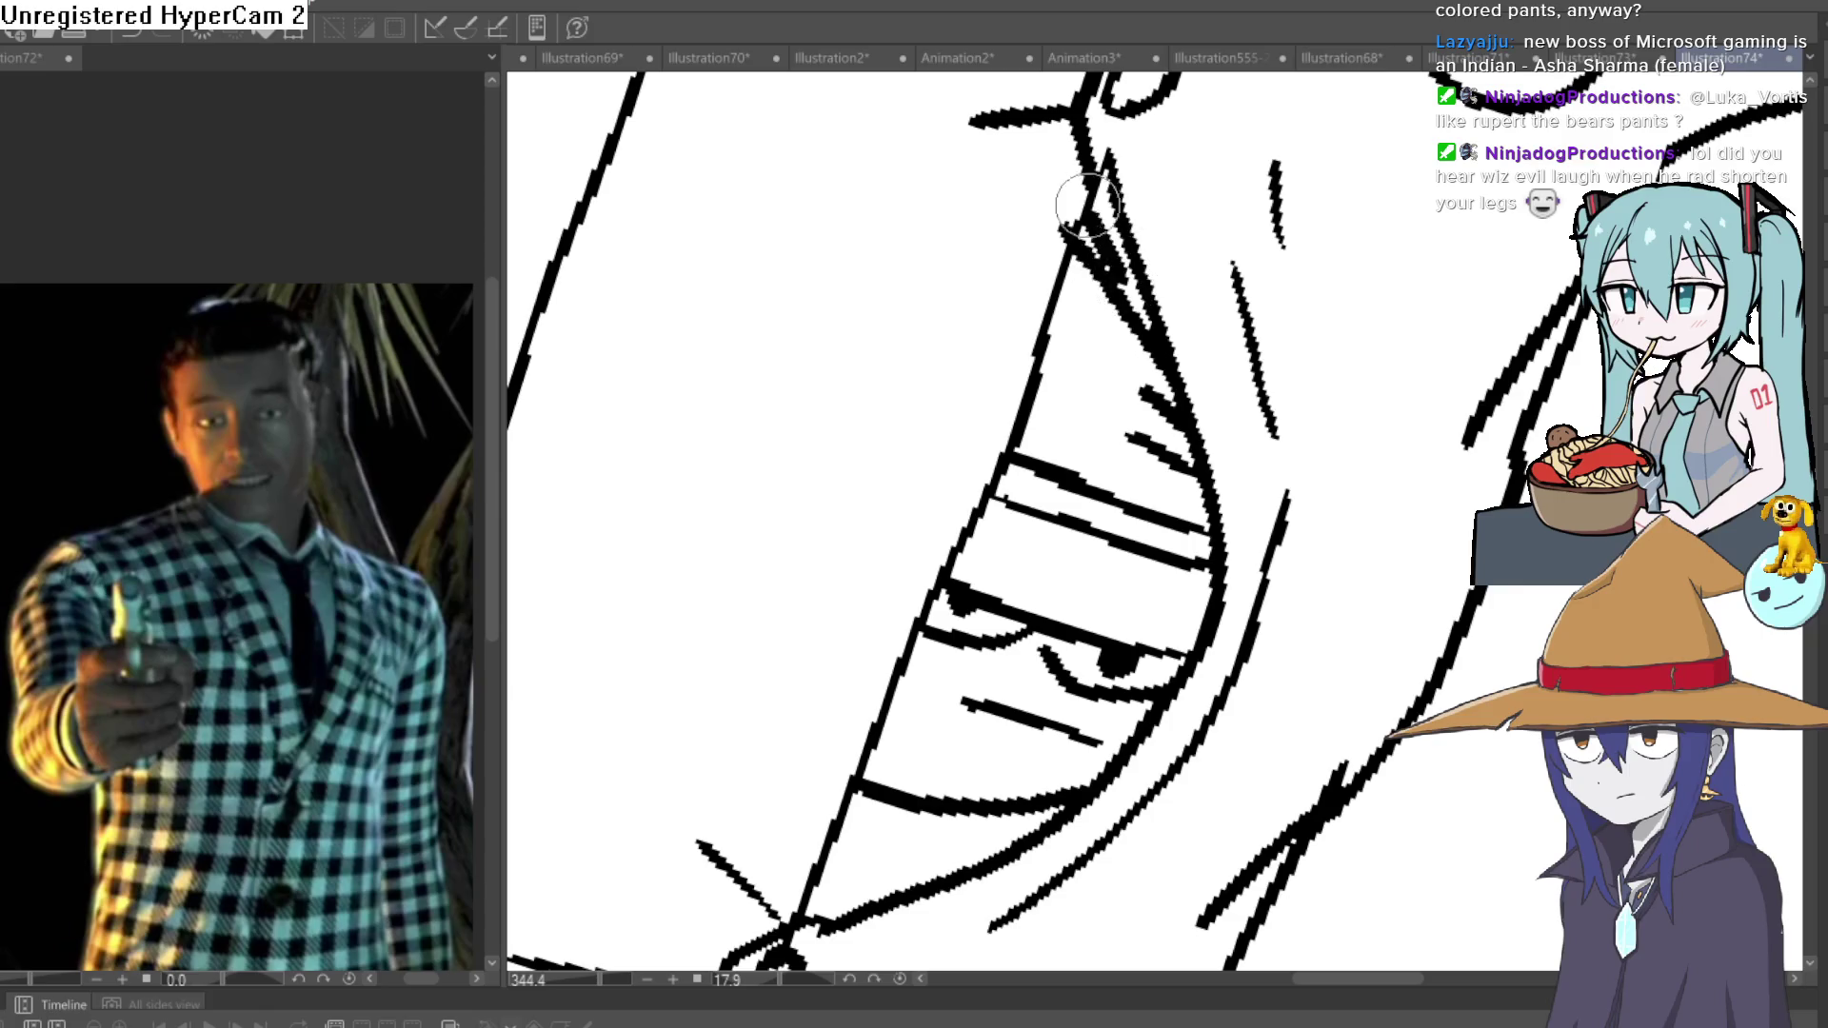
pyautogui.moveTo(1318, 395); pyautogui.dragTo(1316, 187)
pyautogui.scroll(-5, 1316, 187)
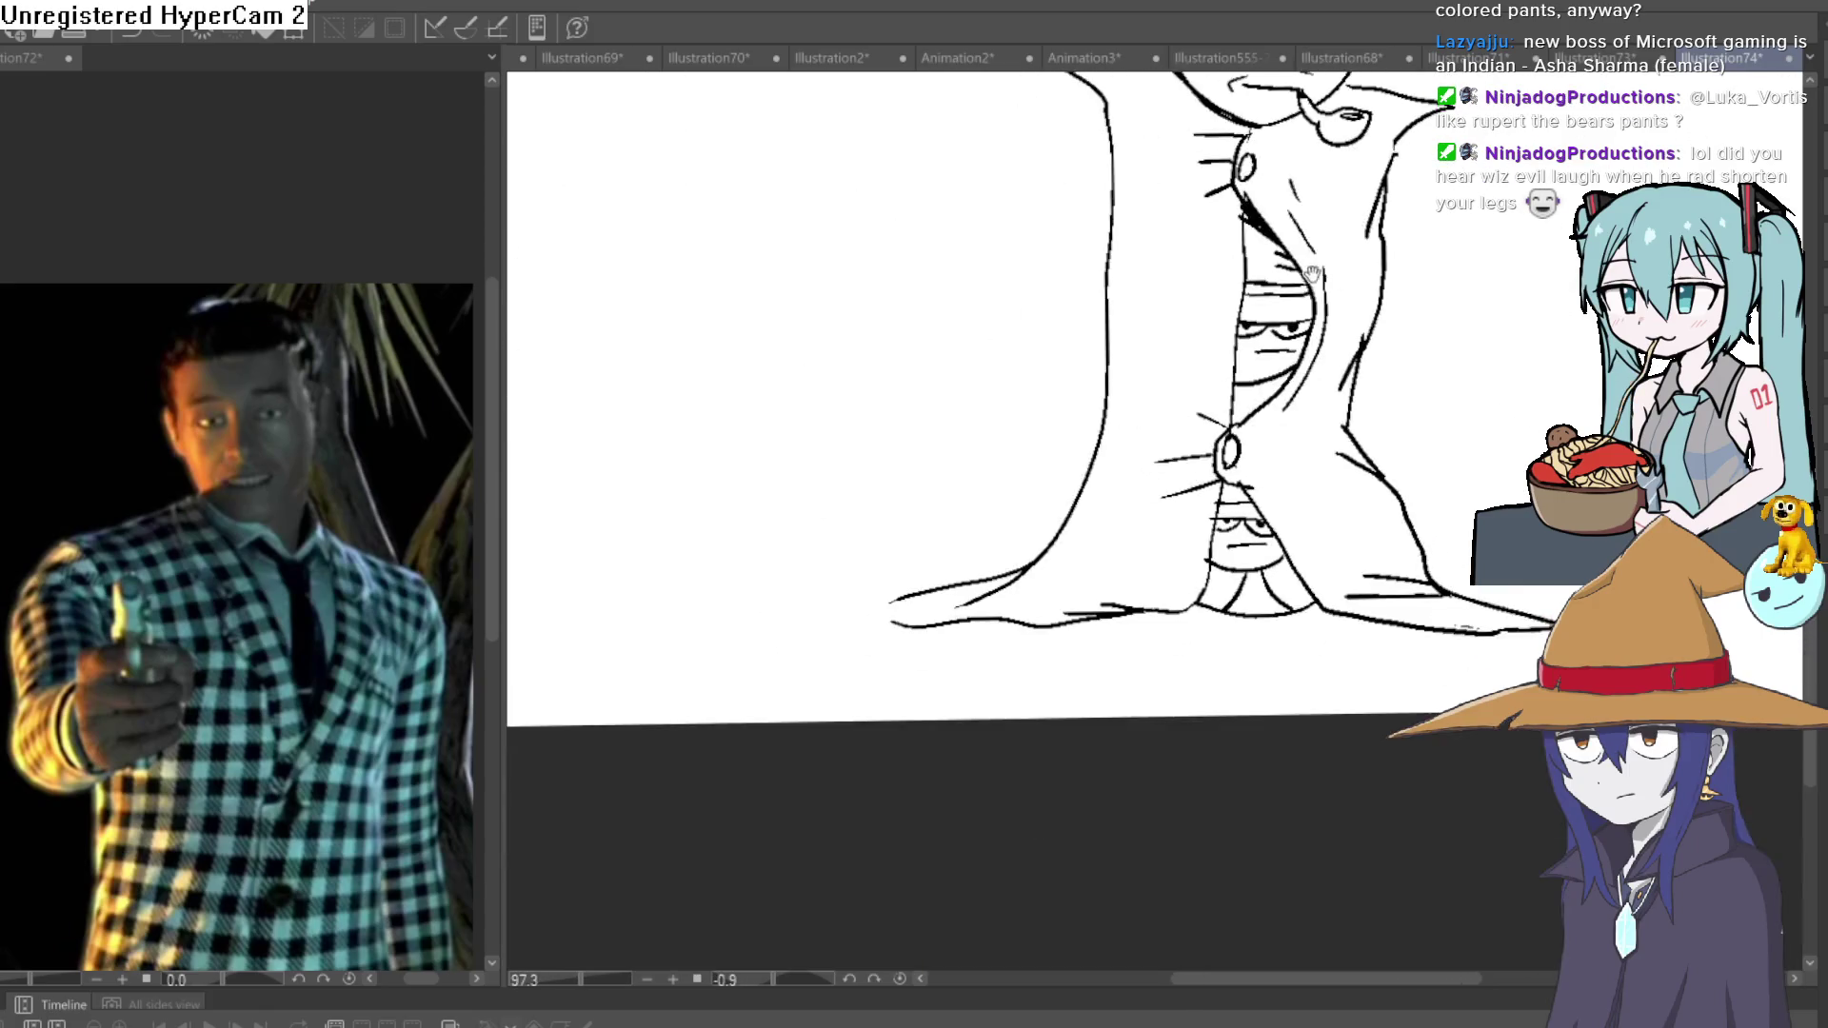
# Extend both sides of the hat upward into a tall pointed peak.
pyautogui.moveTo(1251, 447)
pyautogui.mouseDown()
pyautogui.moveTo(1053, 327)
pyautogui.moveTo(1105, 213)
pyautogui.moveTo(1123, 259)
pyautogui.moveTo(1118, 140)
pyautogui.mouseUp()
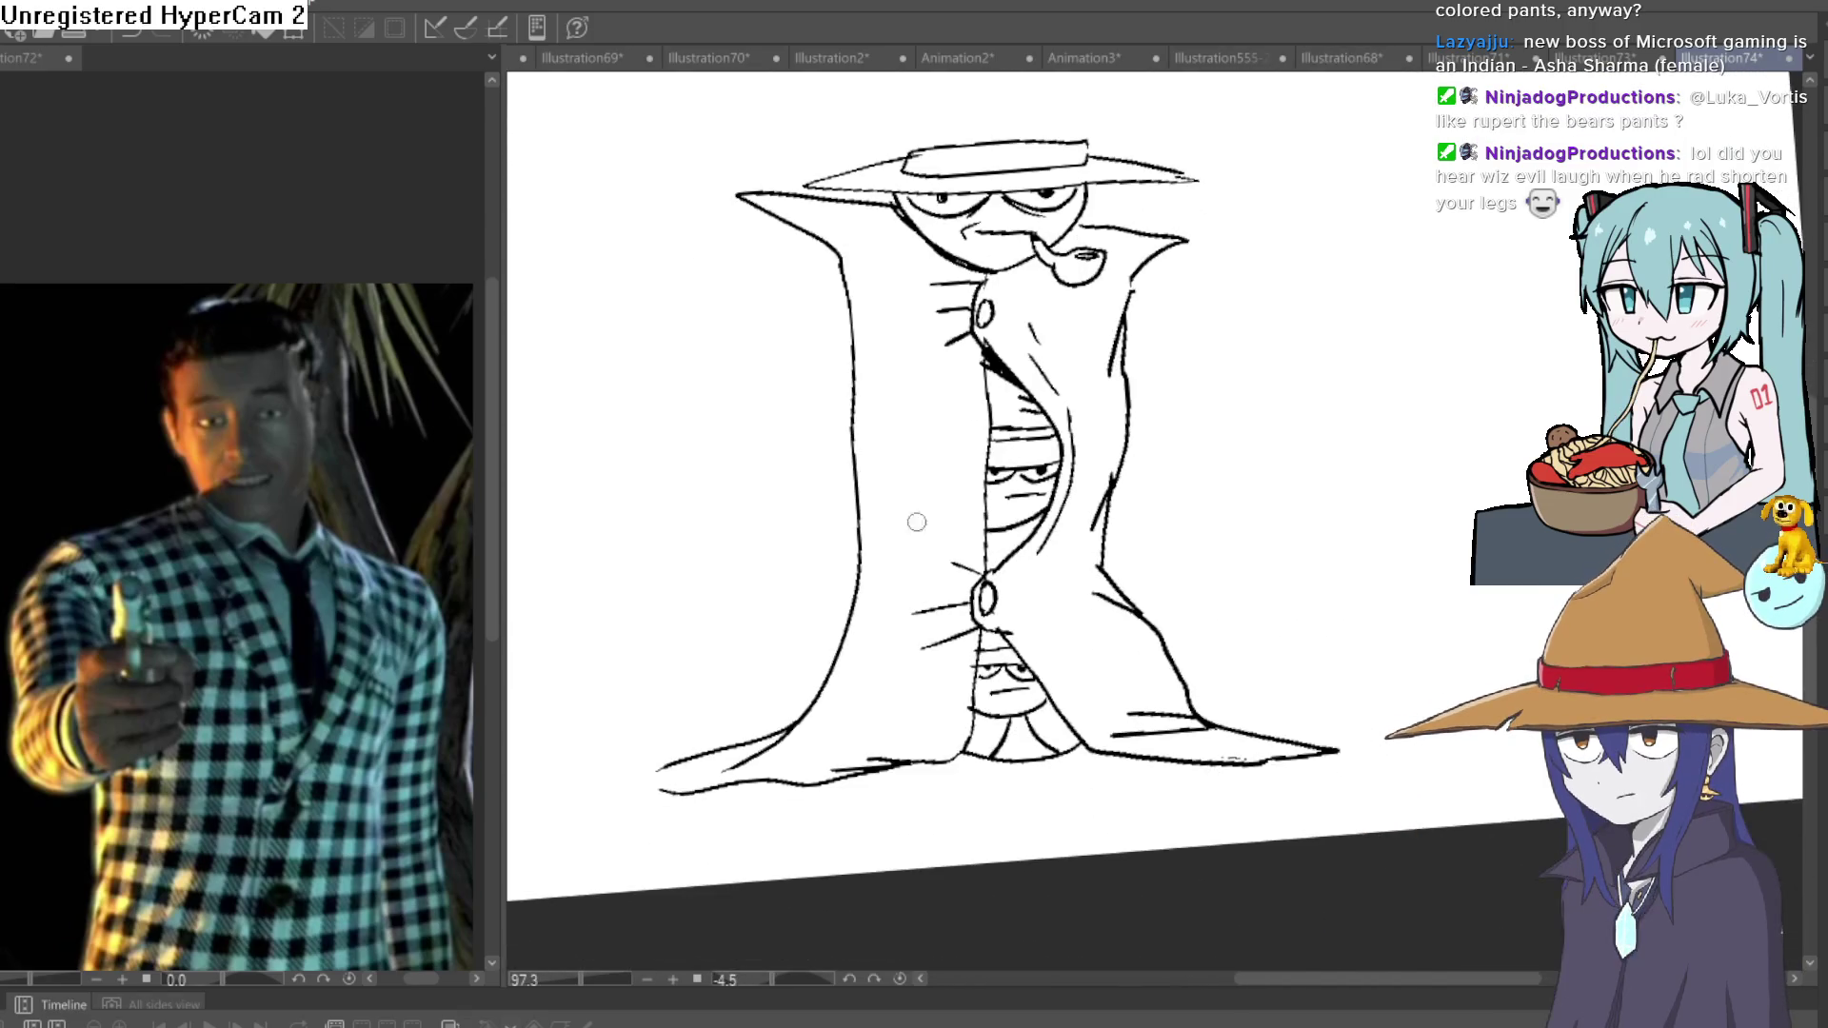
pyautogui.moveTo(884, 522)
pyautogui.mouseDown()
pyautogui.moveTo(925, 549)
pyautogui.moveTo(876, 703)
pyautogui.mouseUp()
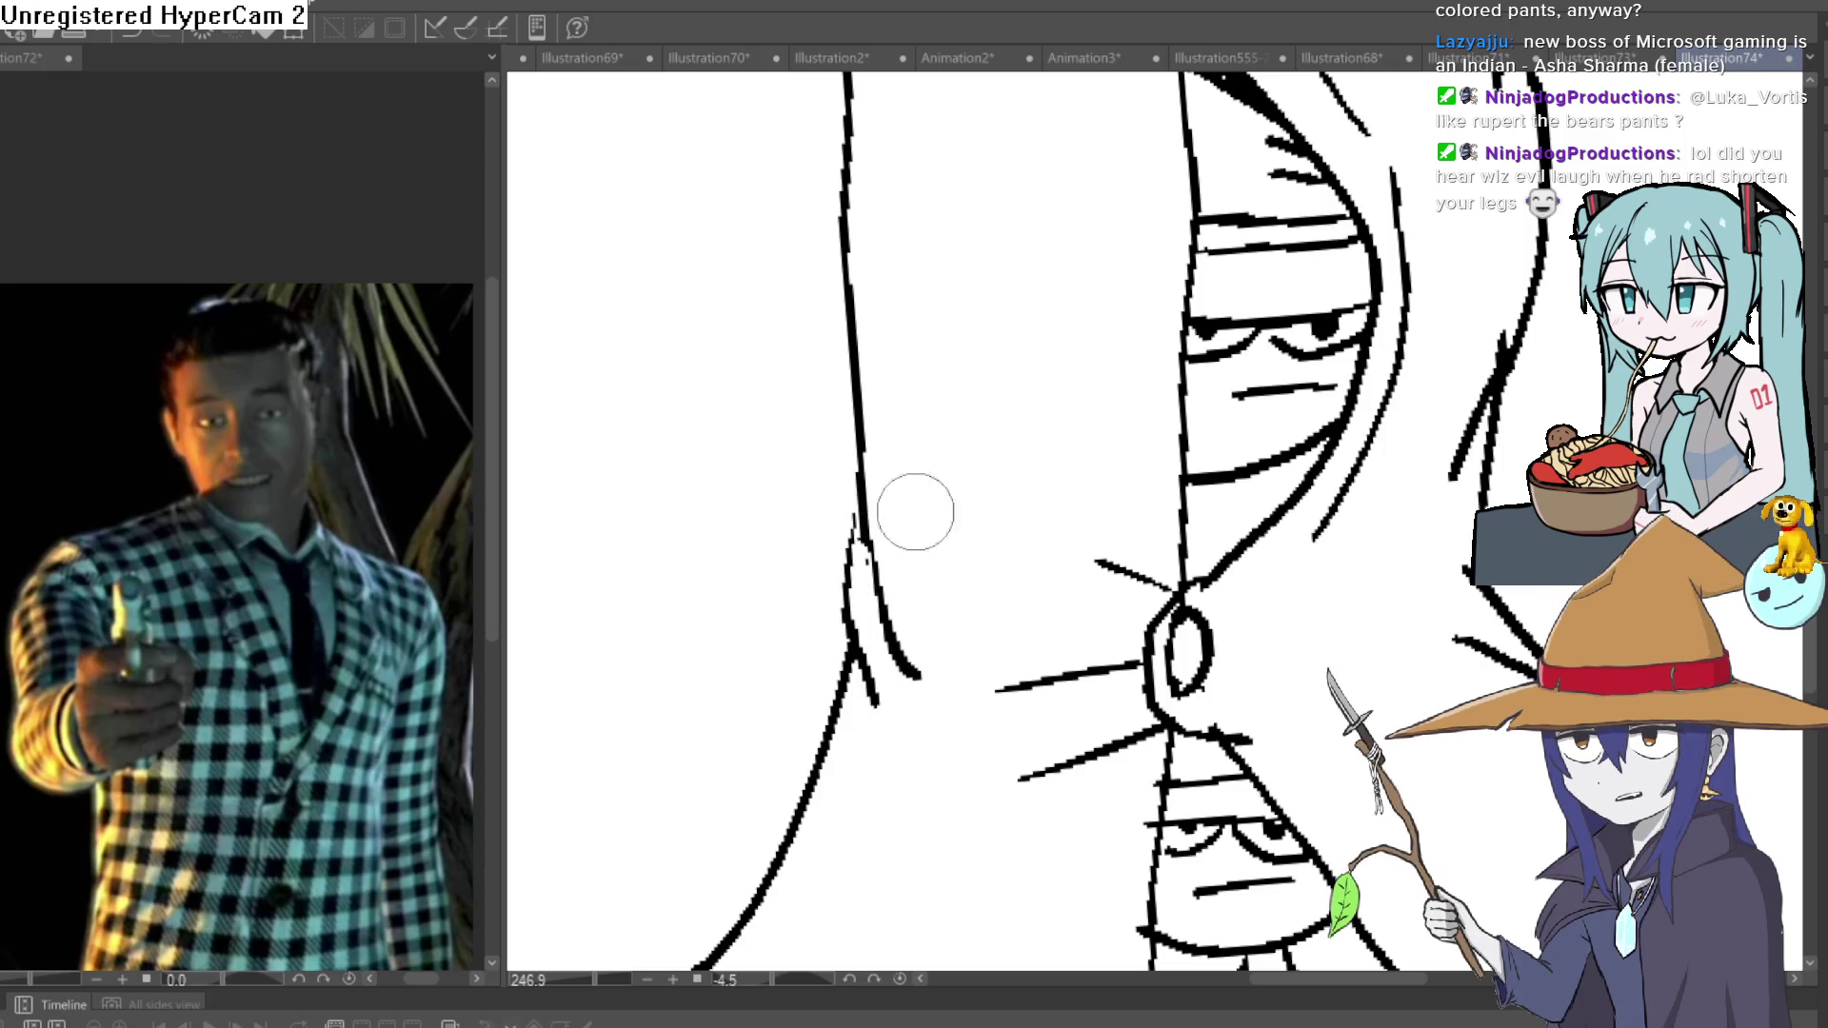
pyautogui.moveTo(915, 512)
pyautogui.mouseDown()
pyautogui.moveTo(1163, 359)
pyautogui.moveTo(1099, 583)
pyautogui.moveTo(1089, 530)
pyautogui.mouseUp()
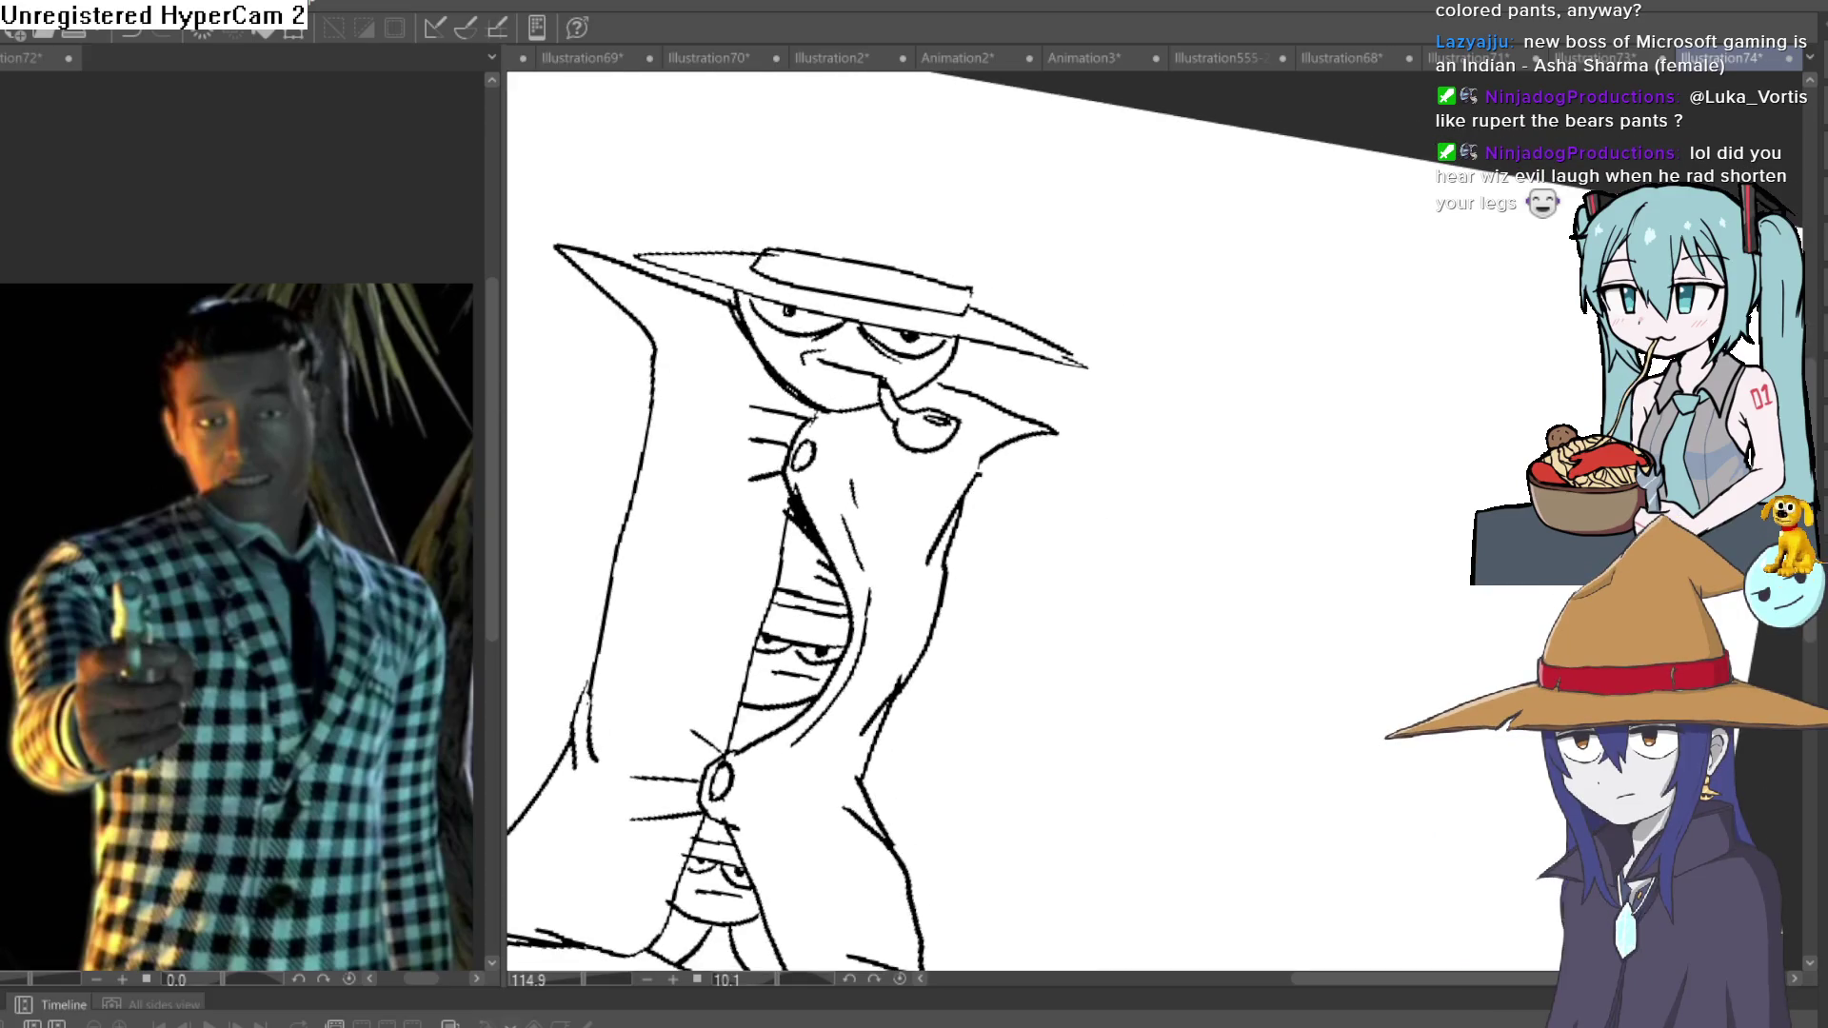
pyautogui.scroll(3, 943, 228)
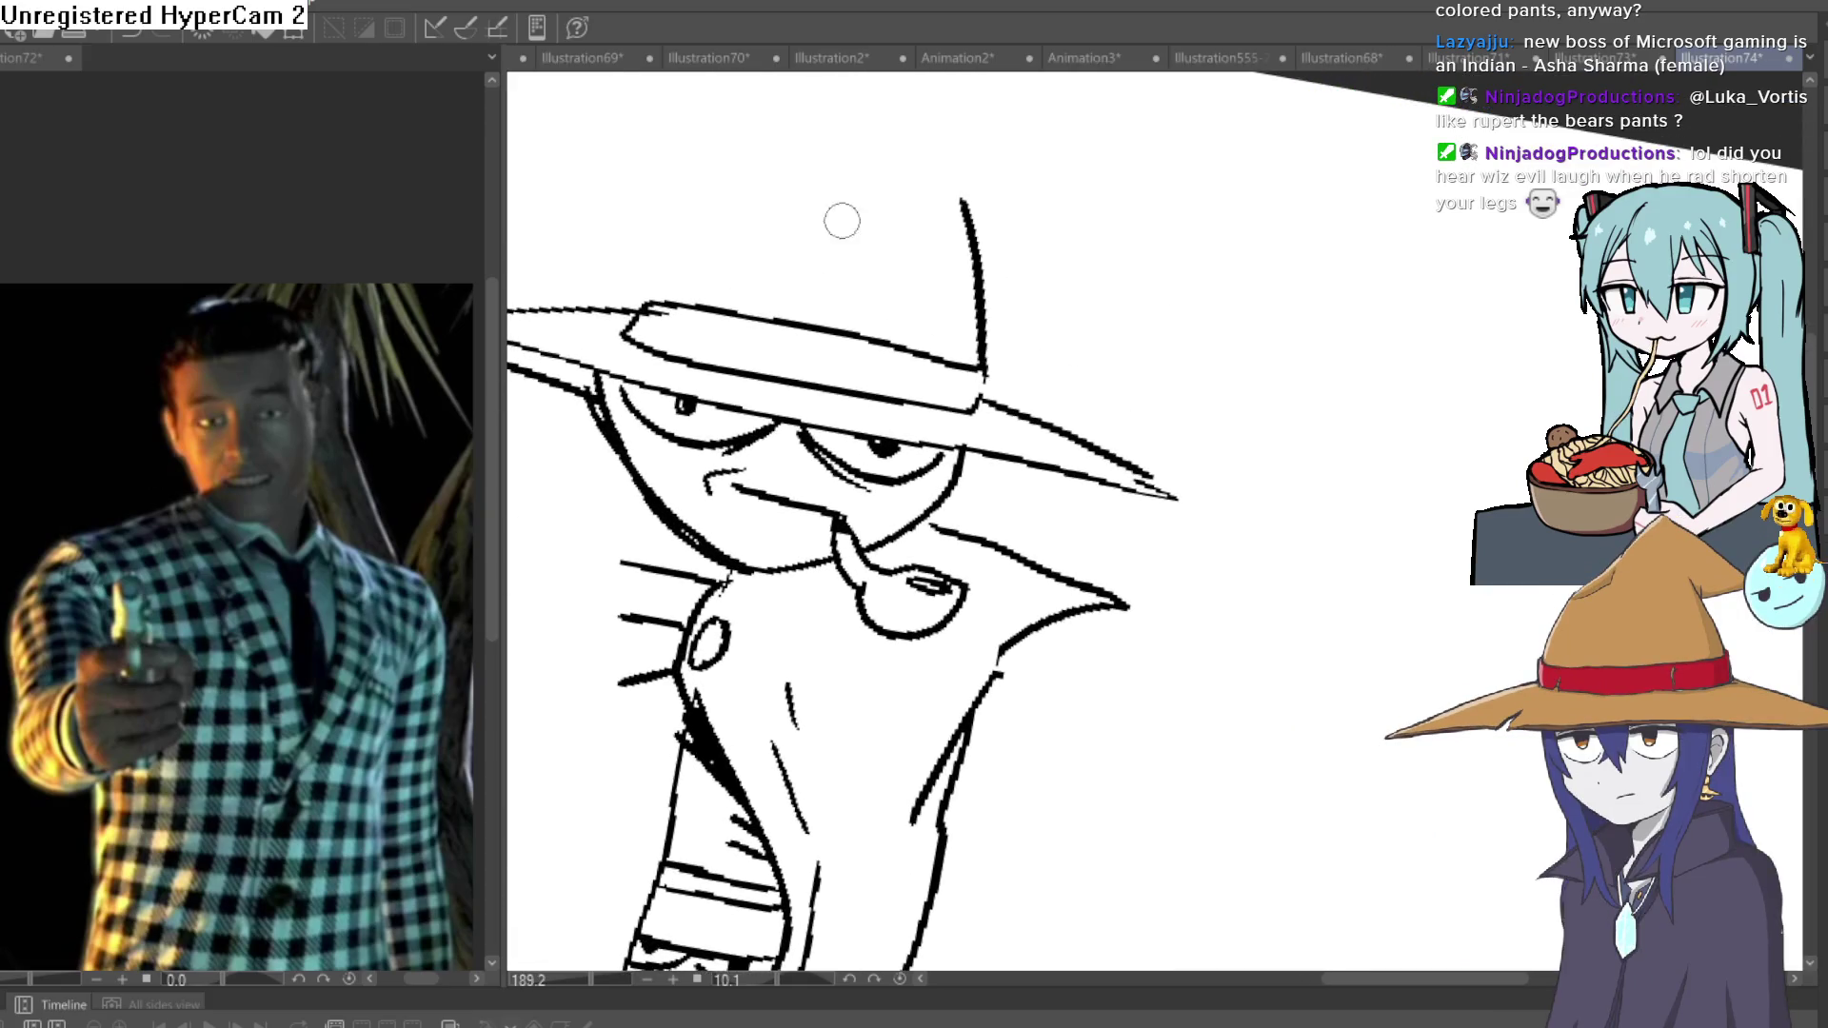
pyautogui.moveTo(693, 246); pyautogui.dragTo(765, 177)
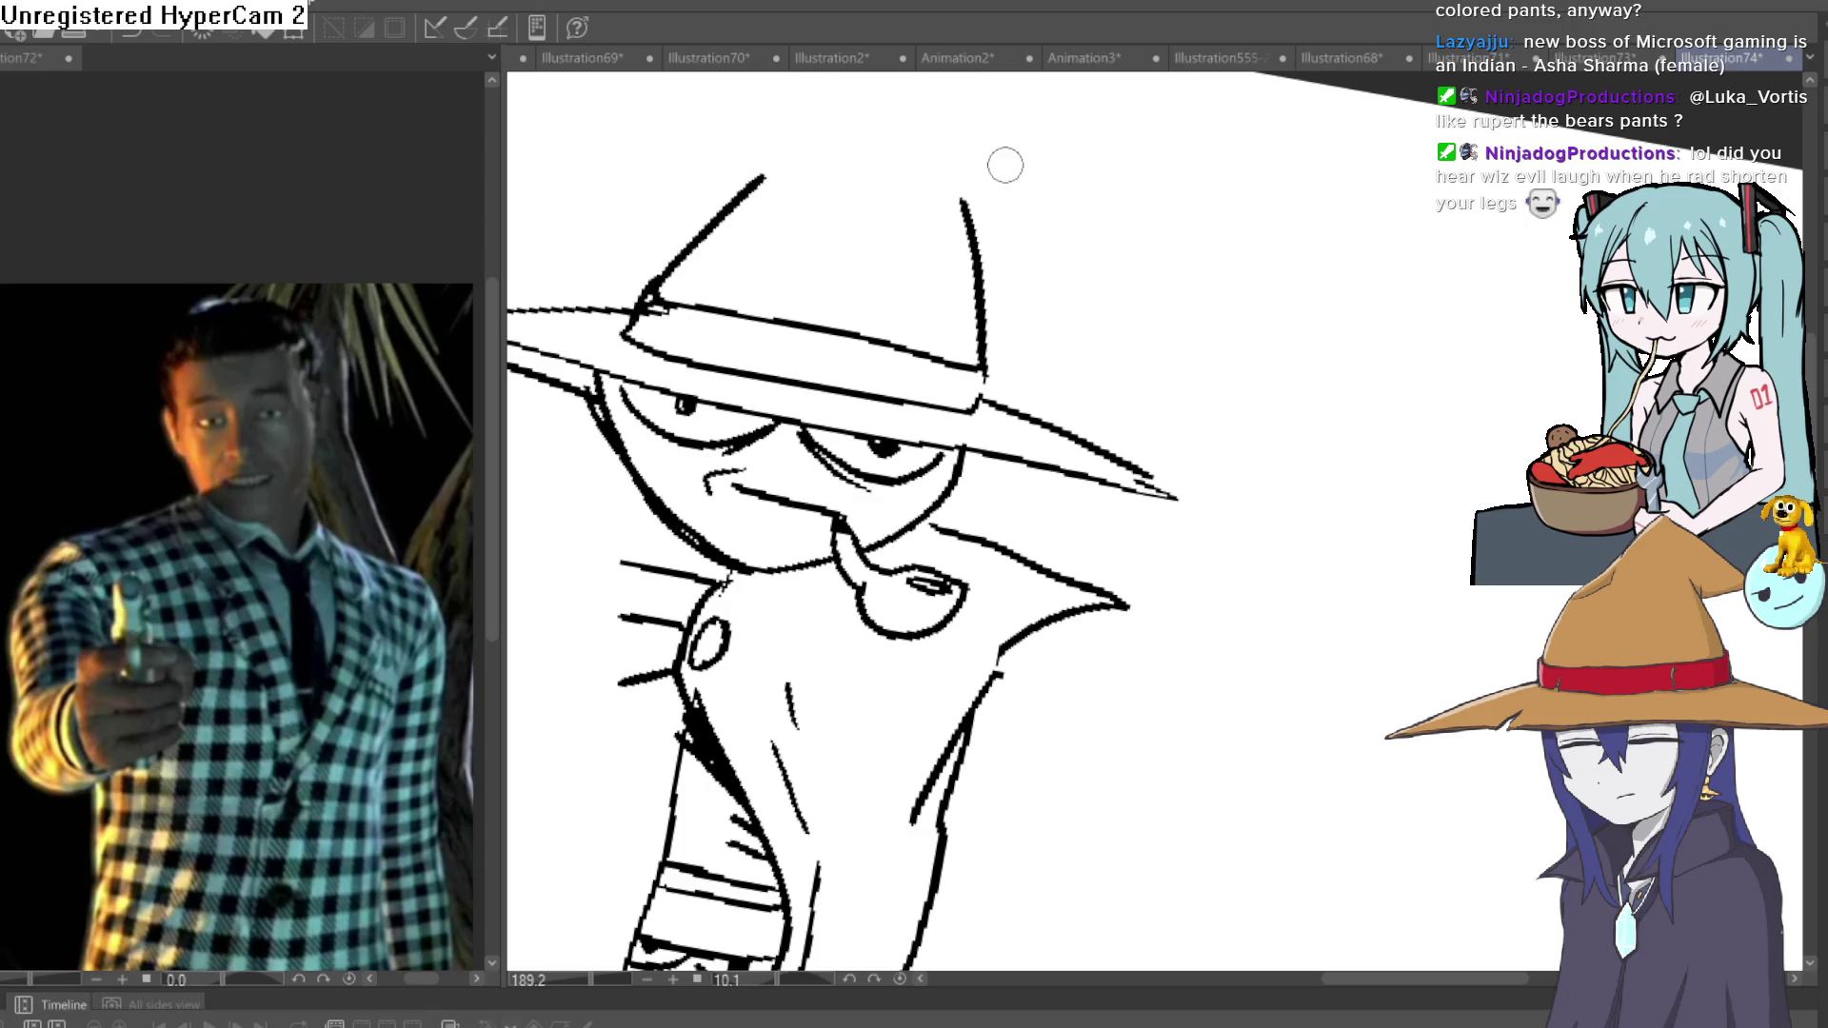
pyautogui.moveTo(964, 201)
pyautogui.mouseDown()
pyautogui.moveTo(946, 155)
pyautogui.moveTo(640, 131)
pyautogui.mouseUp()
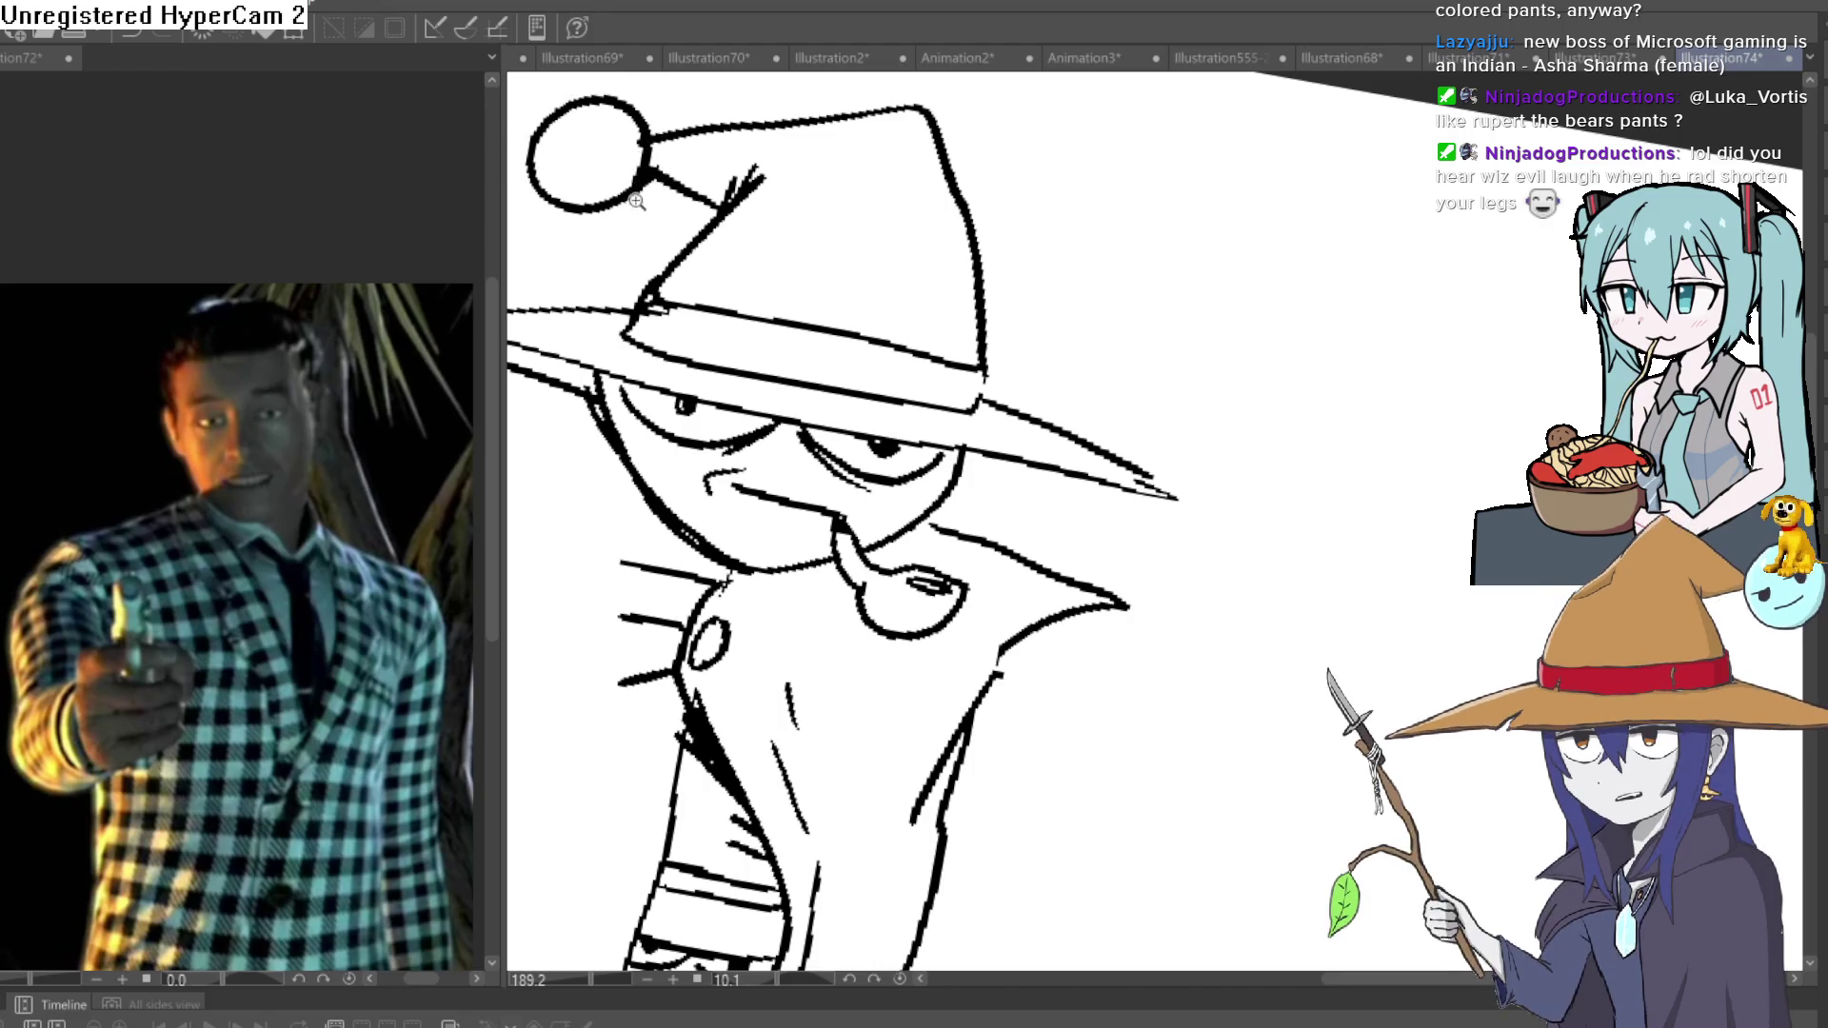
# Draw a round ball at the hat's tip, then reset view rotation and zoom to actual size.
pyautogui.scroll(3, 743, 349)
pyautogui.moveTo(742, 286)
pyautogui.mouseDown()
pyautogui.moveTo(742, 349)
pyautogui.moveTo(898, 298)
pyautogui.moveTo(811, 373)
pyautogui.mouseUp()
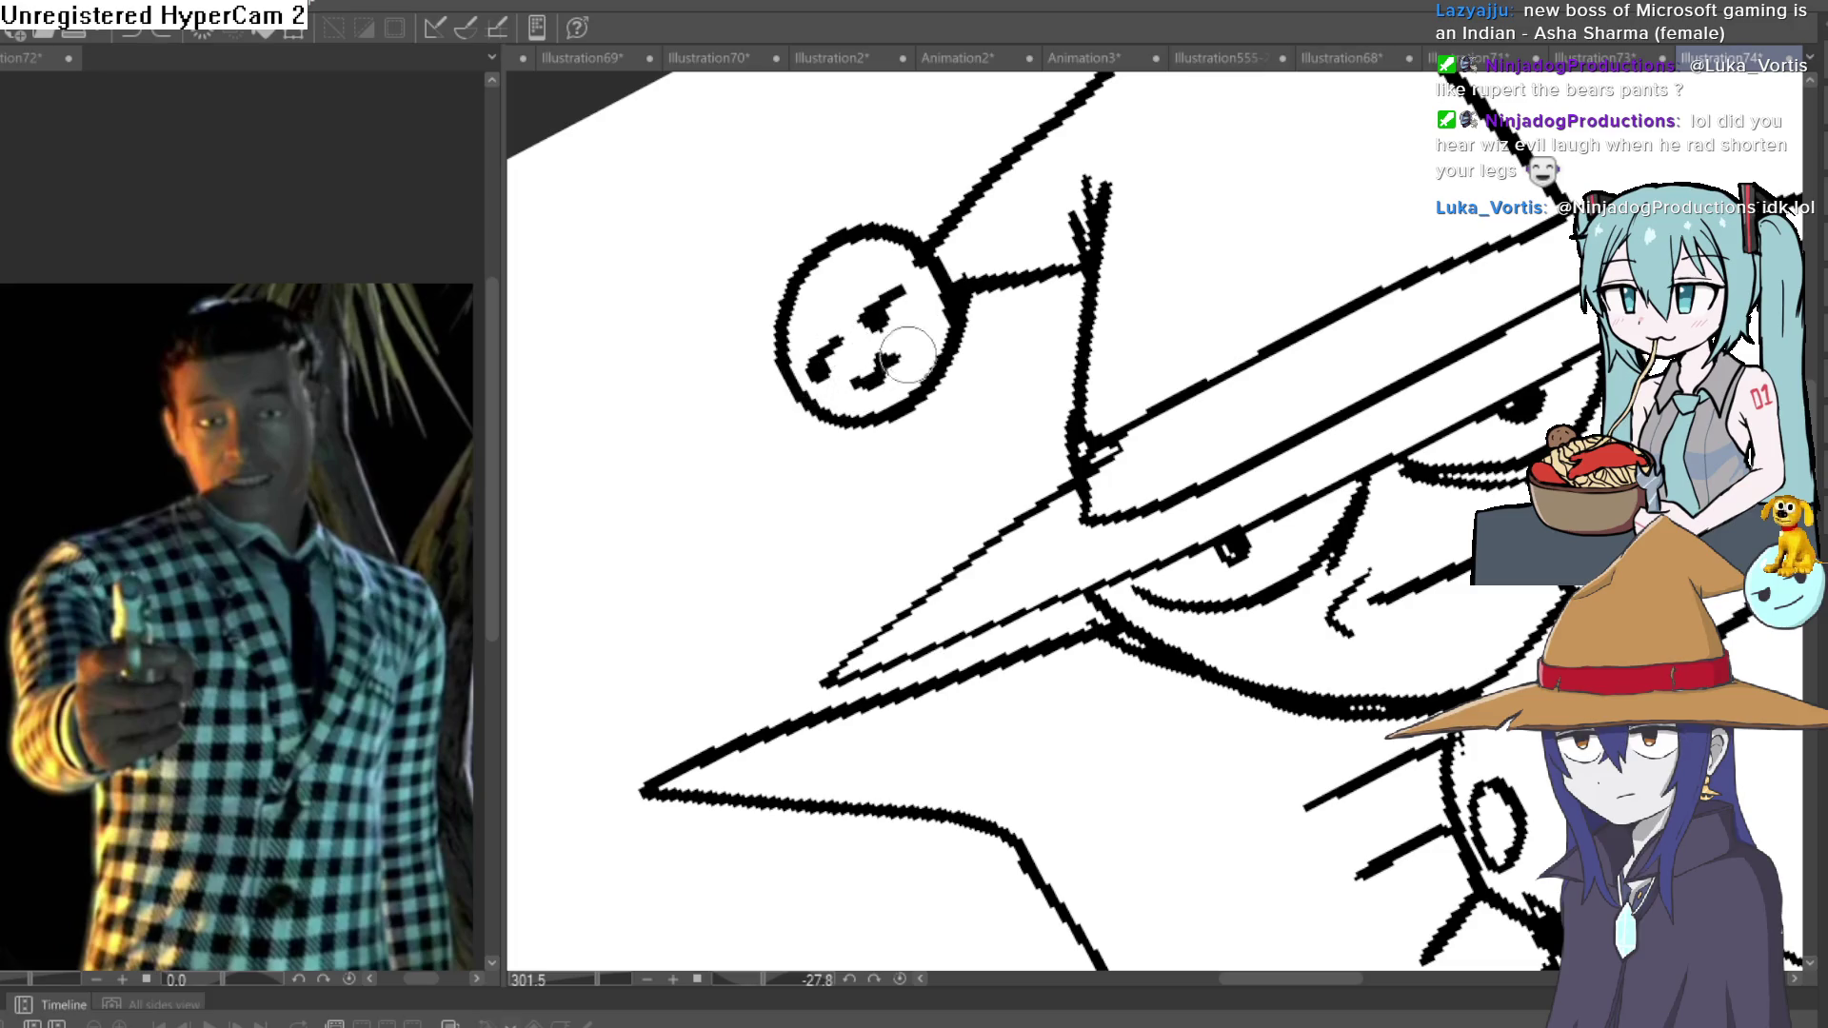
pyautogui.scroll(-5, 1089, 340)
pyautogui.moveTo(1143, 410)
pyautogui.mouseDown()
pyautogui.moveTo(1187, 453)
pyautogui.moveTo(1160, 430)
pyautogui.moveTo(1134, 448)
pyautogui.moveTo(1127, 420)
pyautogui.moveTo(1224, 371)
pyautogui.moveTo(1230, 475)
pyautogui.mouseUp()
pyautogui.scroll(-1, 1238, 428)
pyautogui.moveTo(1249, 391)
pyautogui.mouseDown()
pyautogui.moveTo(1199, 505)
pyautogui.moveTo(1201, 436)
pyautogui.mouseUp()
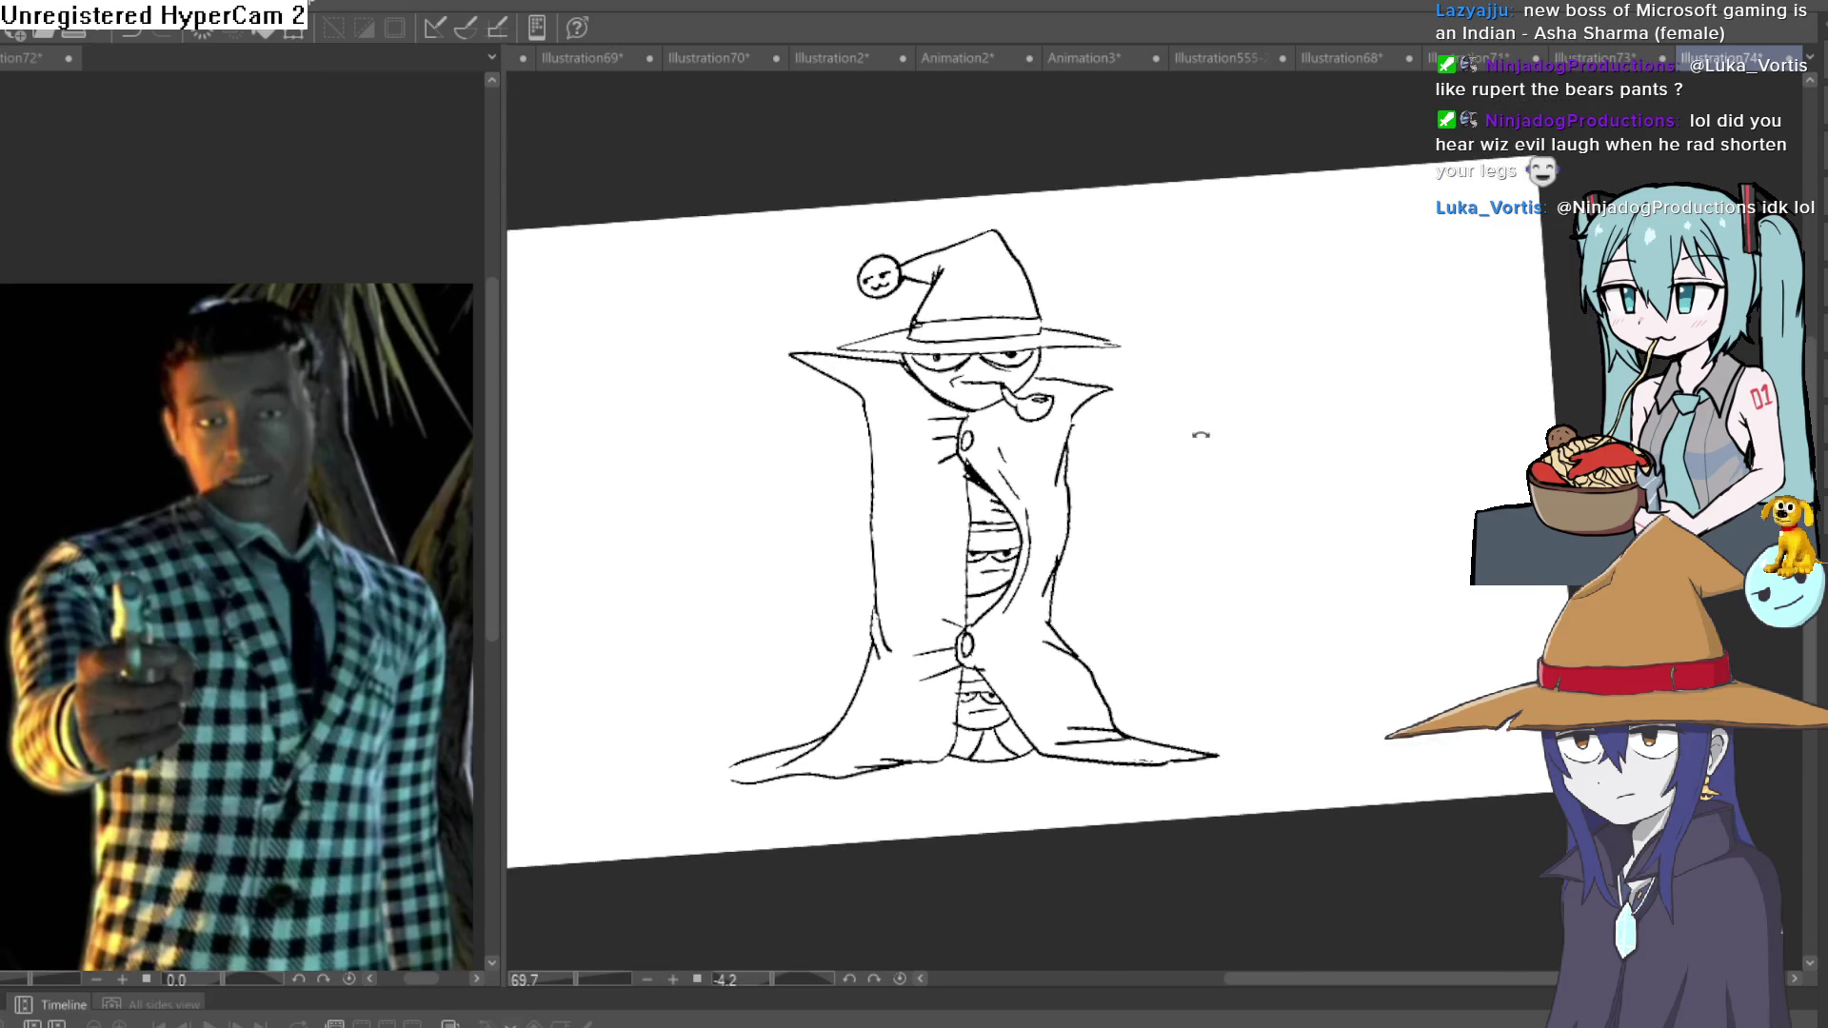
pyautogui.hotkey('ctrl', 'shift', '0')
pyautogui.hotkey('ctrl', 'alt', '0')
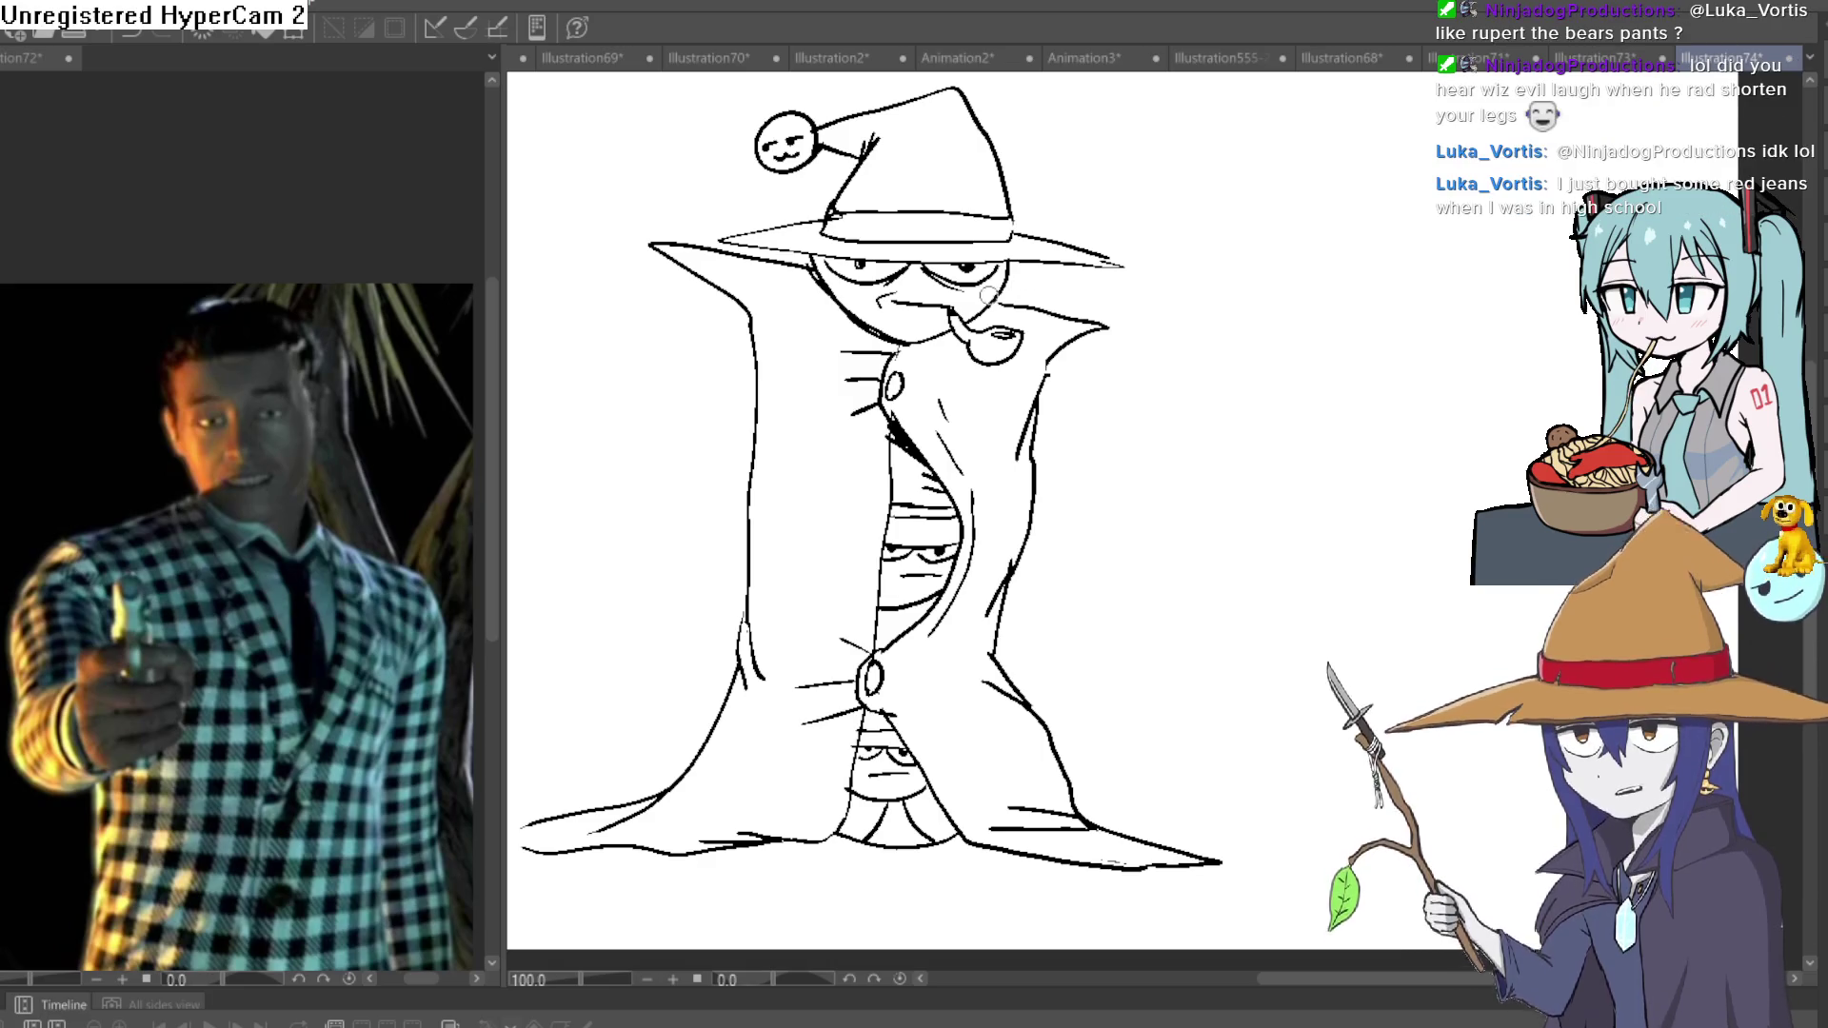
# Draw several long wavy smoke trails from the pipe rightward and wisps over the hat brim.
pyautogui.scroll(5, 989, 296)
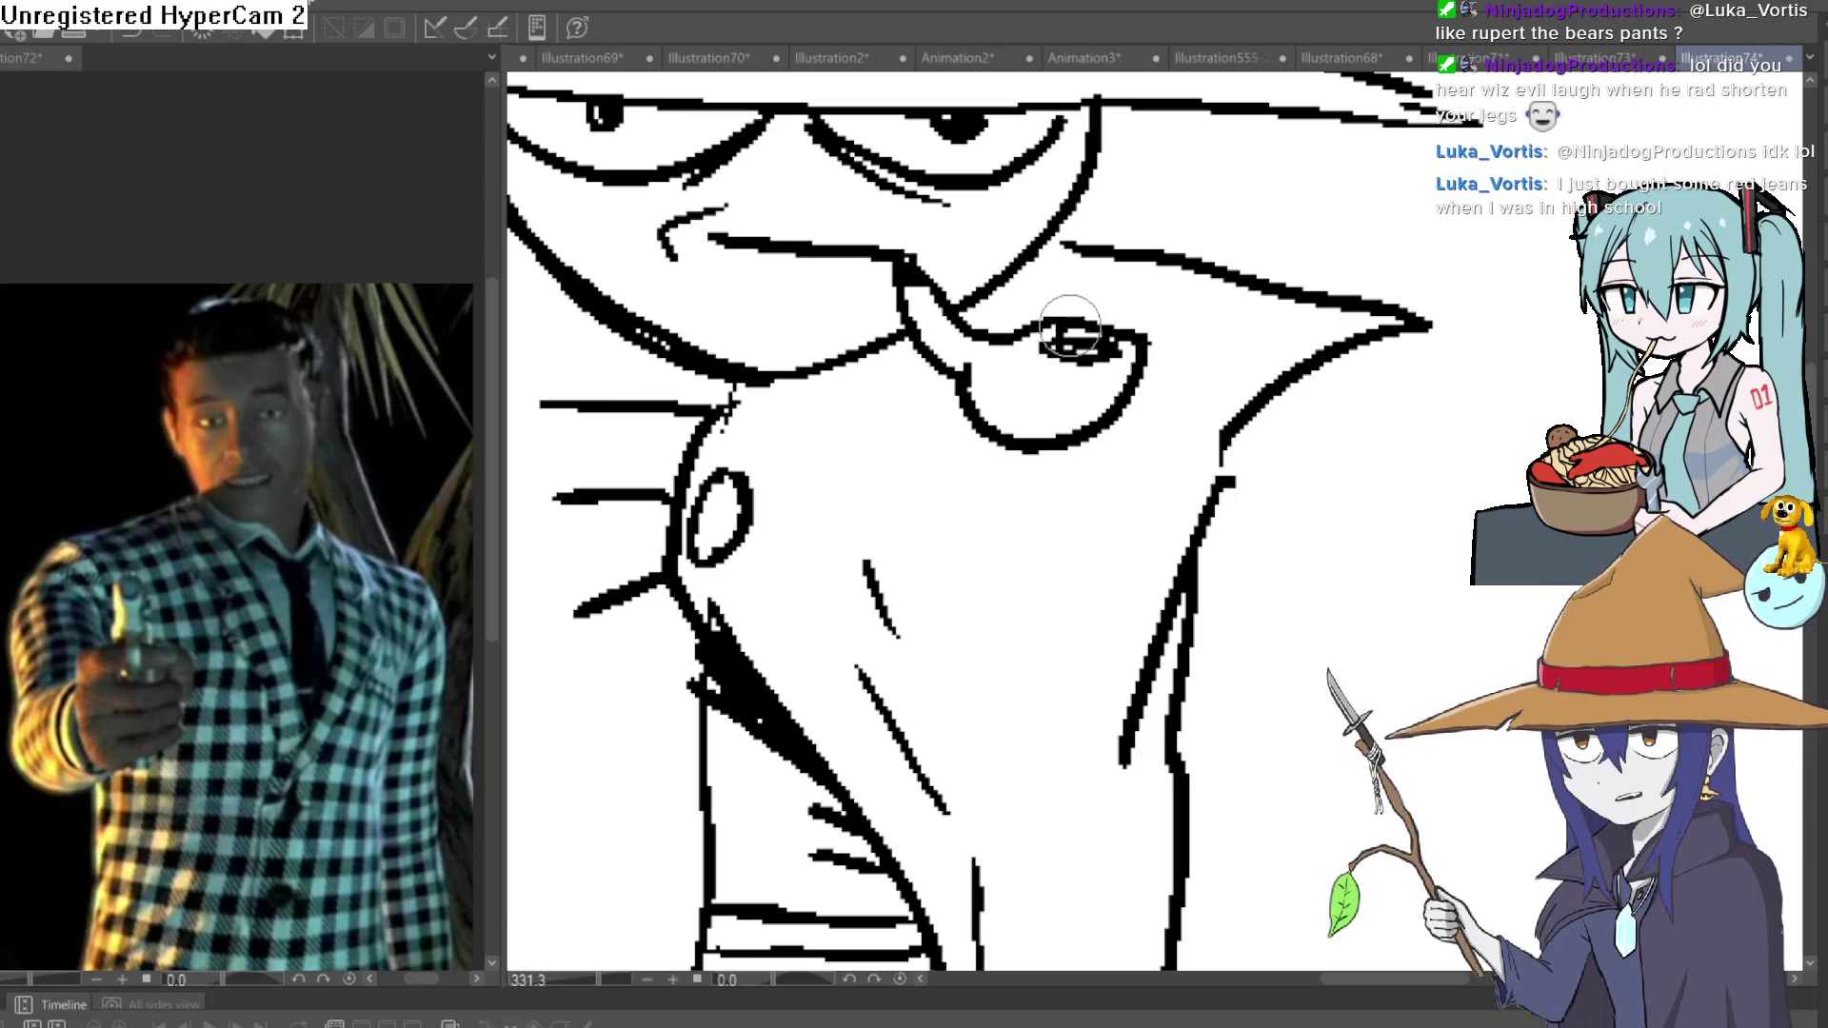
pyautogui.moveTo(1160, 255); pyautogui.dragTo(1372, 195)
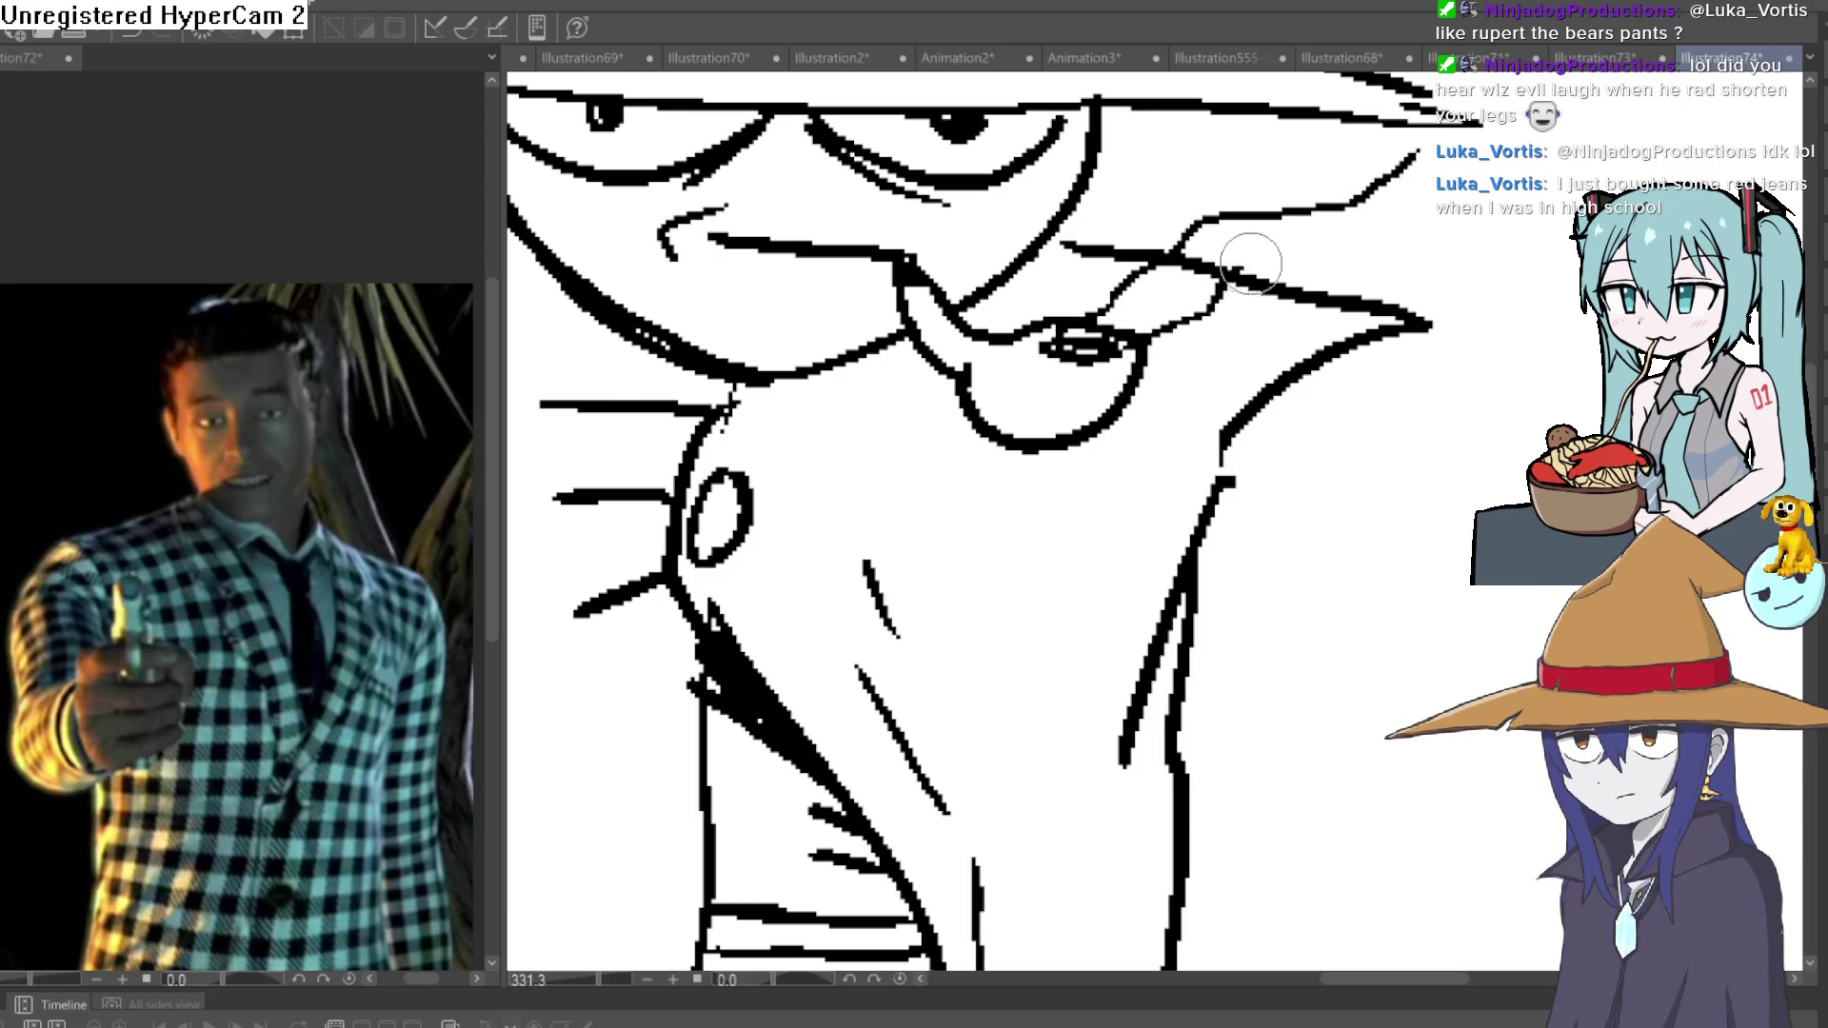
pyautogui.moveTo(1322, 251); pyautogui.dragTo(1579, 244)
pyautogui.scroll(-3, 1375, 133)
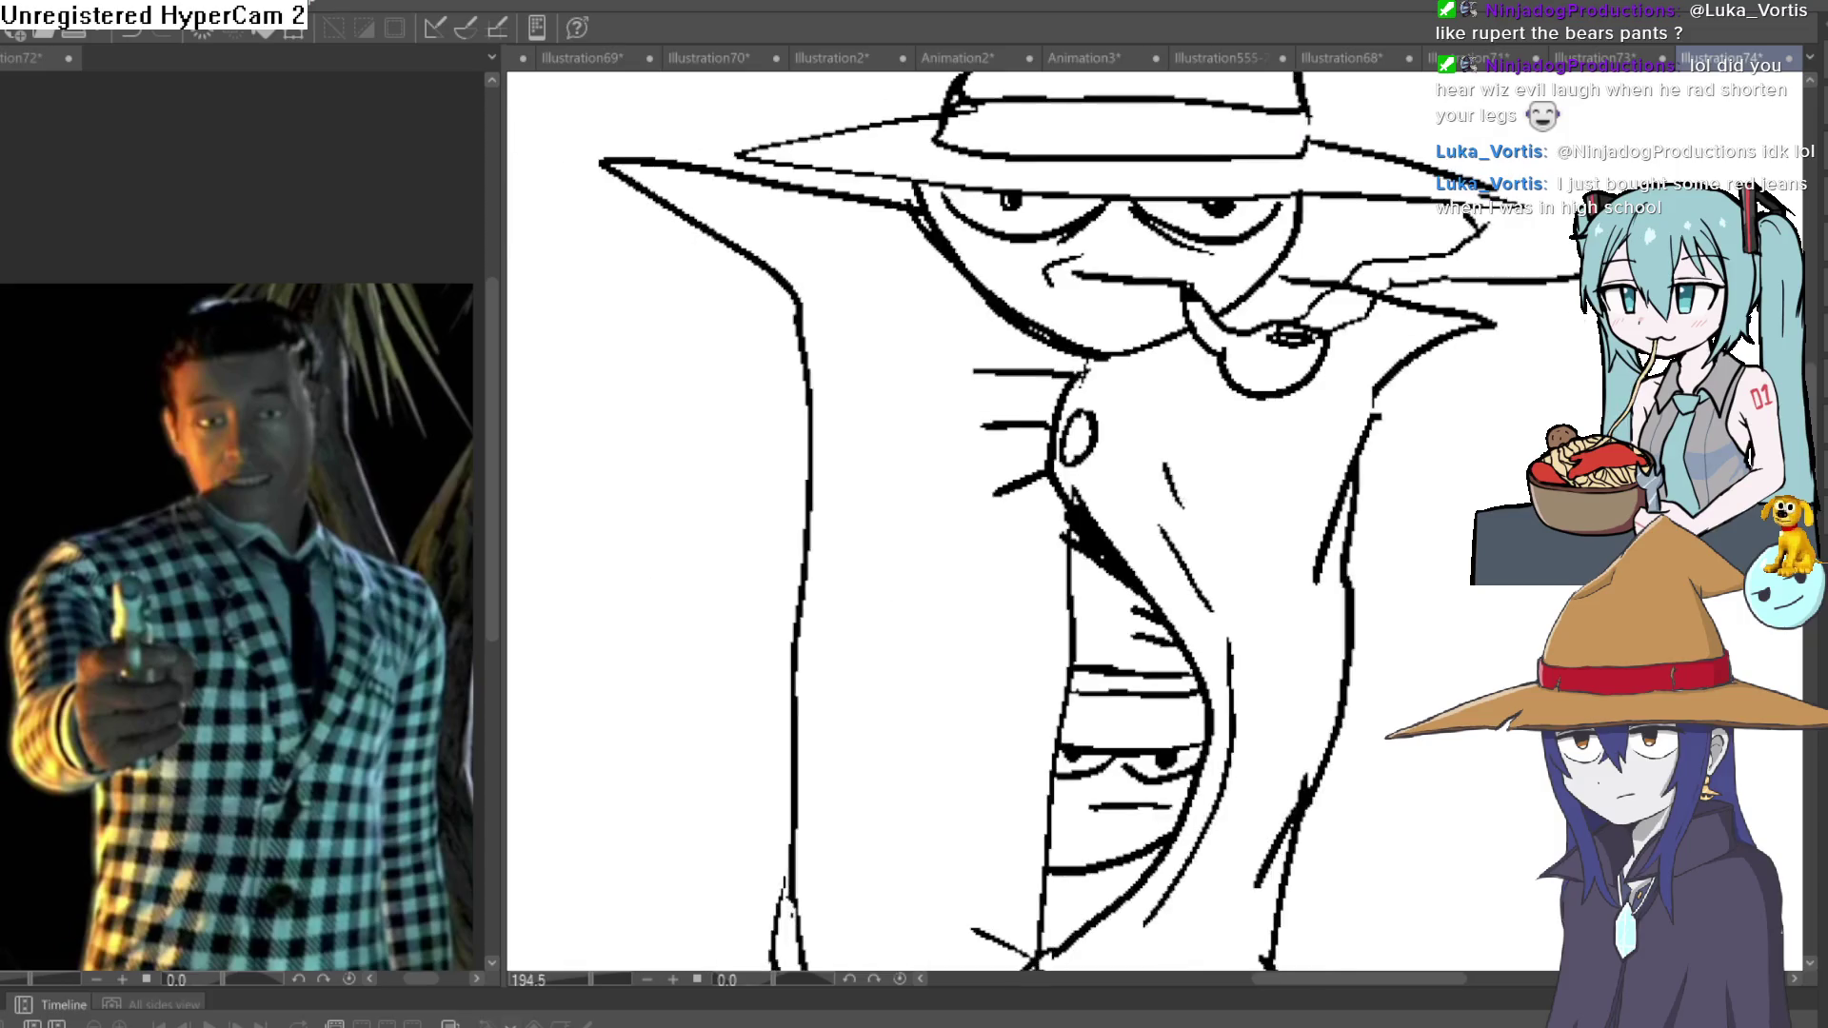
pyautogui.moveTo(1130, 328)
pyautogui.mouseDown()
pyautogui.moveTo(1270, 286)
pyautogui.moveTo(1556, 266)
pyautogui.mouseUp()
pyautogui.moveTo(1387, 190)
pyautogui.mouseDown()
pyautogui.moveTo(1347, 310)
pyautogui.moveTo(1600, 350)
pyautogui.mouseUp()
pyautogui.moveTo(1122, 281); pyautogui.dragTo(857, 229)
pyautogui.moveTo(890, 327); pyautogui.dragTo(823, 252)
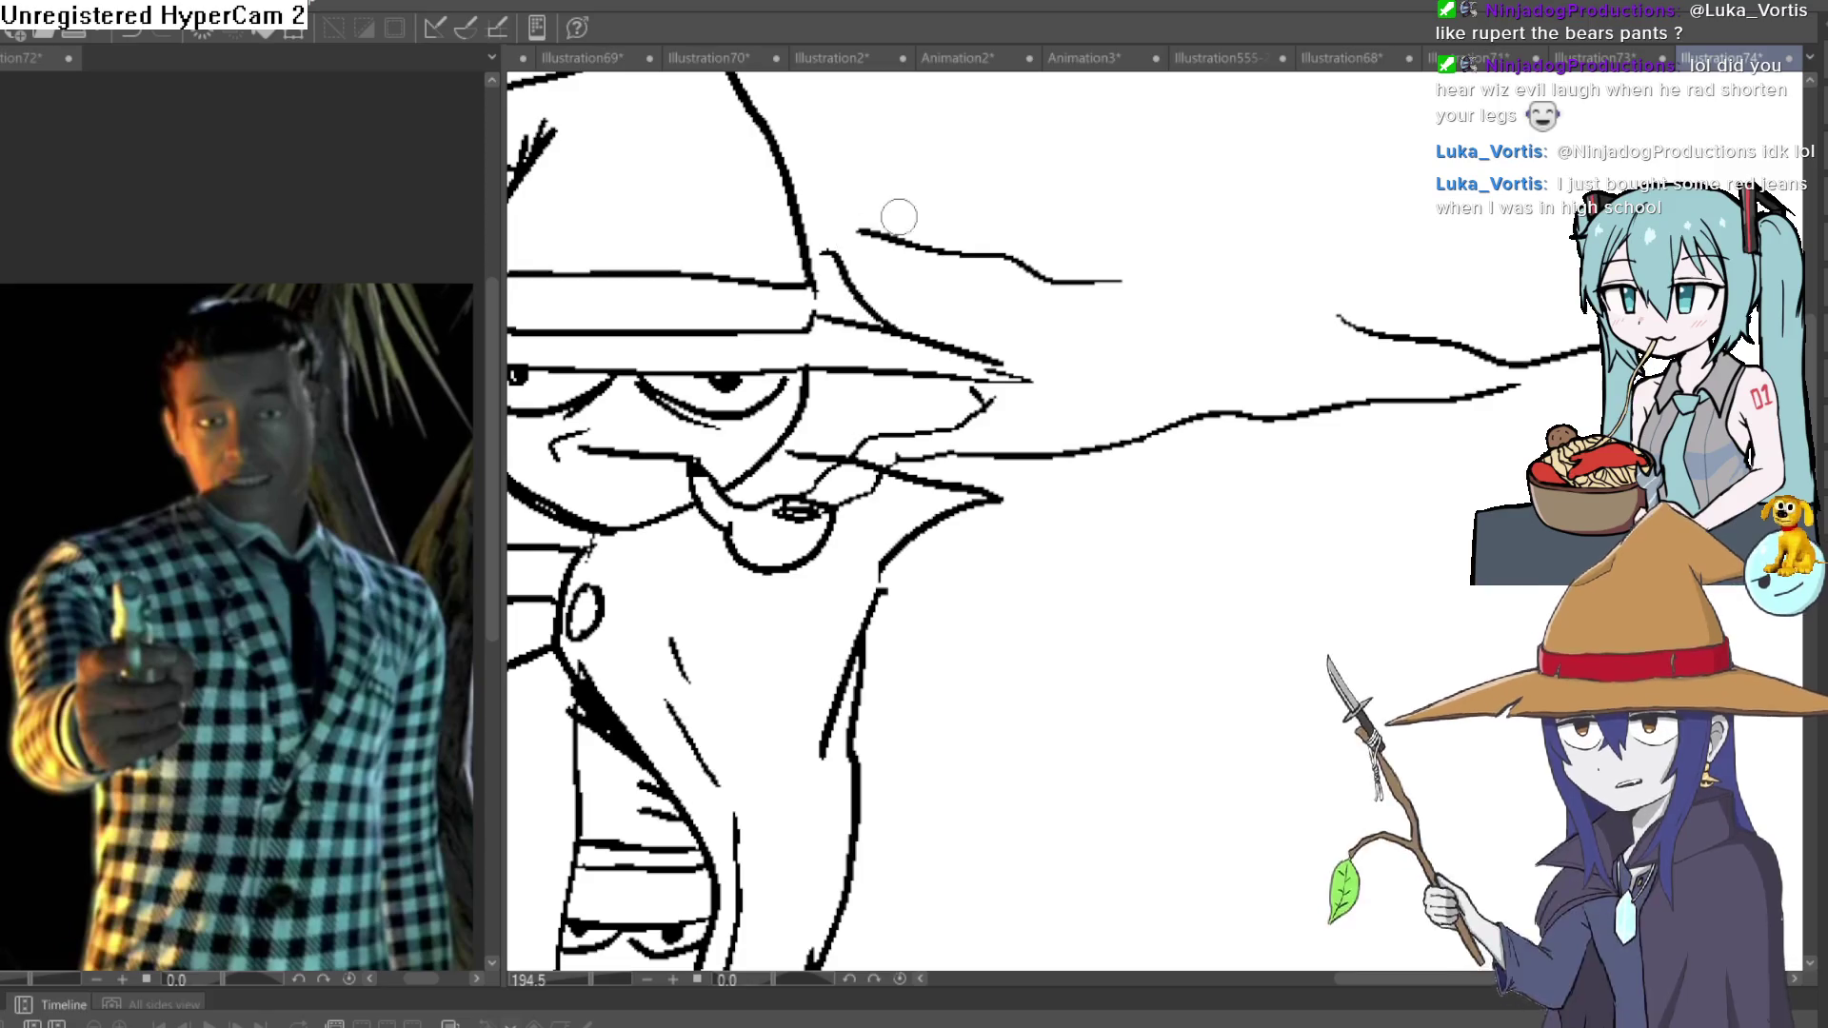
pyautogui.scroll(1, 989, 239)
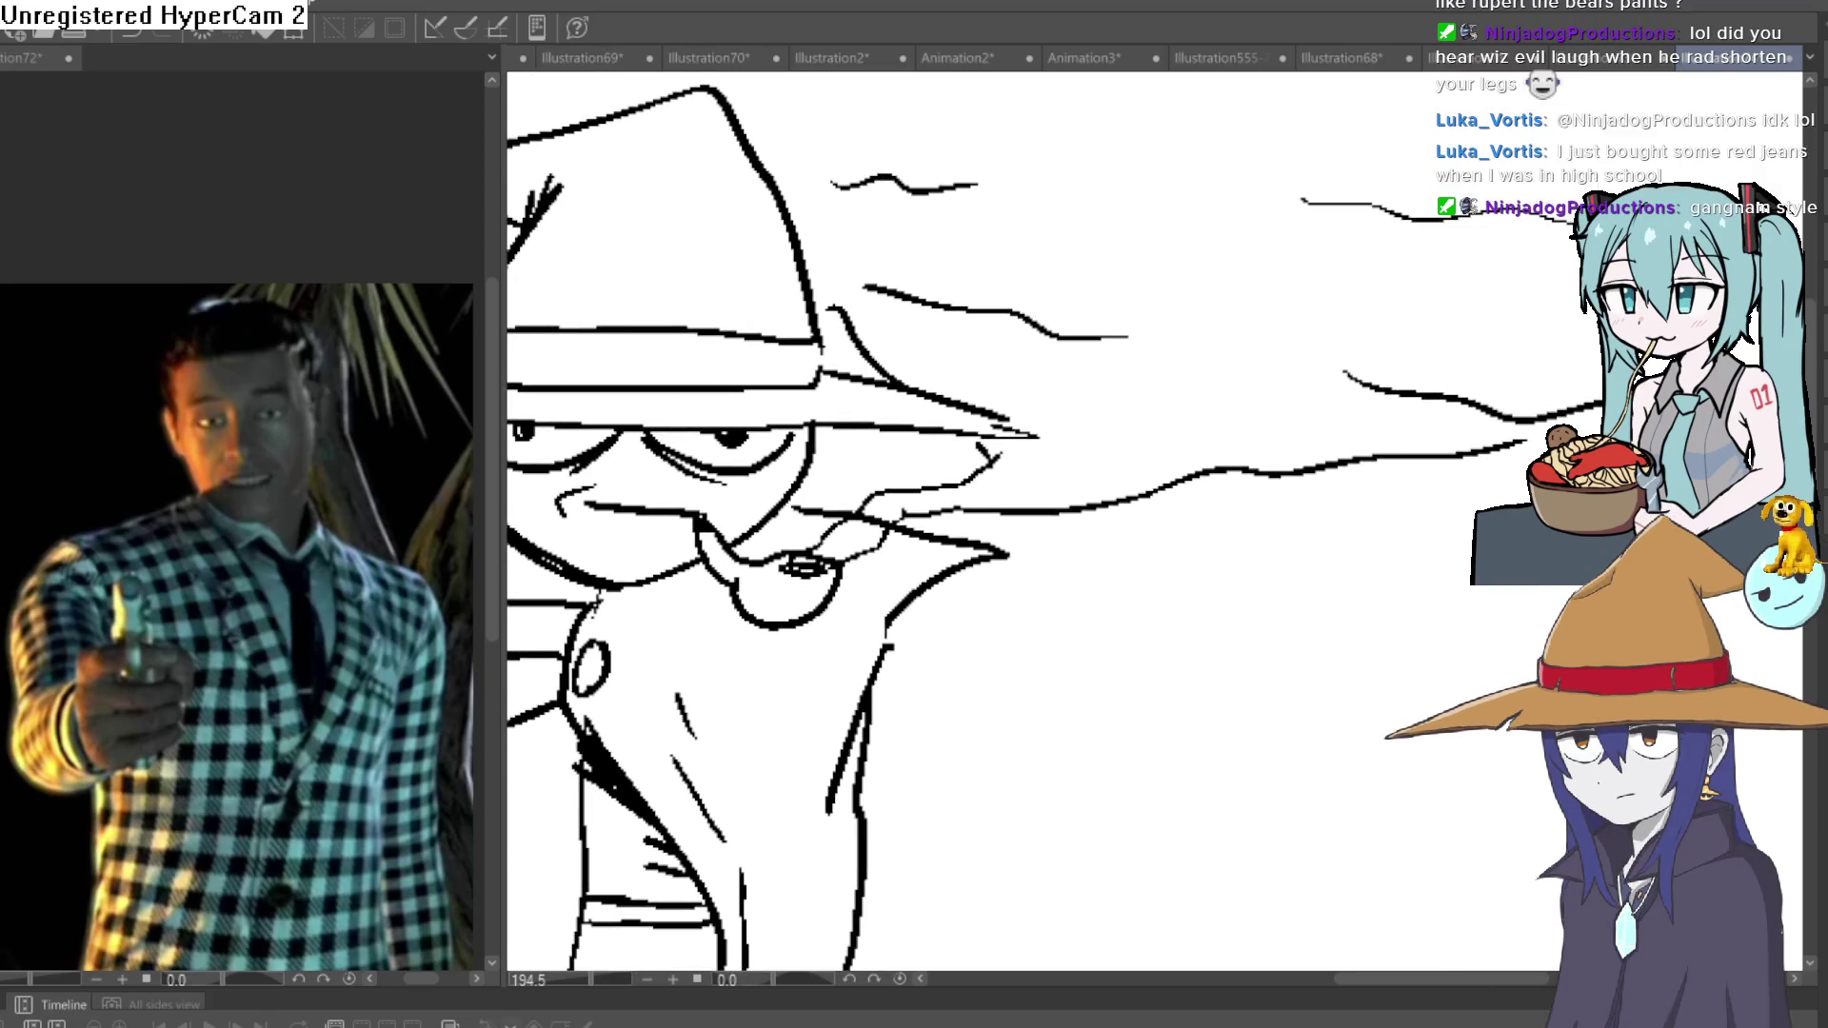
pyautogui.scroll(-3, 1333, 286)
pyautogui.scroll(-1, 1369, 386)
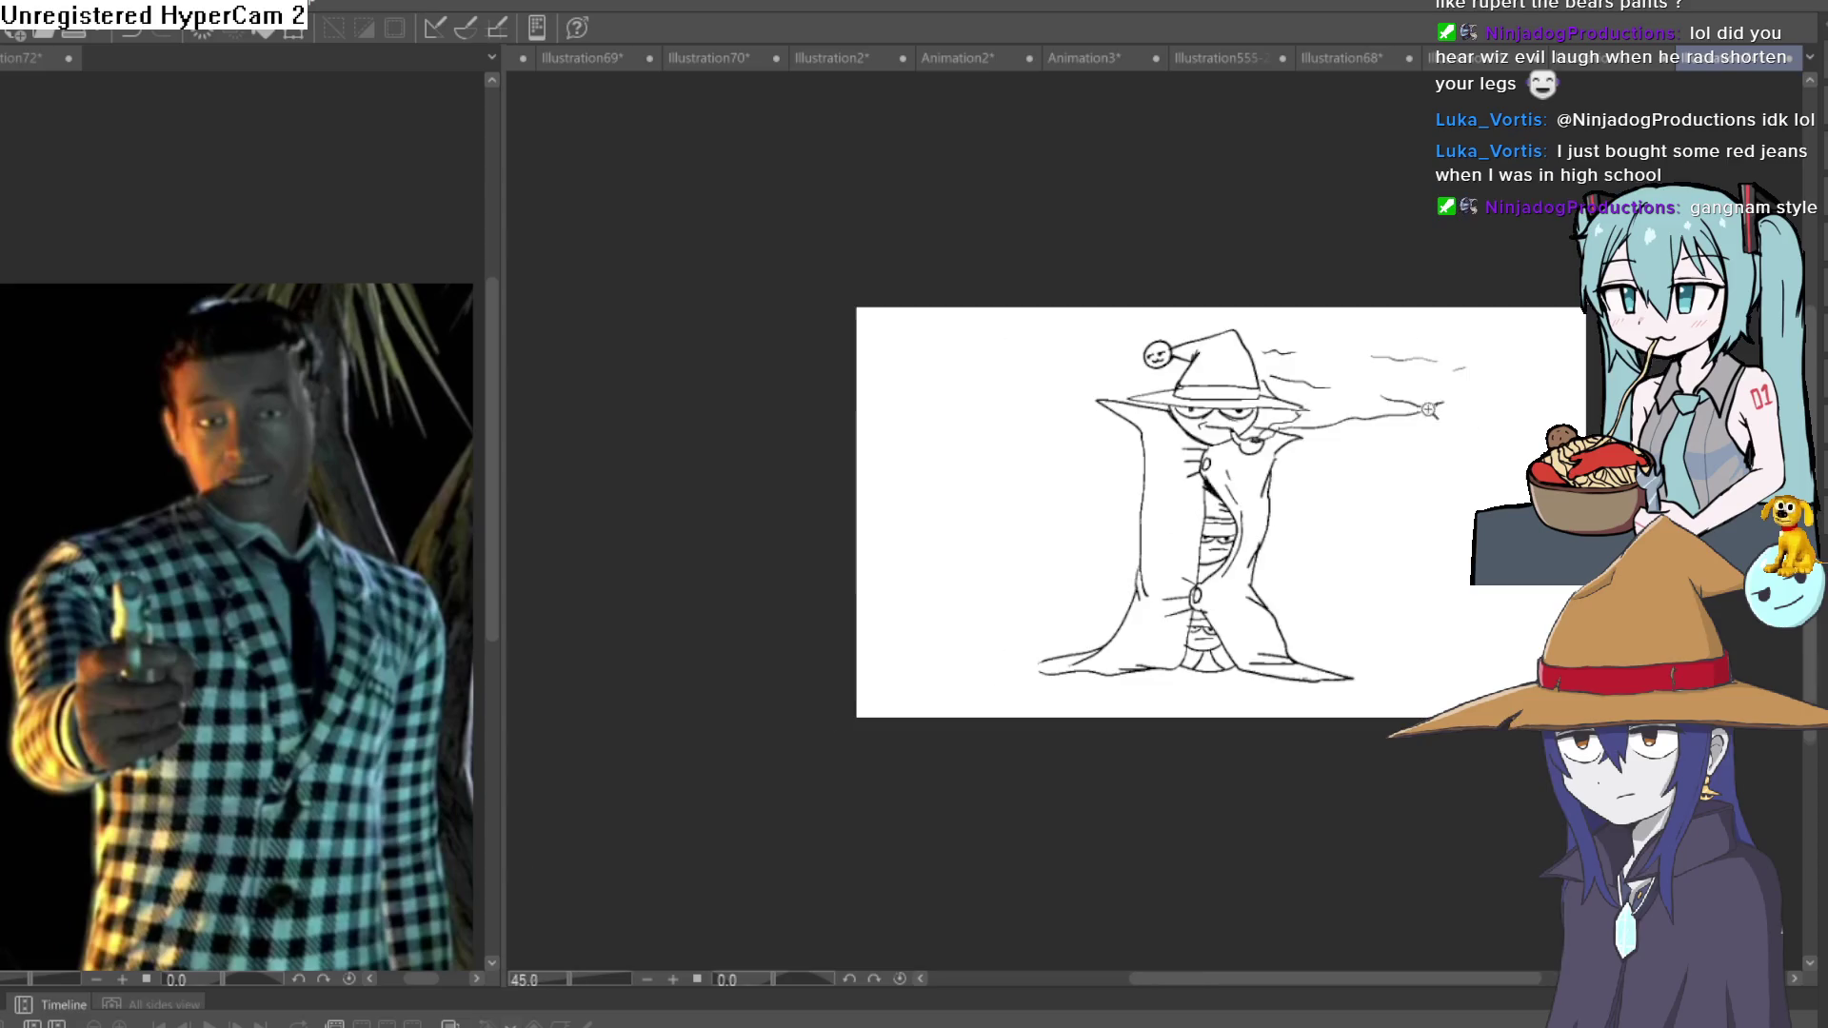
pyautogui.scroll(5, 1333, 400)
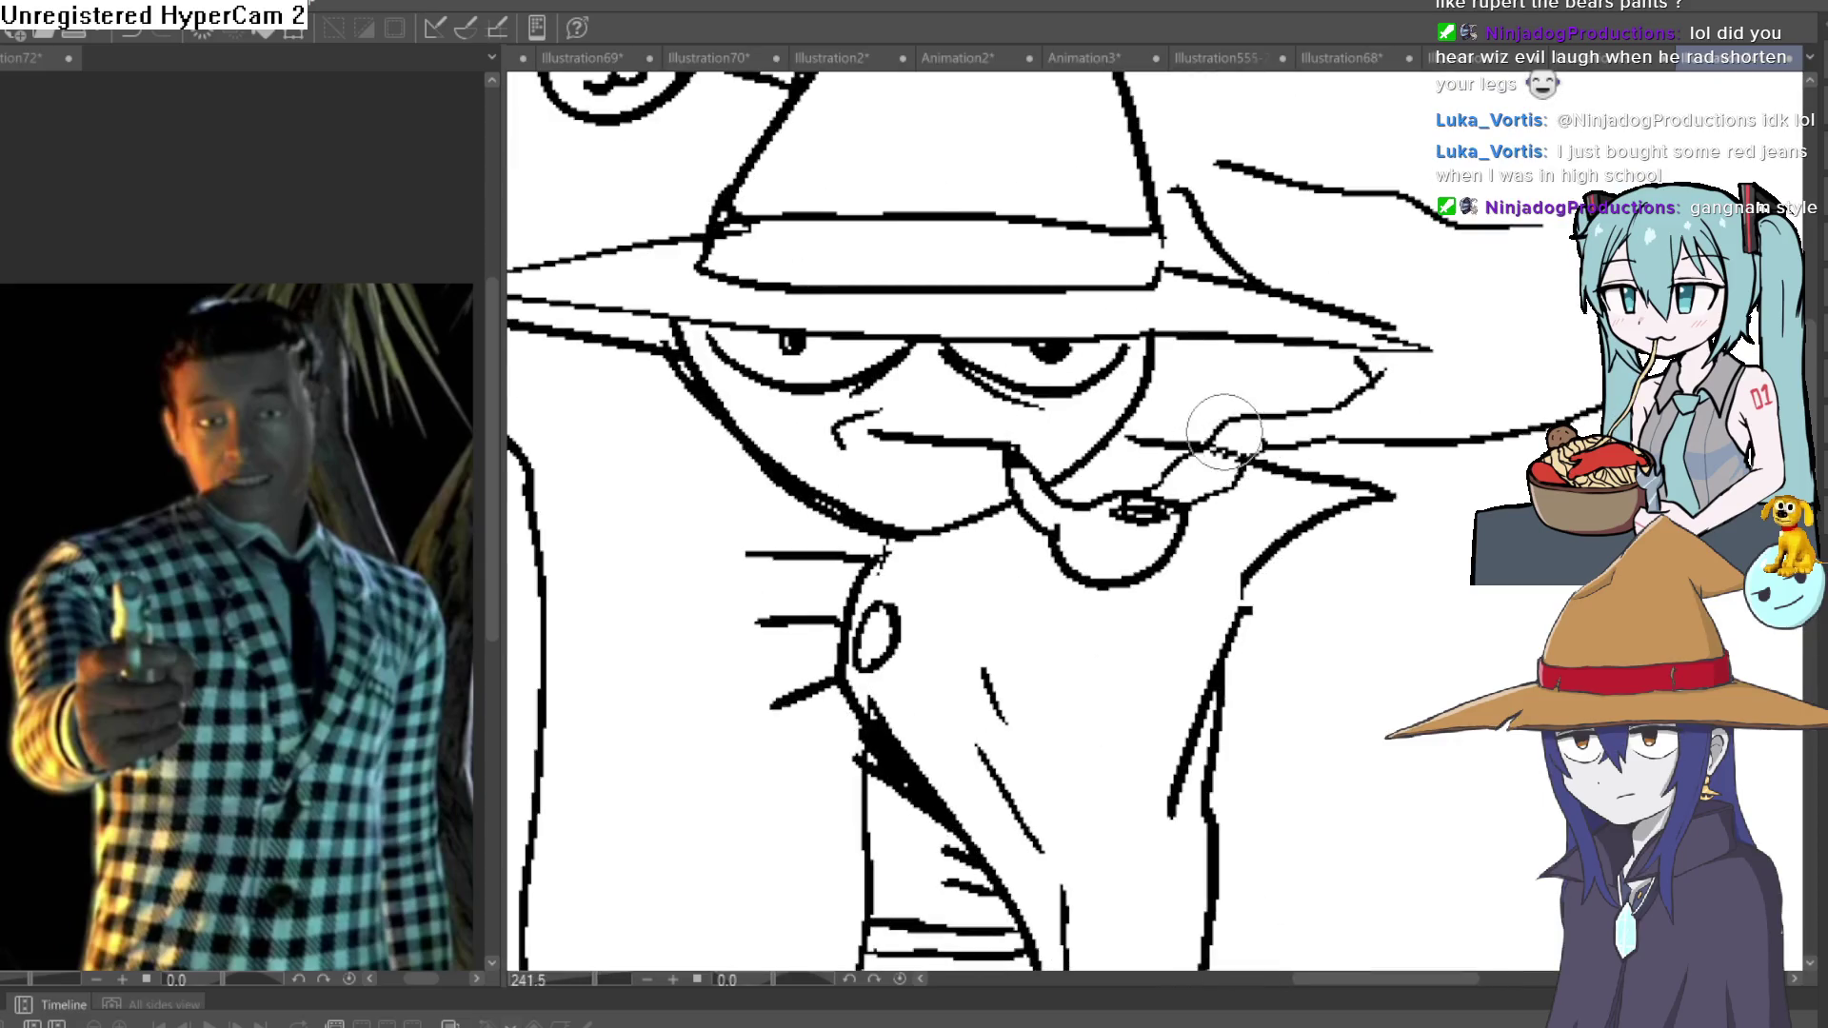
# Bring the coat into view and draw a thin fold line down its left panel beside the seam.
pyautogui.scroll(-3, 1419, 462)
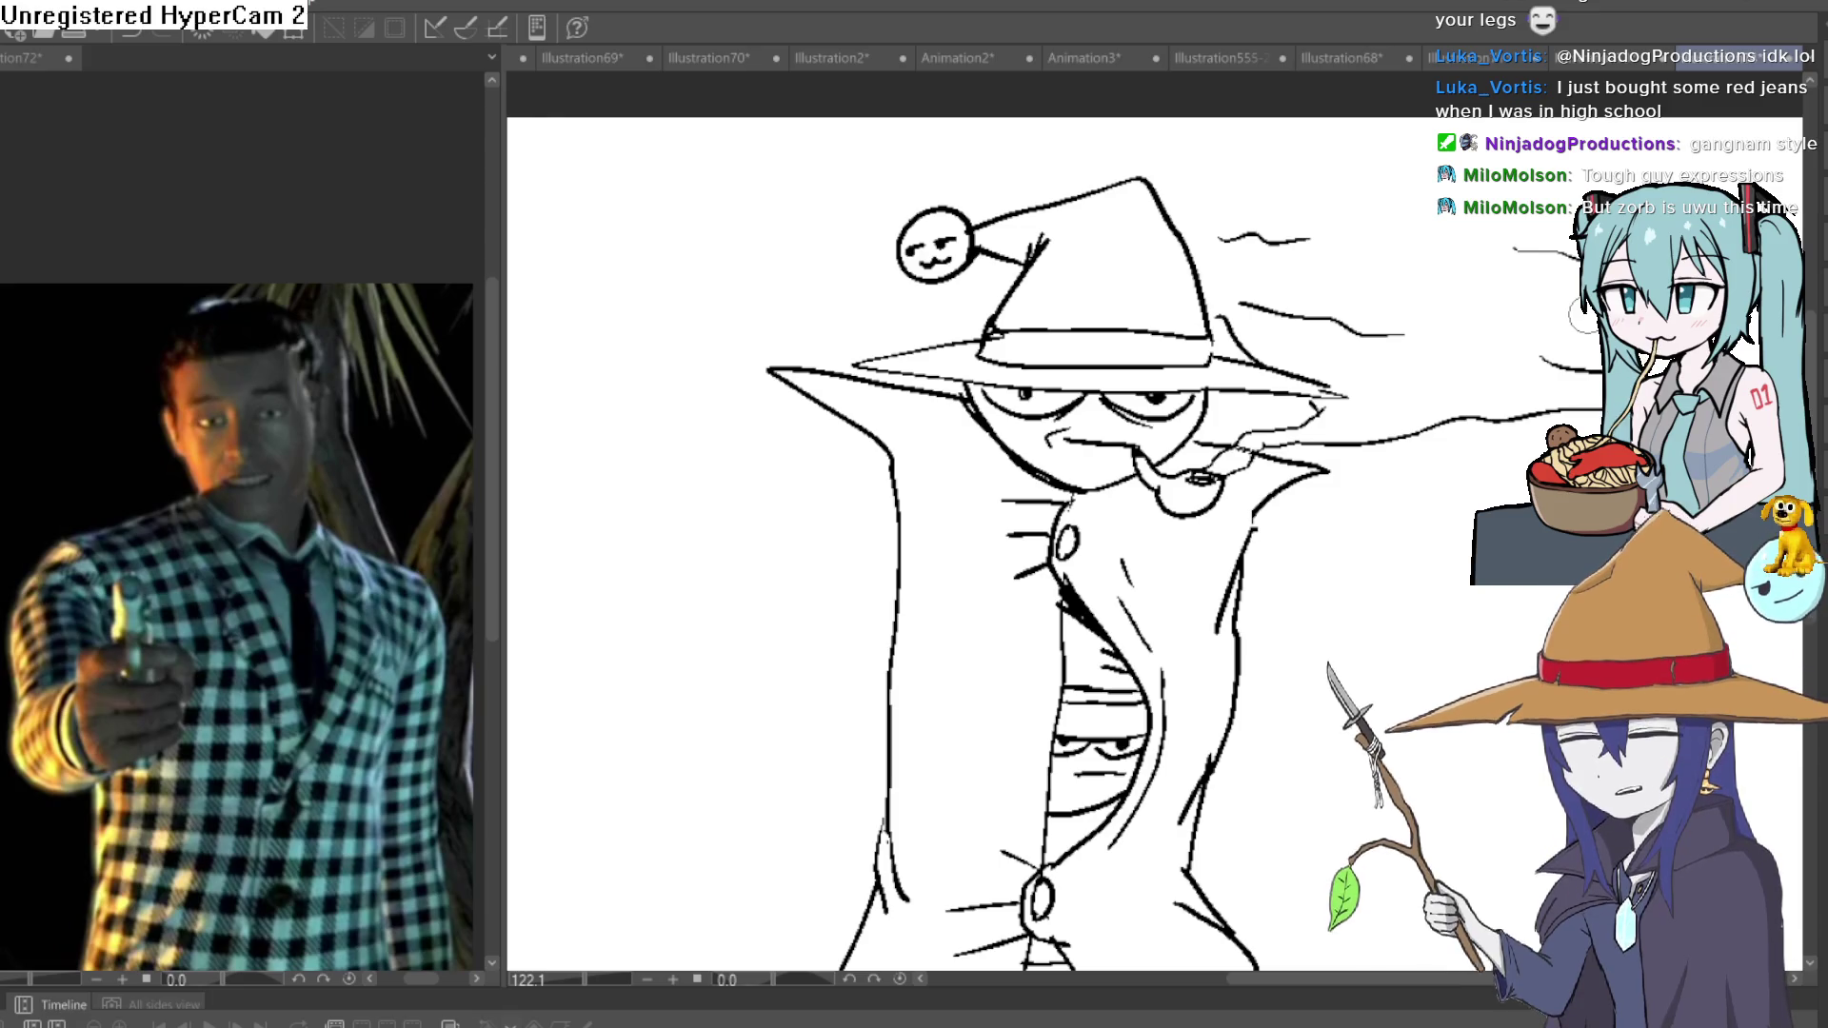
pyautogui.scroll(-5, 1309, 429)
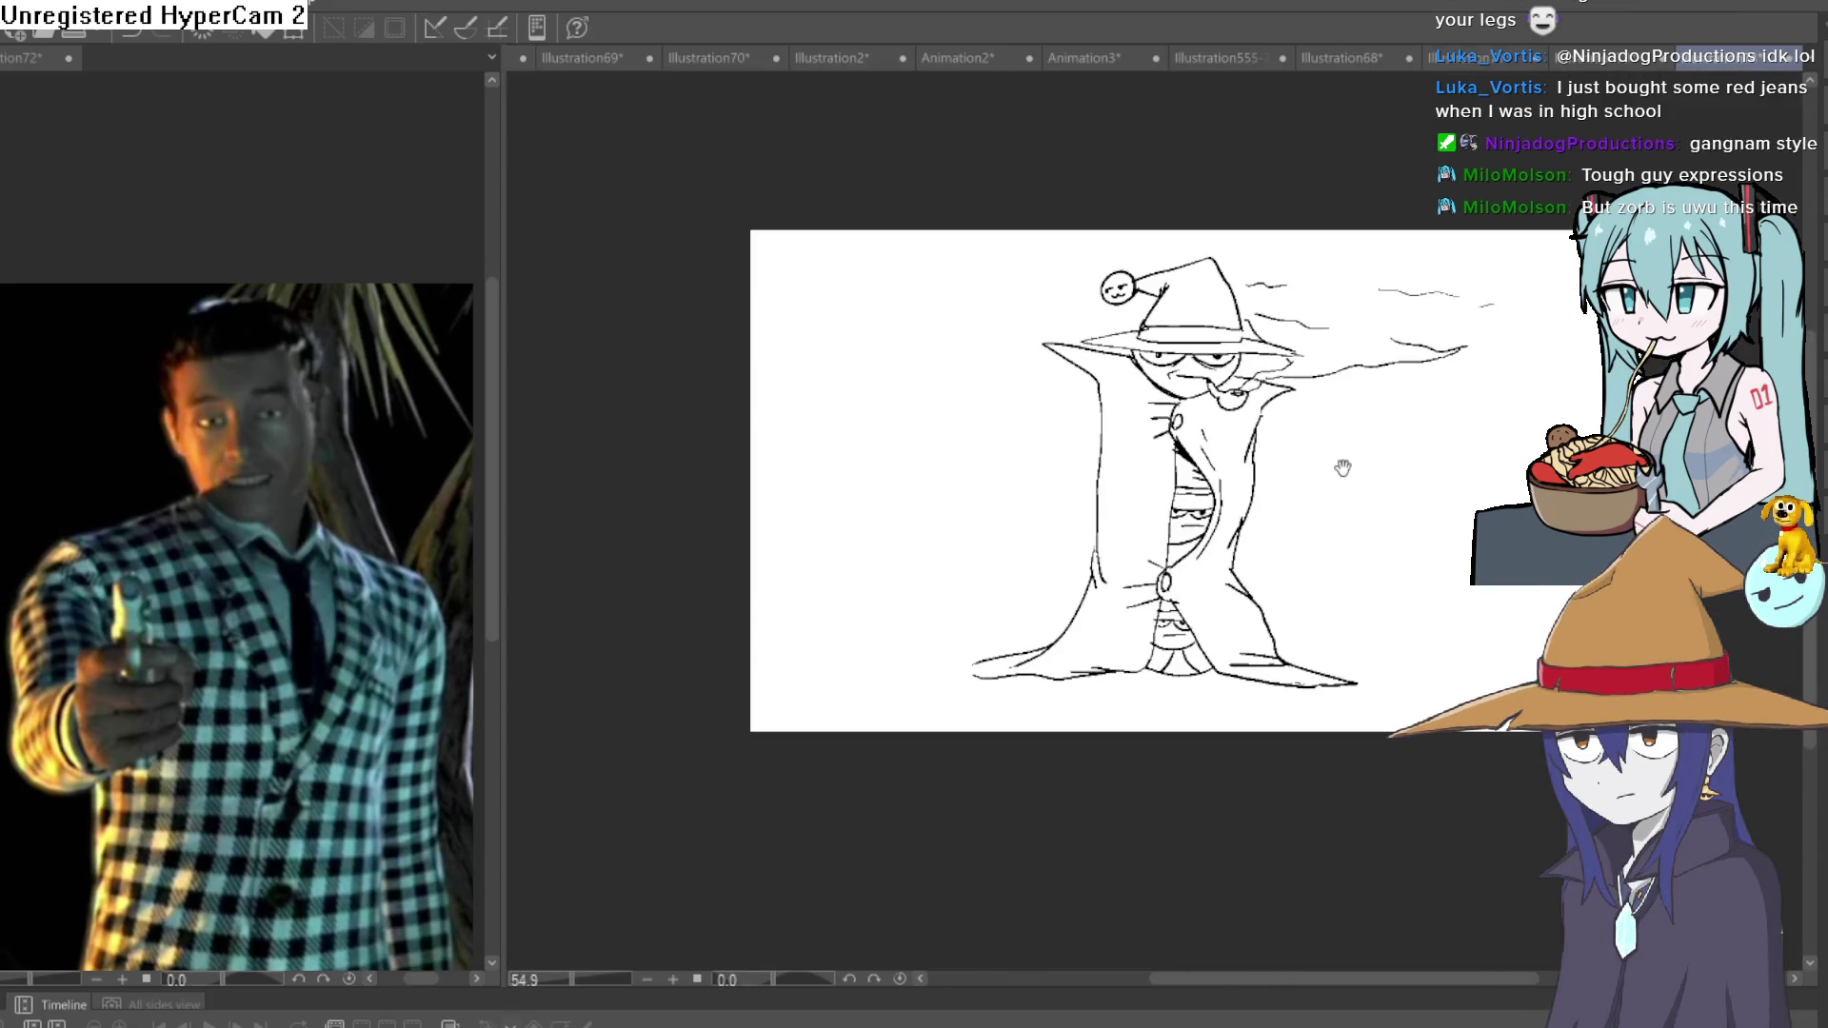
pyautogui.moveTo(1342, 468); pyautogui.dragTo(1327, 359)
pyautogui.scroll(8, 1324, 428)
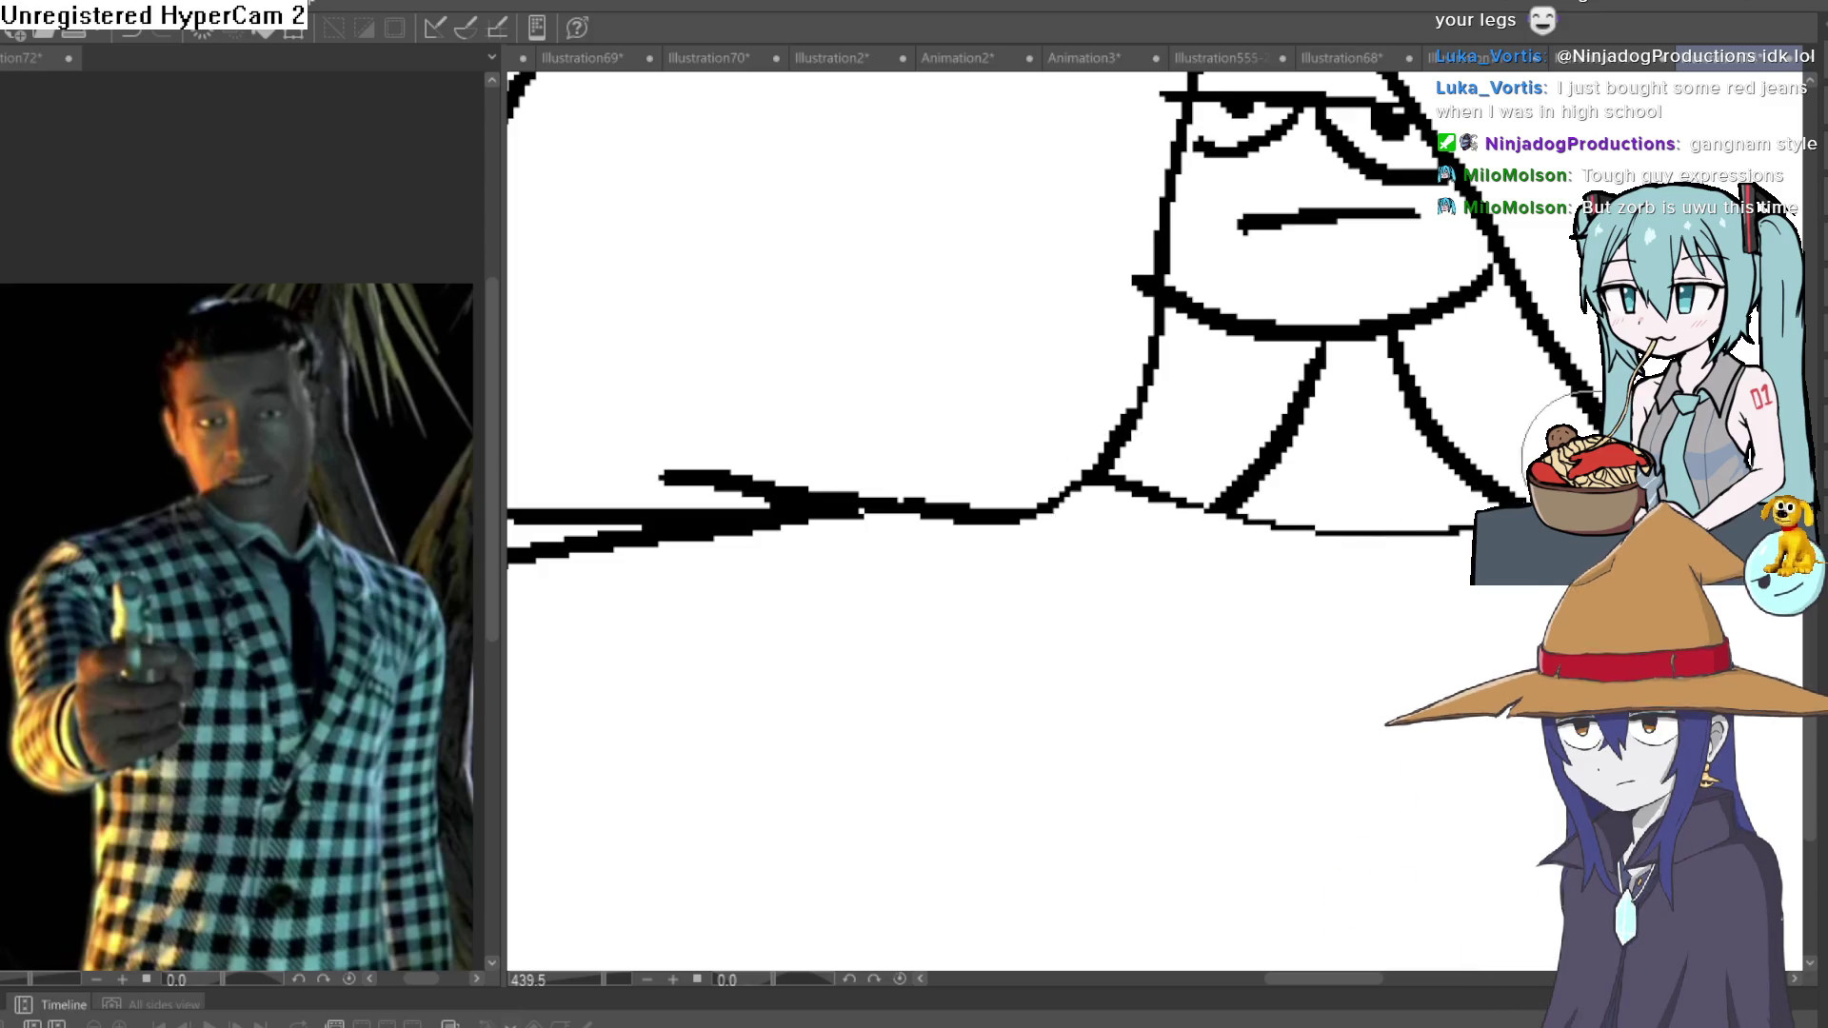
pyautogui.moveTo(588, 296)
pyautogui.mouseDown()
pyautogui.moveTo(1095, 229)
pyautogui.moveTo(1514, 238)
pyautogui.moveTo(1440, 366)
pyautogui.moveTo(1230, 487)
pyautogui.moveTo(1093, 530)
pyautogui.mouseUp()
pyautogui.scroll(-10, 1077, 538)
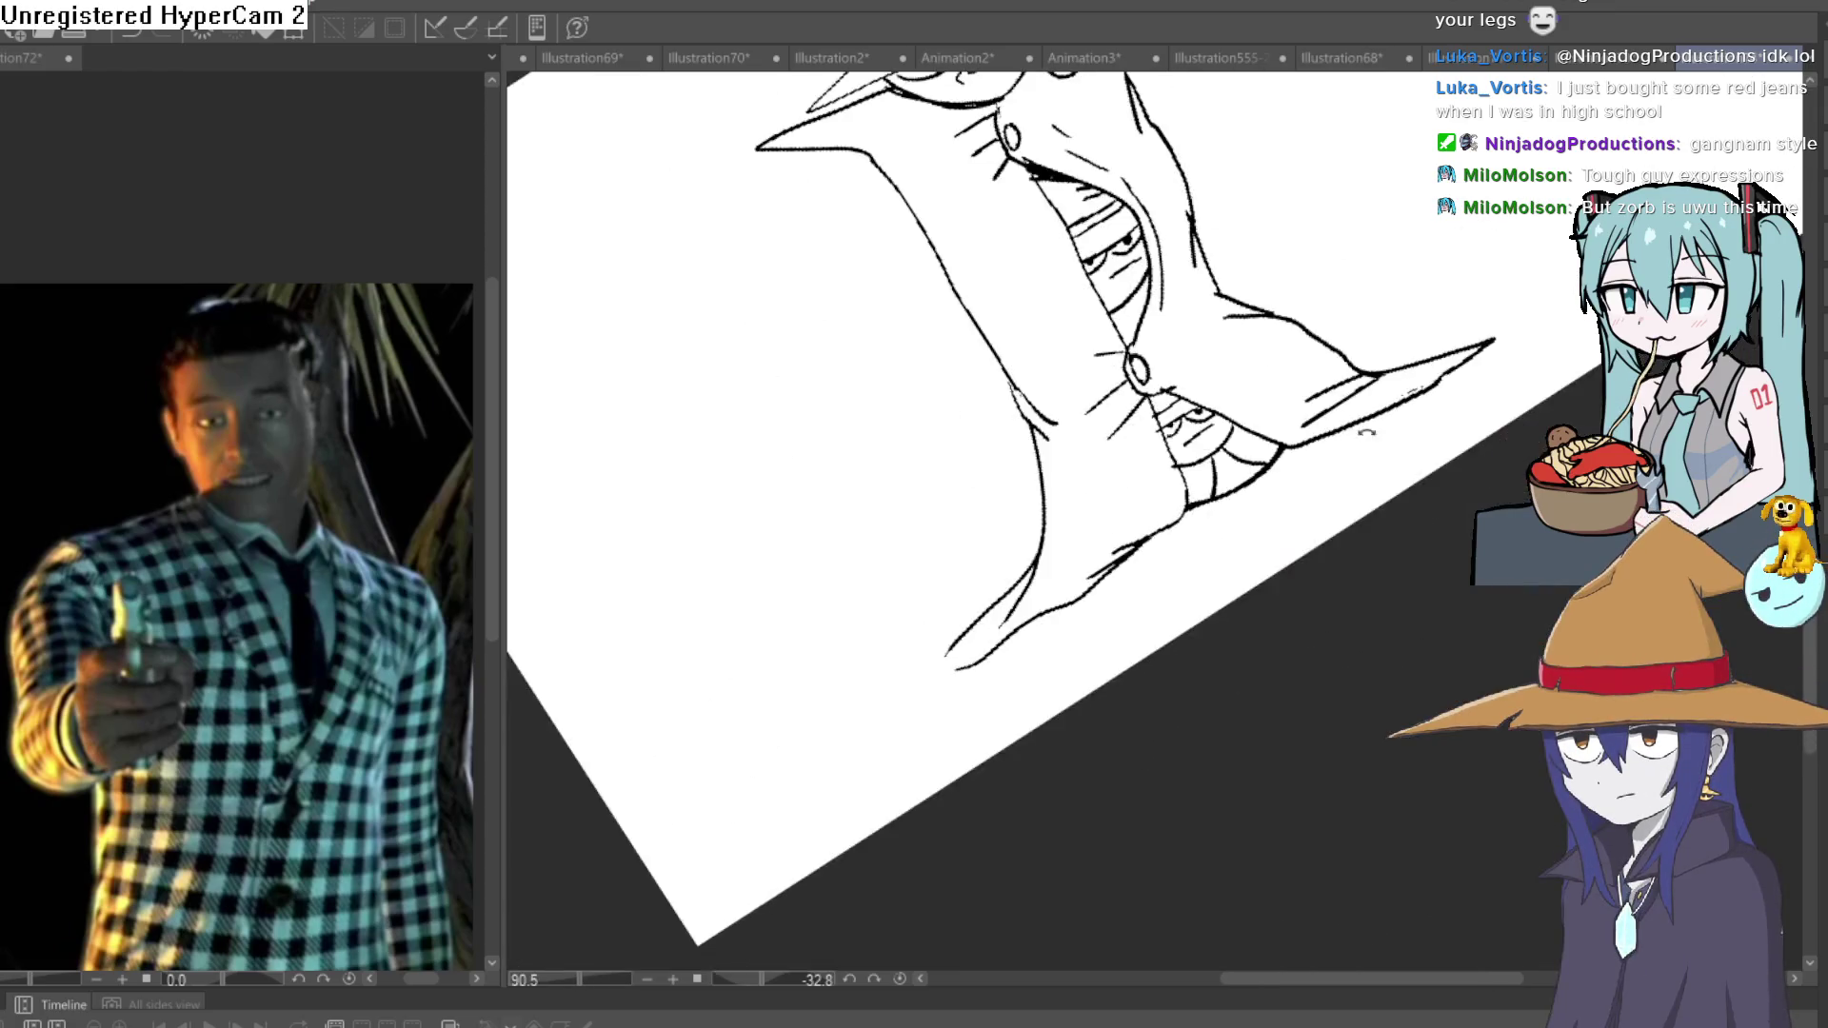
pyautogui.moveTo(1226, 603)
pyautogui.mouseDown()
pyautogui.moveTo(1194, 547)
pyautogui.moveTo(1220, 466)
pyautogui.mouseUp()
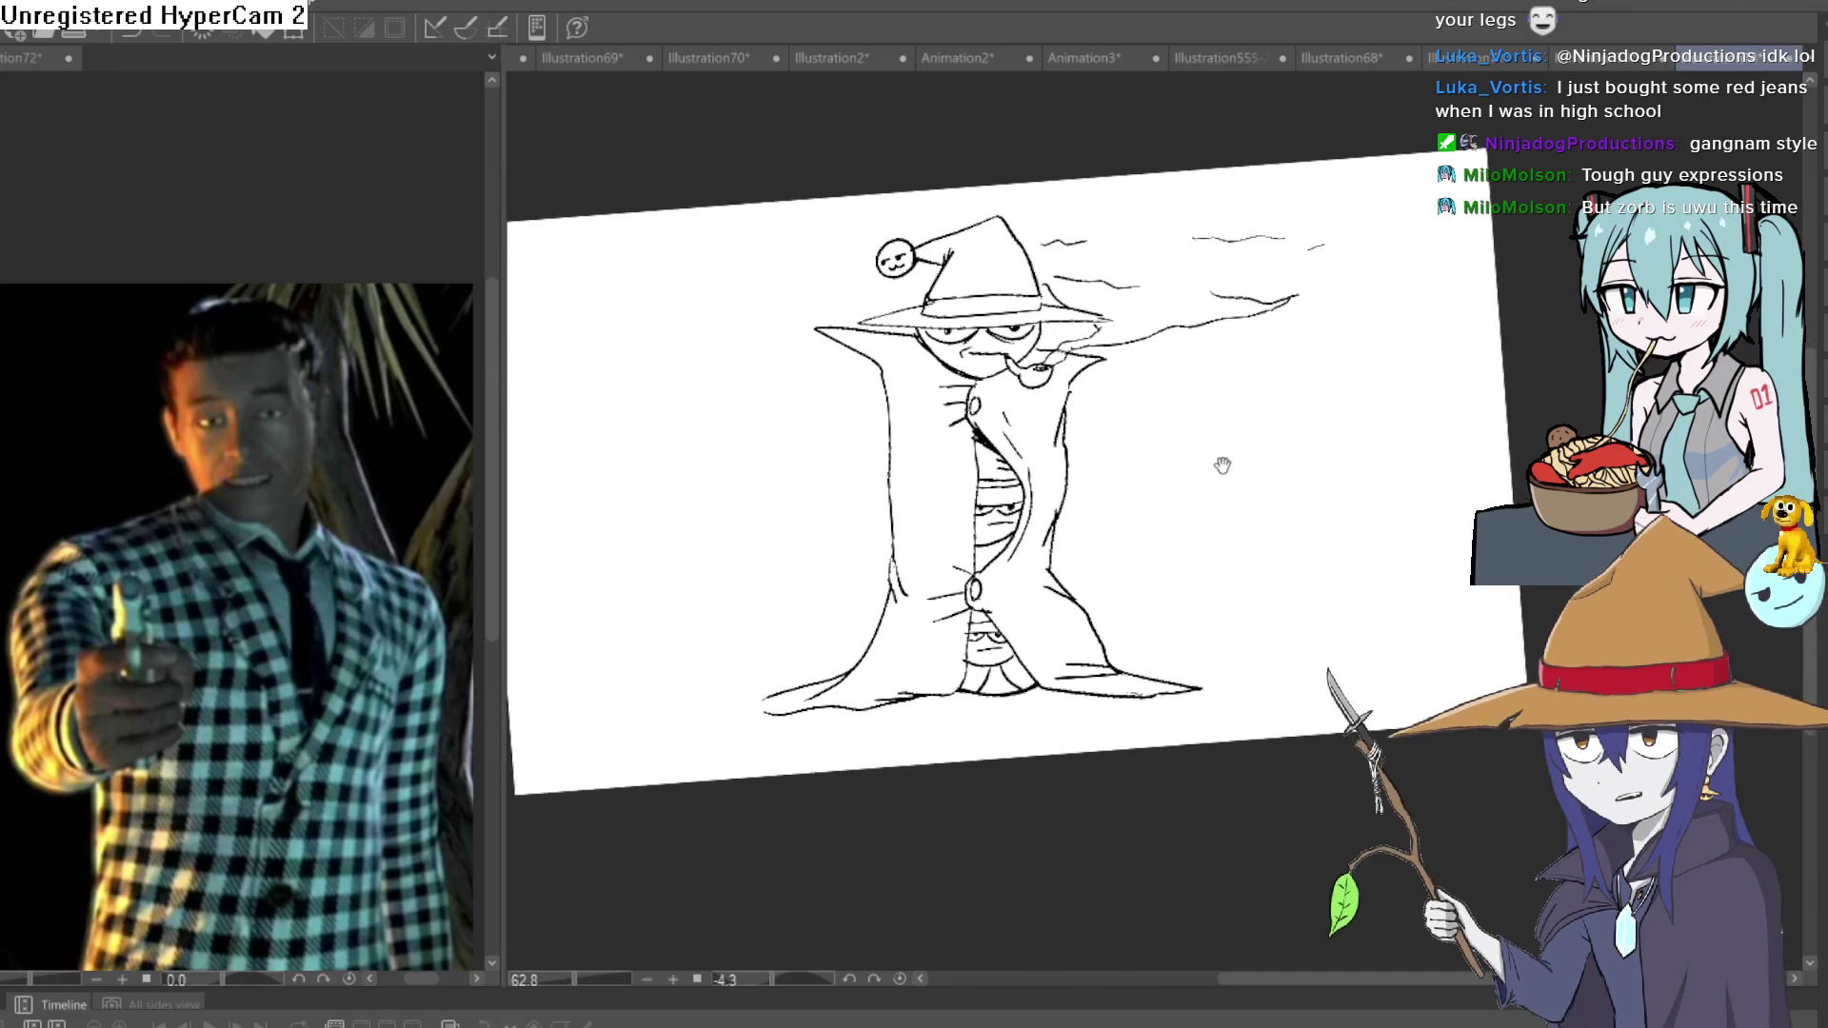
pyautogui.scroll(3, 1034, 453)
pyautogui.scroll(2, 1033, 453)
pyautogui.moveTo(1011, 380); pyautogui.dragTo(997, 700)
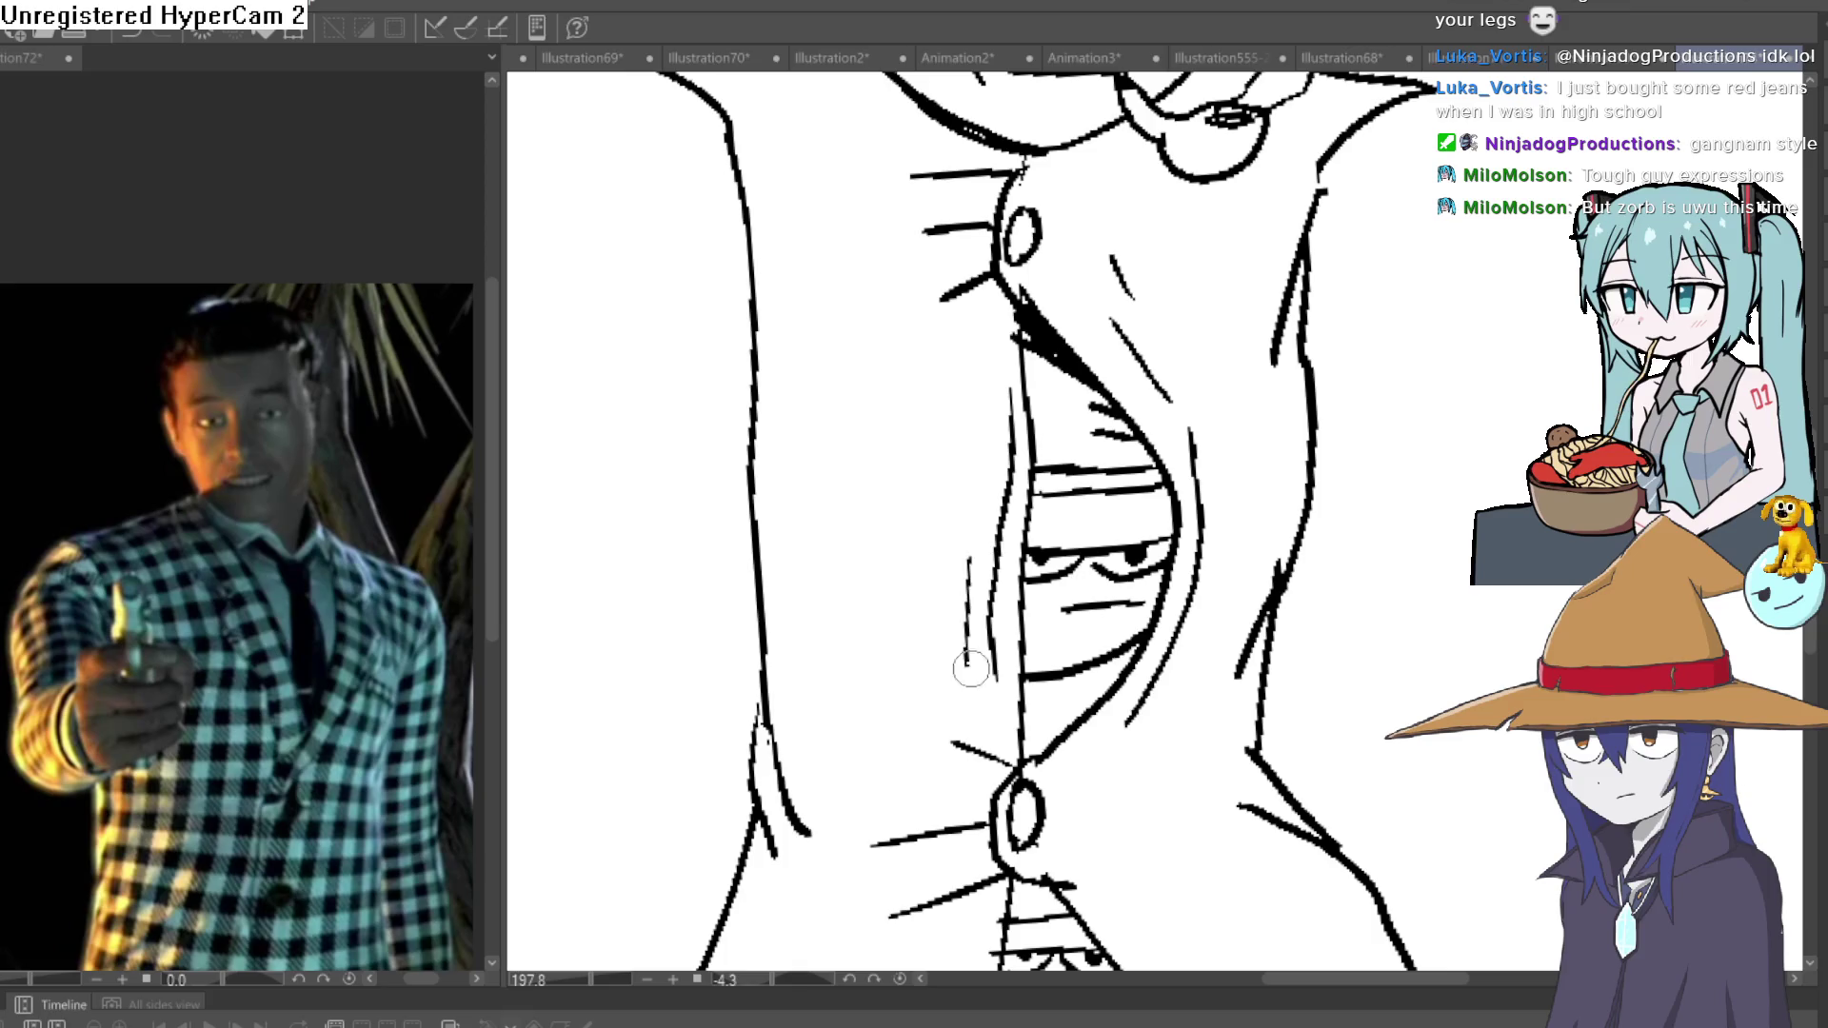
pyautogui.scroll(-5, 971, 670)
pyautogui.moveTo(1166, 657); pyautogui.dragTo(1166, 555)
pyautogui.moveTo(1150, 560); pyautogui.dragTo(1152, 606)
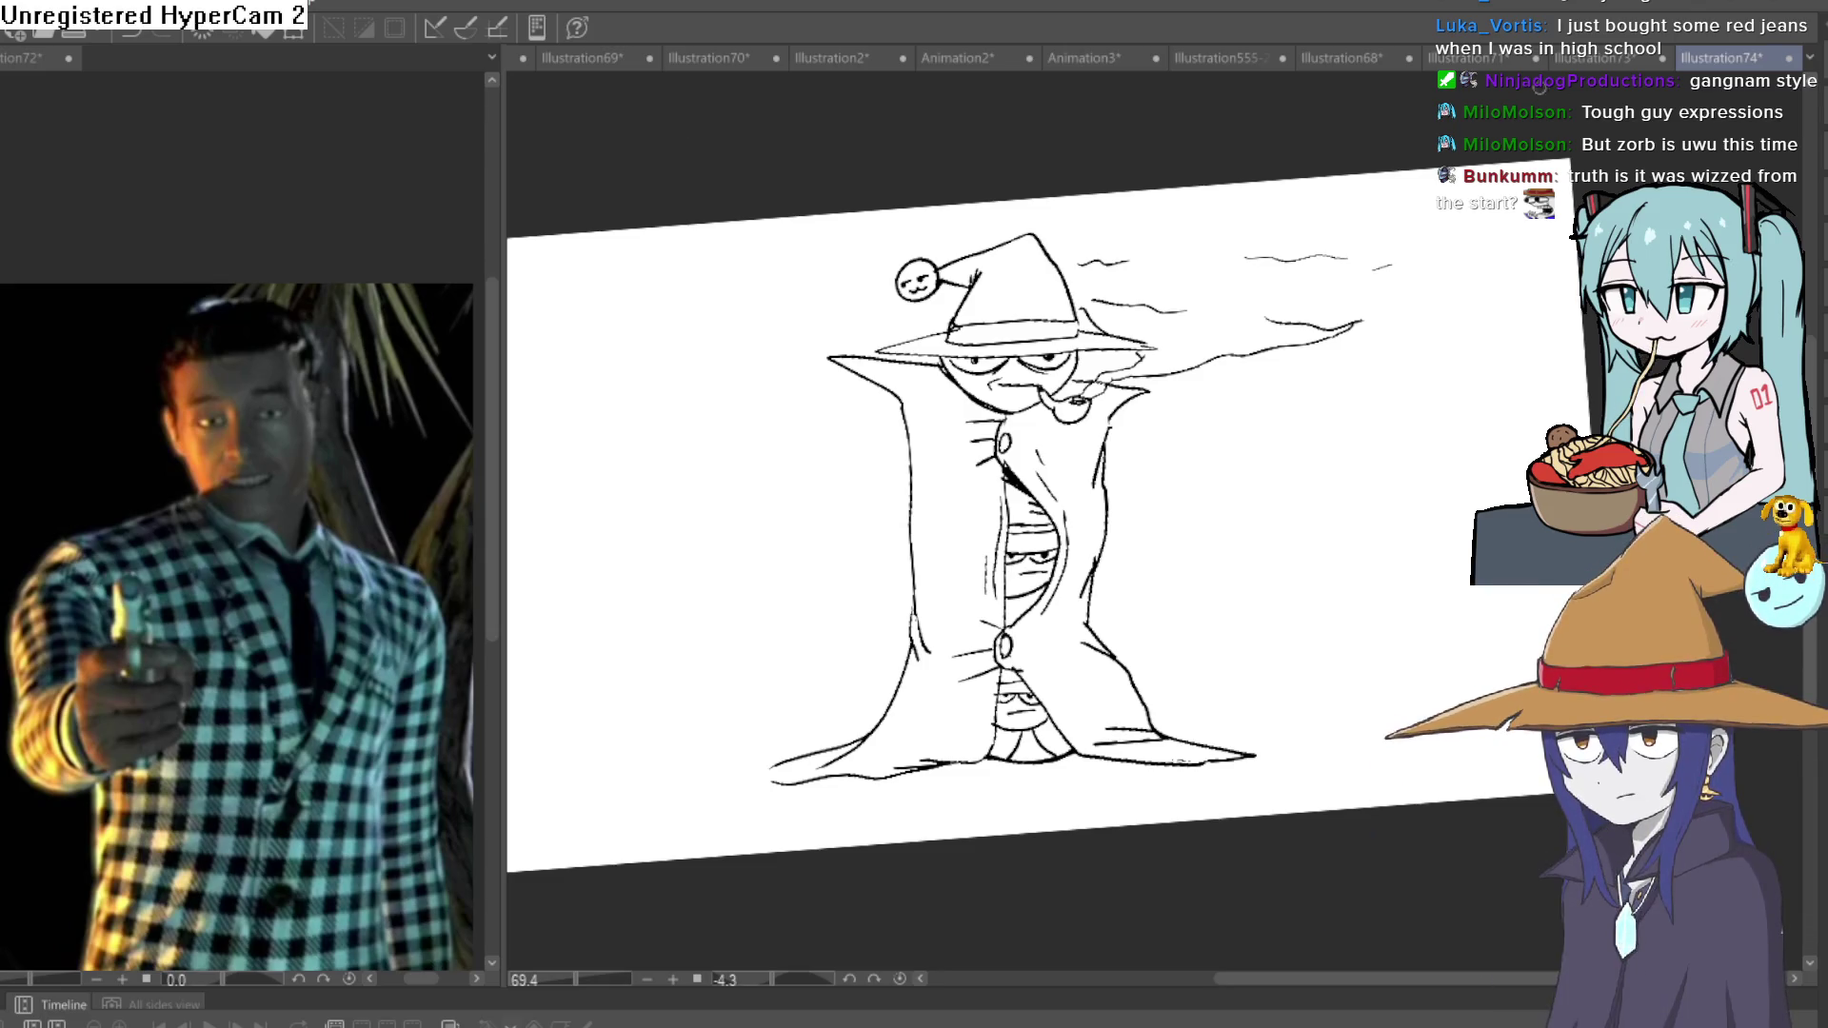
# Return to the coloured Illustration73 gunman document.
pyautogui.click(1602, 58)
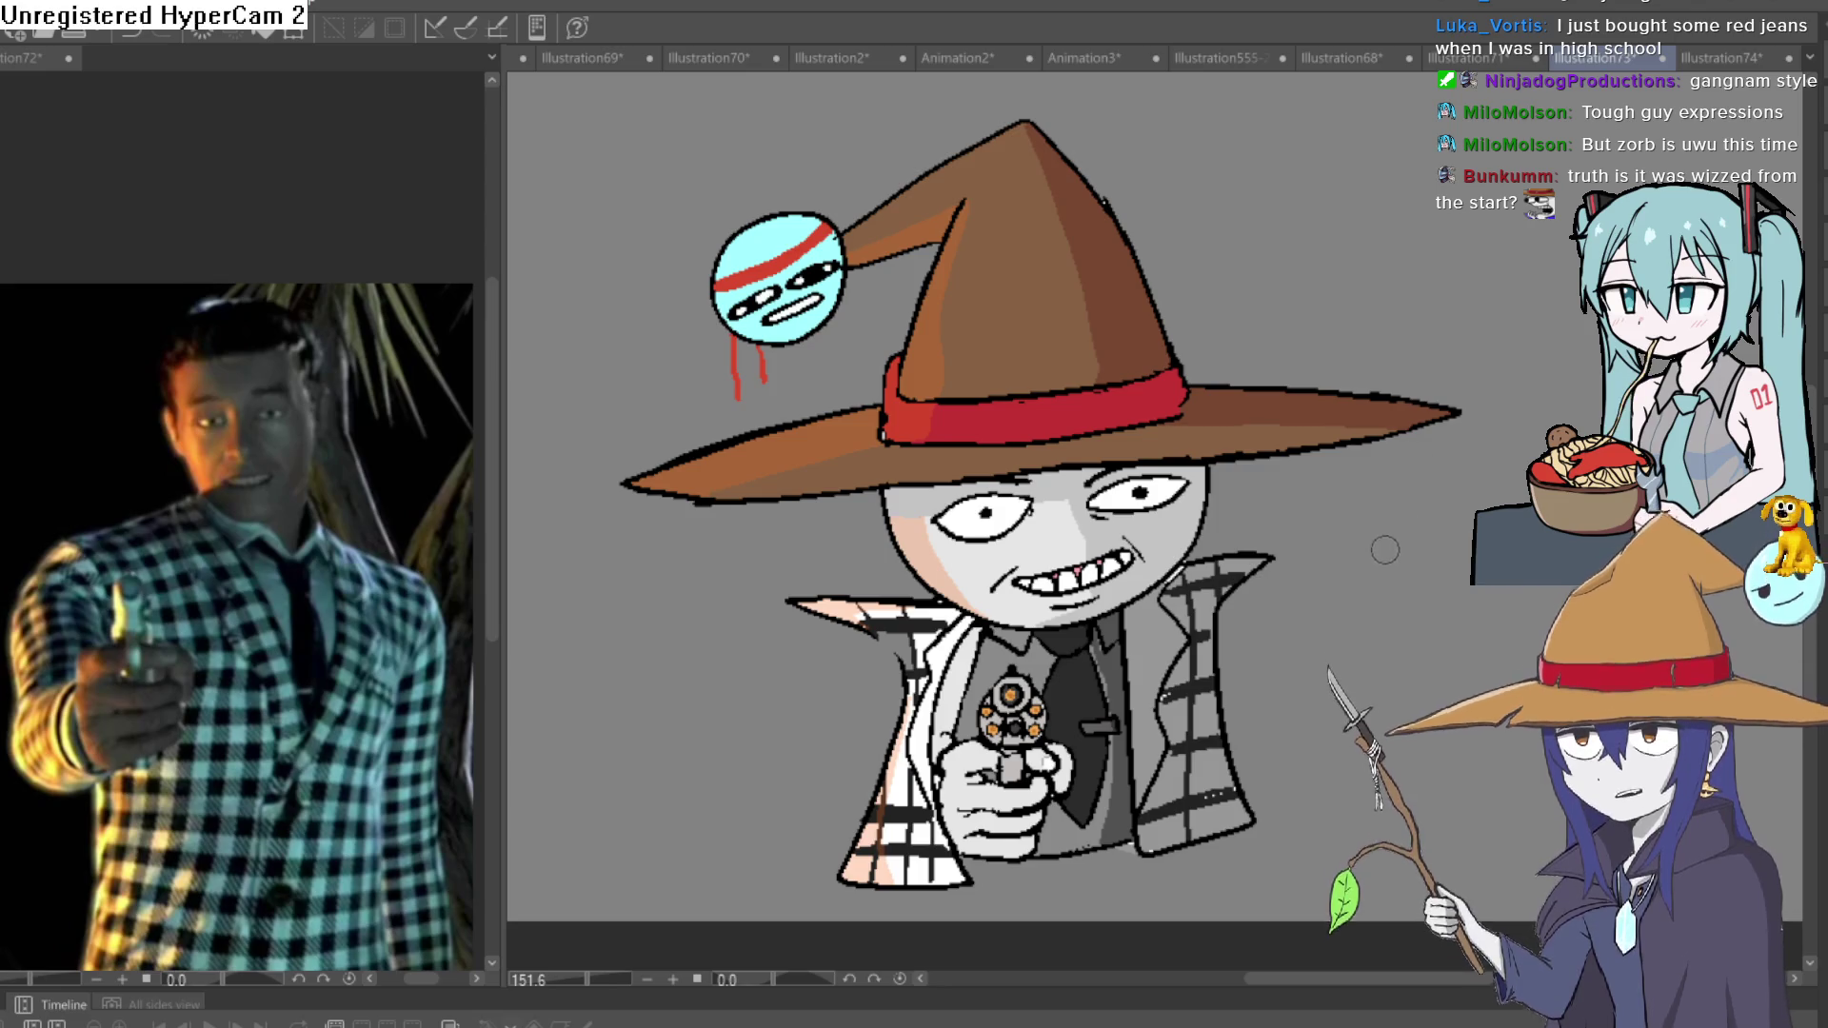
# Zoom and shift the view around the gunman drawing.
pyautogui.scroll(-5, 1339, 420)
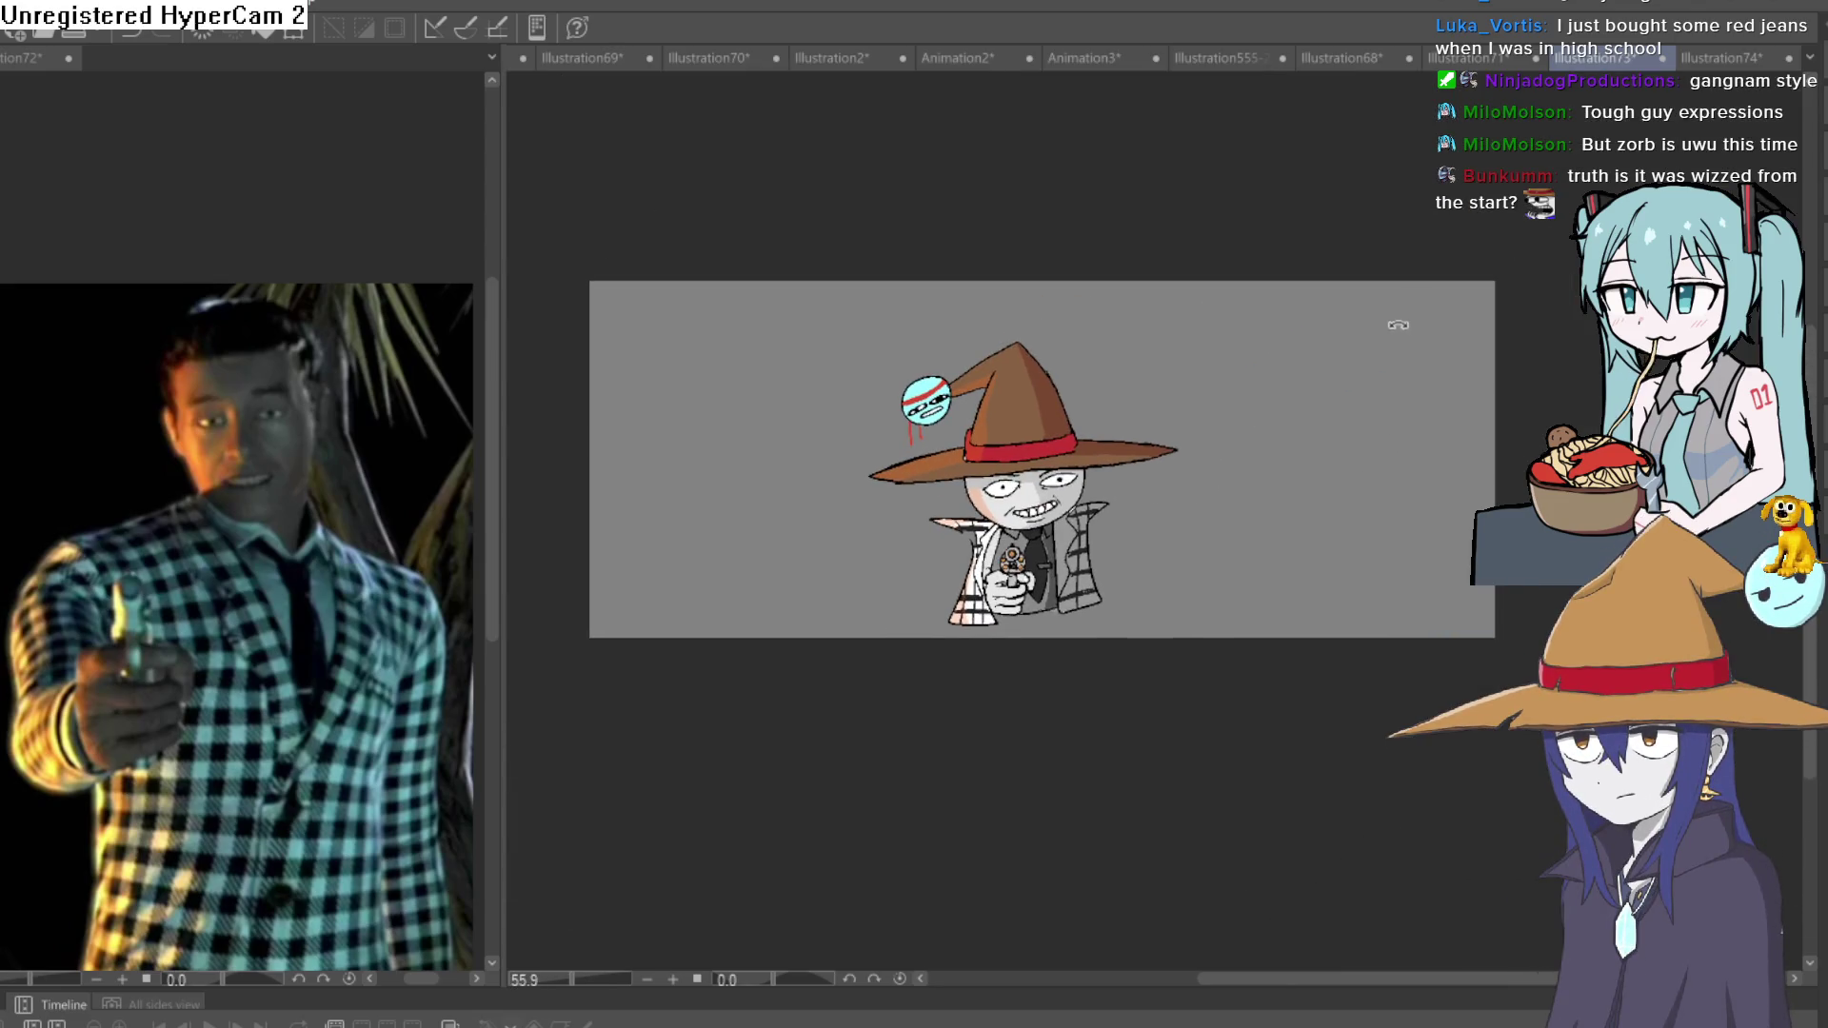
pyautogui.moveTo(1393, 327); pyautogui.dragTo(1375, 323)
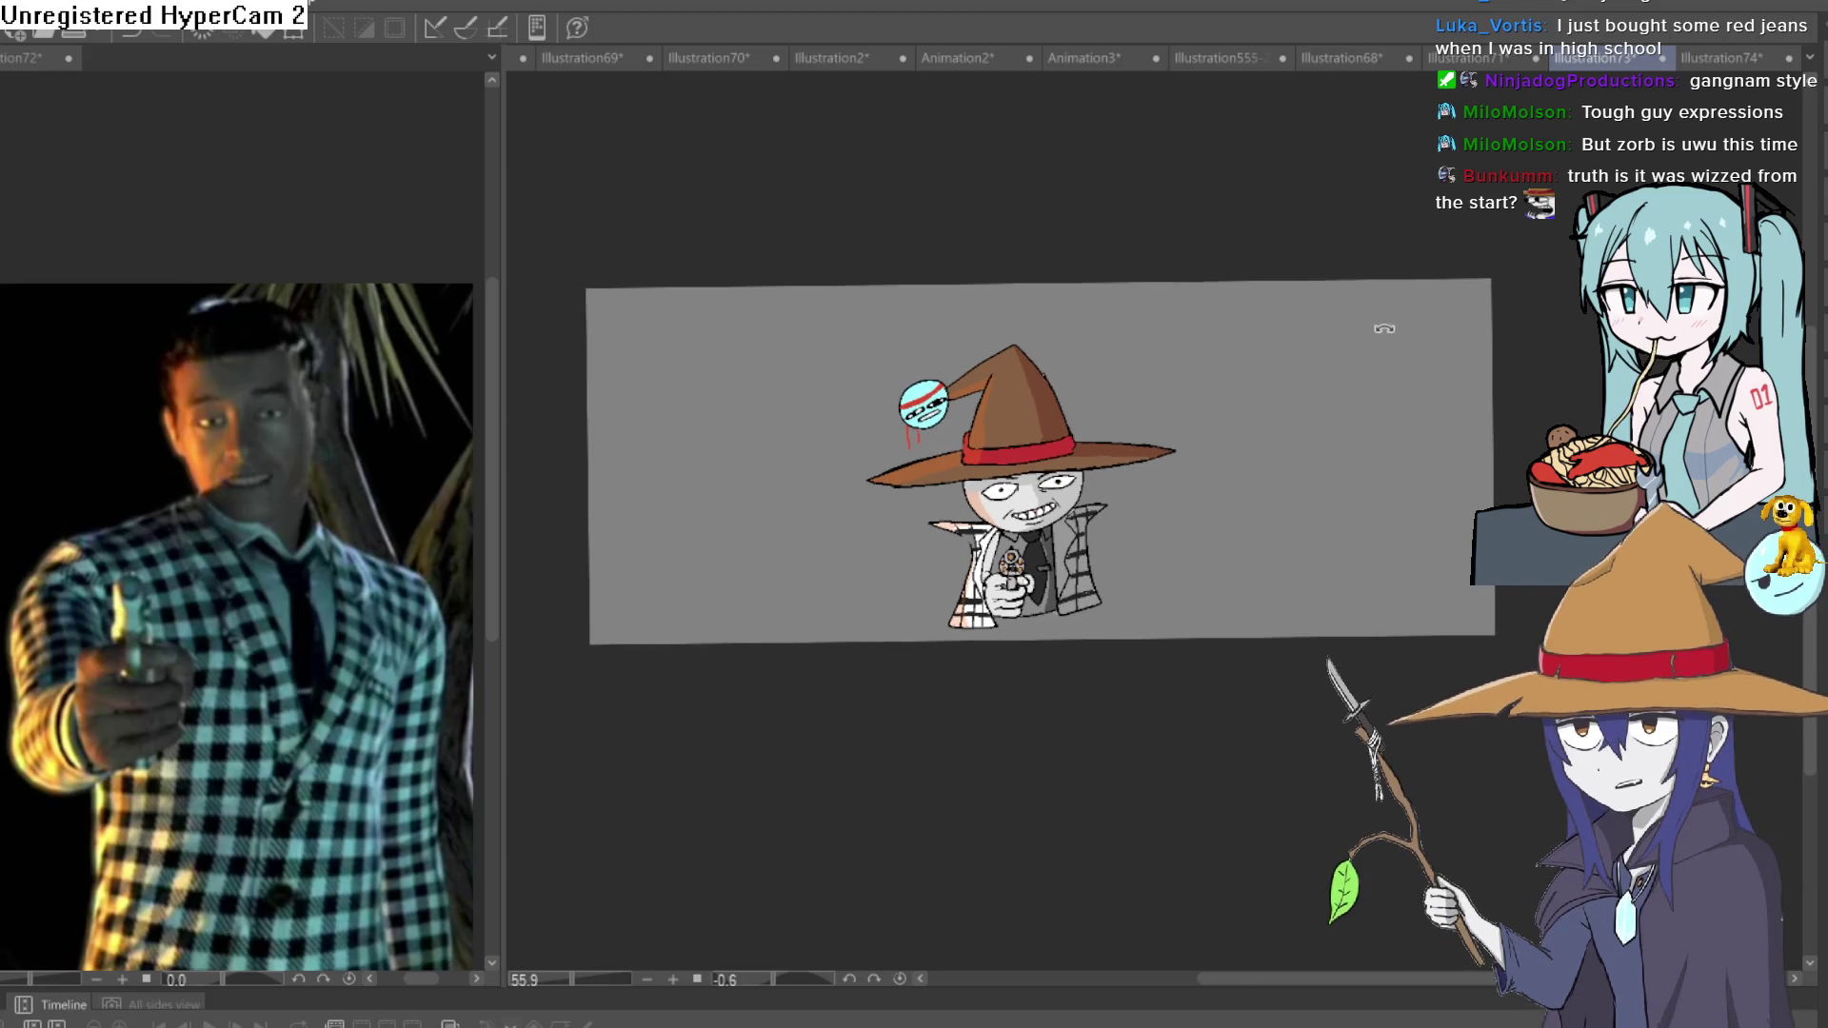
pyautogui.scroll(-3, 1367, 343)
pyautogui.scroll(5, 1278, 388)
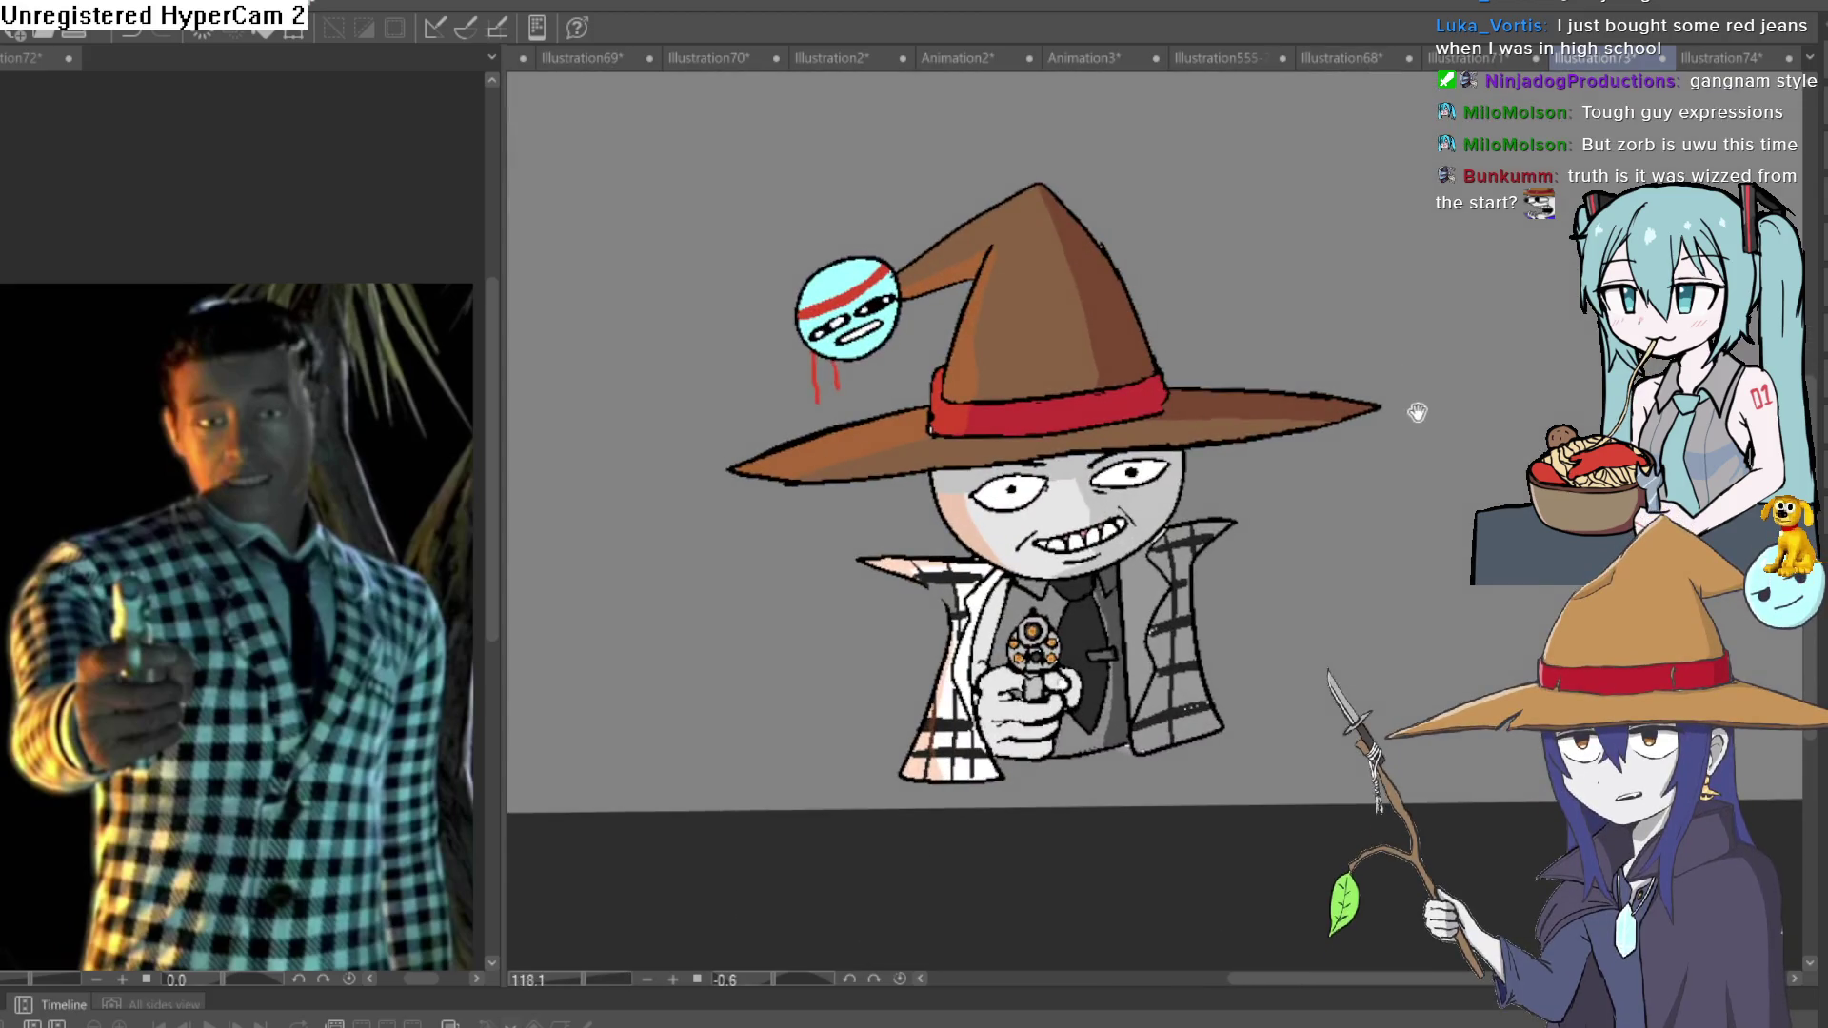
# Cycle through the open drawings to Illustration555-2 and frame the cat-girl figure.
pyautogui.click(1767, 57)
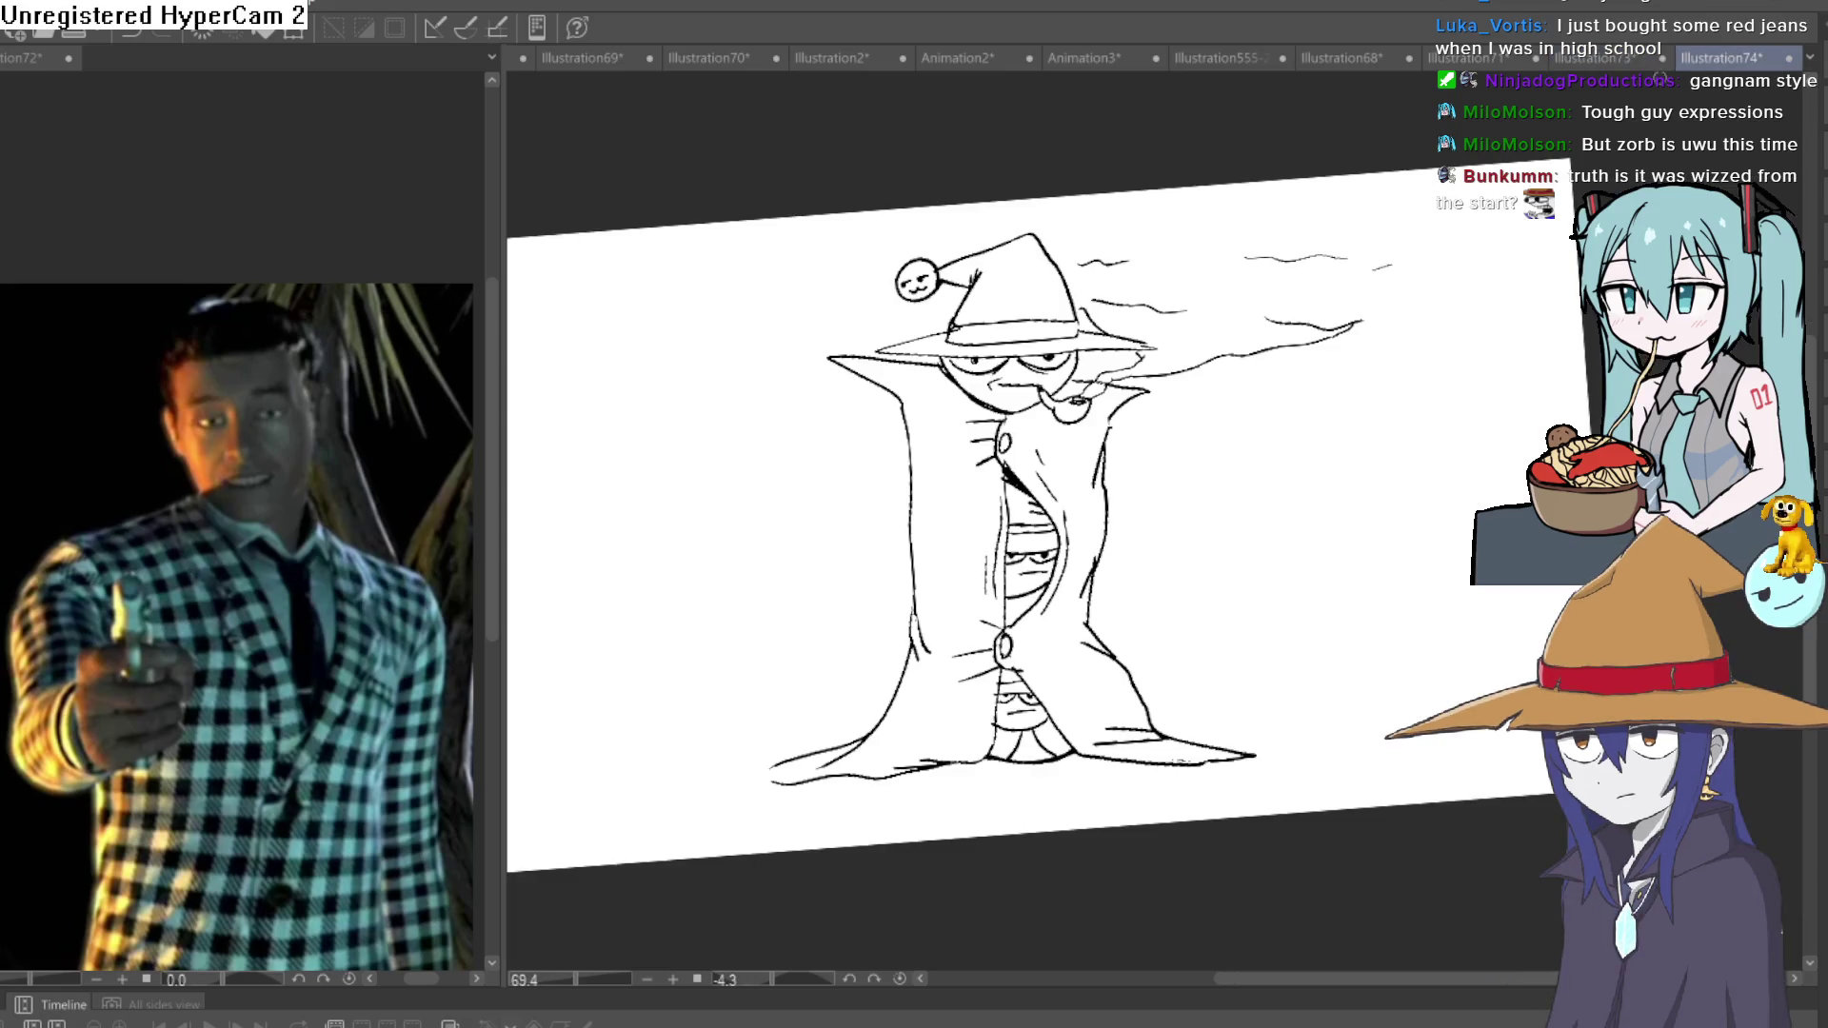
pyautogui.click(1491, 58)
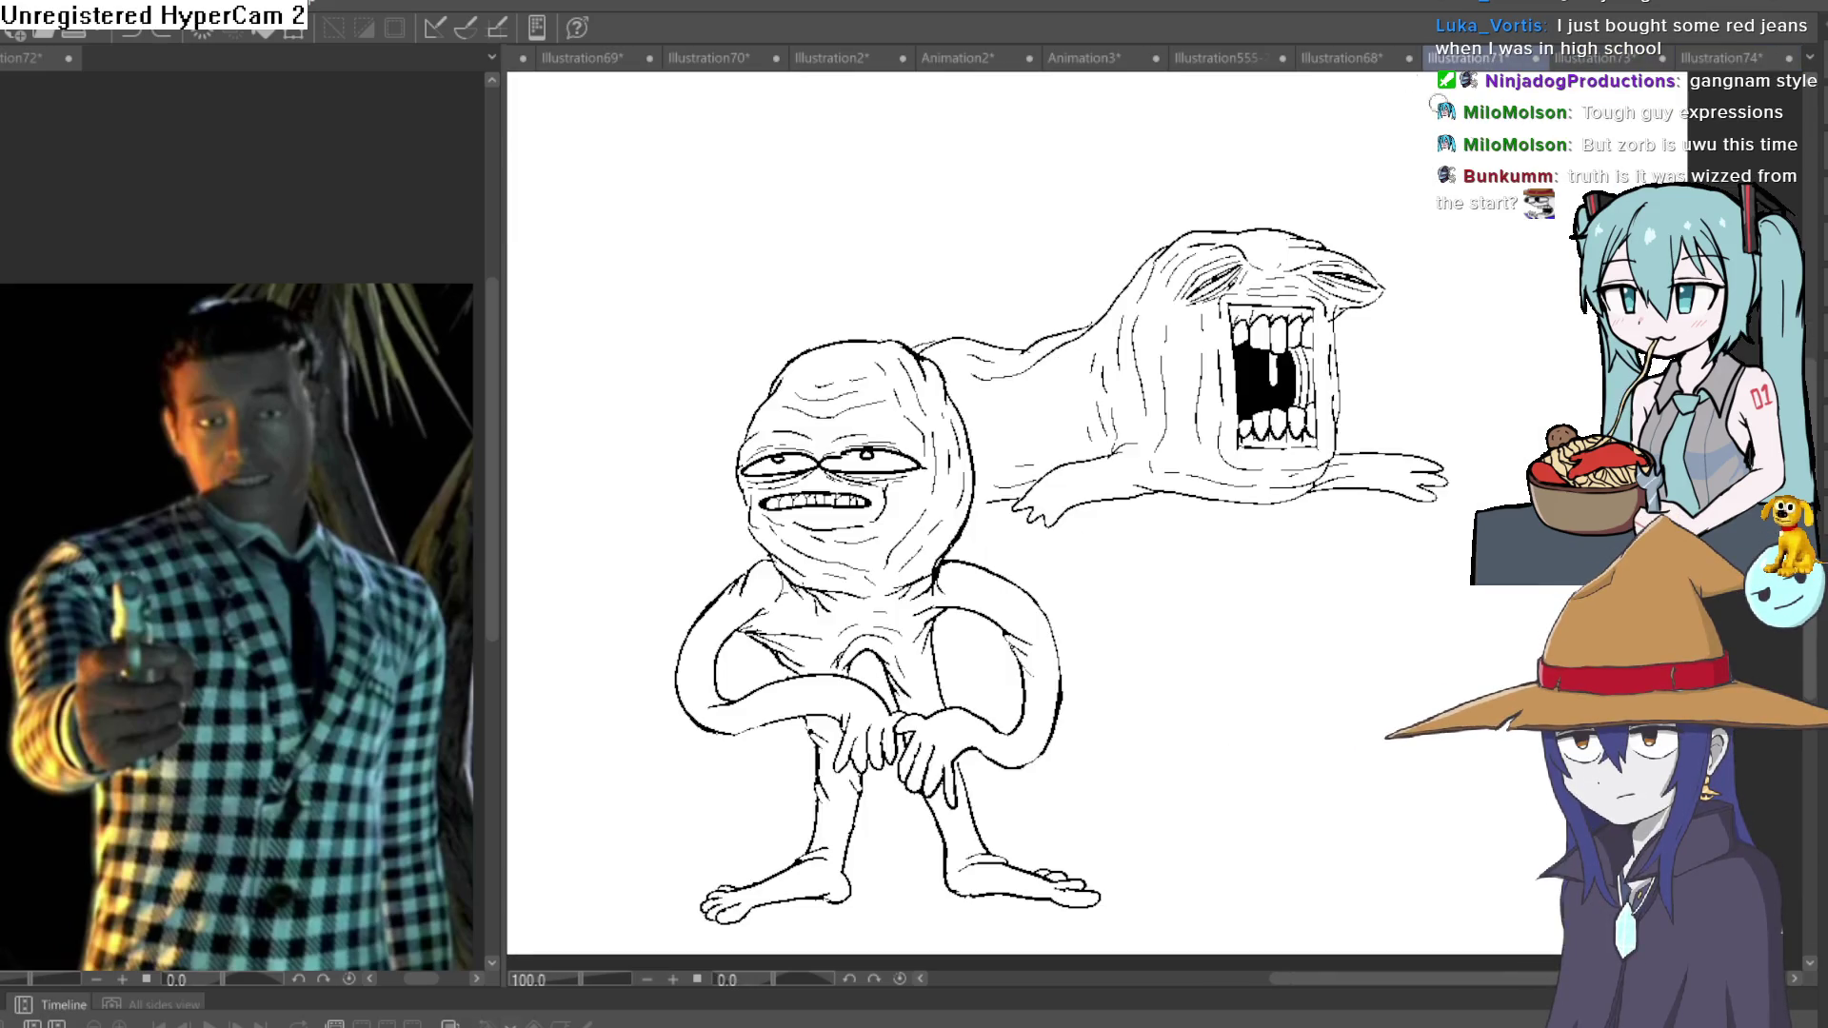
pyautogui.click(1367, 56)
pyautogui.click(1229, 57)
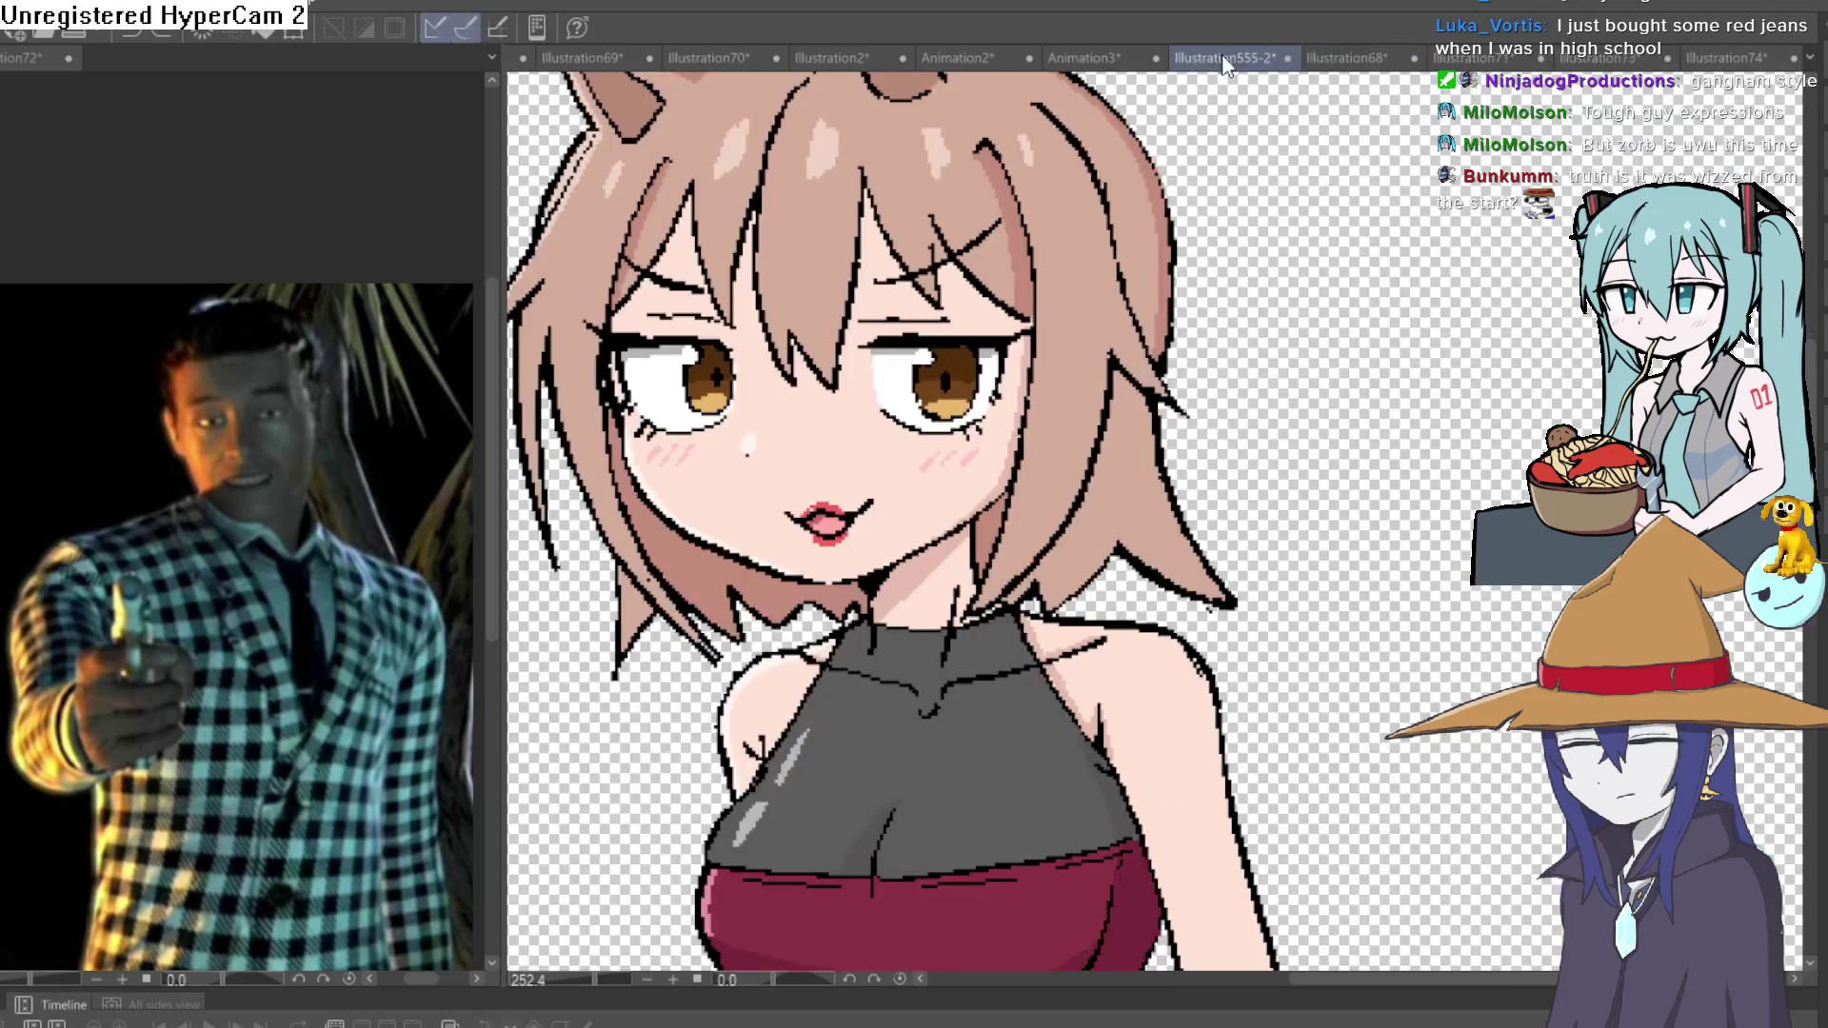
pyautogui.scroll(-2, 1358, 340)
pyautogui.scroll(3, 1358, 341)
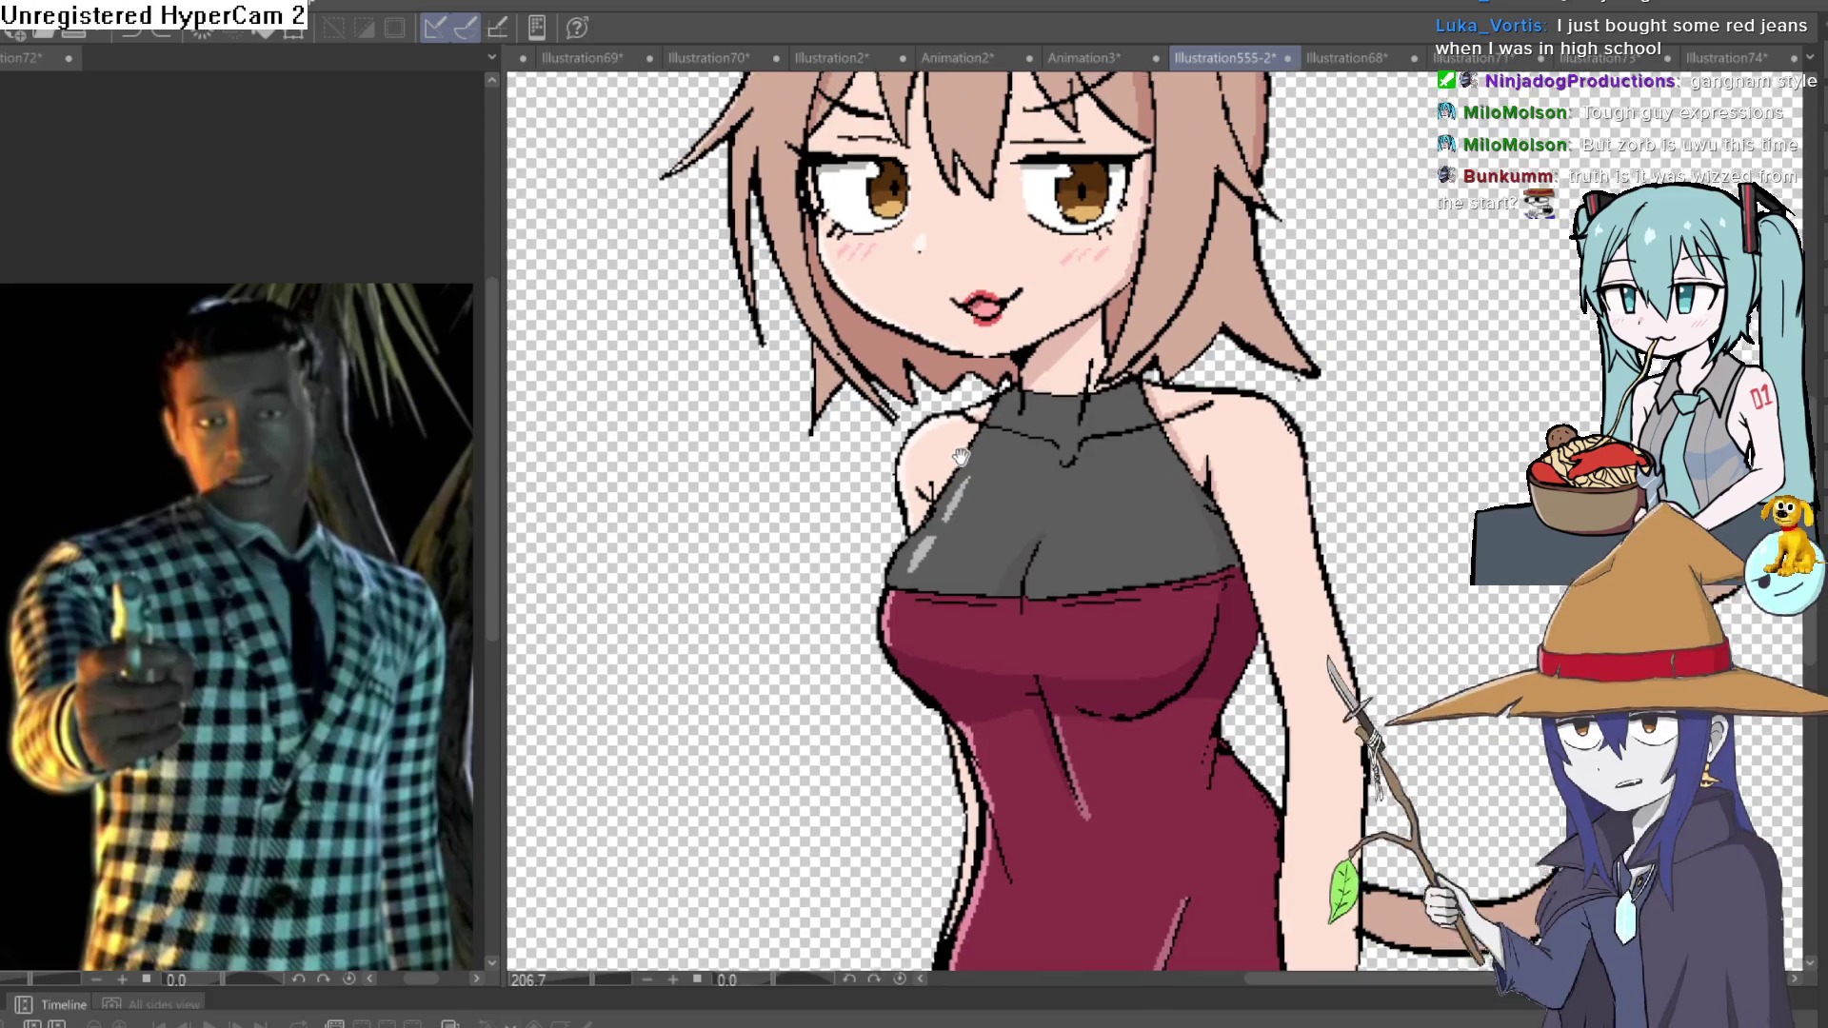
pyautogui.moveTo(960, 457); pyautogui.dragTo(982, 565)
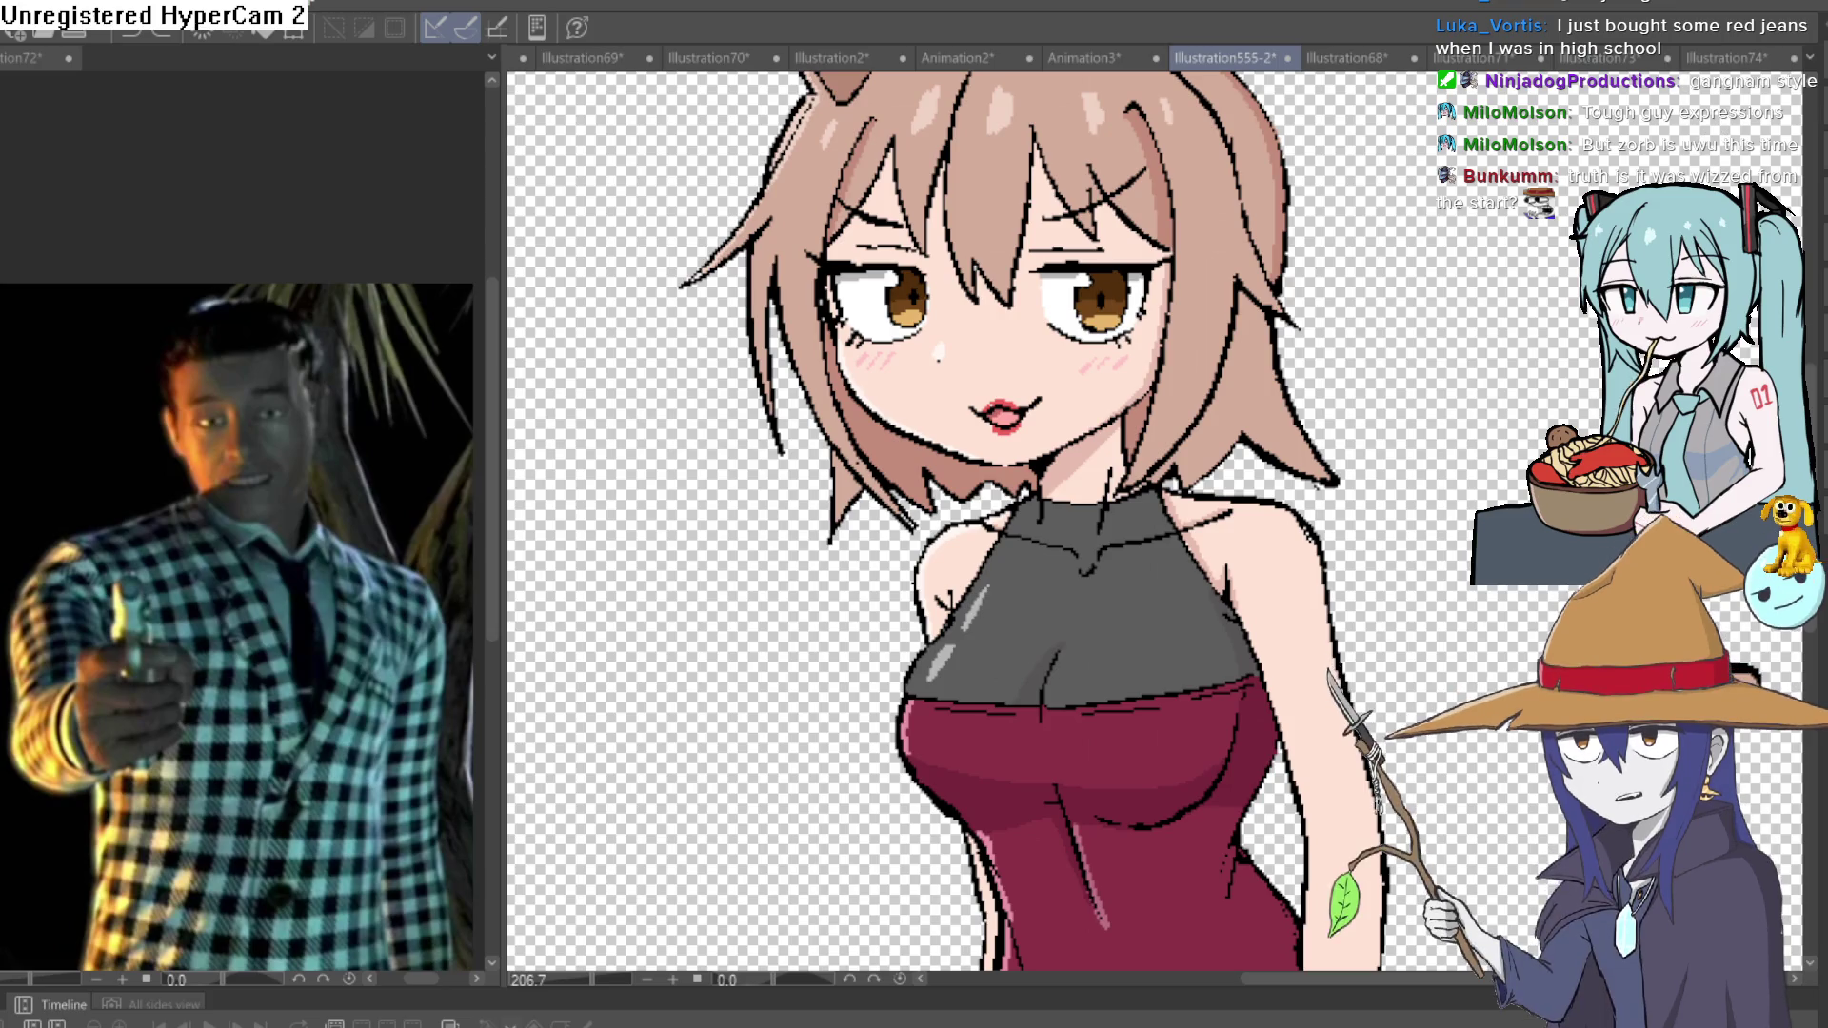
# Zoom in on the cat-girl's dress and paint a pink highlight stroke down it.
pyautogui.scroll(-5, 1362, 299)
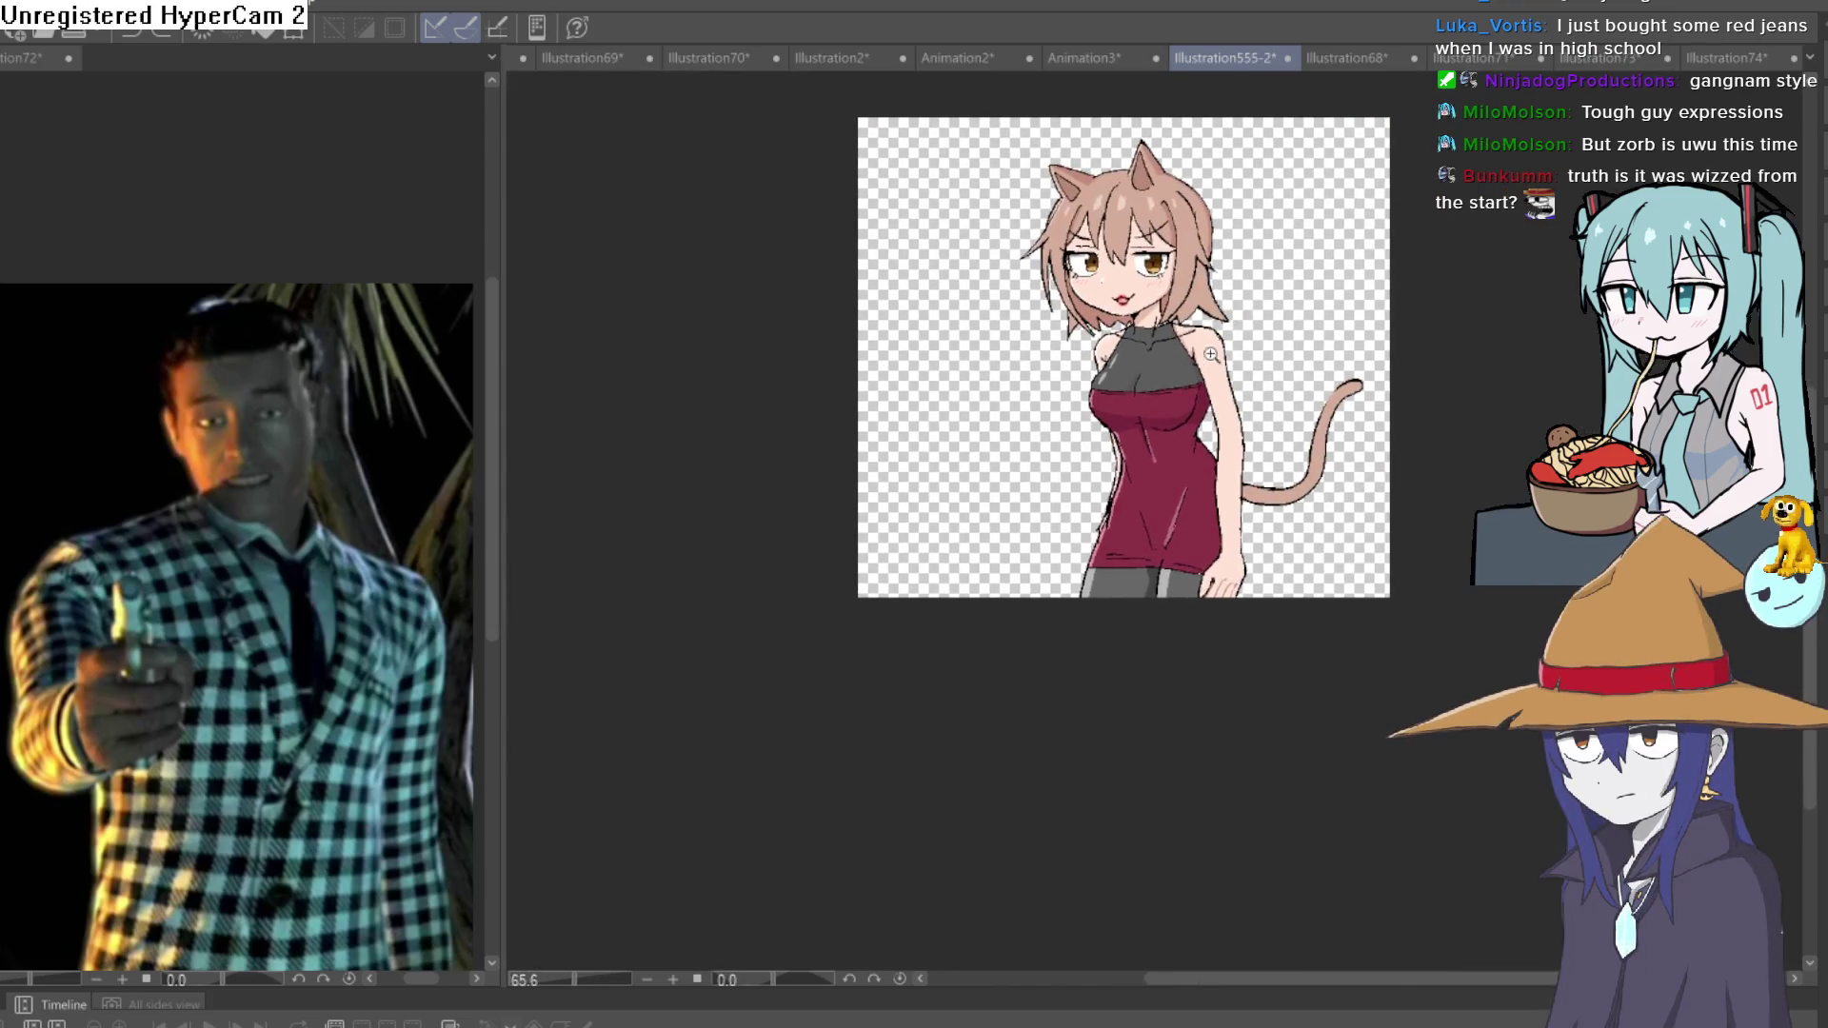
pyautogui.scroll(5, 1361, 299)
pyautogui.scroll(-3, 1272, 376)
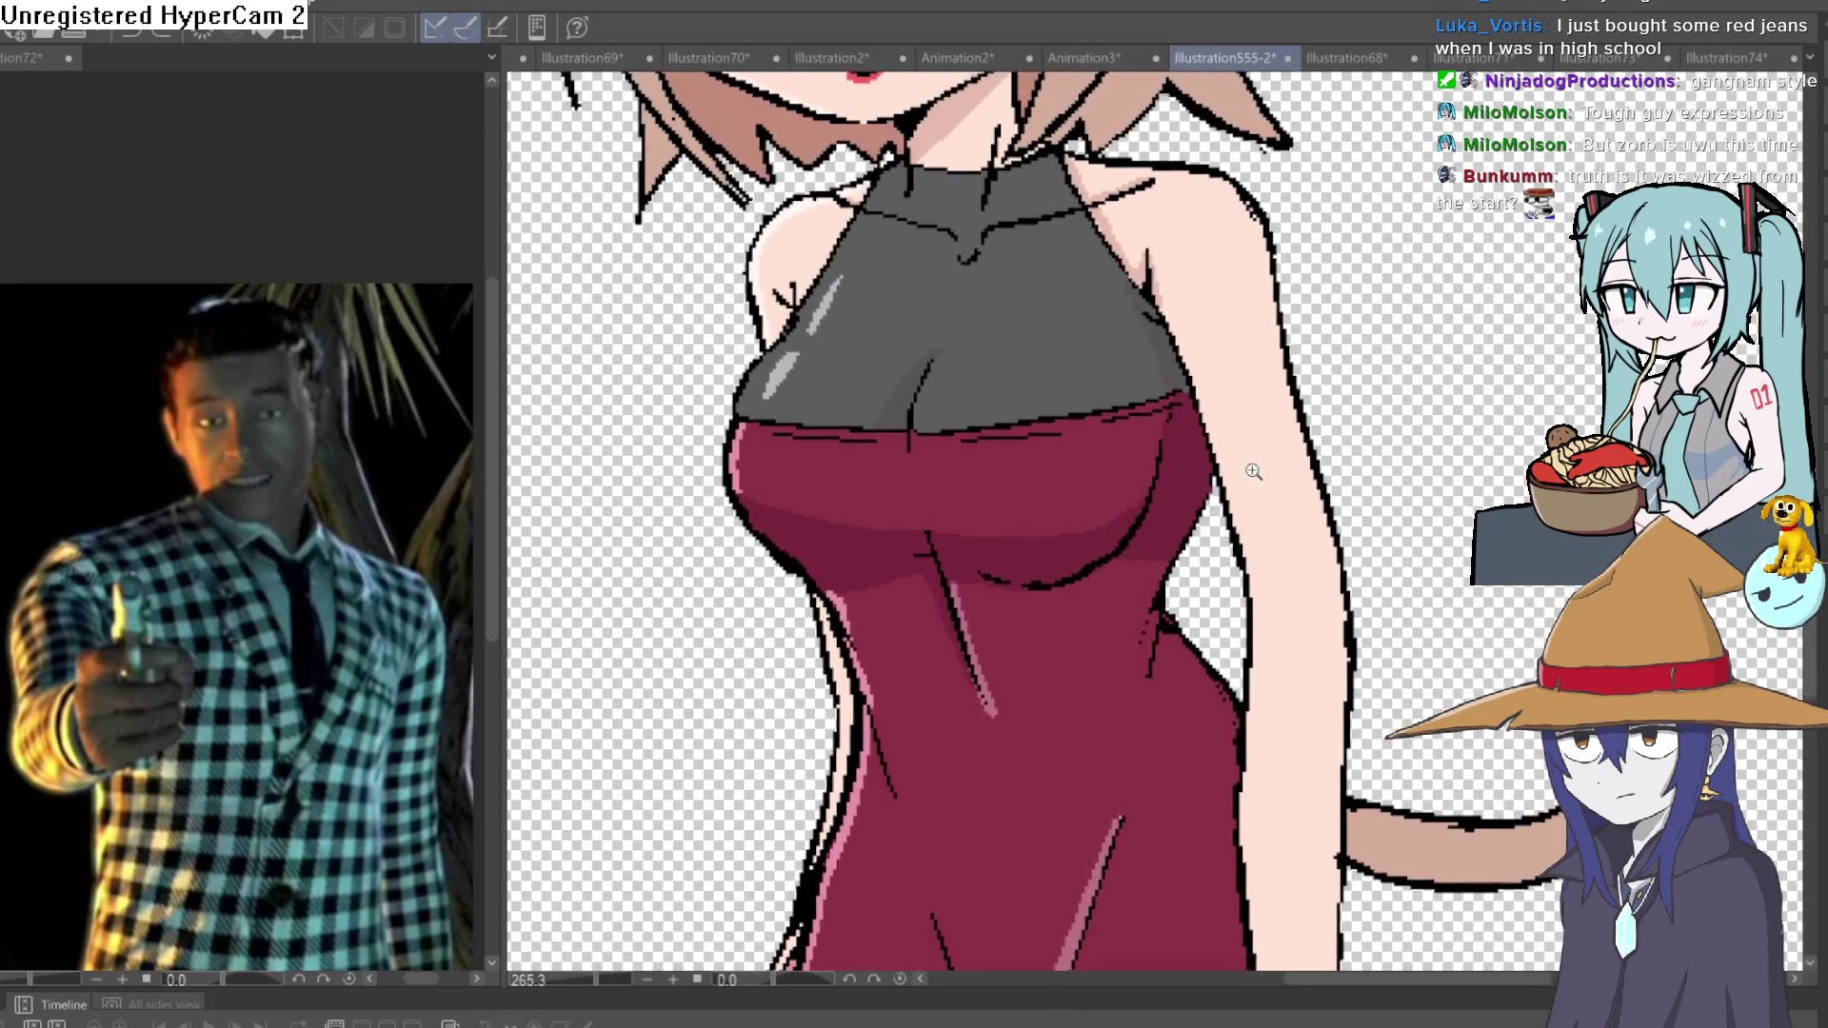
pyautogui.scroll(1, 1156, 413)
pyautogui.moveTo(1156, 413); pyautogui.dragTo(1153, 397)
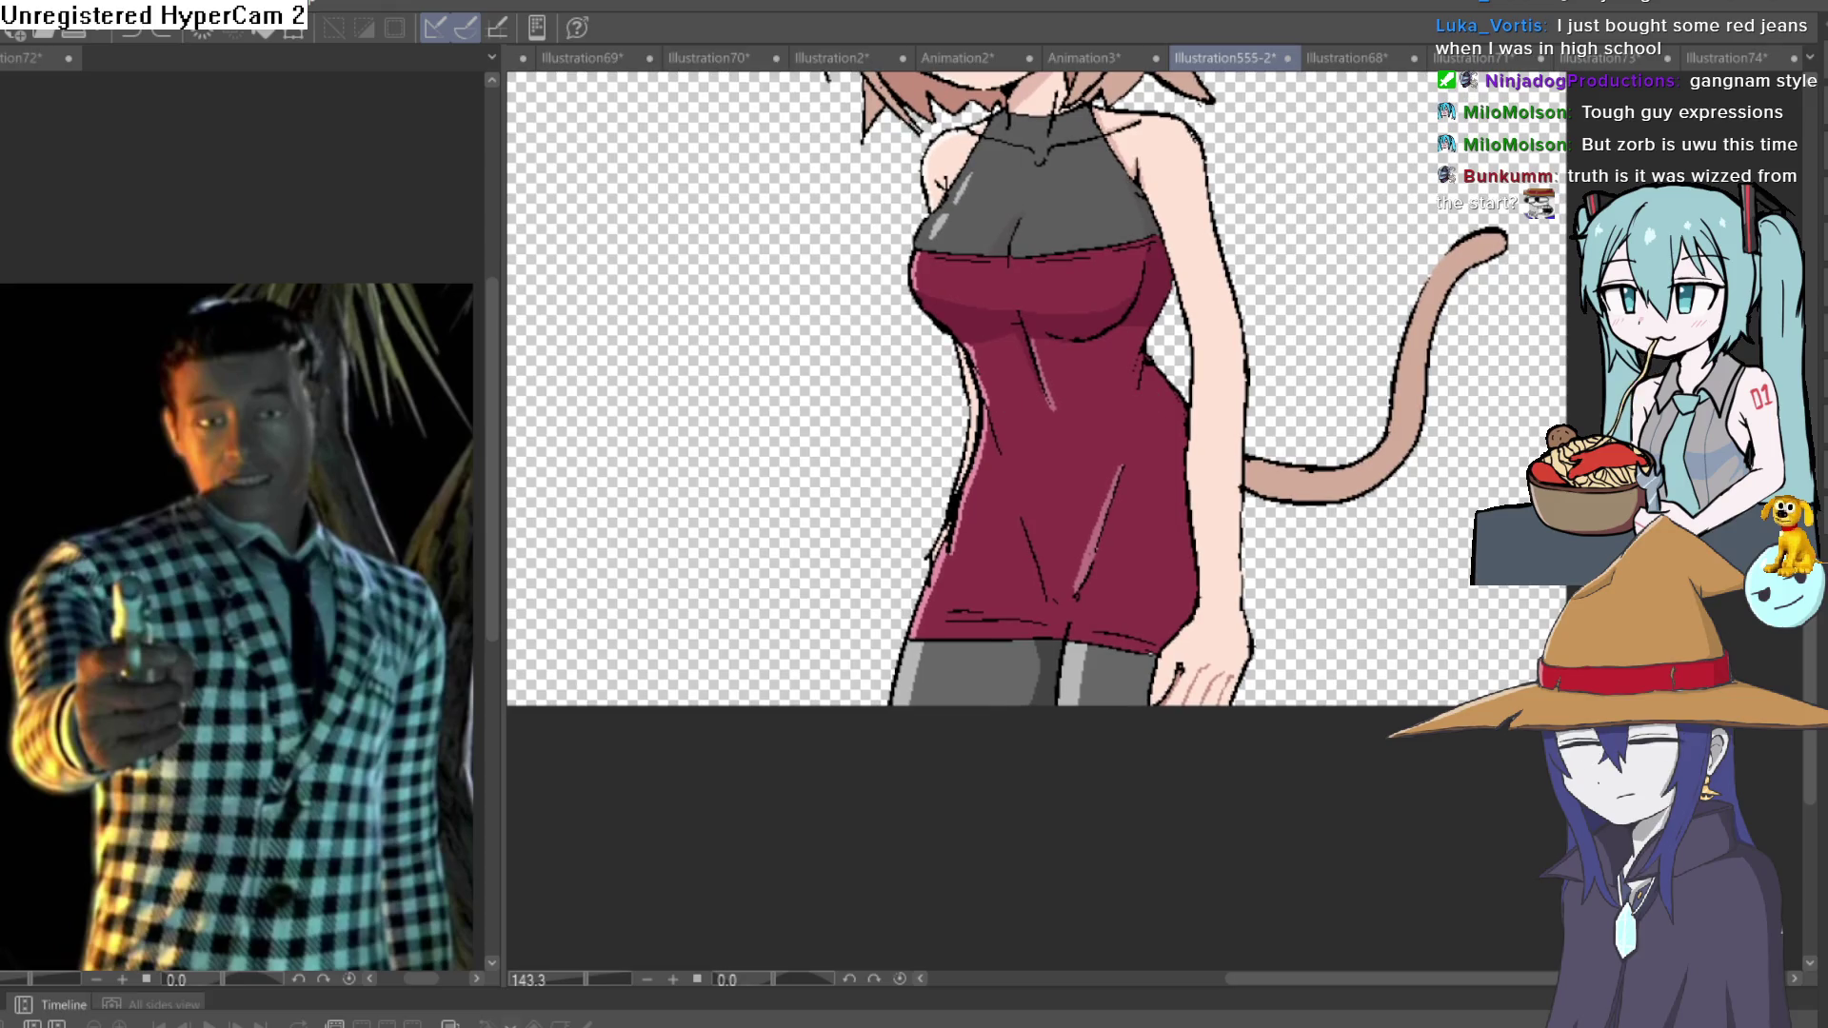
pyautogui.scroll(4, 1114, 509)
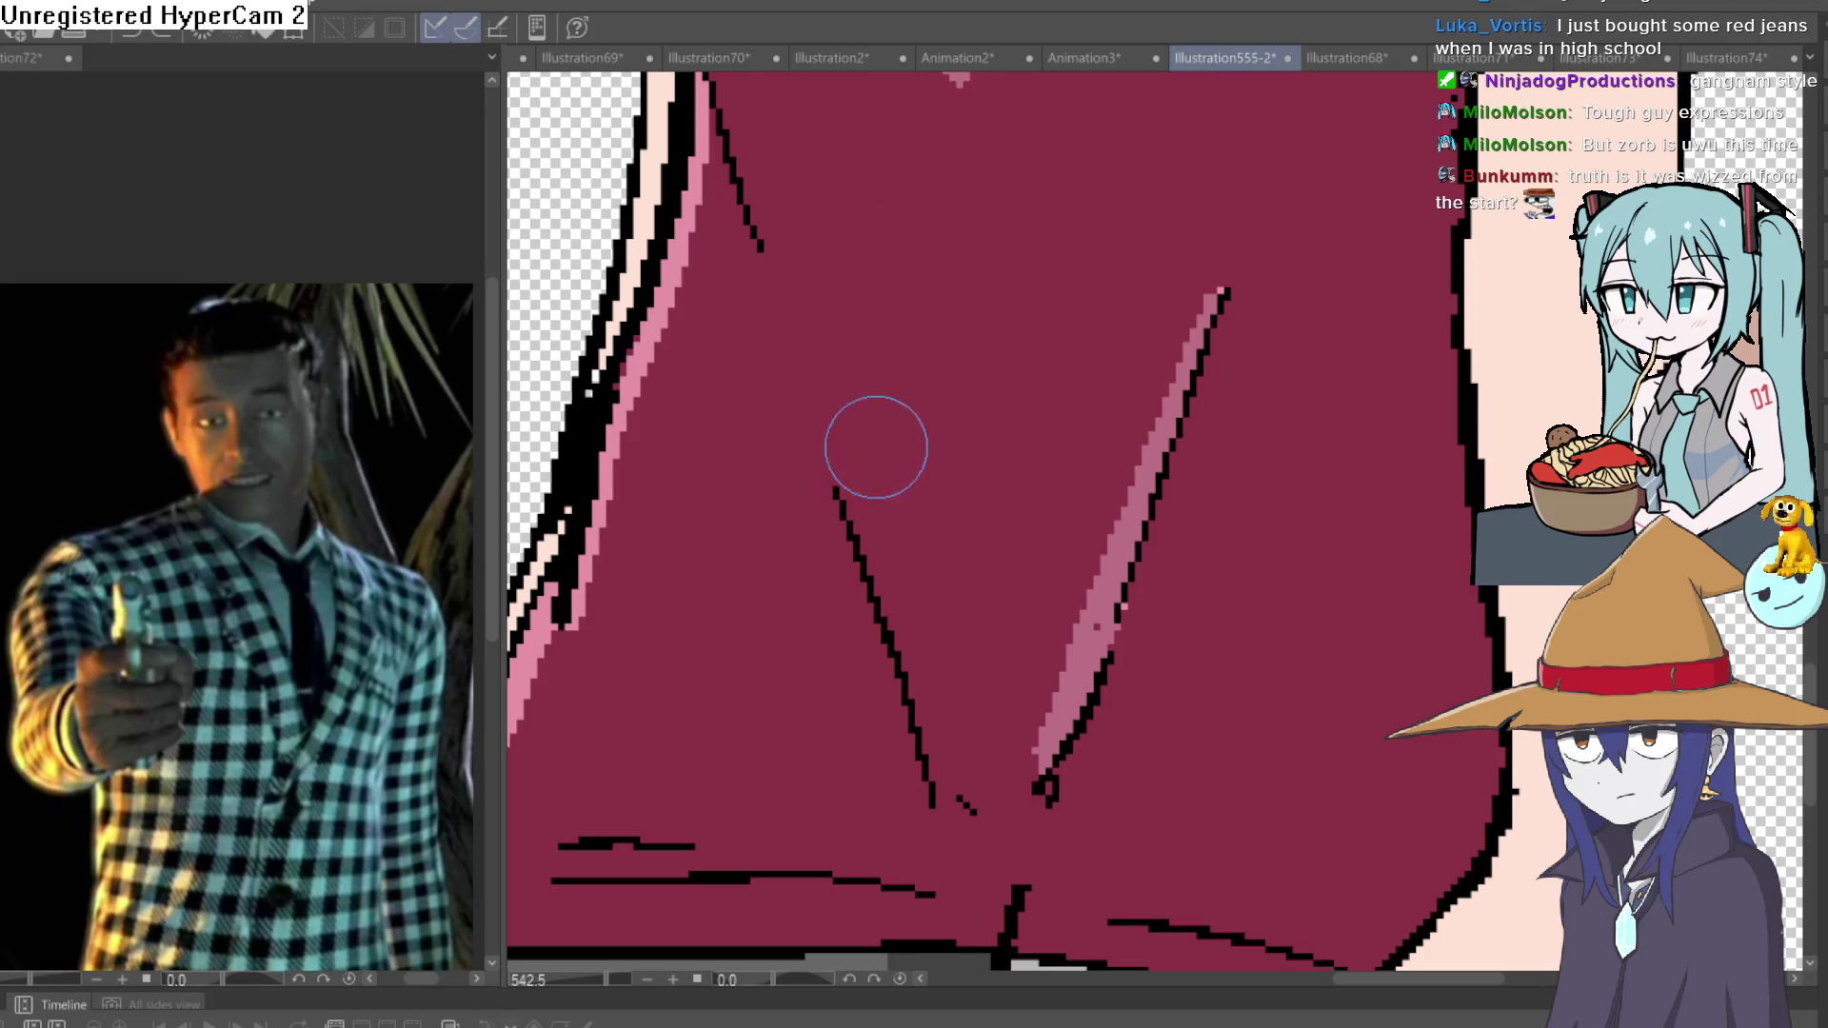
pyautogui.moveTo(868, 354); pyautogui.dragTo(904, 500)
# Recolour the dress's left-edge highlight to a darker mauve with the Fill tool.
pyautogui.scroll(-3, 958, 473)
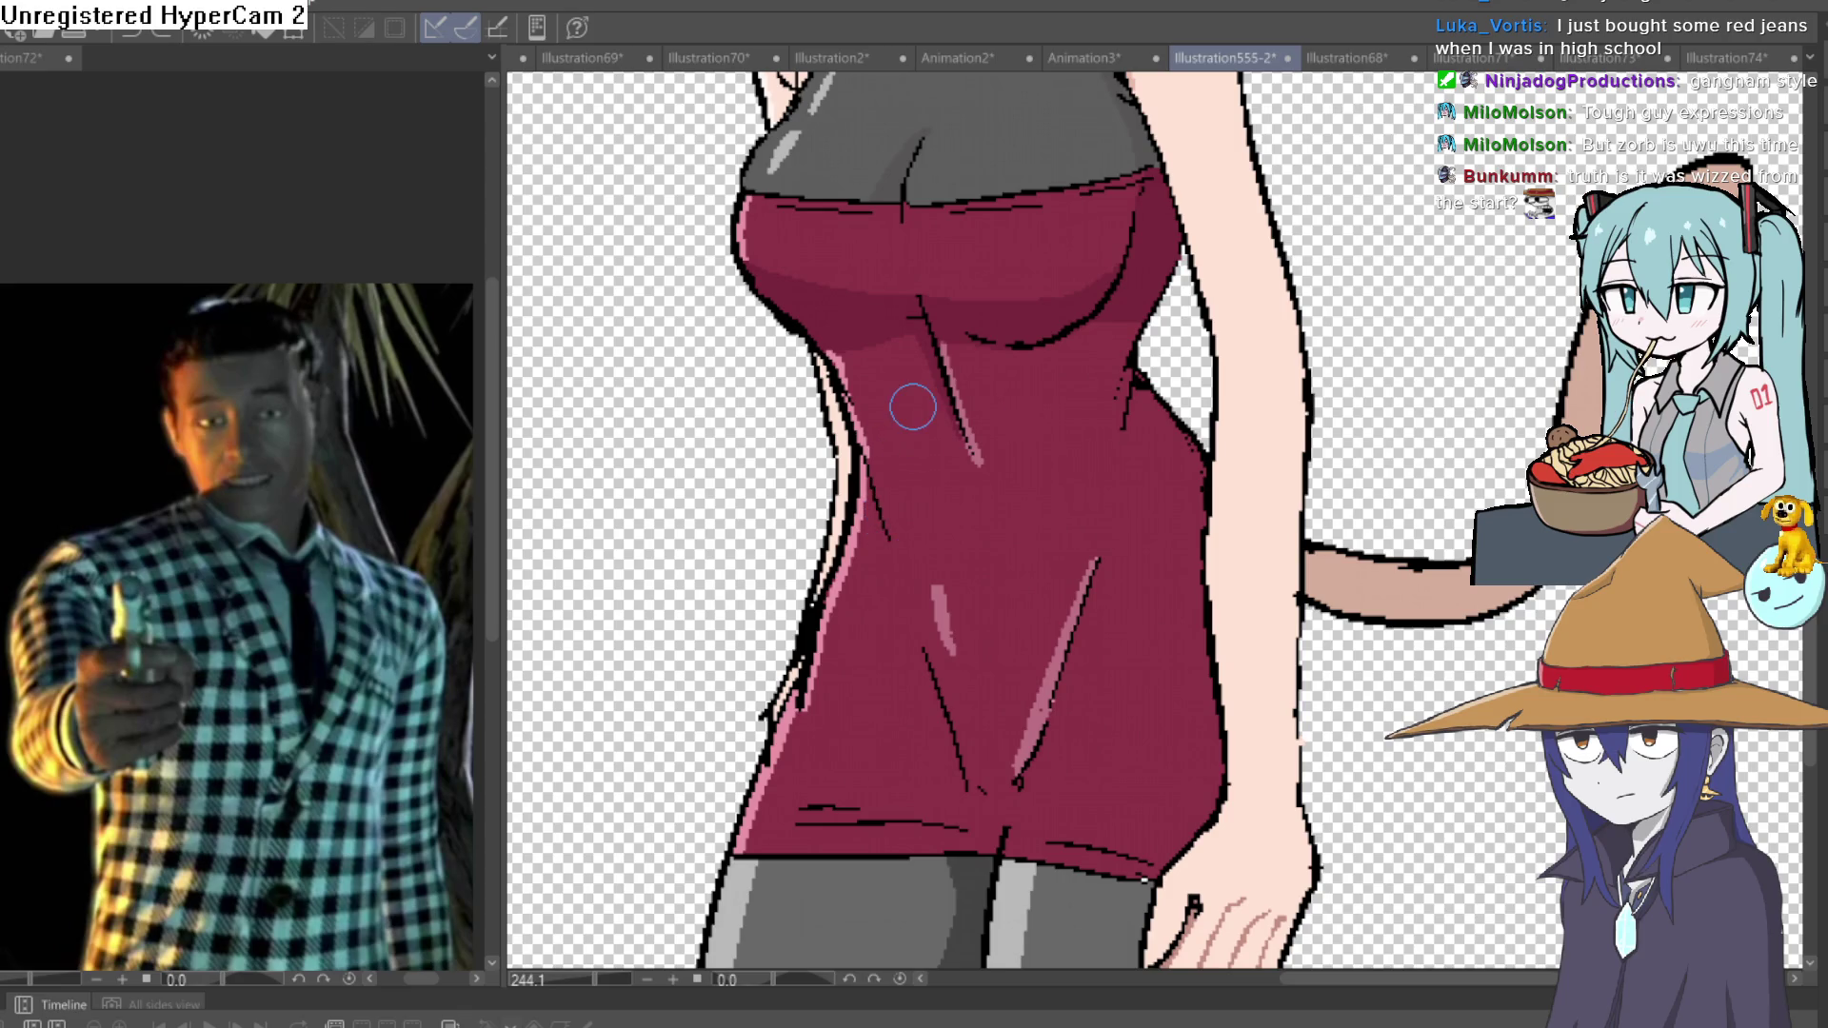
pyautogui.scroll(3, 1100, 605)
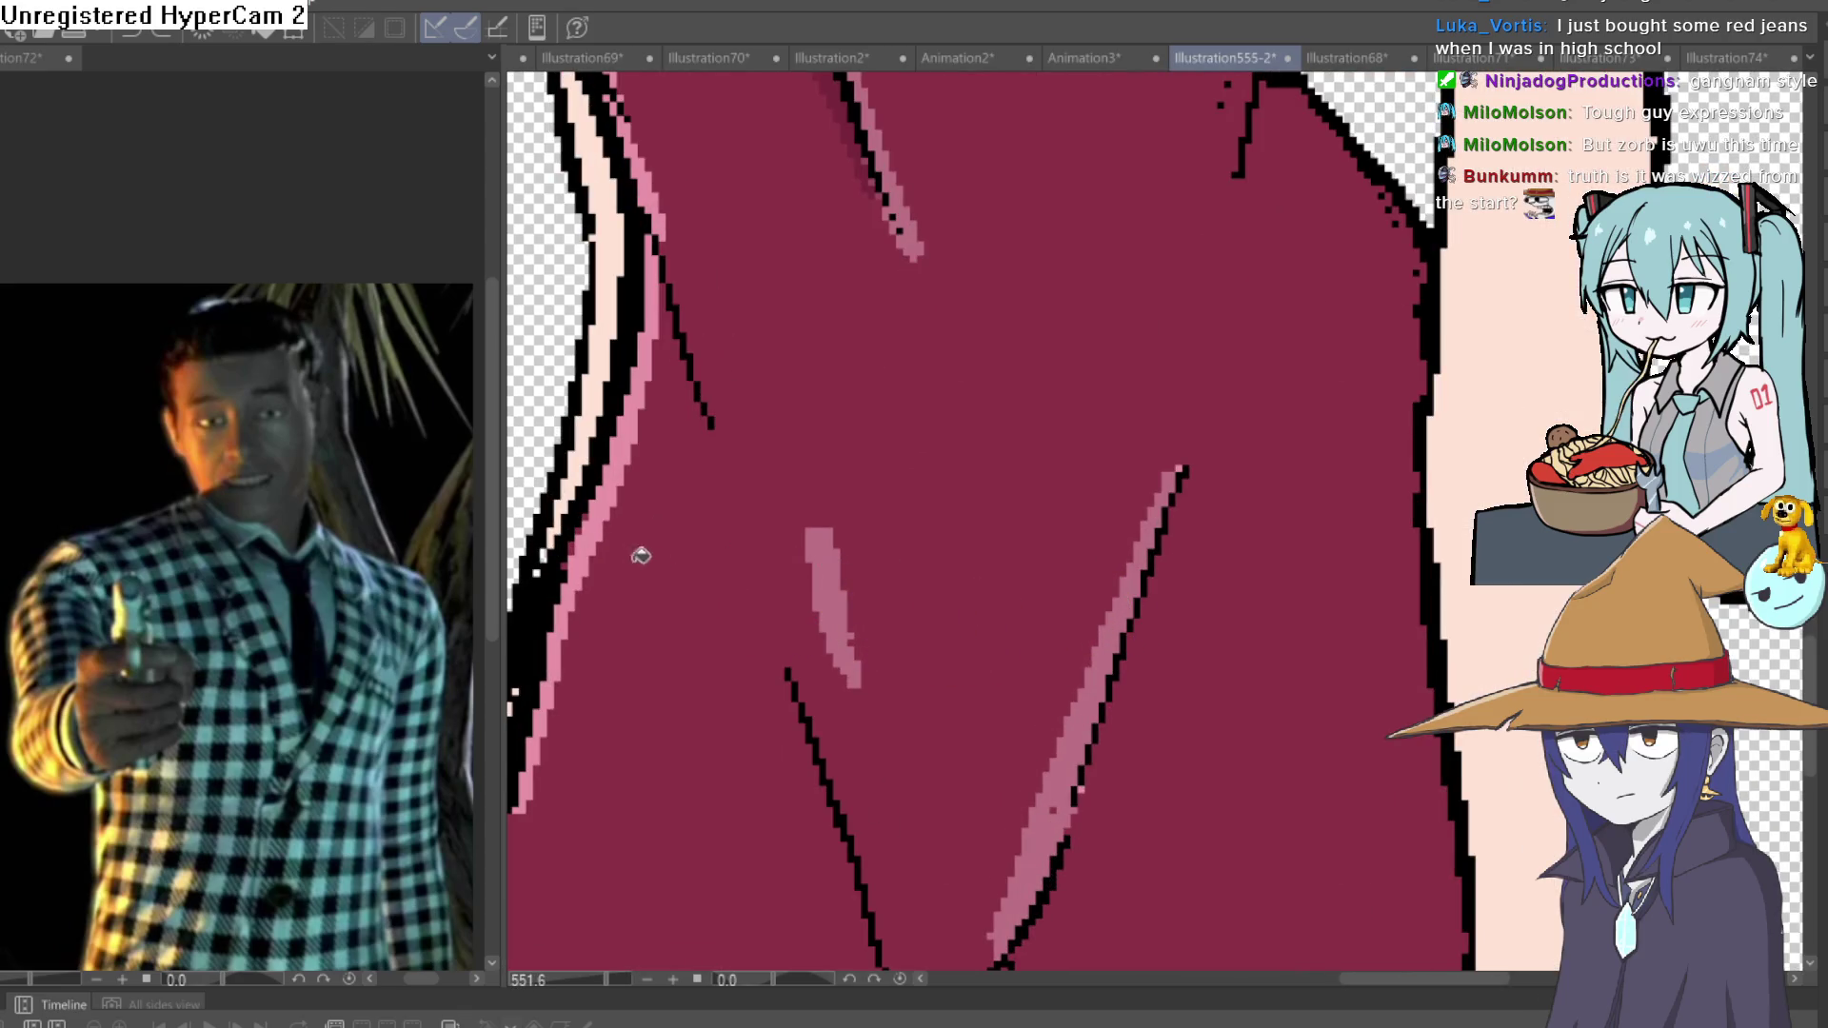
pyautogui.click(624, 446)
pyautogui.moveTo(774, 330); pyautogui.dragTo(851, 604)
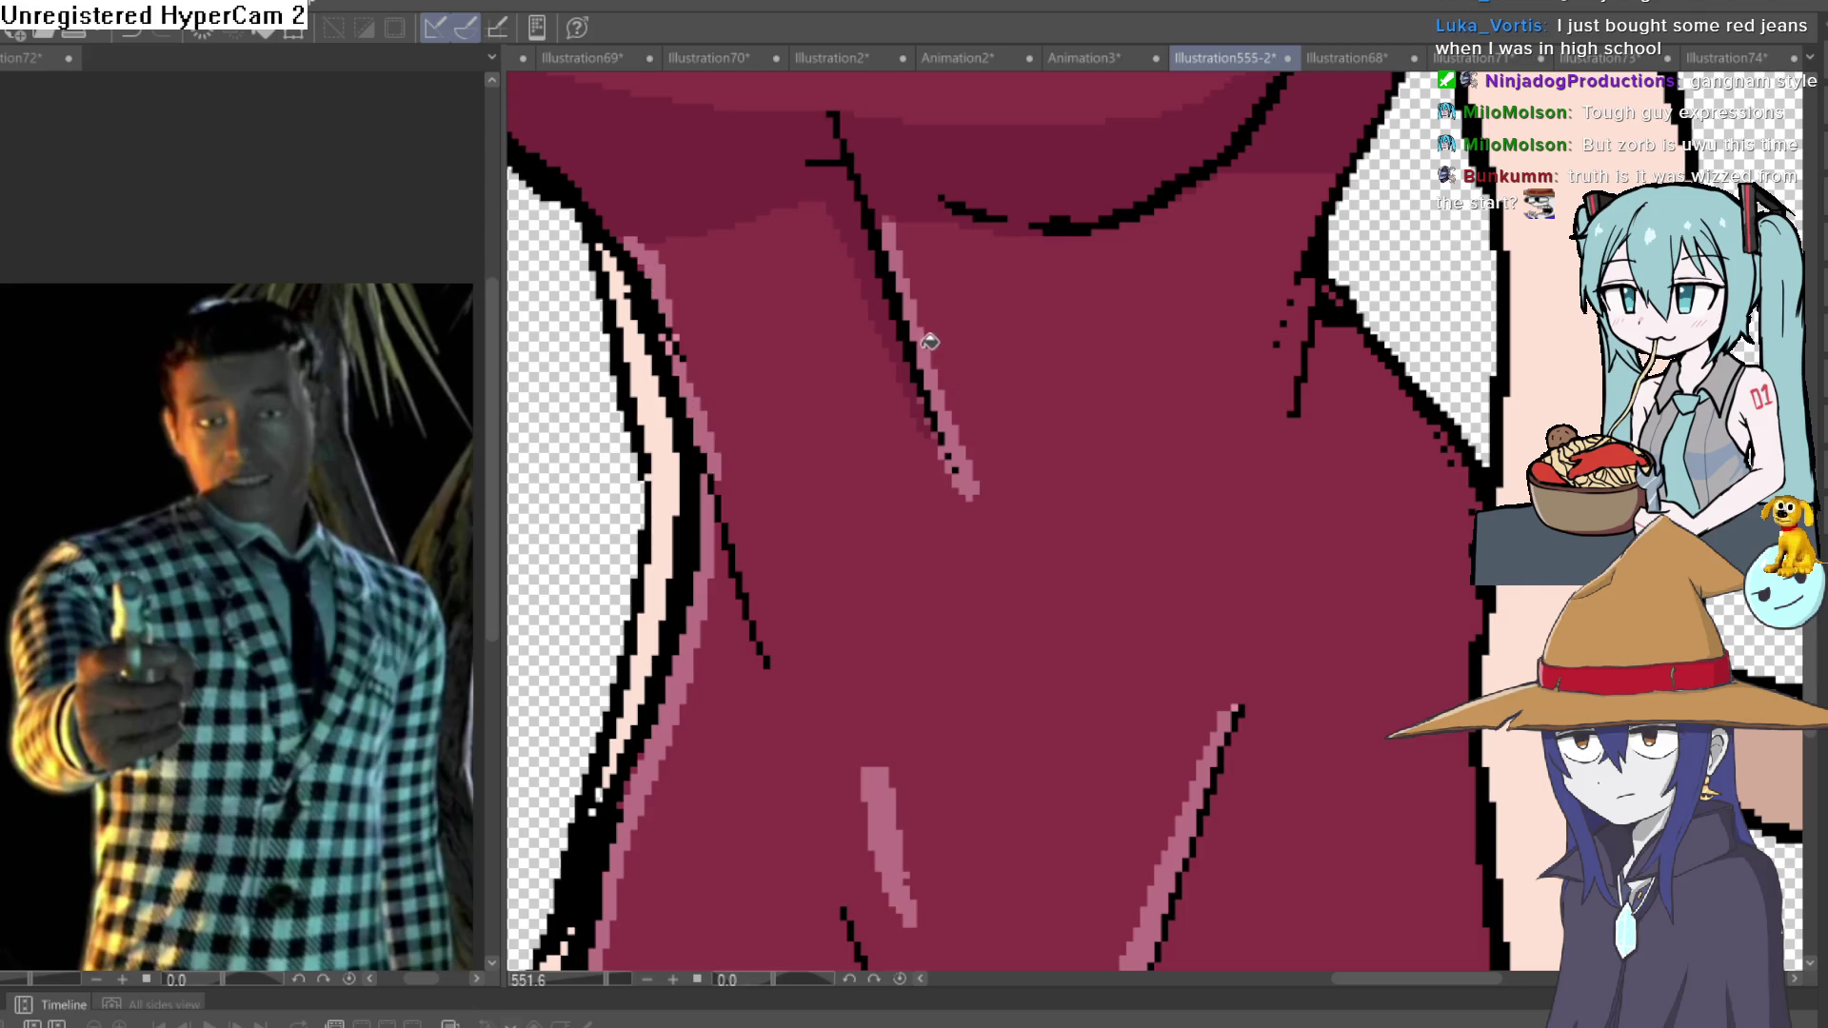
pyautogui.scroll(-6, 929, 342)
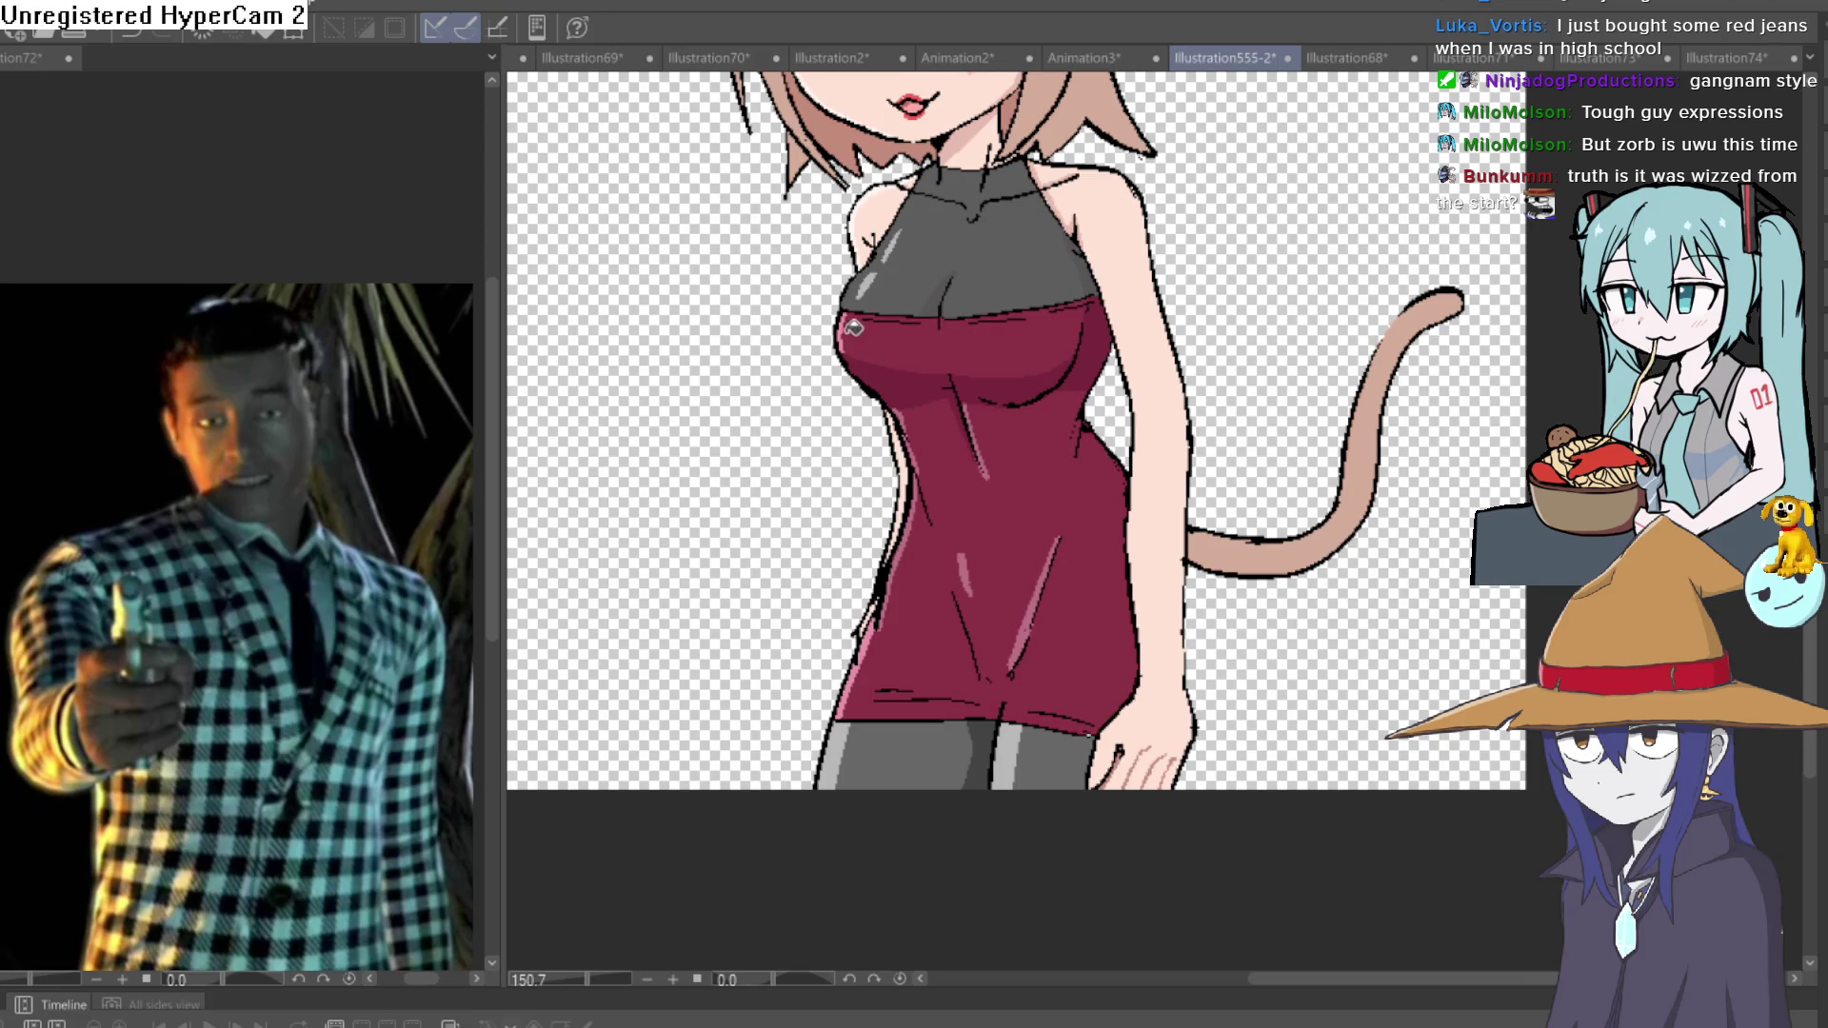
pyautogui.scroll(6, 853, 328)
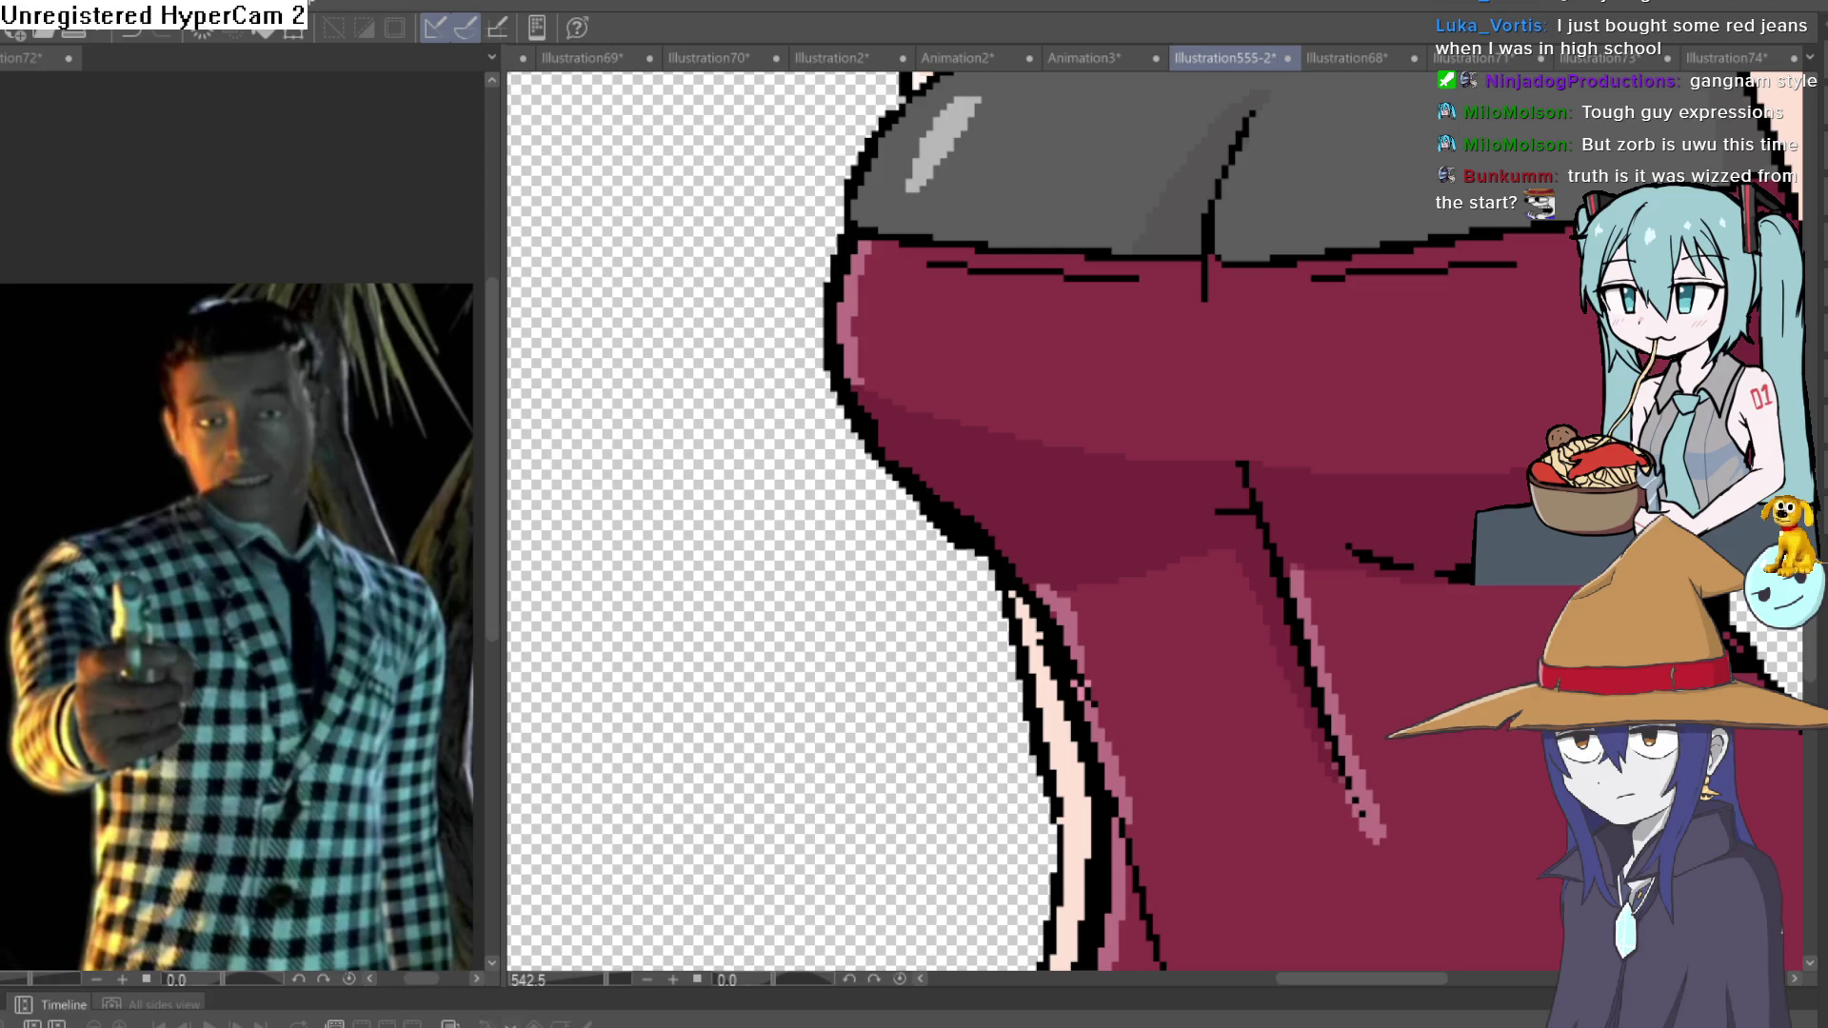
pyautogui.scroll(-5, 1146, 487)
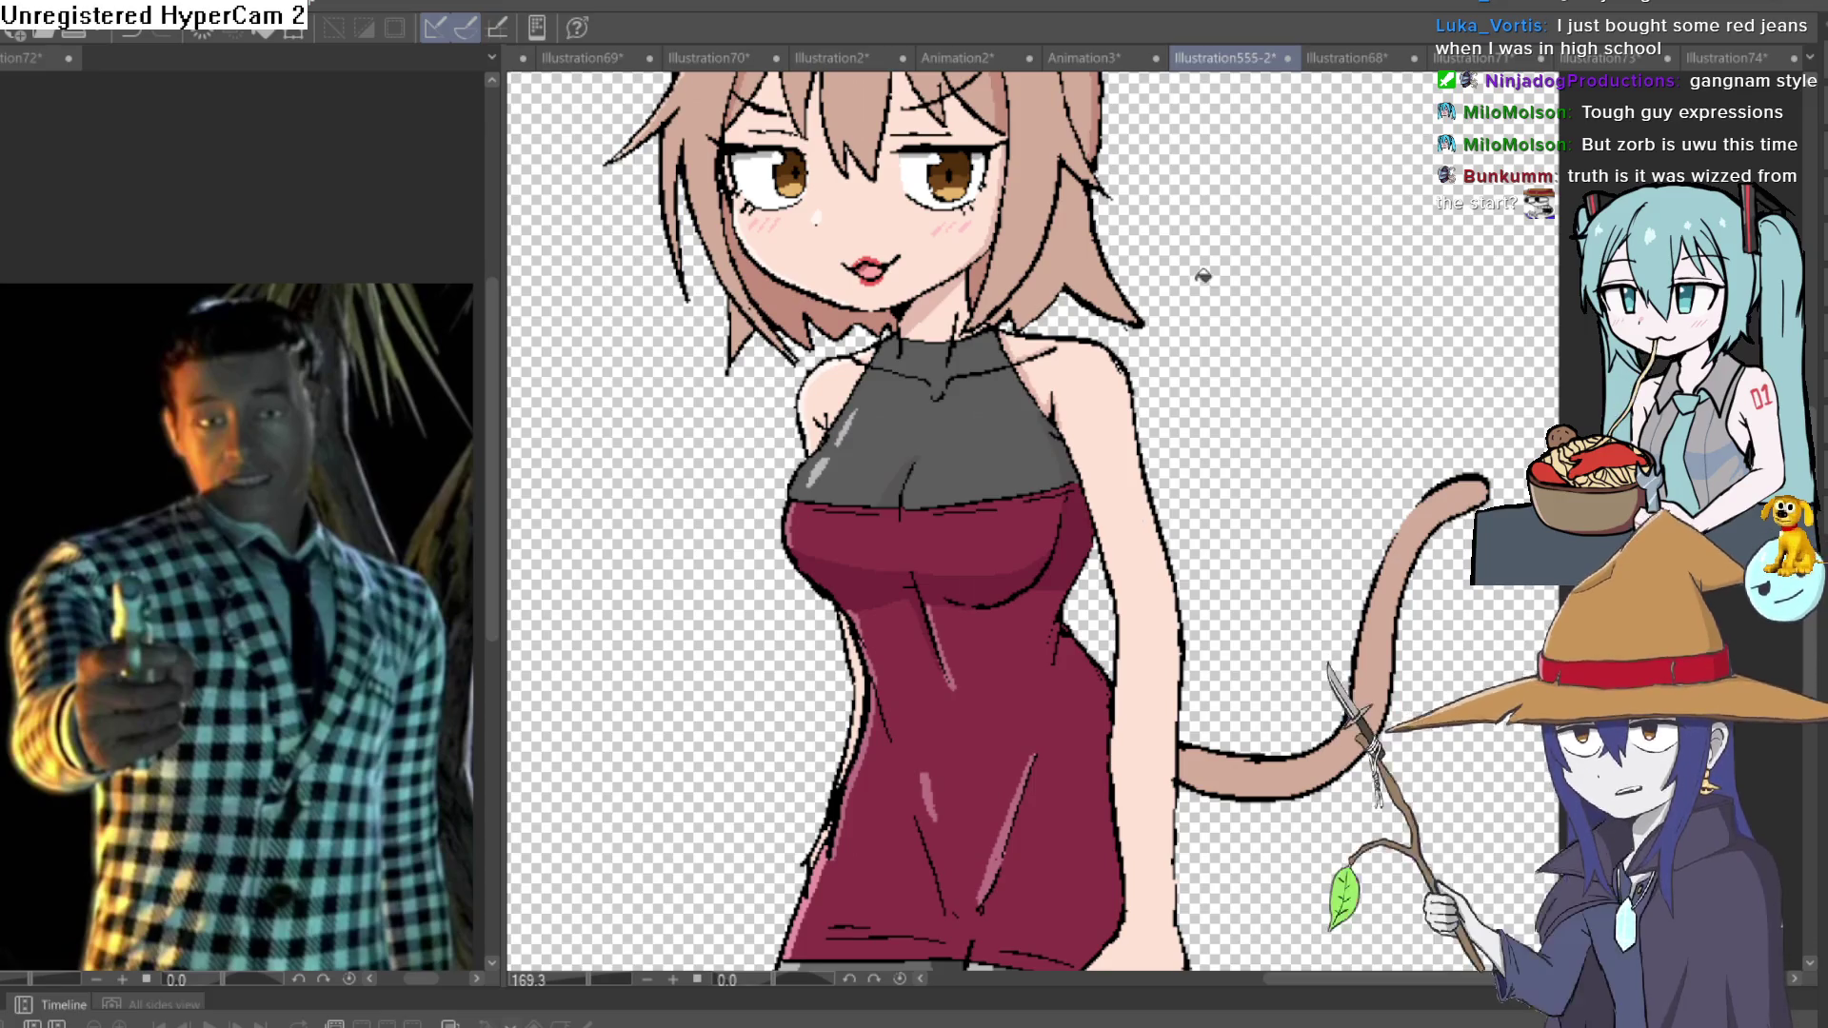
pyautogui.scroll(-2, 1209, 409)
pyautogui.moveTo(1250, 403); pyautogui.dragTo(1173, 377)
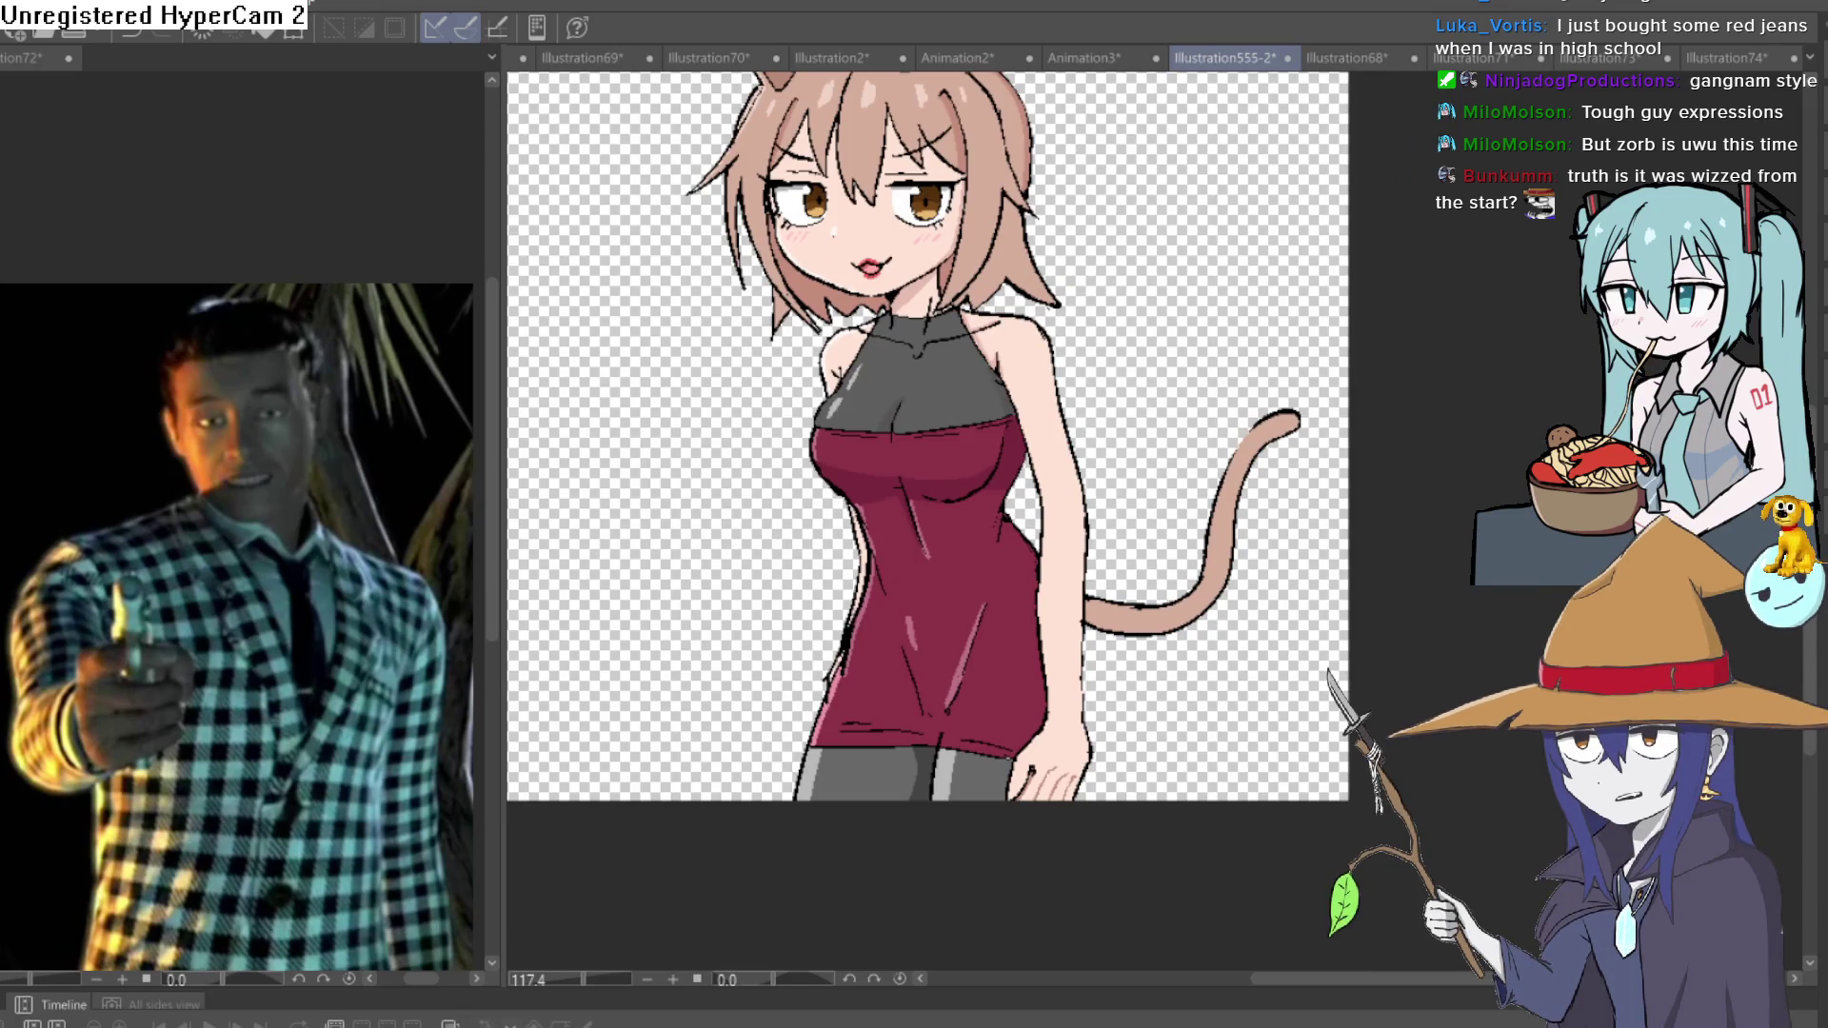
pyautogui.scroll(5, 1023, 323)
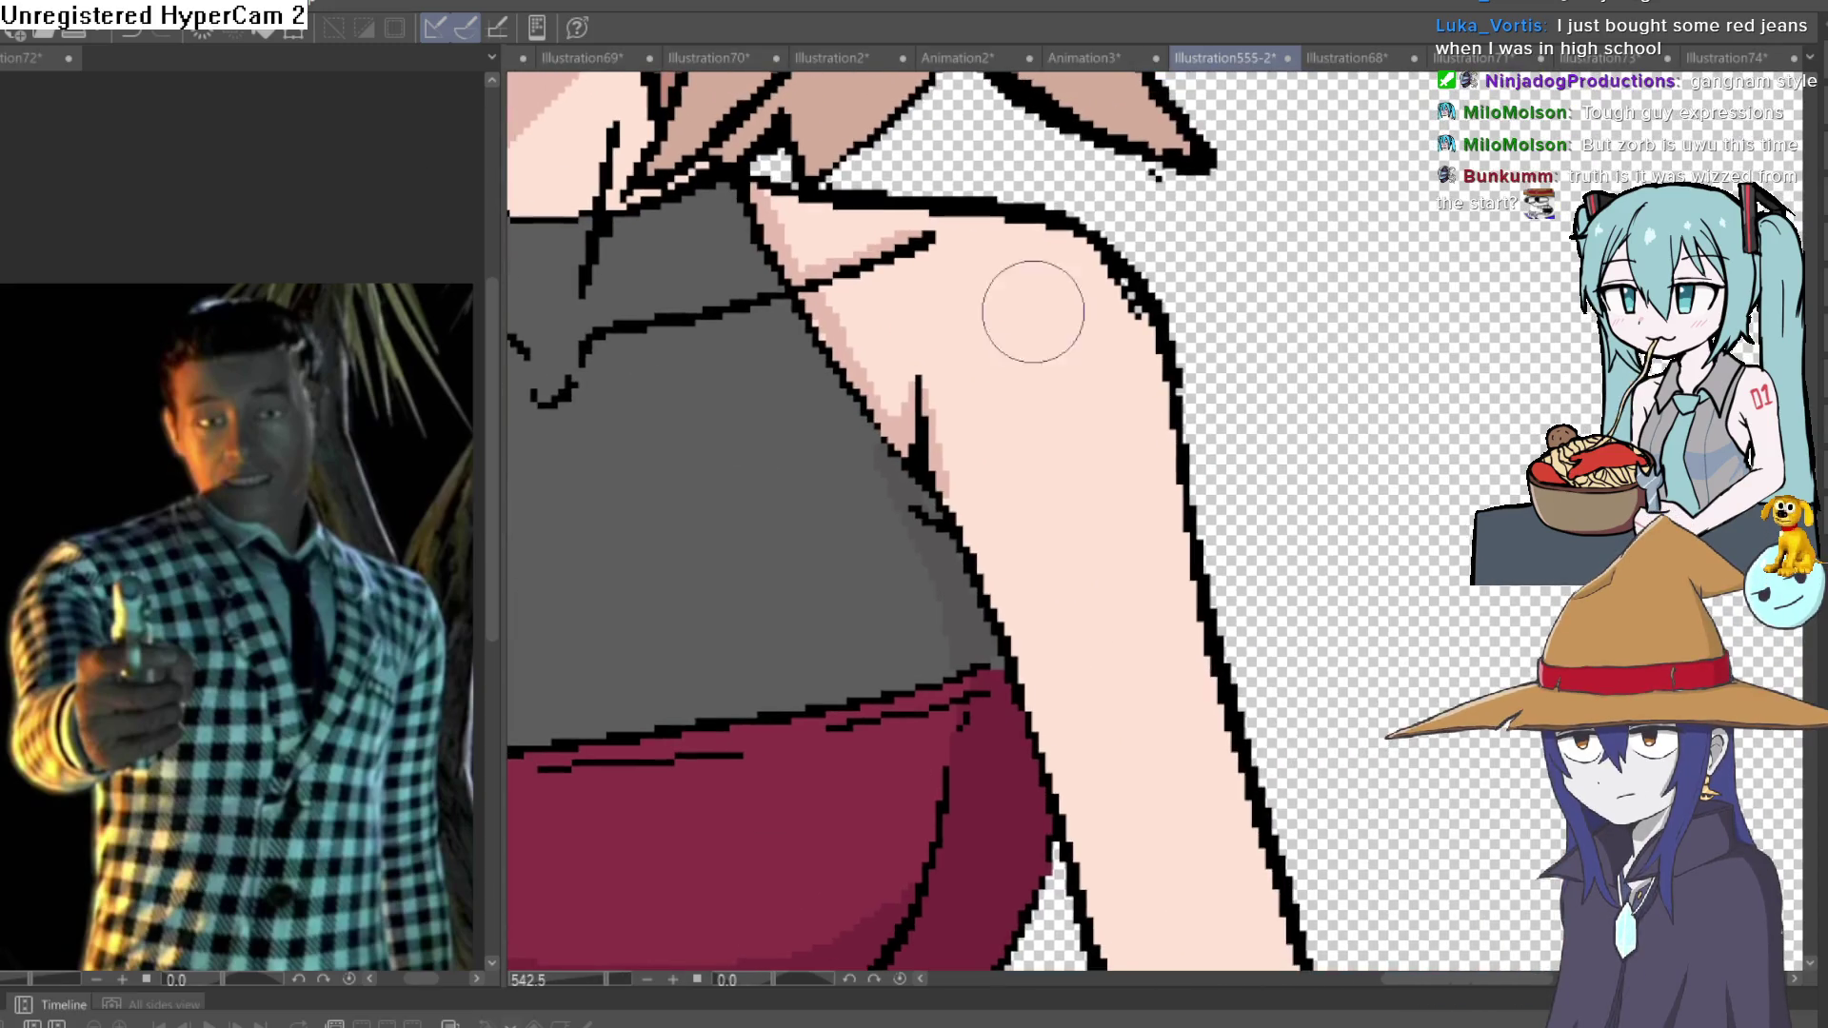
pyautogui.click(1064, 281)
pyautogui.hotkey('ctrl', 'z')
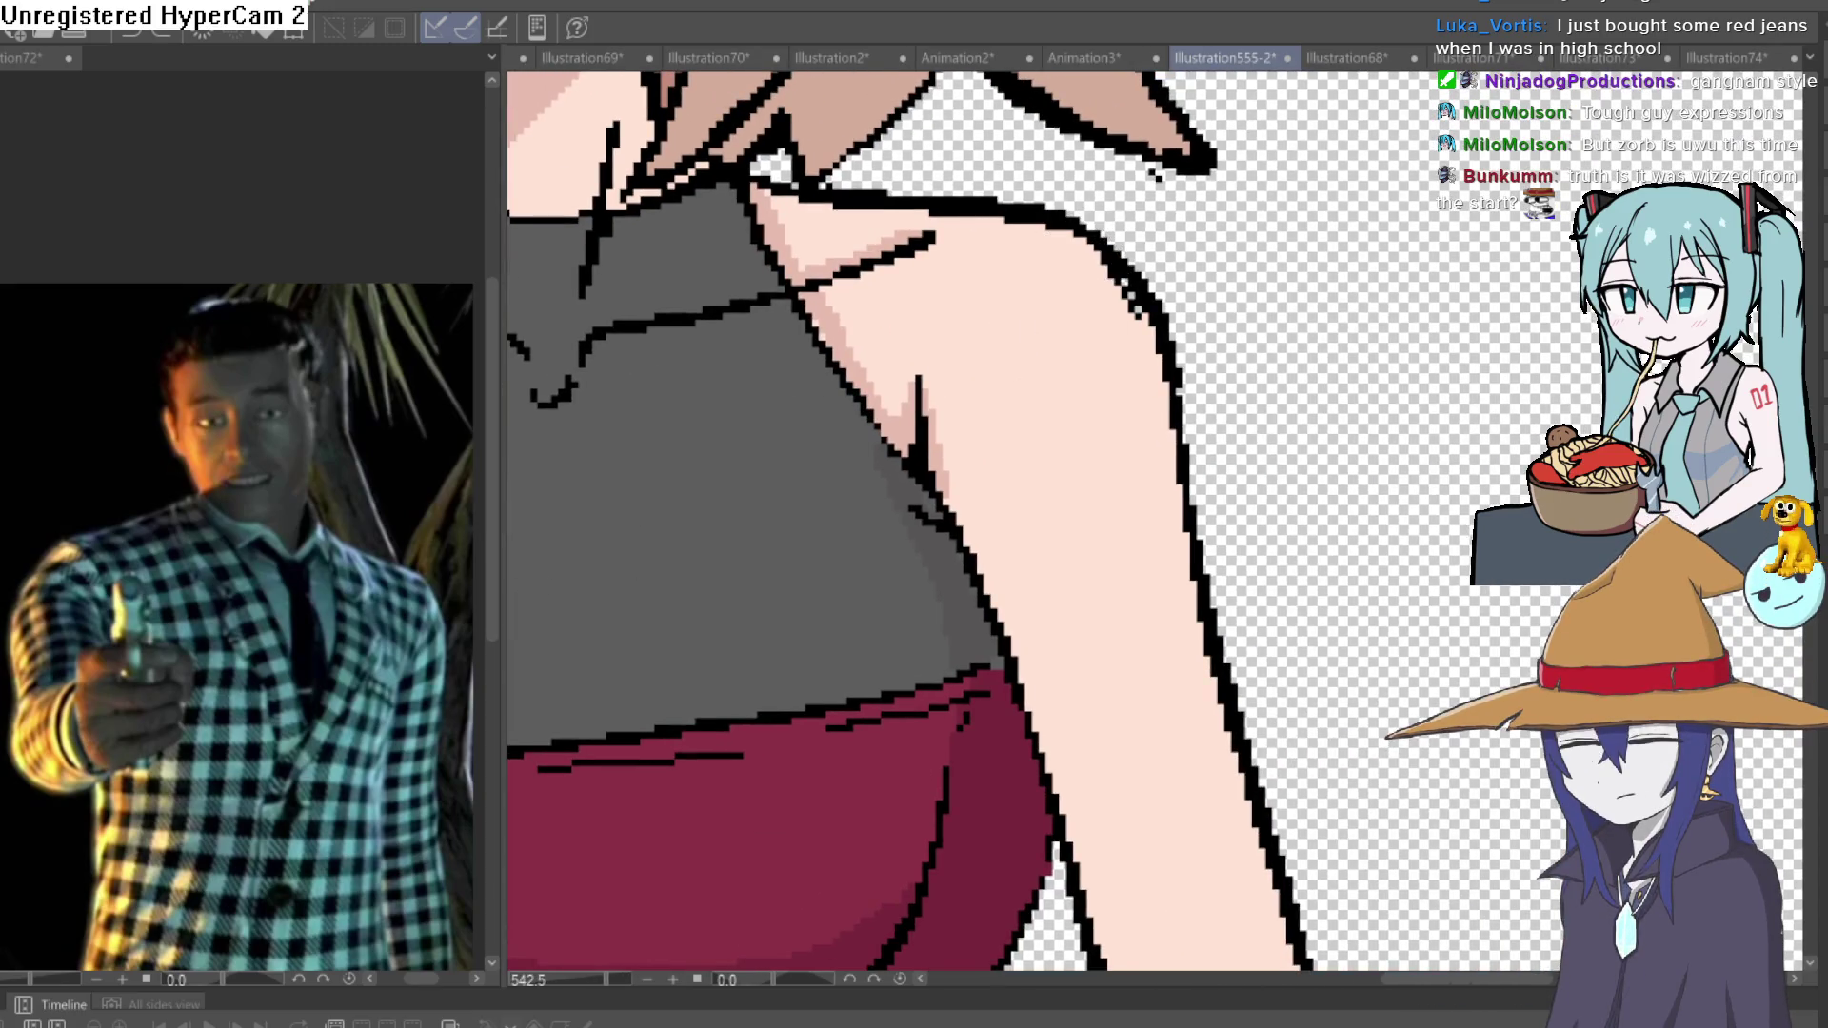
pyautogui.hscroll(-5, 824, 314)
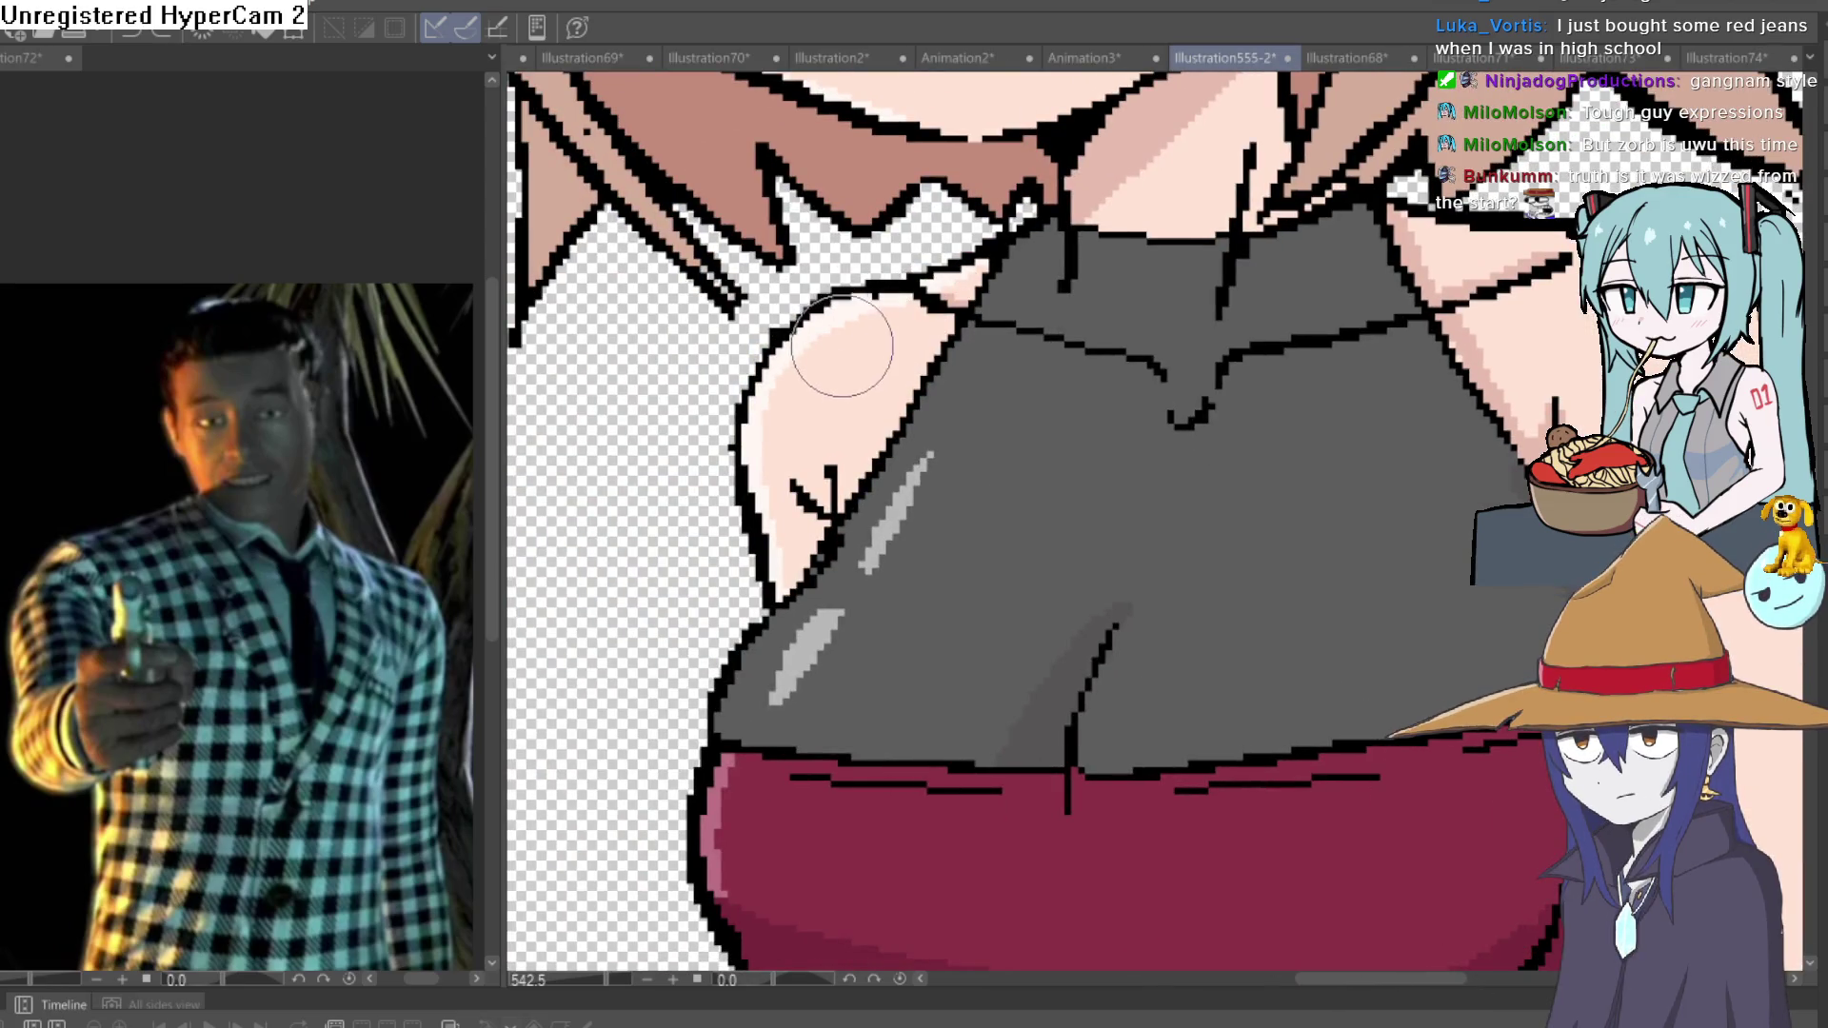
pyautogui.hotkey('ctrl', '0')
pyautogui.moveTo(1280, 476)
pyautogui.mouseDown()
pyautogui.moveTo(1228, 400)
pyautogui.moveTo(1148, 381)
pyautogui.moveTo(1071, 472)
pyautogui.mouseUp()
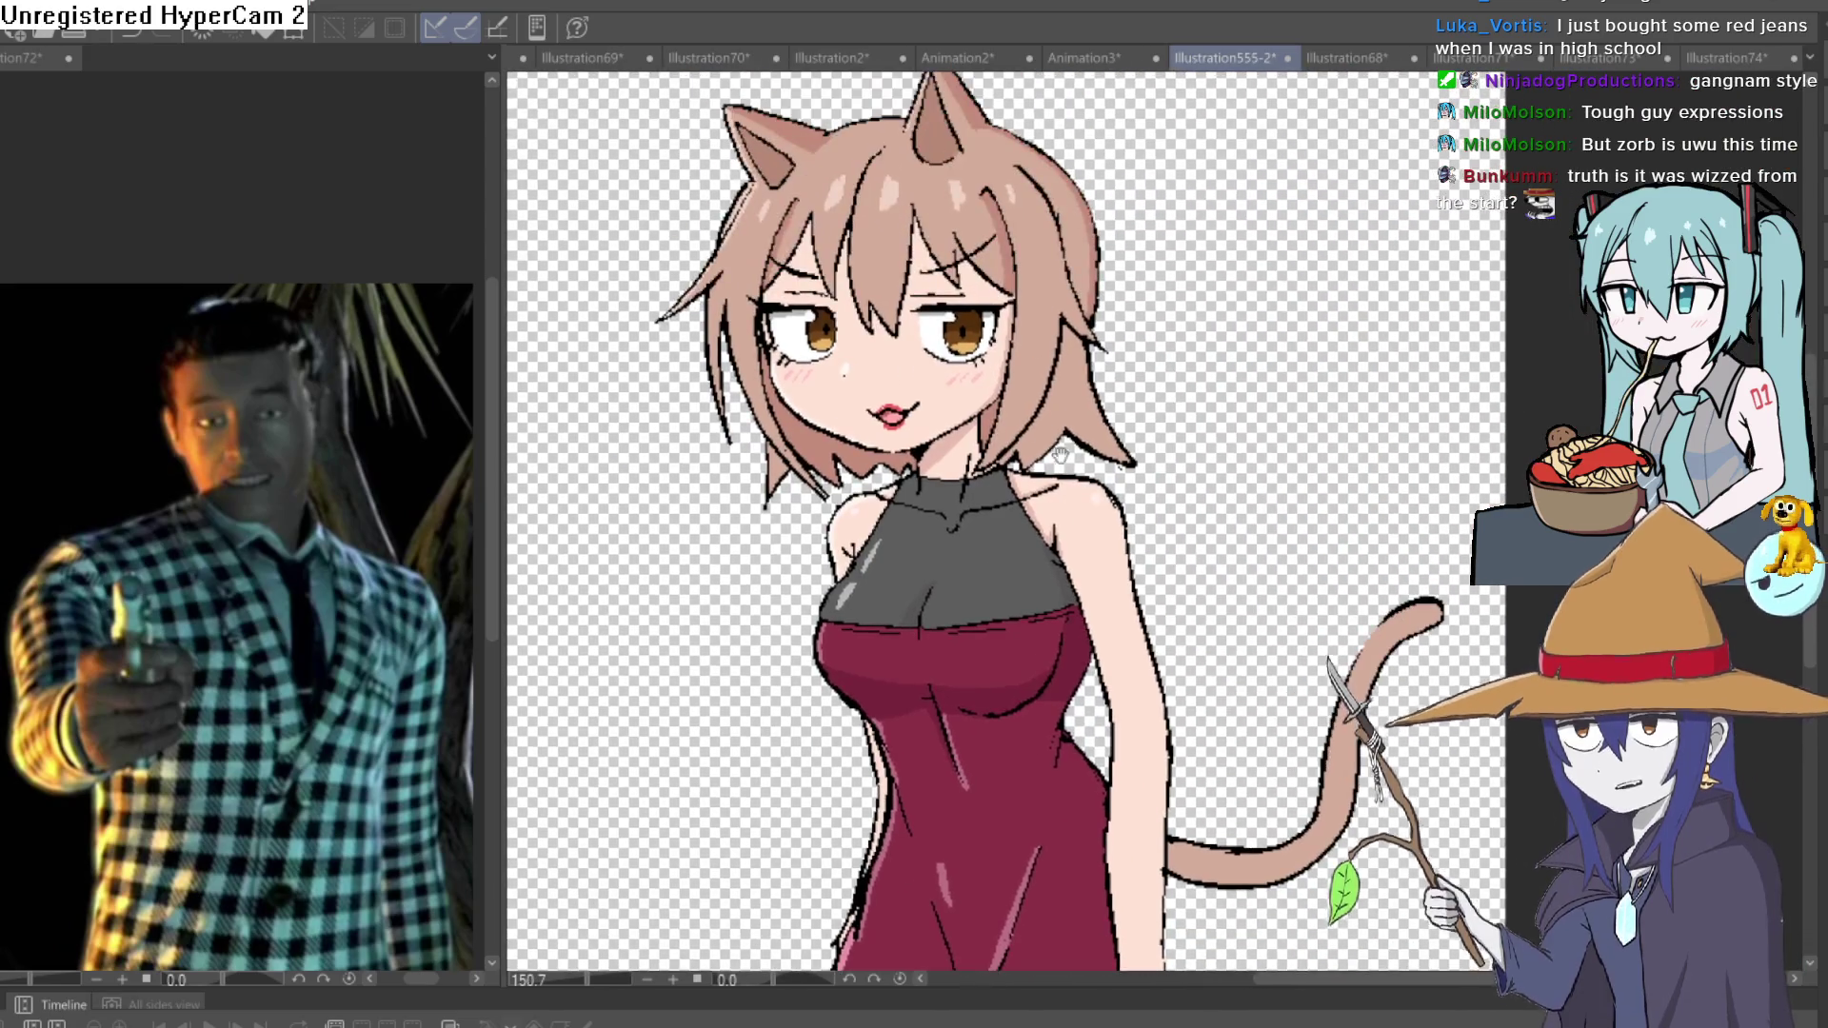
pyautogui.scroll(5, 800, 395)
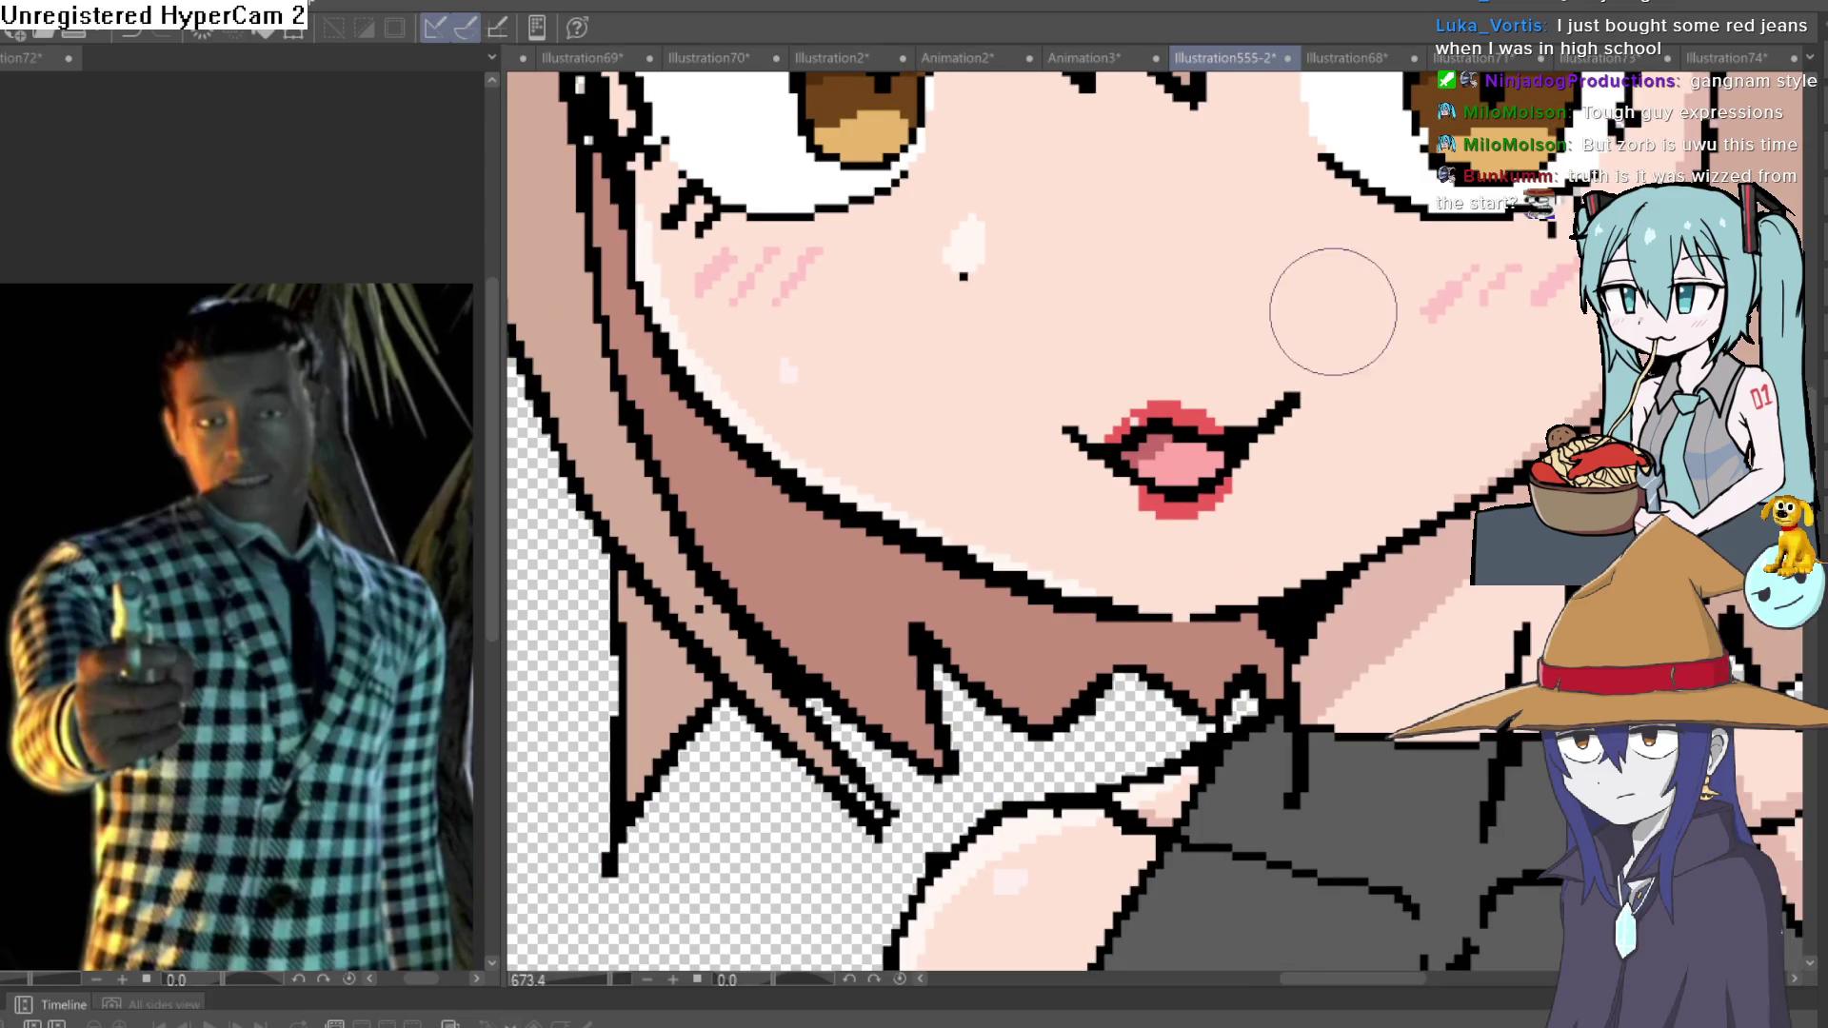
pyautogui.scroll(-5, 1336, 315)
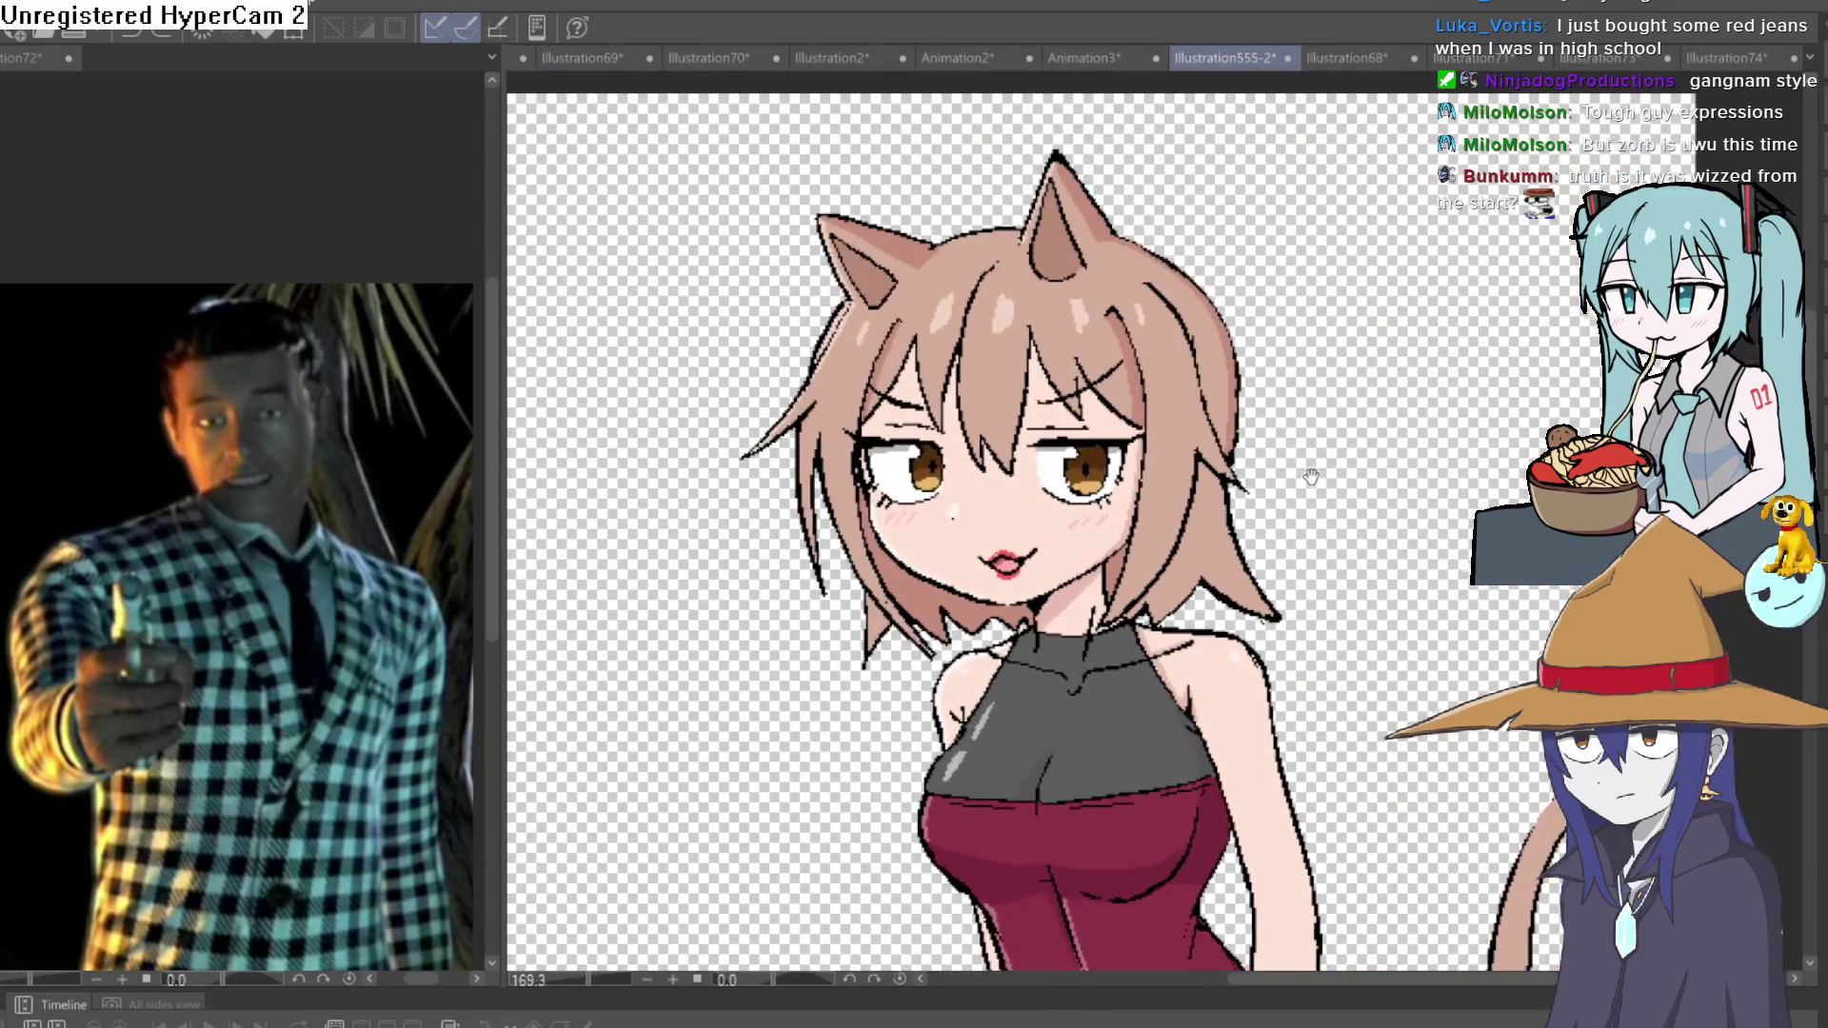
pyautogui.moveTo(1311, 477); pyautogui.dragTo(1294, 385)
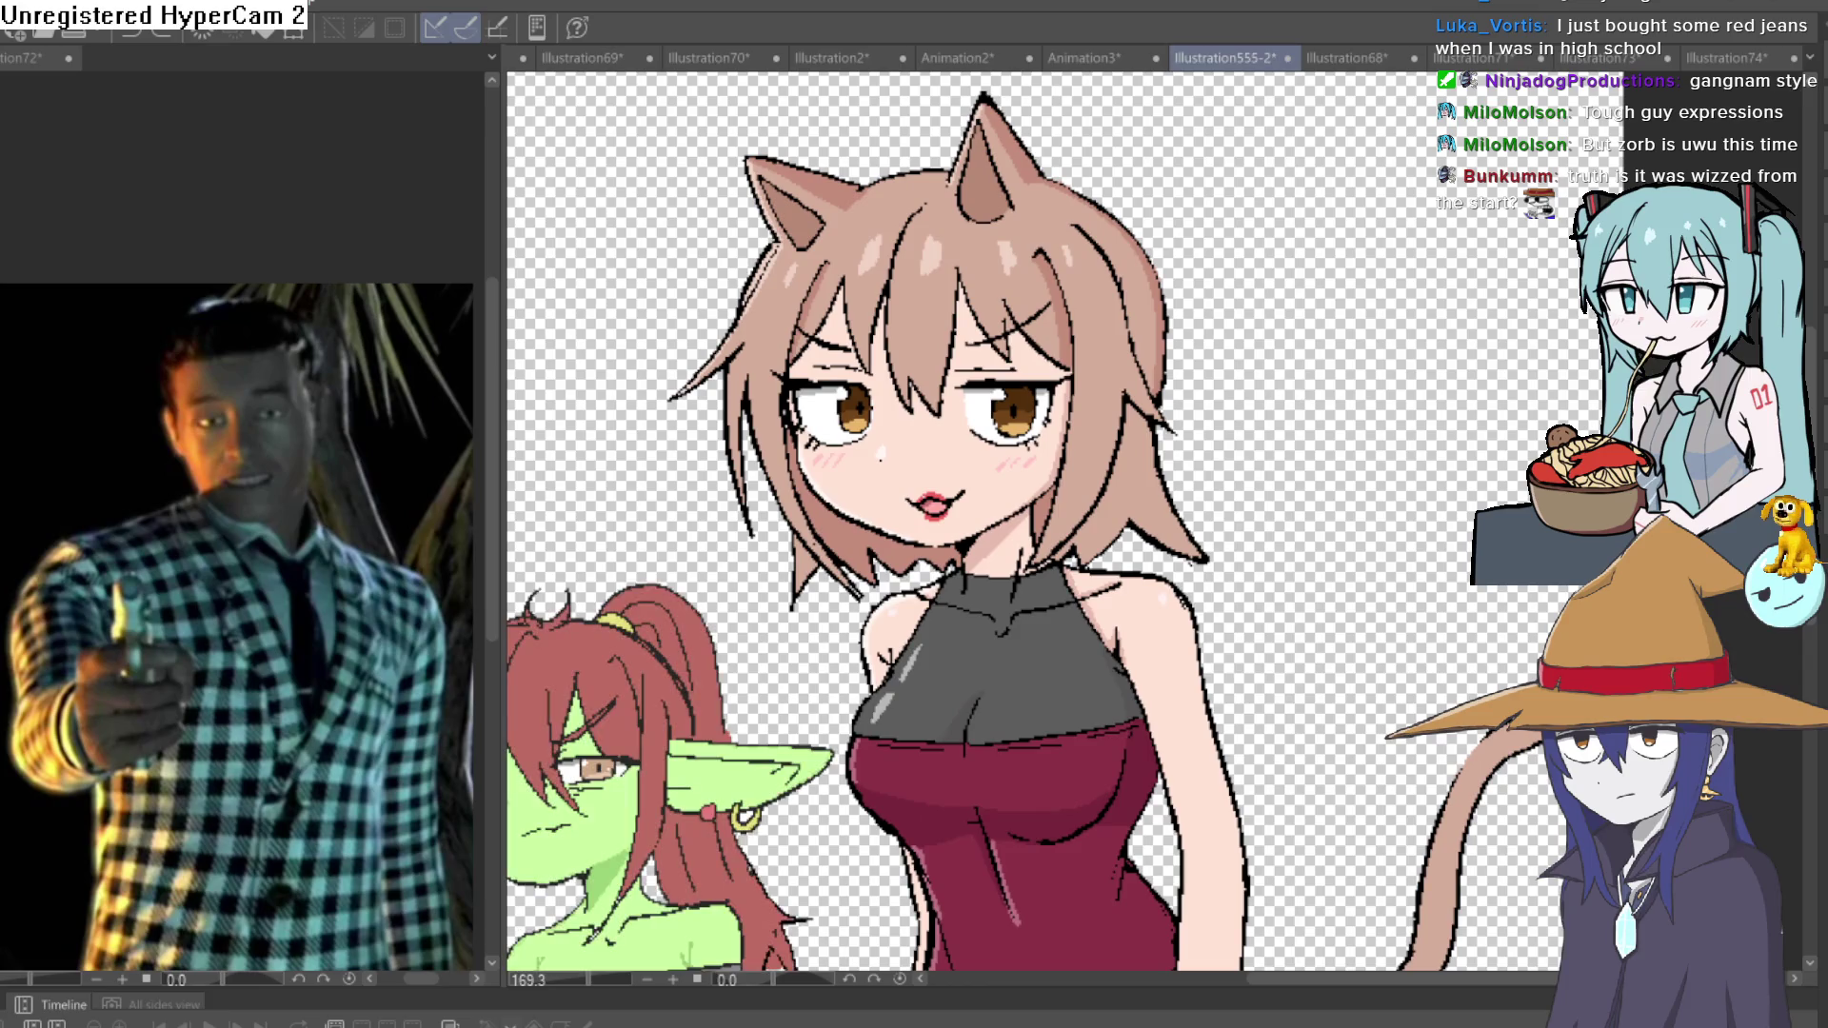
pyautogui.moveTo(862, 747)
pyautogui.mouseDown()
pyautogui.moveTo(1209, 390)
pyautogui.moveTo(1143, 571)
pyautogui.moveTo(1136, 655)
pyautogui.moveTo(1129, 553)
pyautogui.moveTo(1095, 636)
pyautogui.moveTo(1179, 649)
pyautogui.moveTo(1205, 592)
pyautogui.mouseUp()
pyautogui.scroll(-4, 1204, 592)
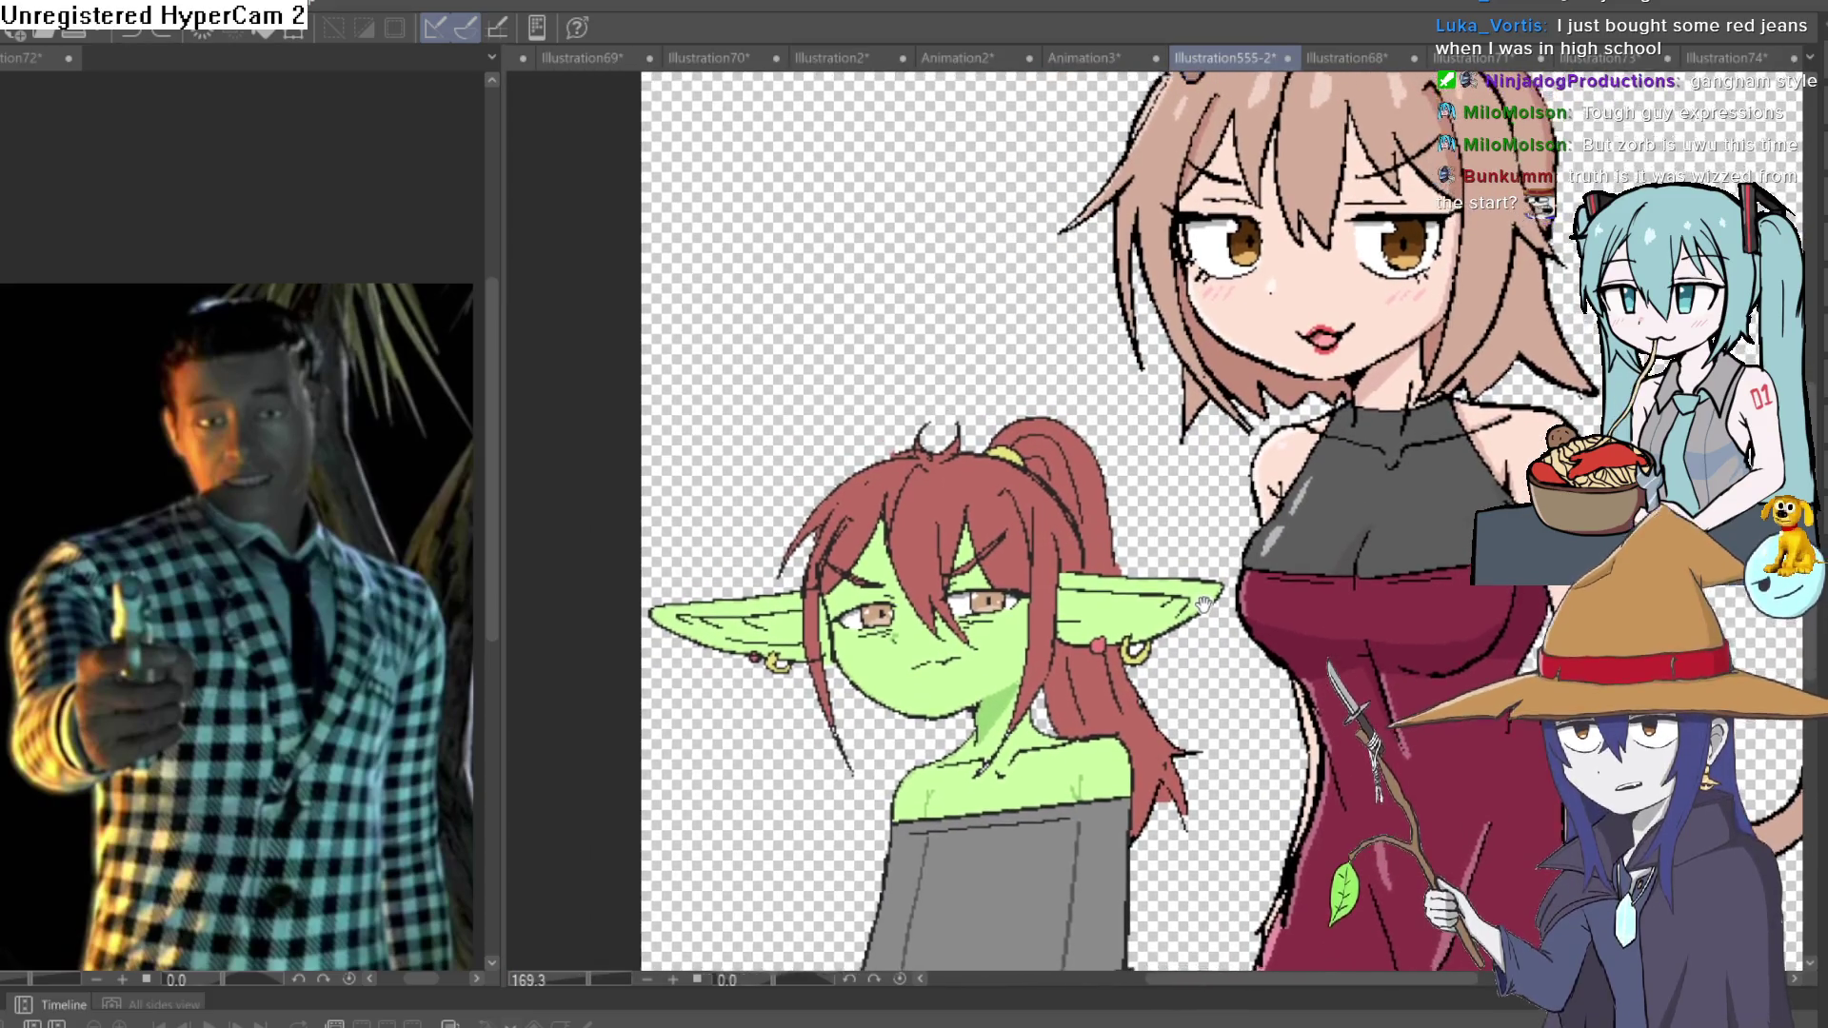
pyautogui.scroll(2, 1161, 605)
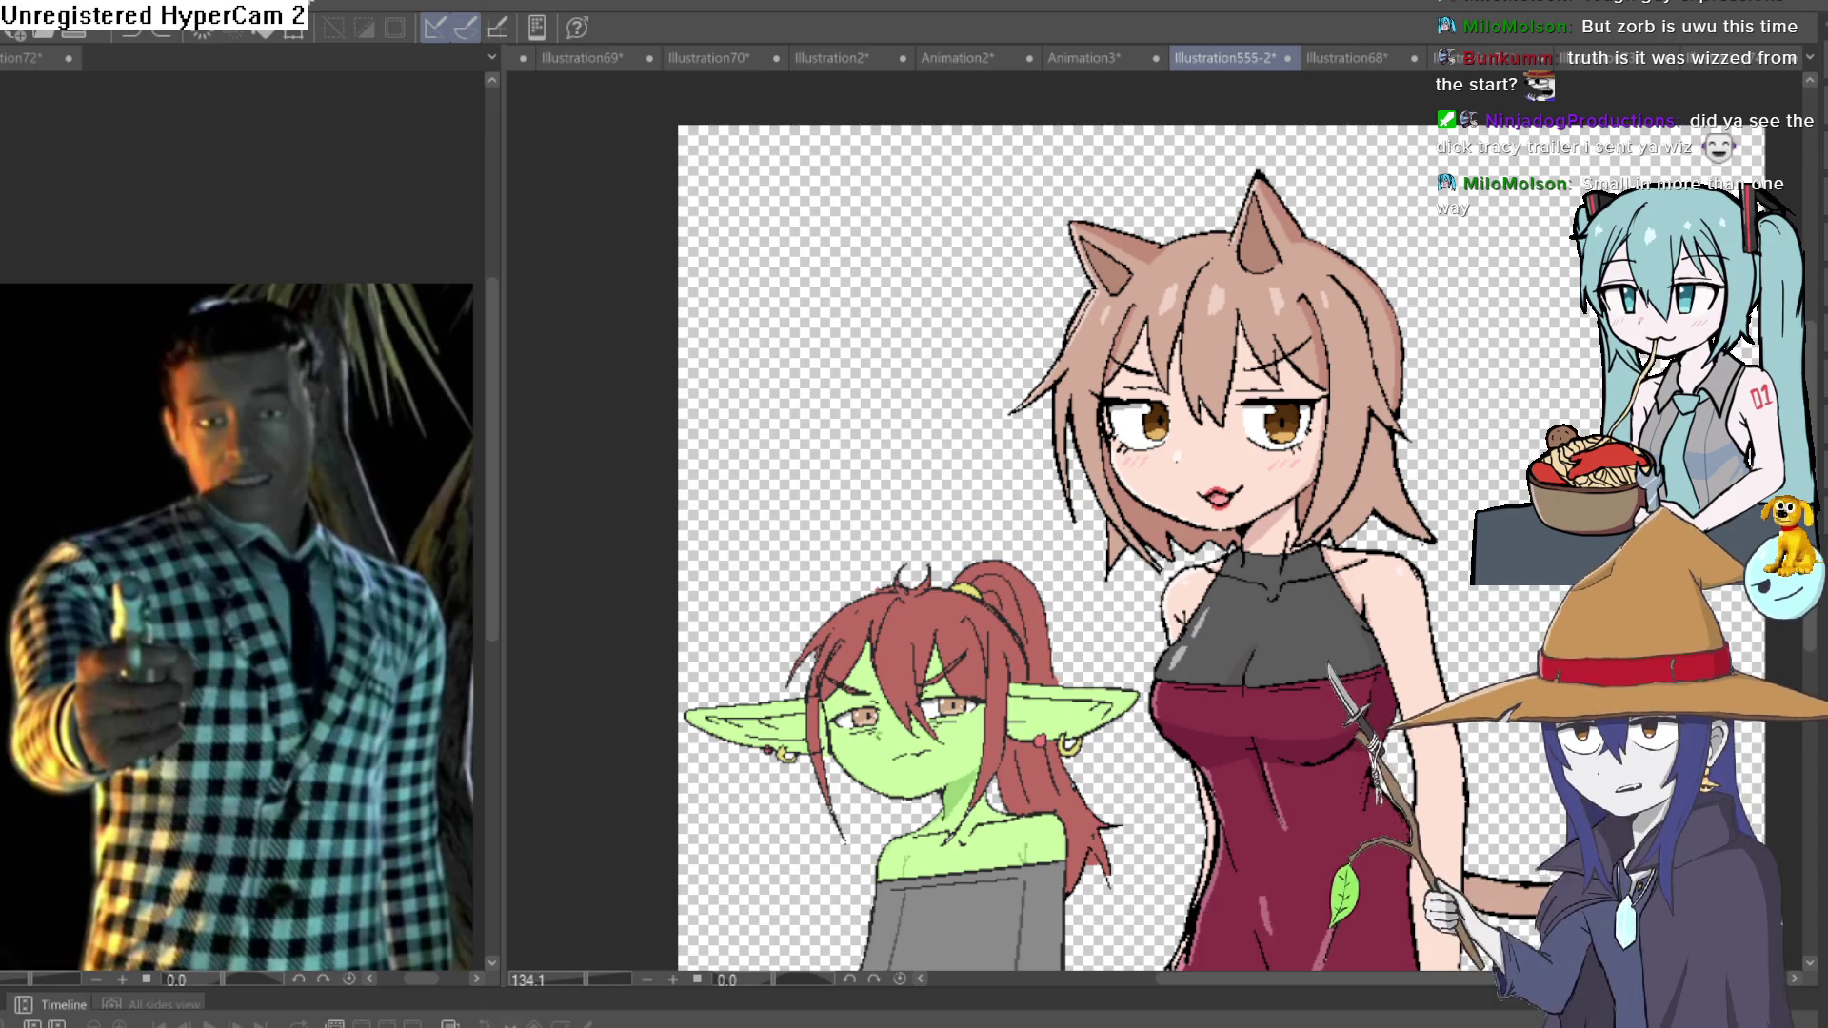
pyautogui.scroll(4, 1315, 598)
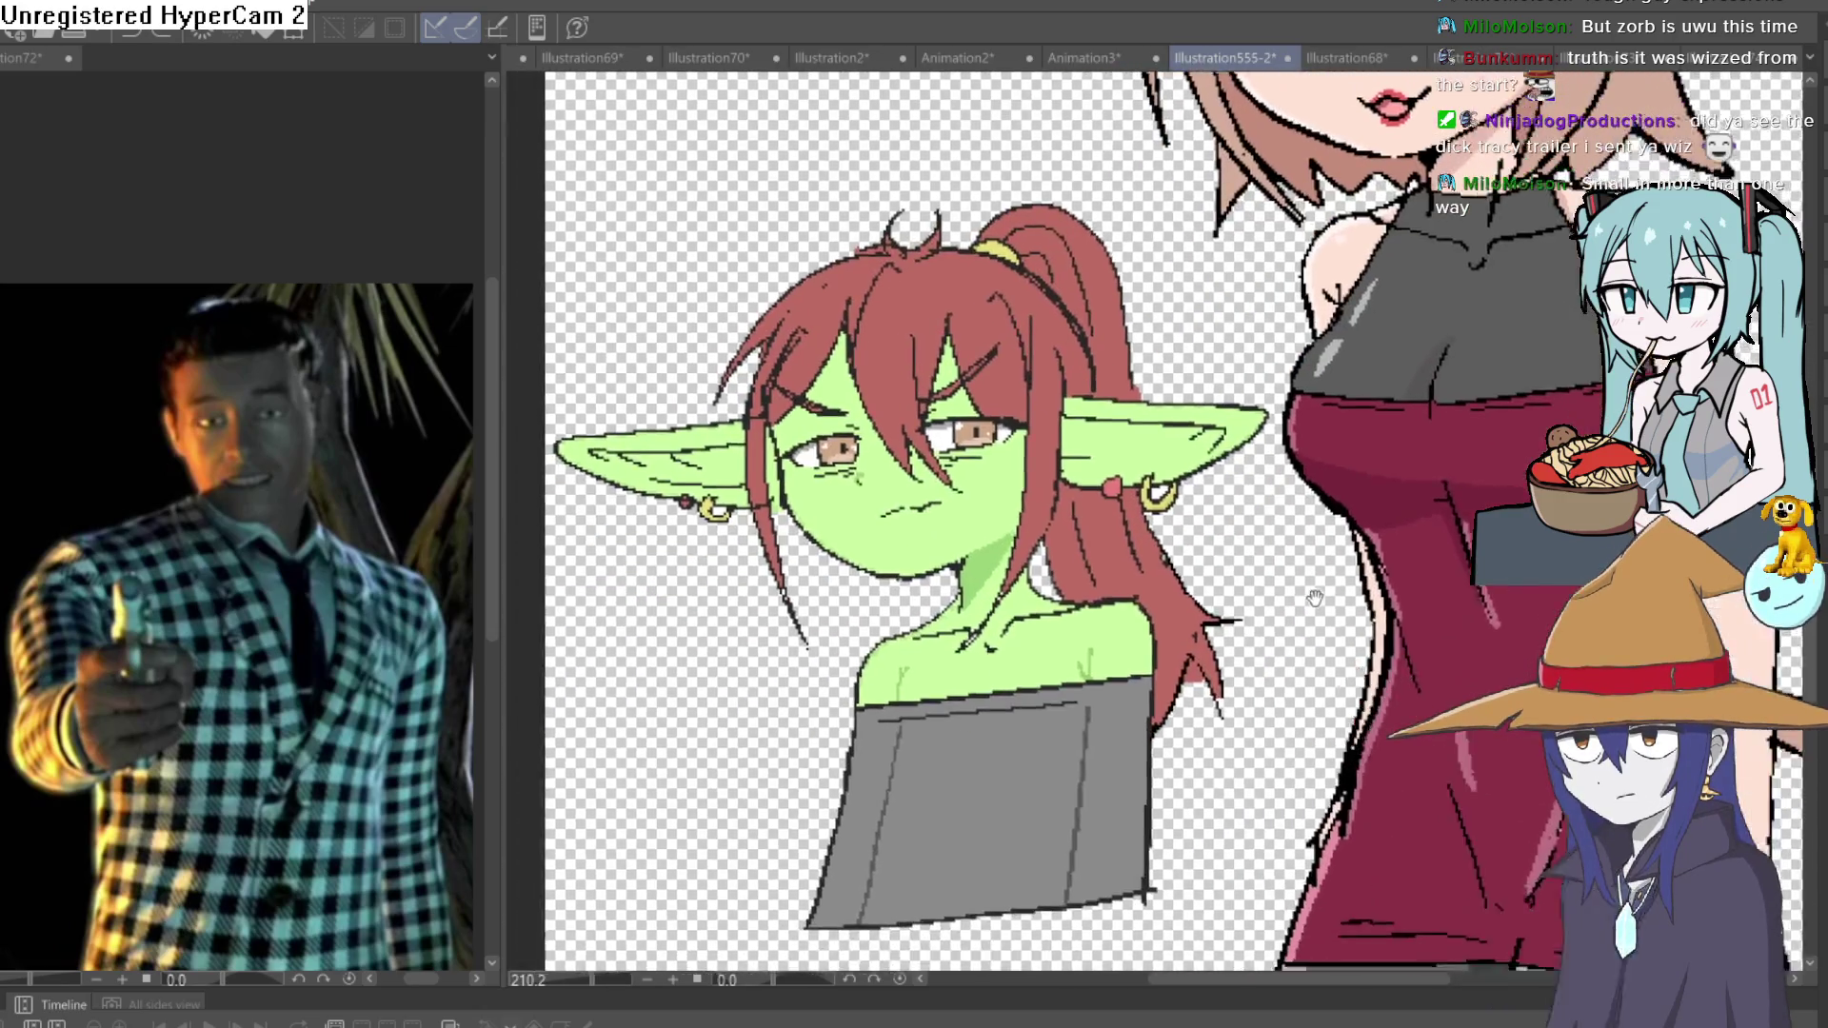
pyautogui.scroll(-5, 1315, 598)
pyautogui.scroll(4, 1195, 759)
pyautogui.moveTo(1195, 759)
pyautogui.mouseDown()
pyautogui.moveTo(1259, 751)
pyautogui.moveTo(1260, 725)
pyautogui.mouseUp()
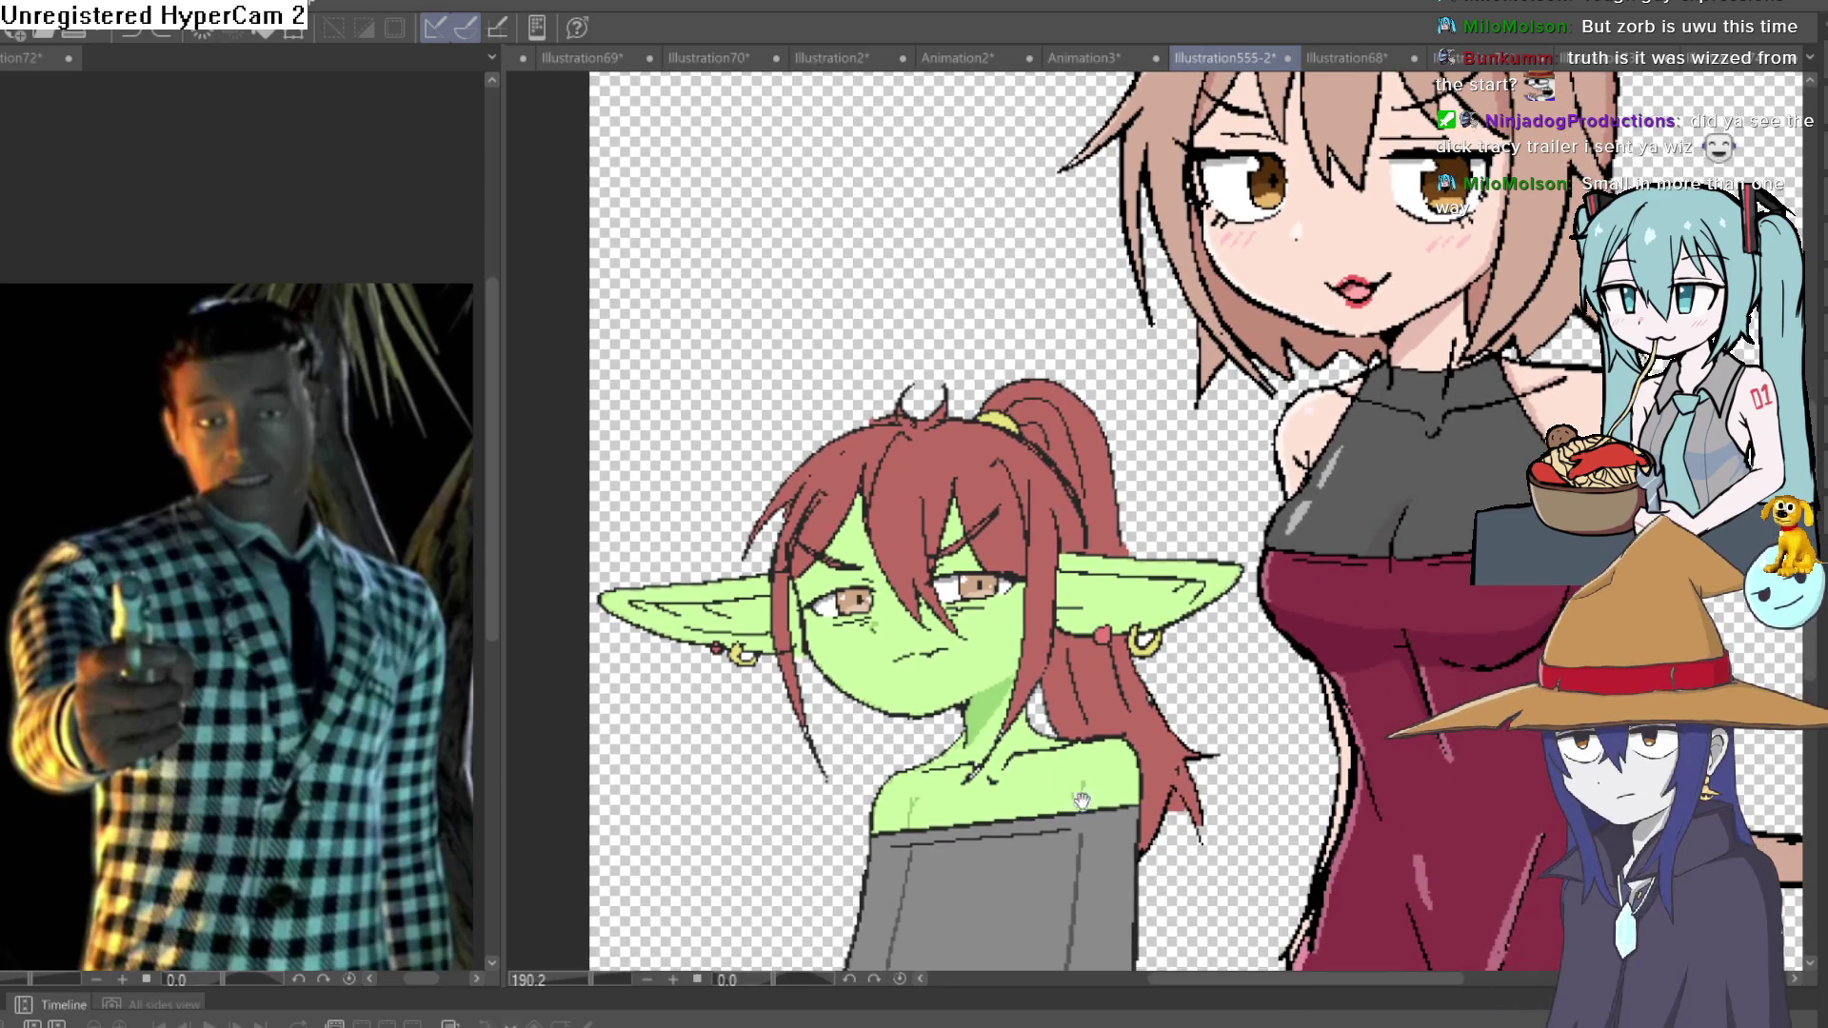
pyautogui.moveTo(1079, 796); pyautogui.dragTo(1085, 765)
pyautogui.scroll(5, 1084, 764)
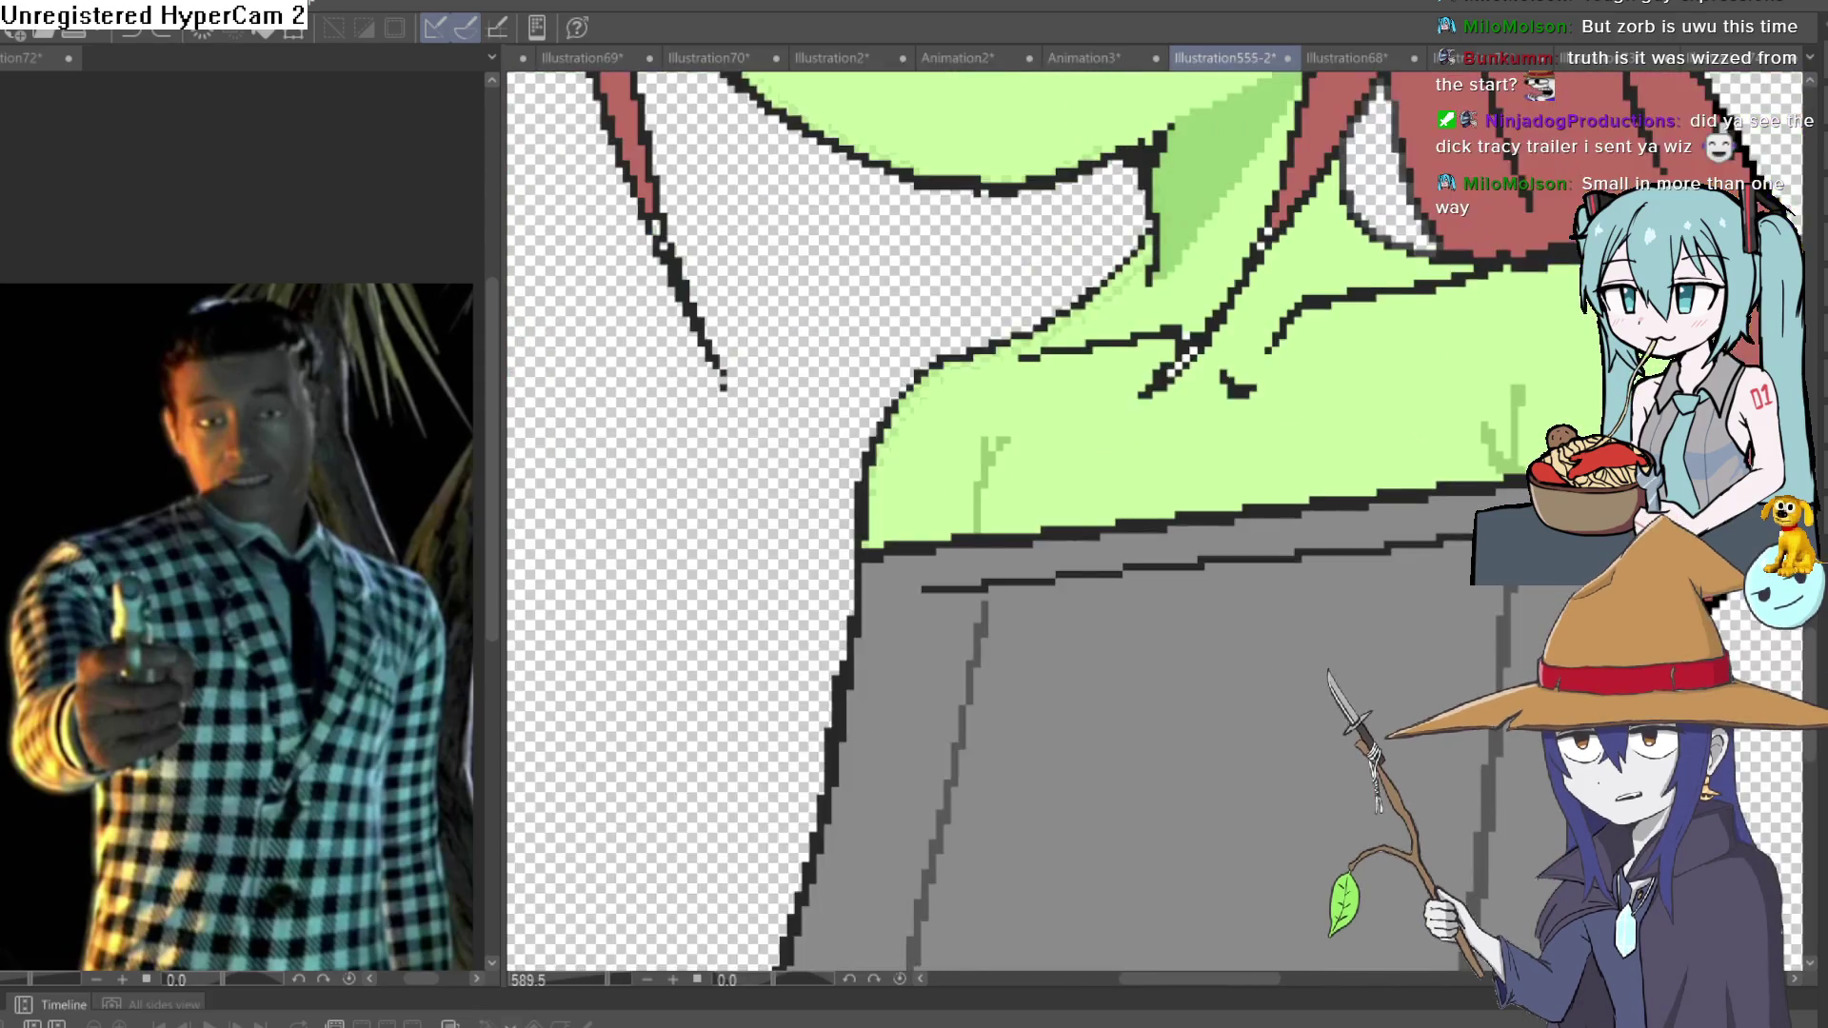
pyautogui.scroll(-5, 1373, 657)
pyautogui.scroll(2, 1373, 657)
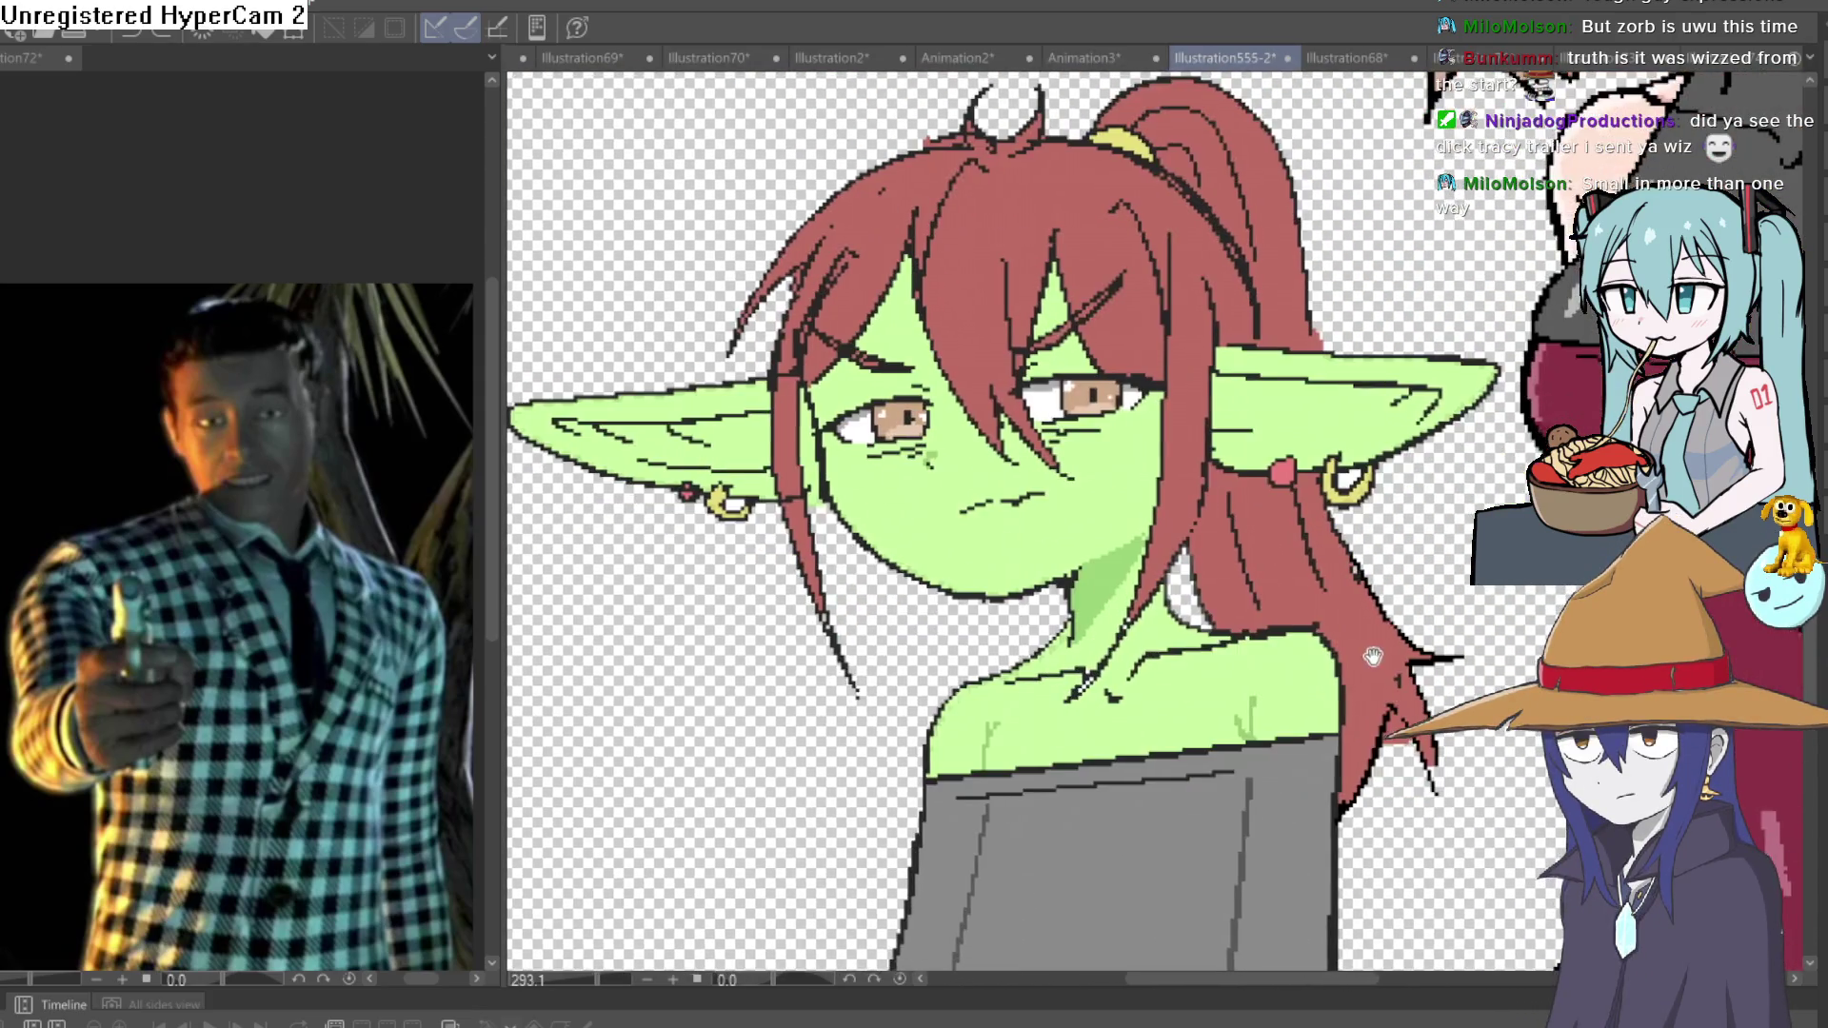
pyautogui.scroll(-4, 1373, 657)
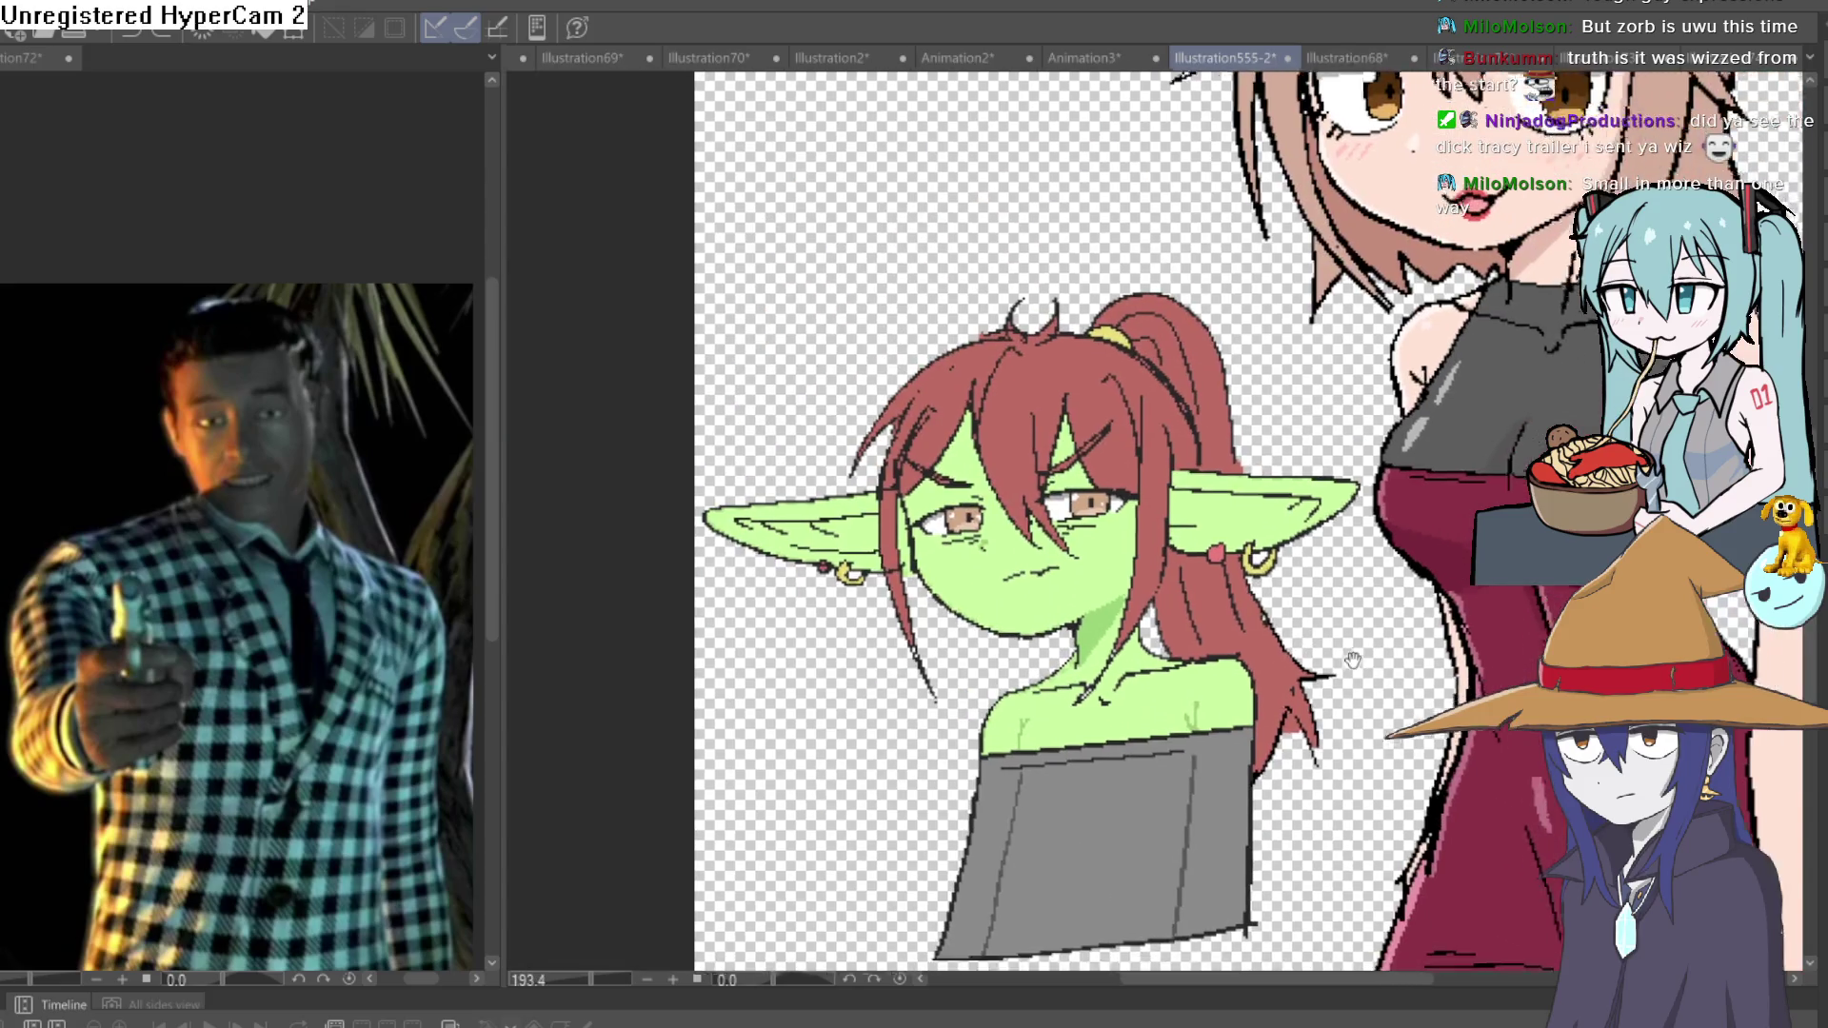
pyautogui.scroll(1, 1139, 729)
pyautogui.moveTo(1139, 729); pyautogui.dragTo(1080, 729)
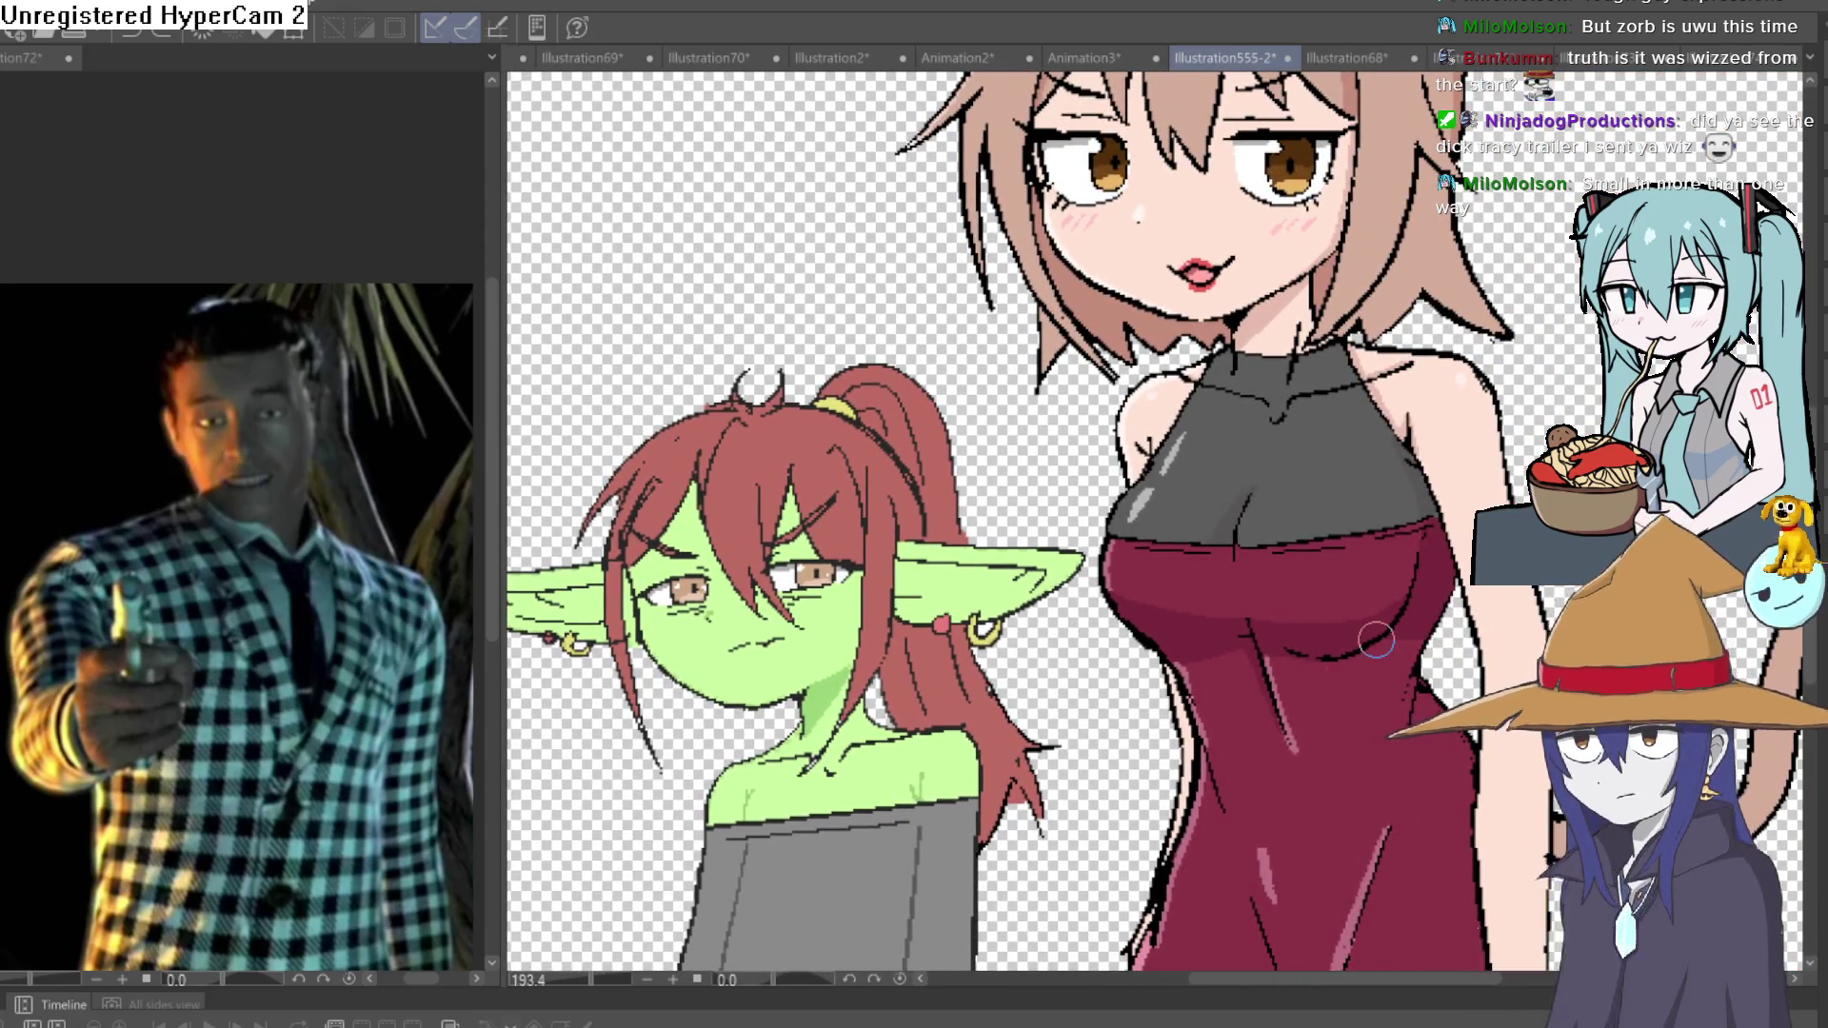
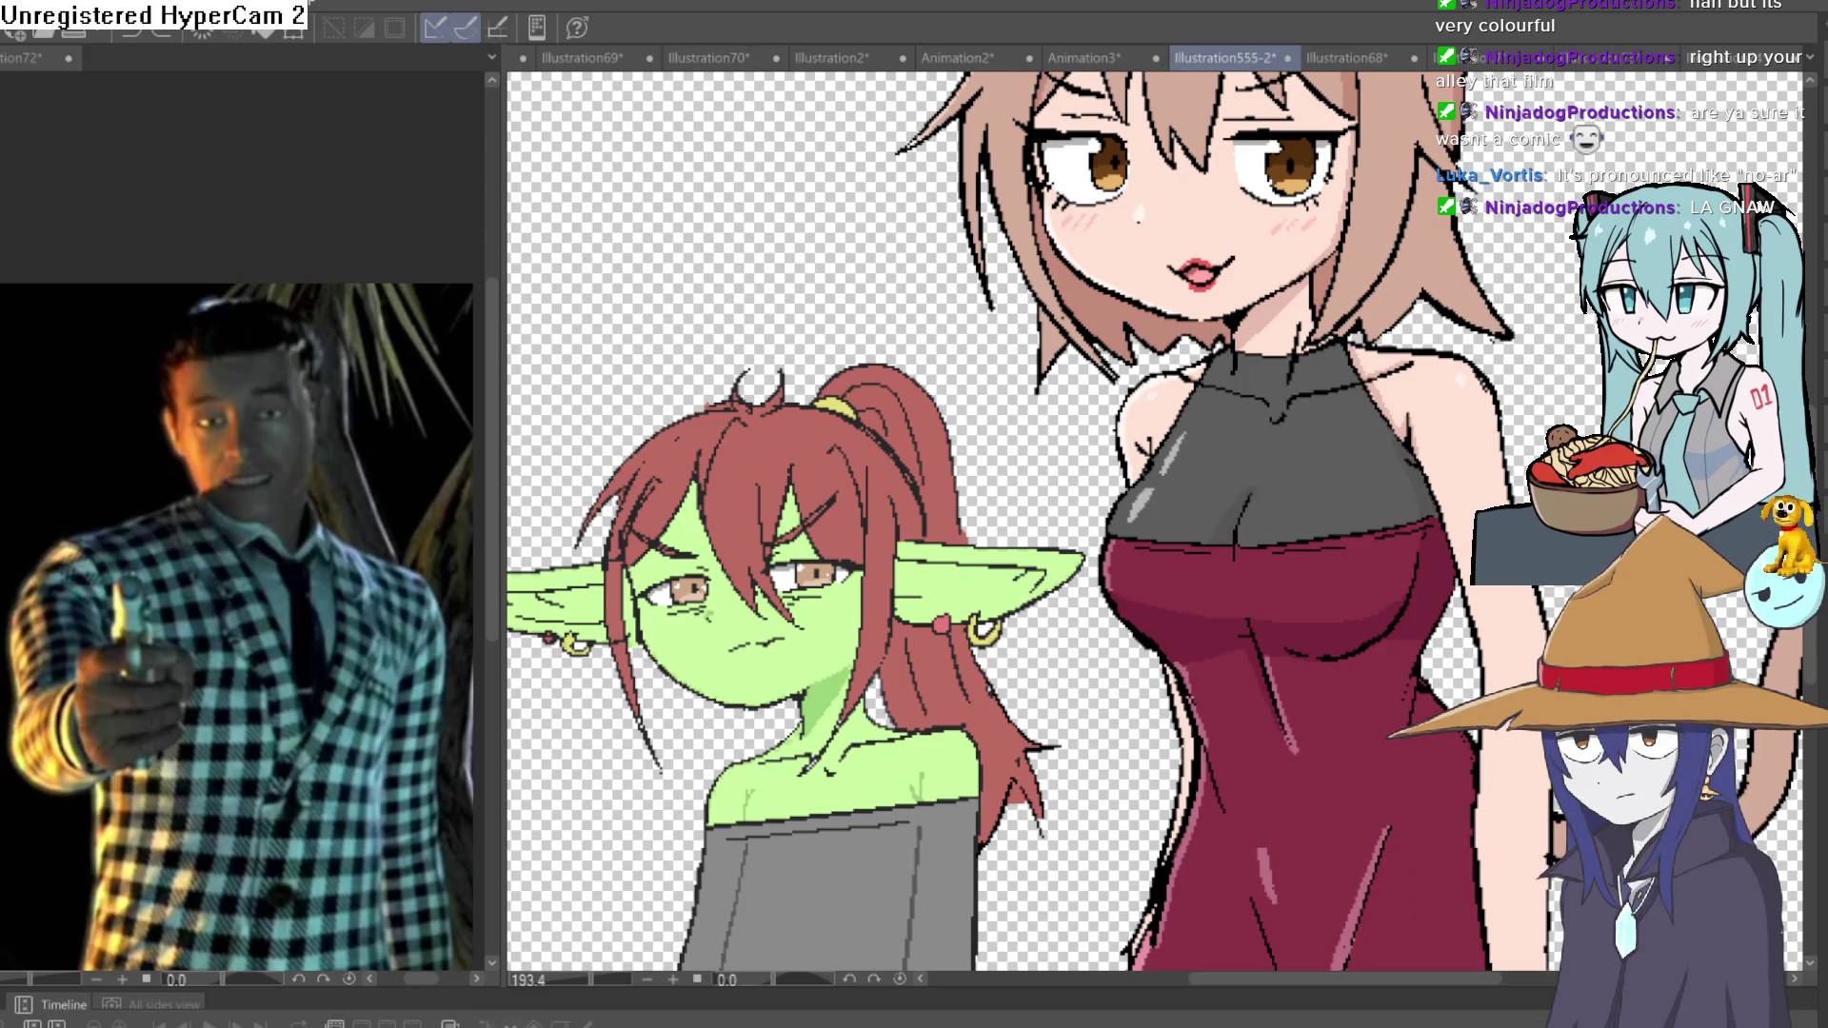
# Zoom and pan across both characters to bring the cat girl's torso into view.
pyautogui.scroll(-3, 1332, 546)
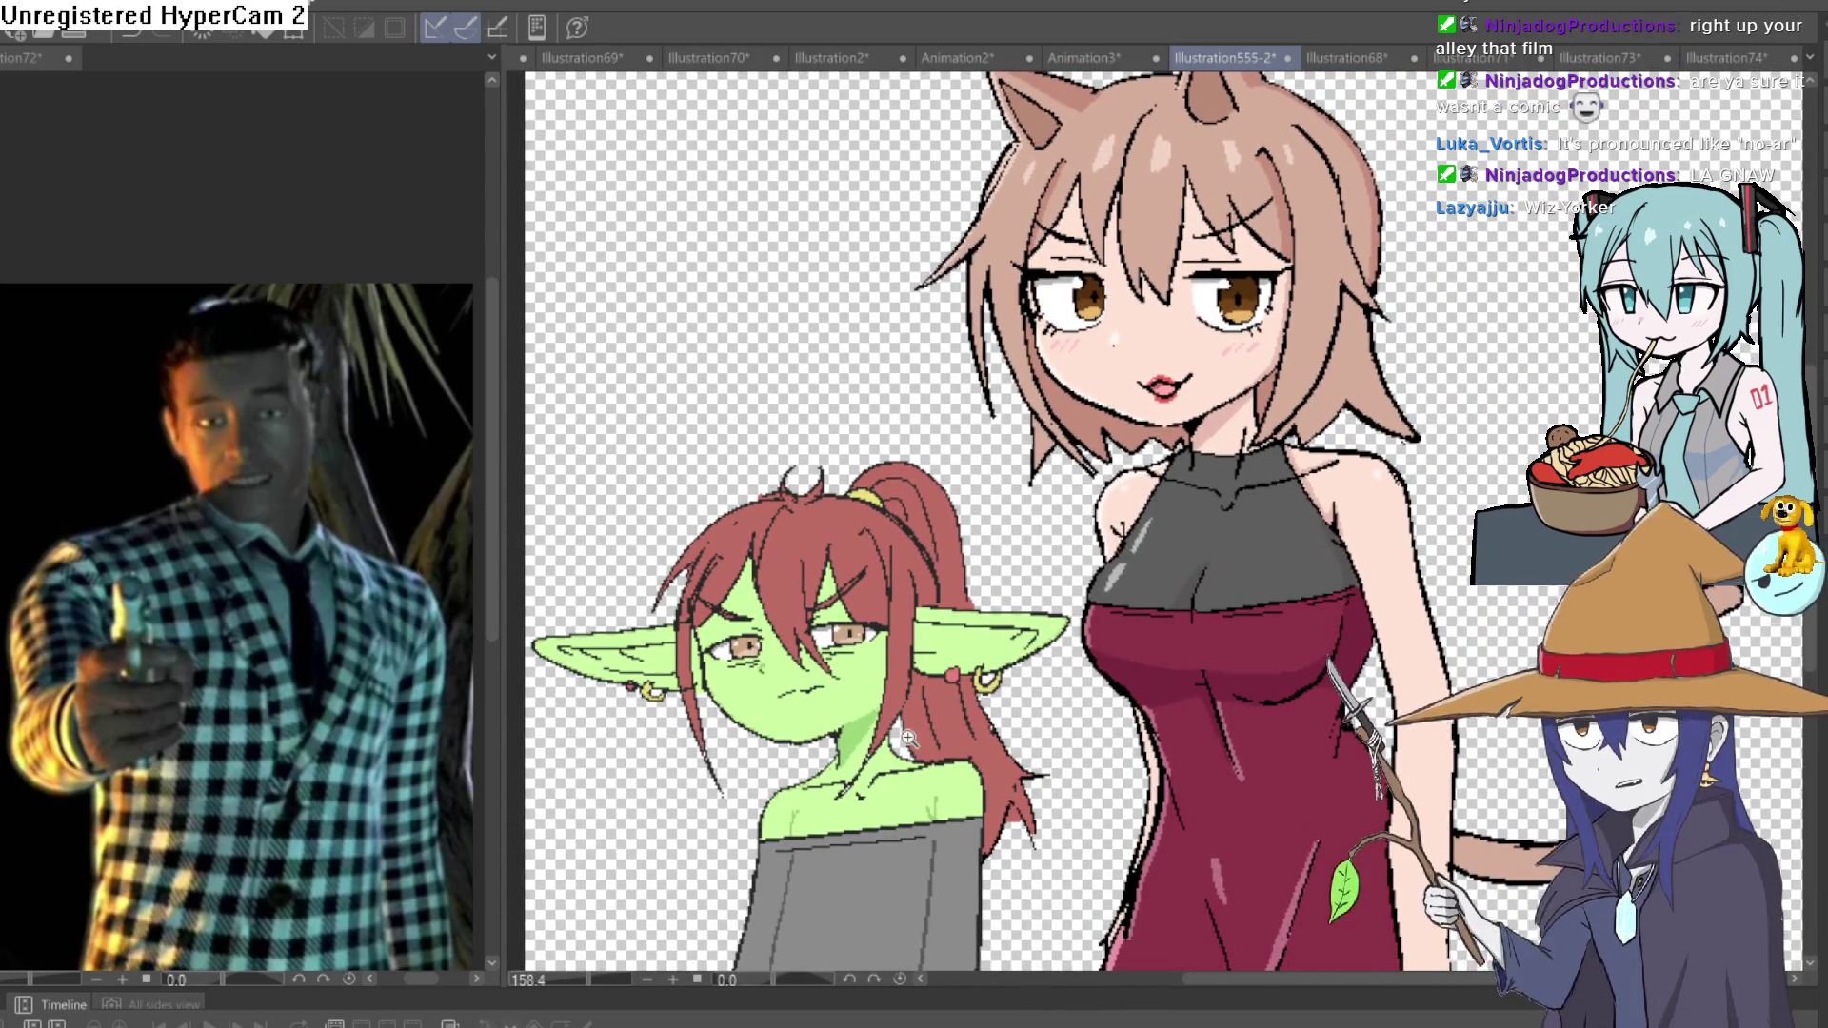
pyautogui.scroll(2, 961, 682)
pyautogui.scroll(3, 962, 681)
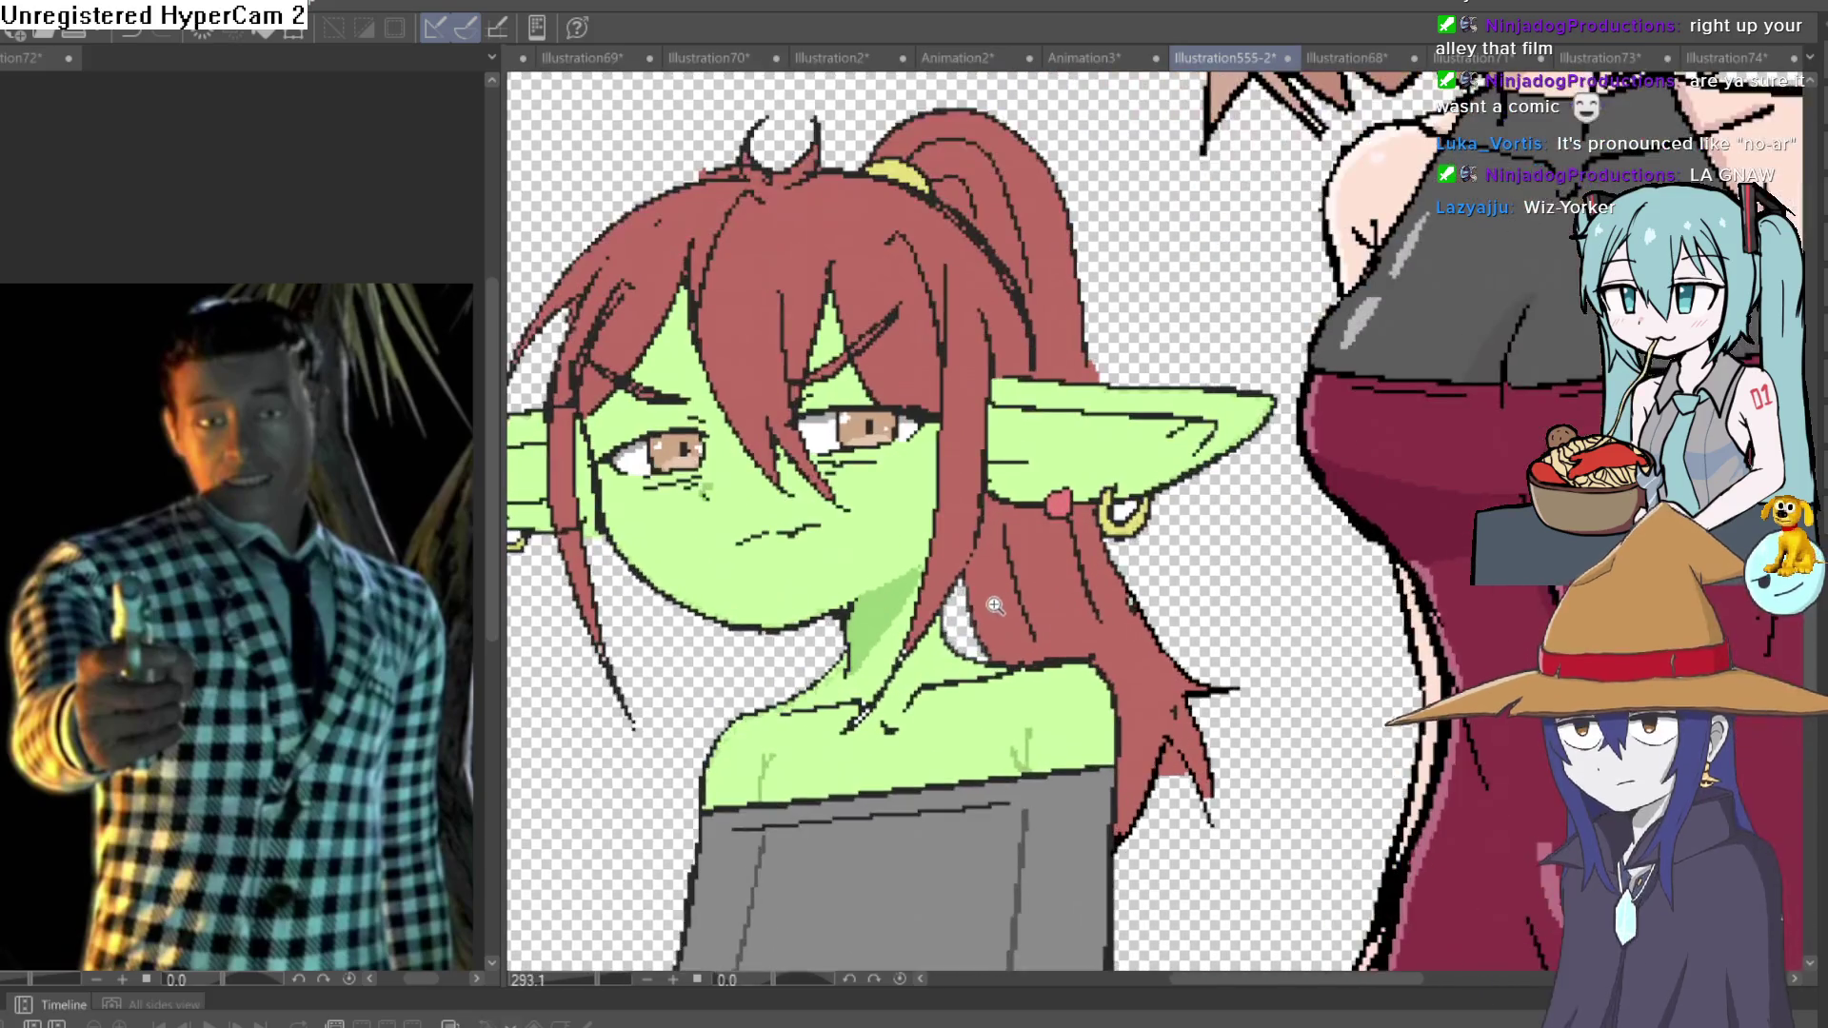
pyautogui.scroll(-4, 1068, 559)
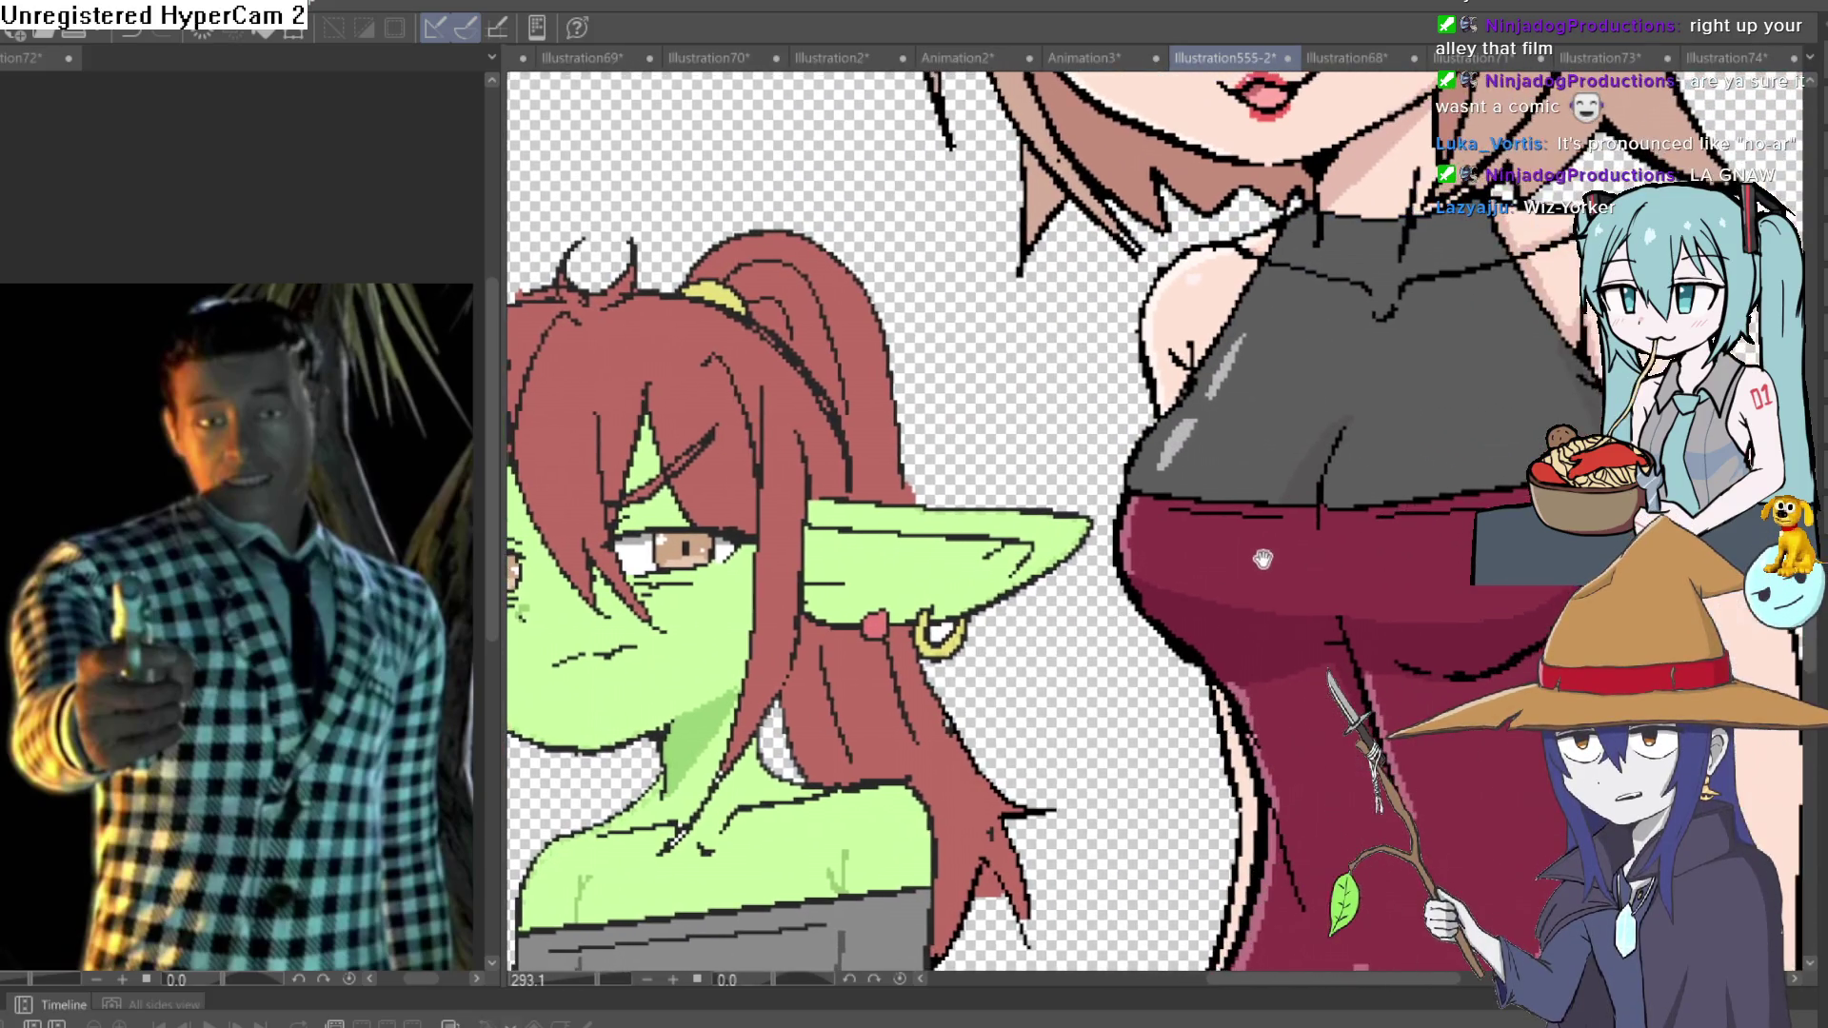
pyautogui.scroll(-2, 1318, 615)
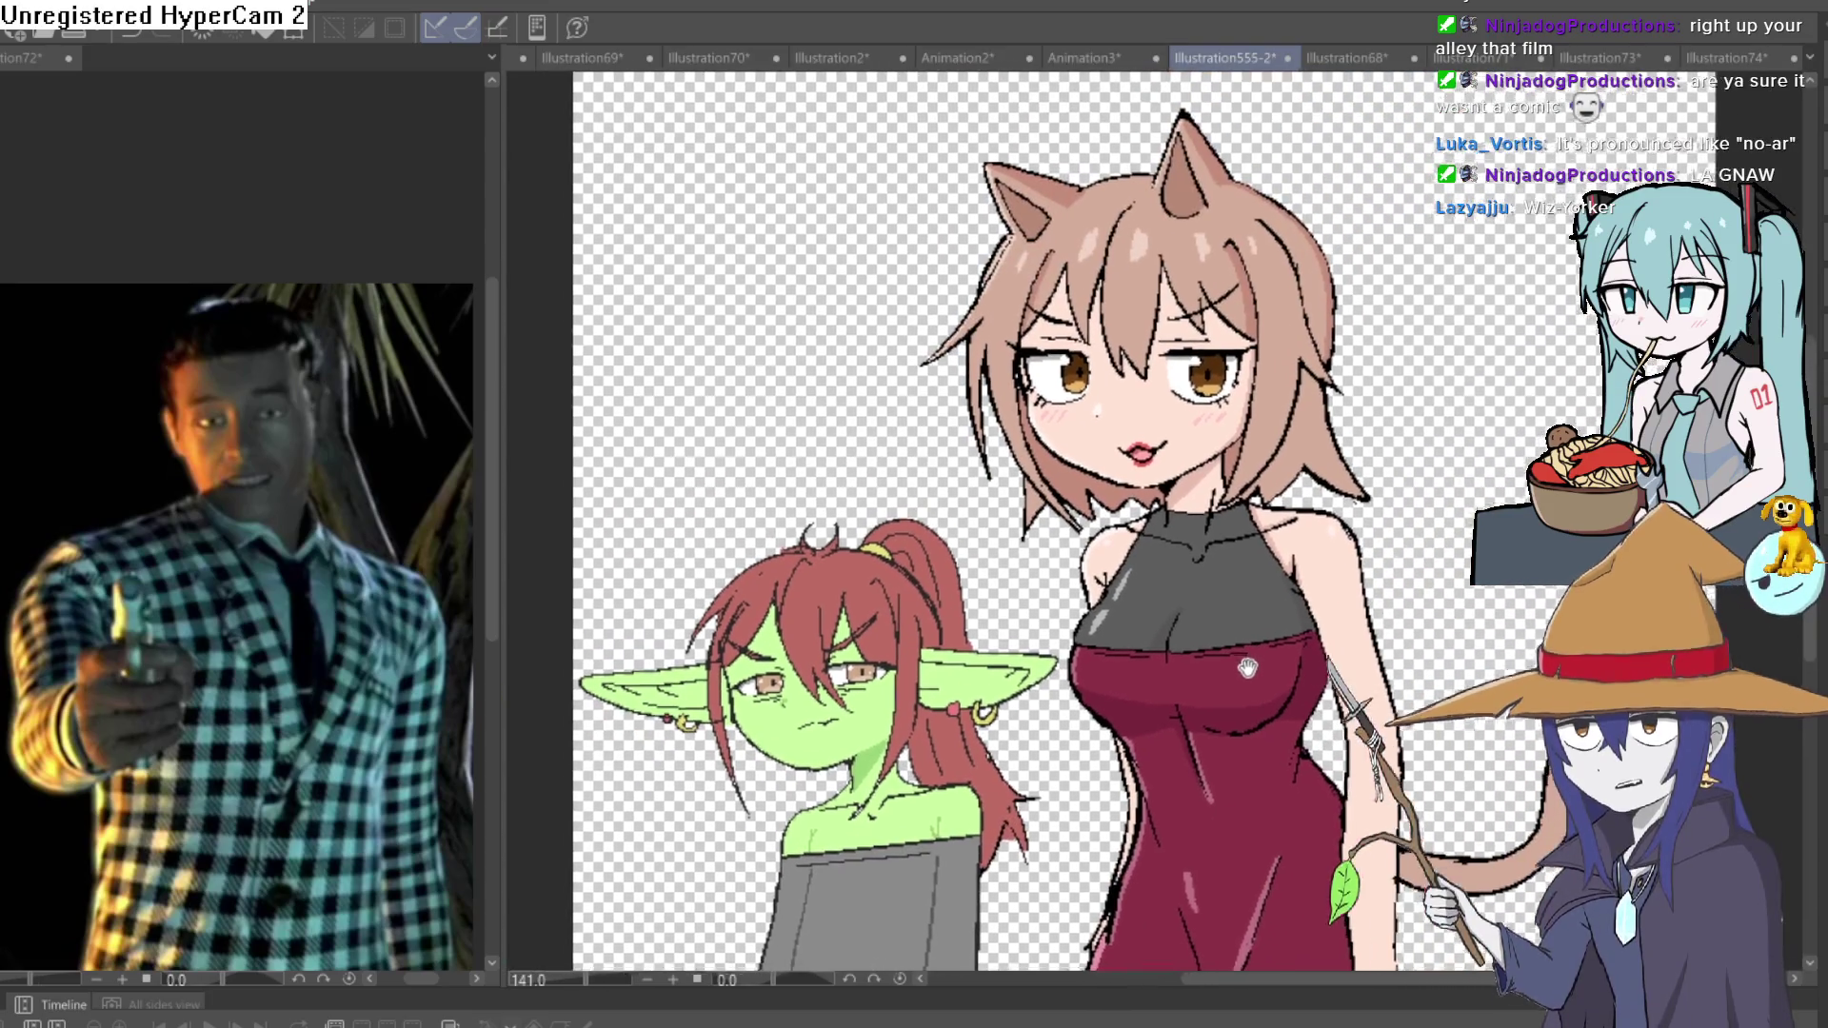
pyautogui.moveTo(1248, 668); pyautogui.dragTo(1229, 692)
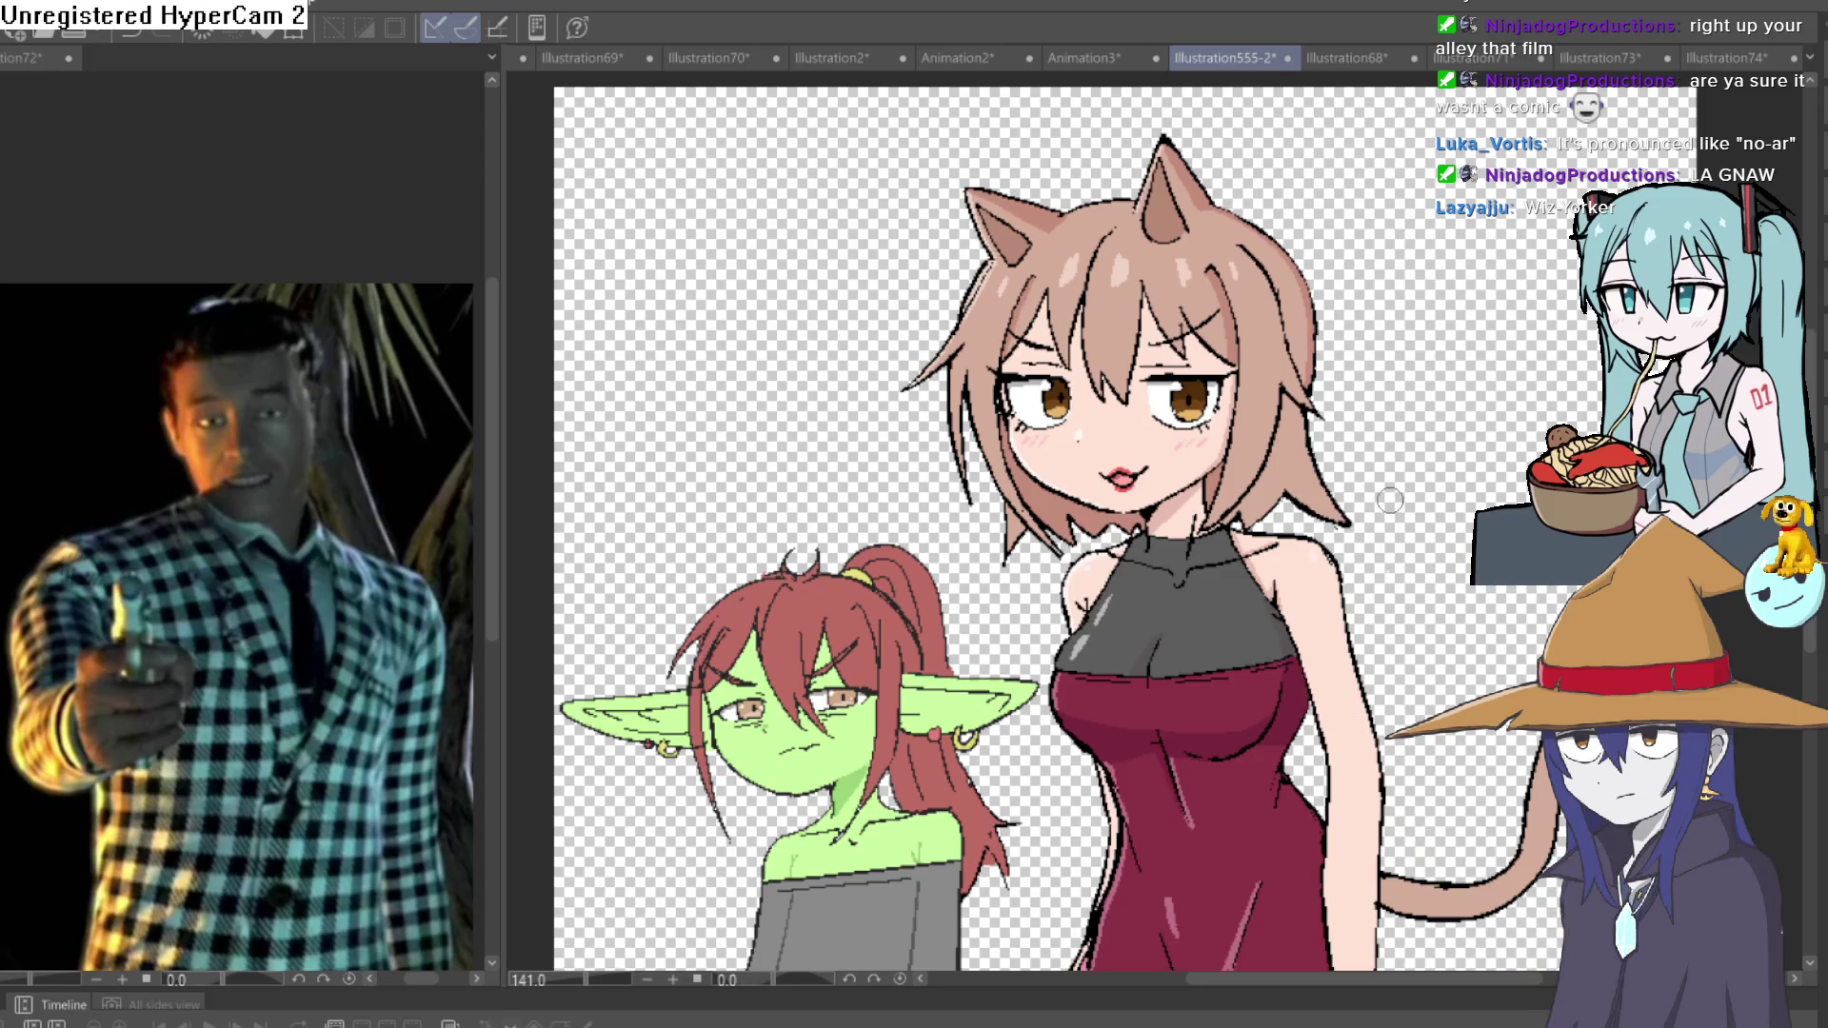
pyautogui.moveTo(1390, 500); pyautogui.dragTo(1402, 451)
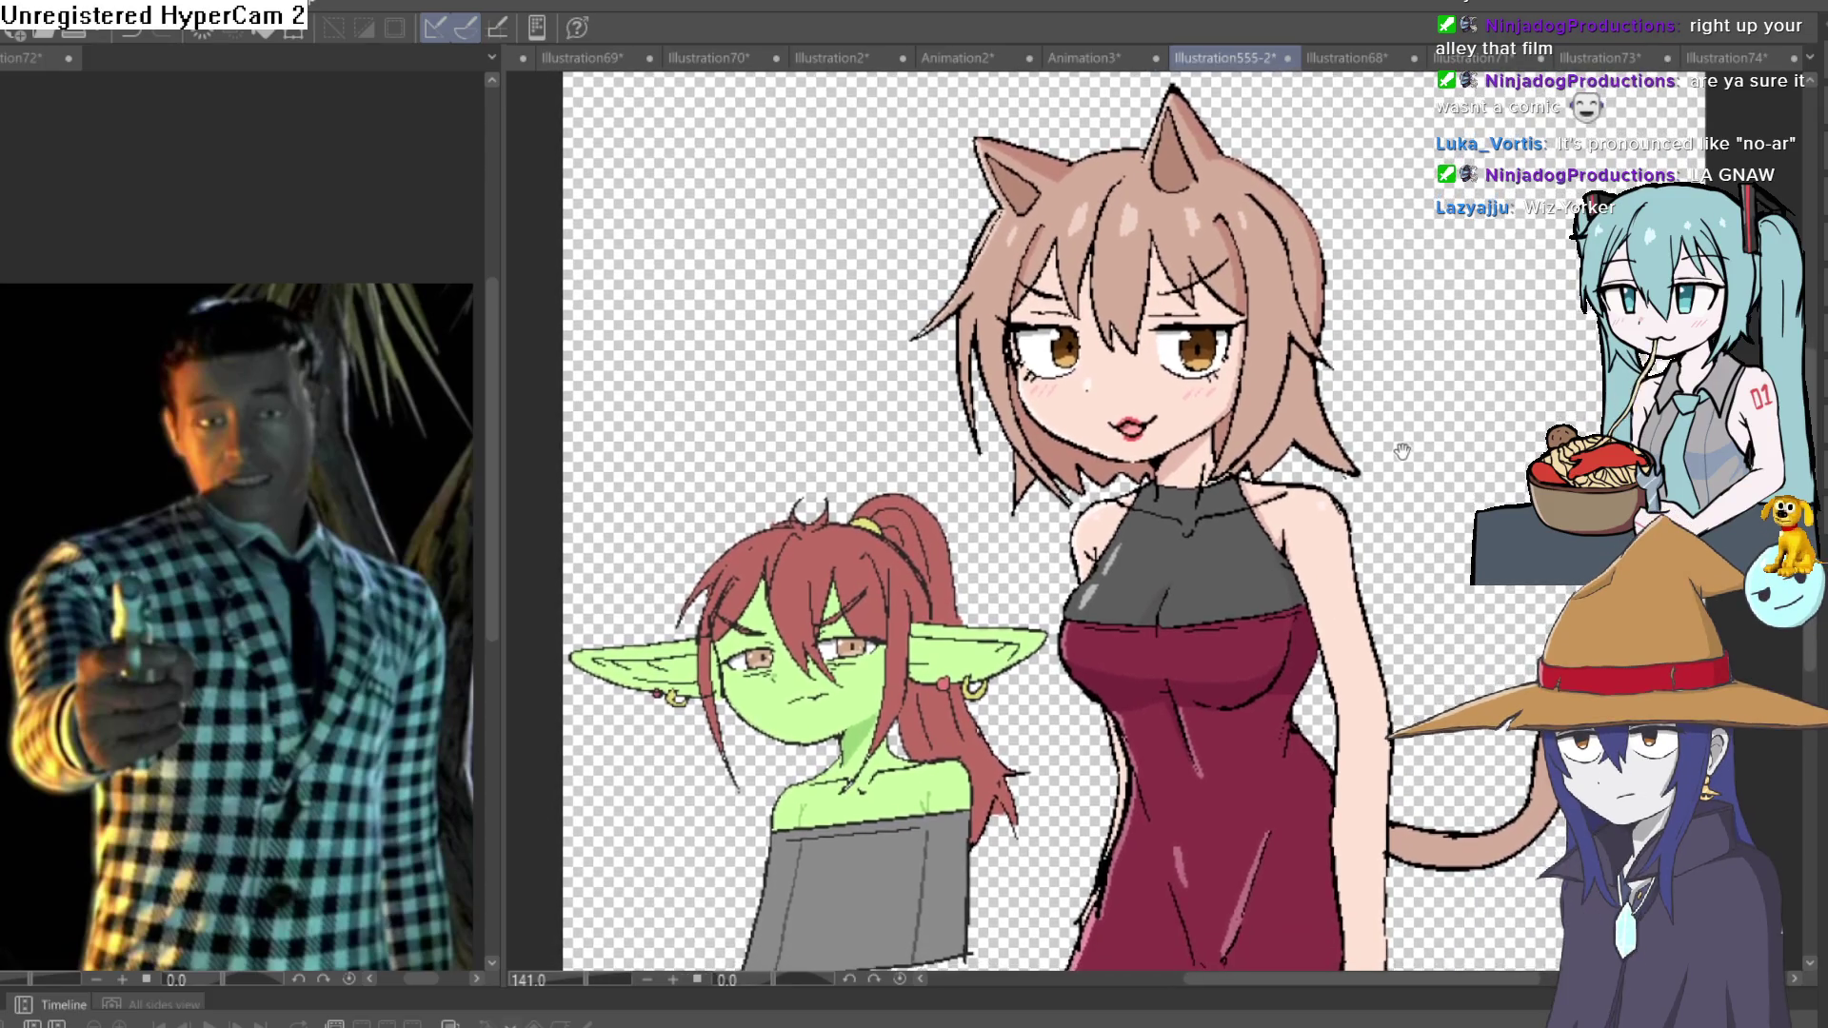
pyautogui.scroll(4, 1313, 441)
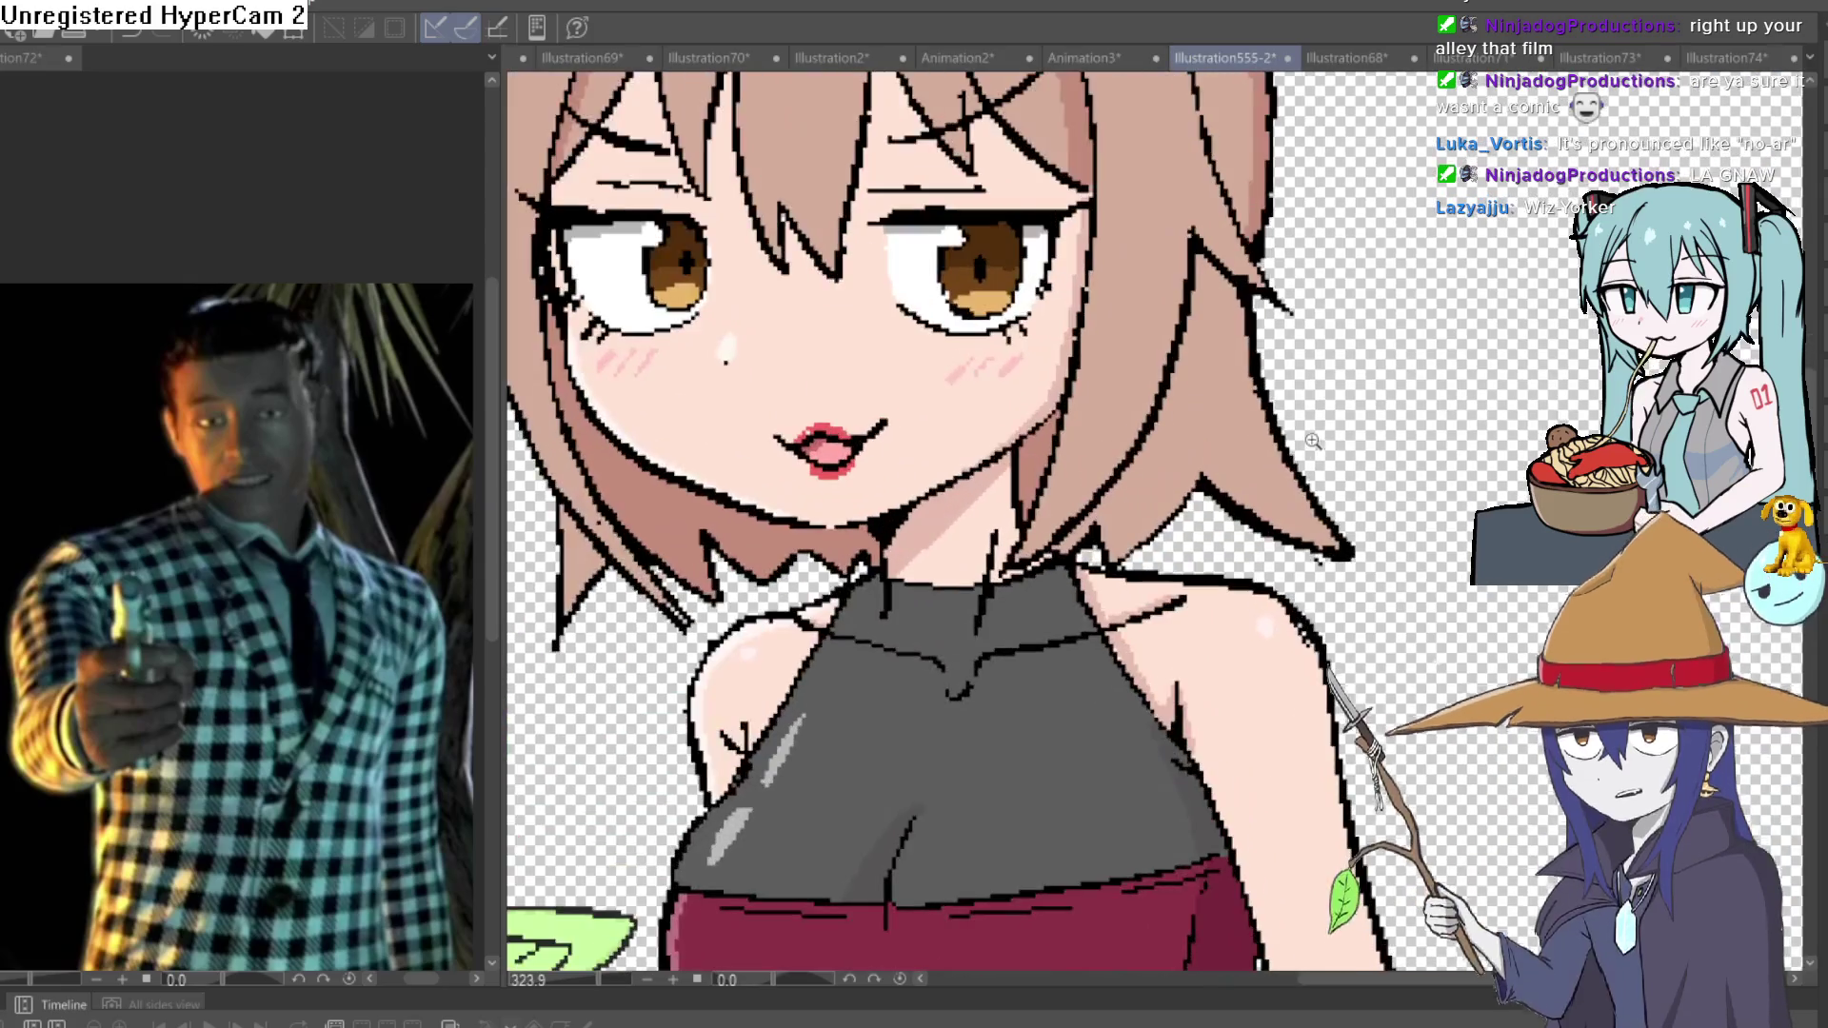
pyautogui.scroll(-1, 1314, 432)
pyautogui.scroll(-3, 1314, 433)
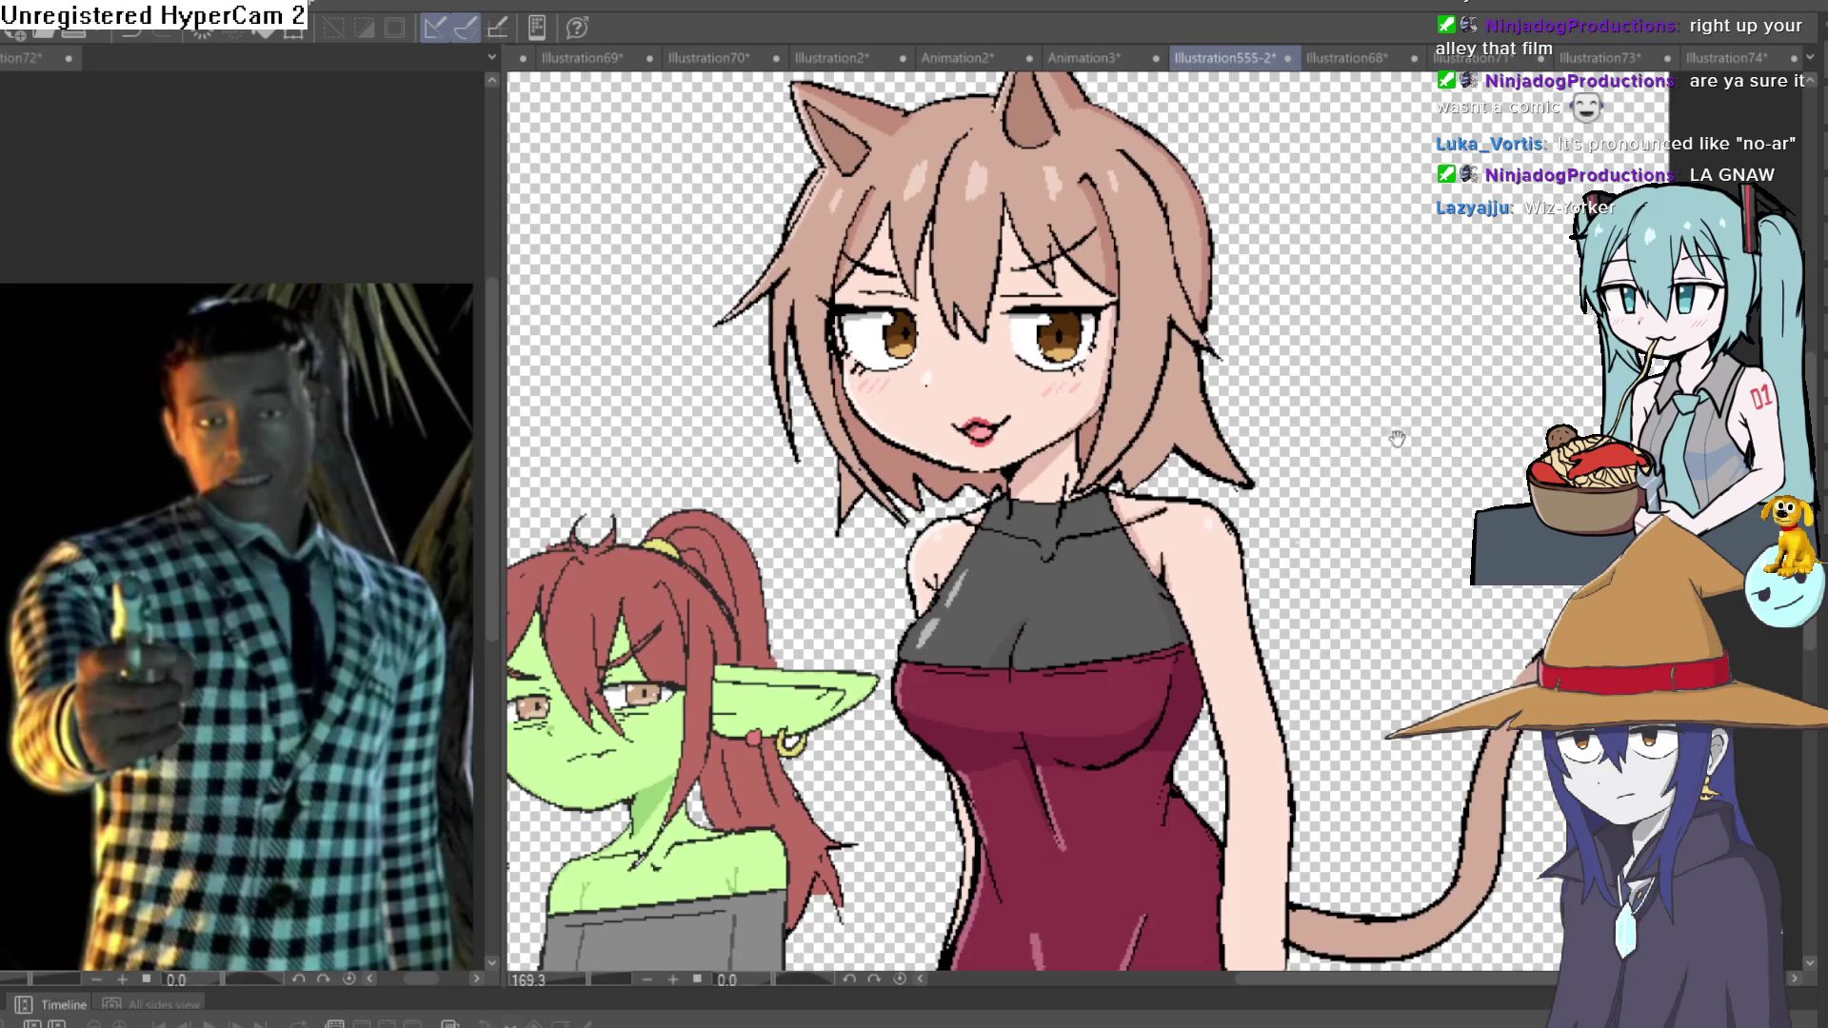
pyautogui.moveTo(1390, 438); pyautogui.dragTo(1373, 539)
pyautogui.scroll(3, 991, 377)
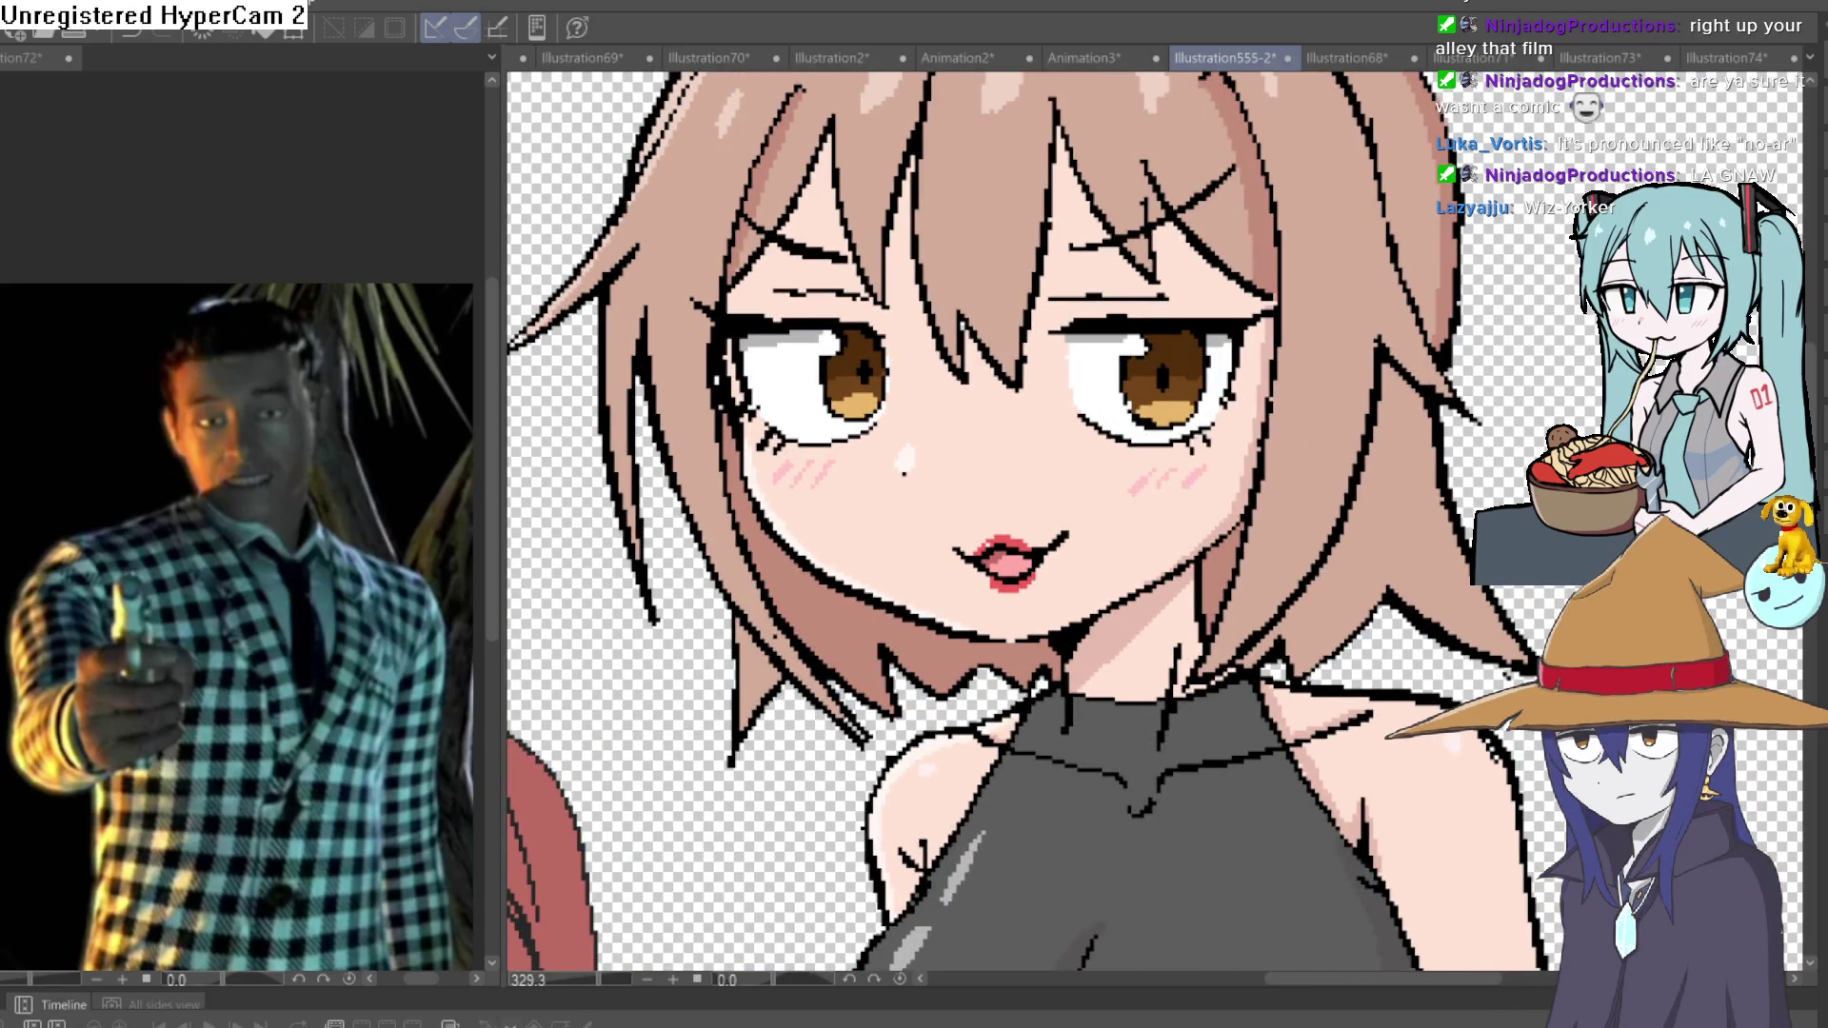
pyautogui.moveTo(1516, 821); pyautogui.dragTo(1470, 288)
# Remove the leftover sketch over the cat girl's chest and recentre on her face.
pyautogui.press('Delete')
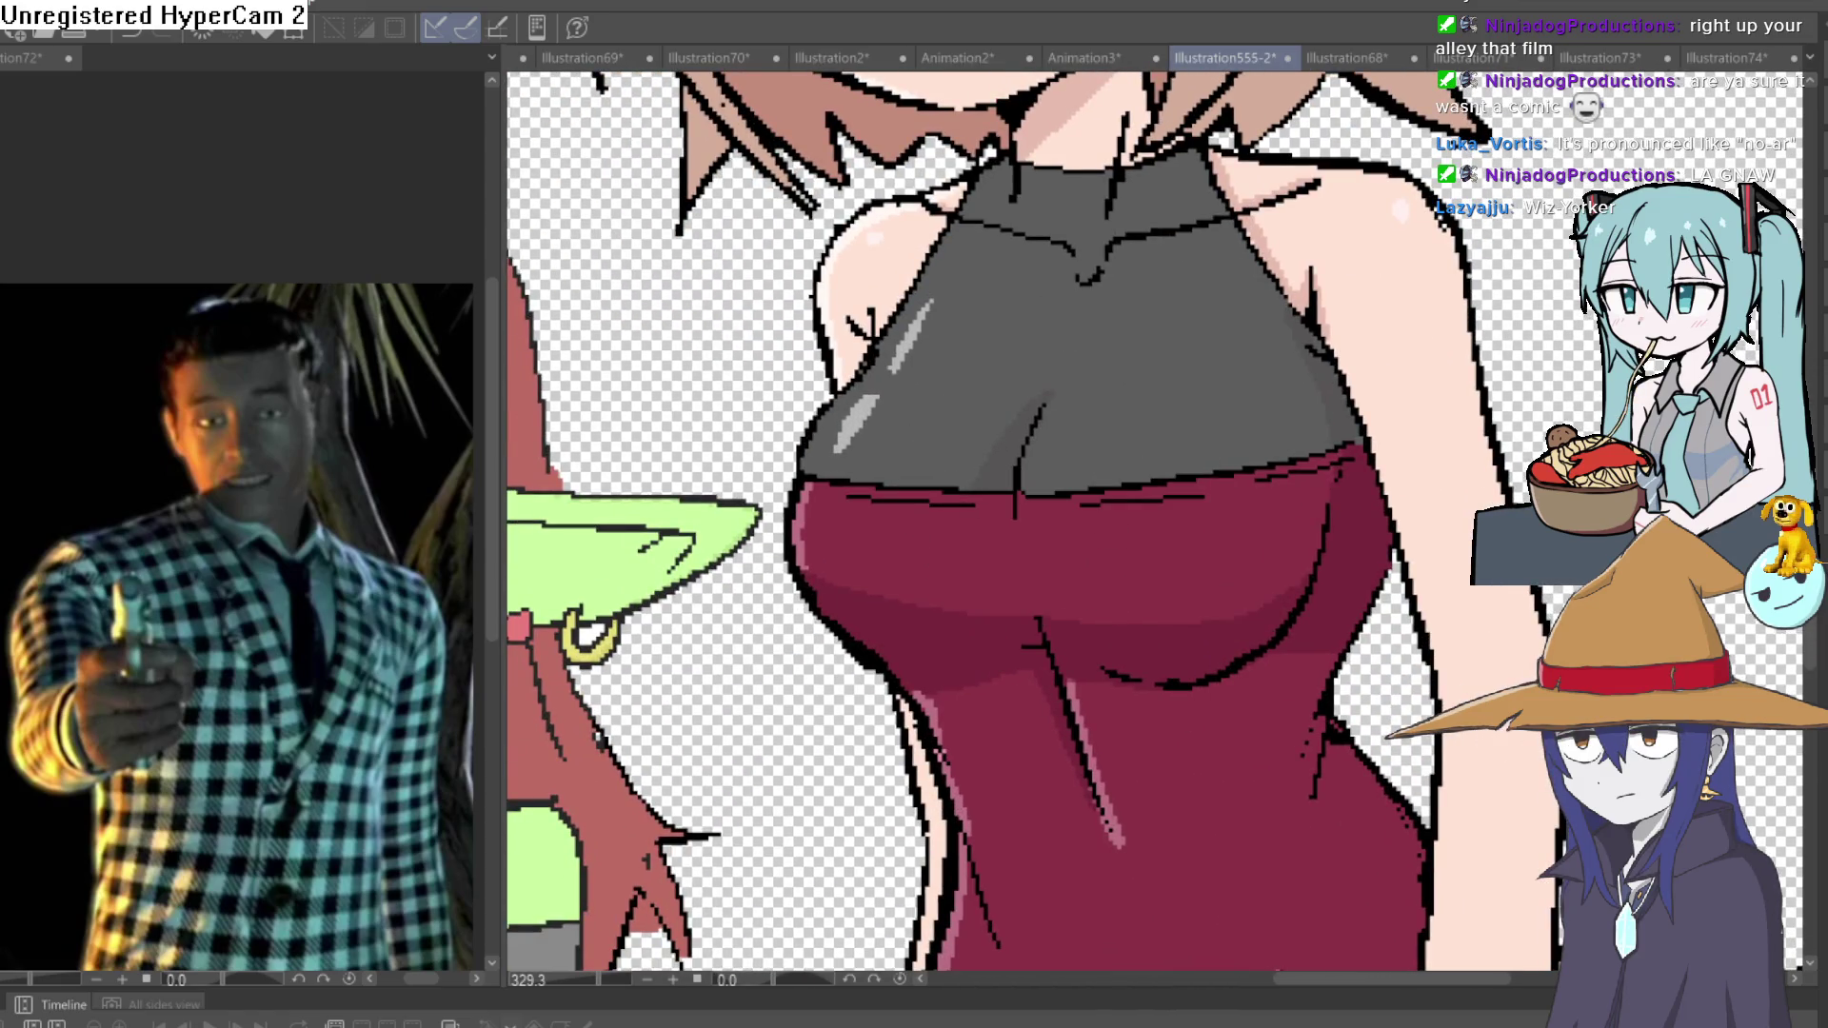
pyautogui.scroll(-4, 1441, 584)
pyautogui.scroll(2, 1381, 729)
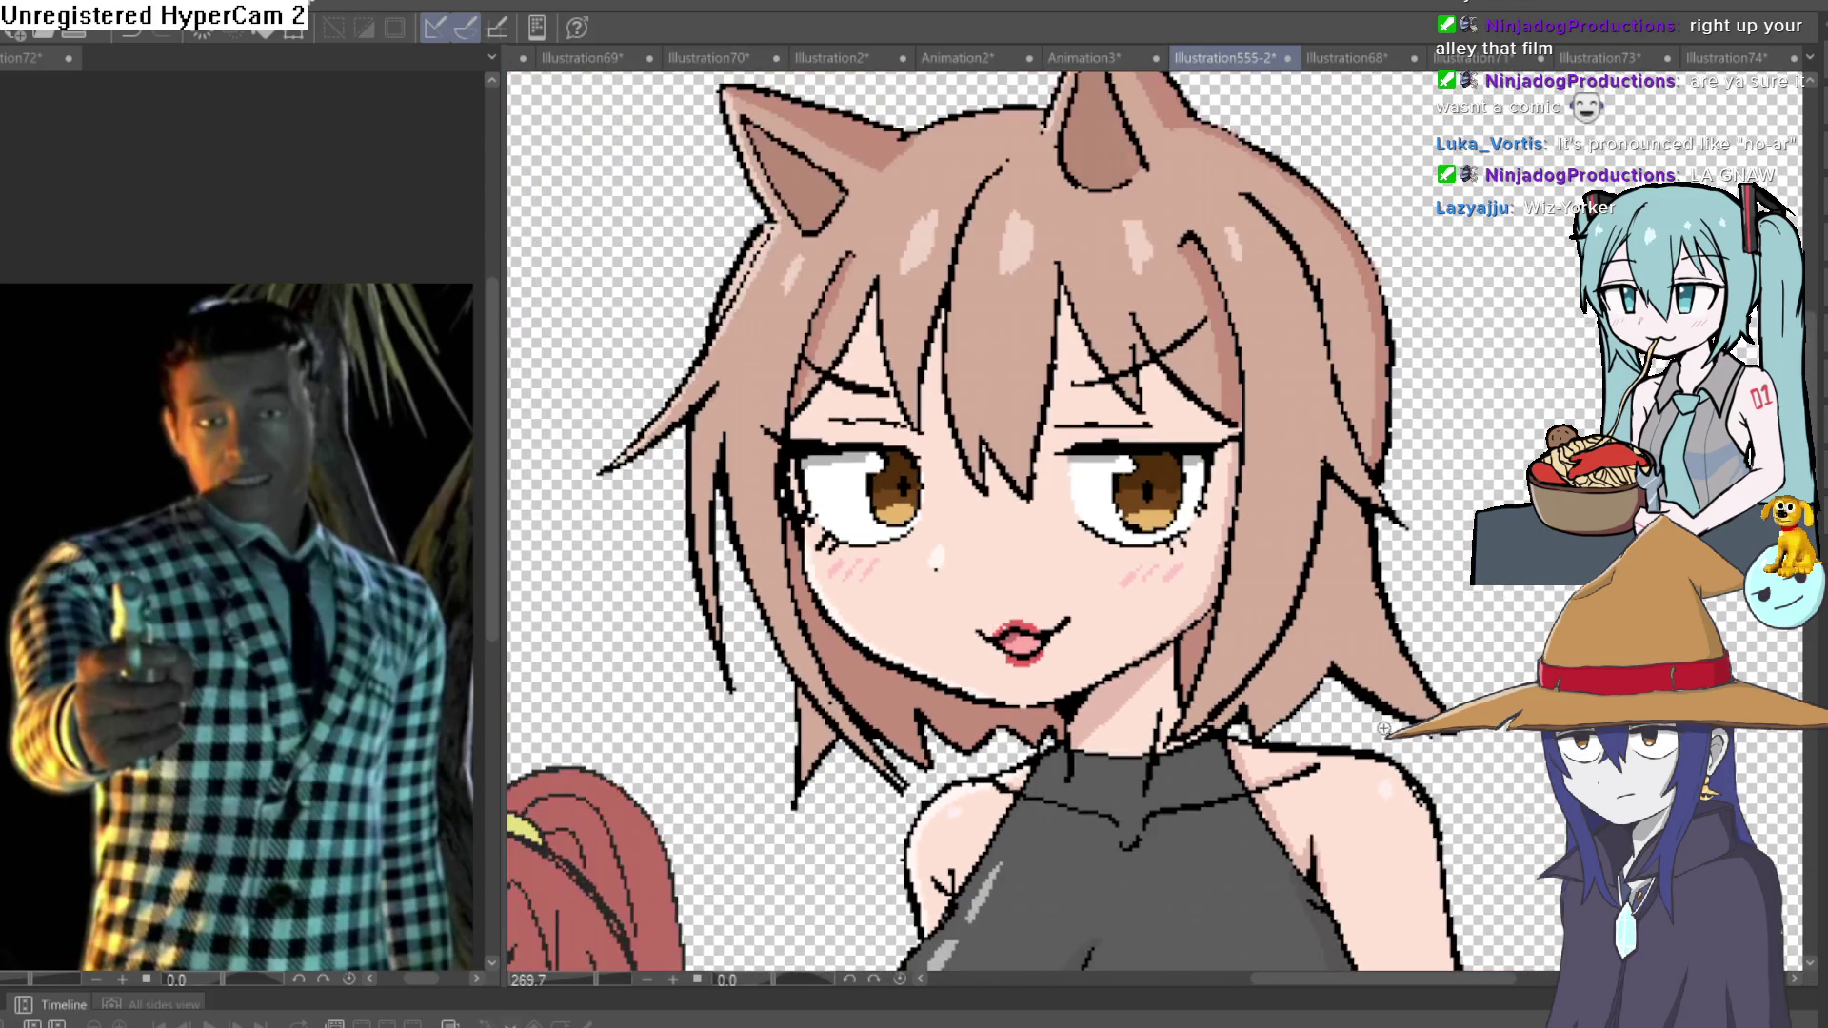
pyautogui.moveTo(1357, 744); pyautogui.dragTo(1338, 763)
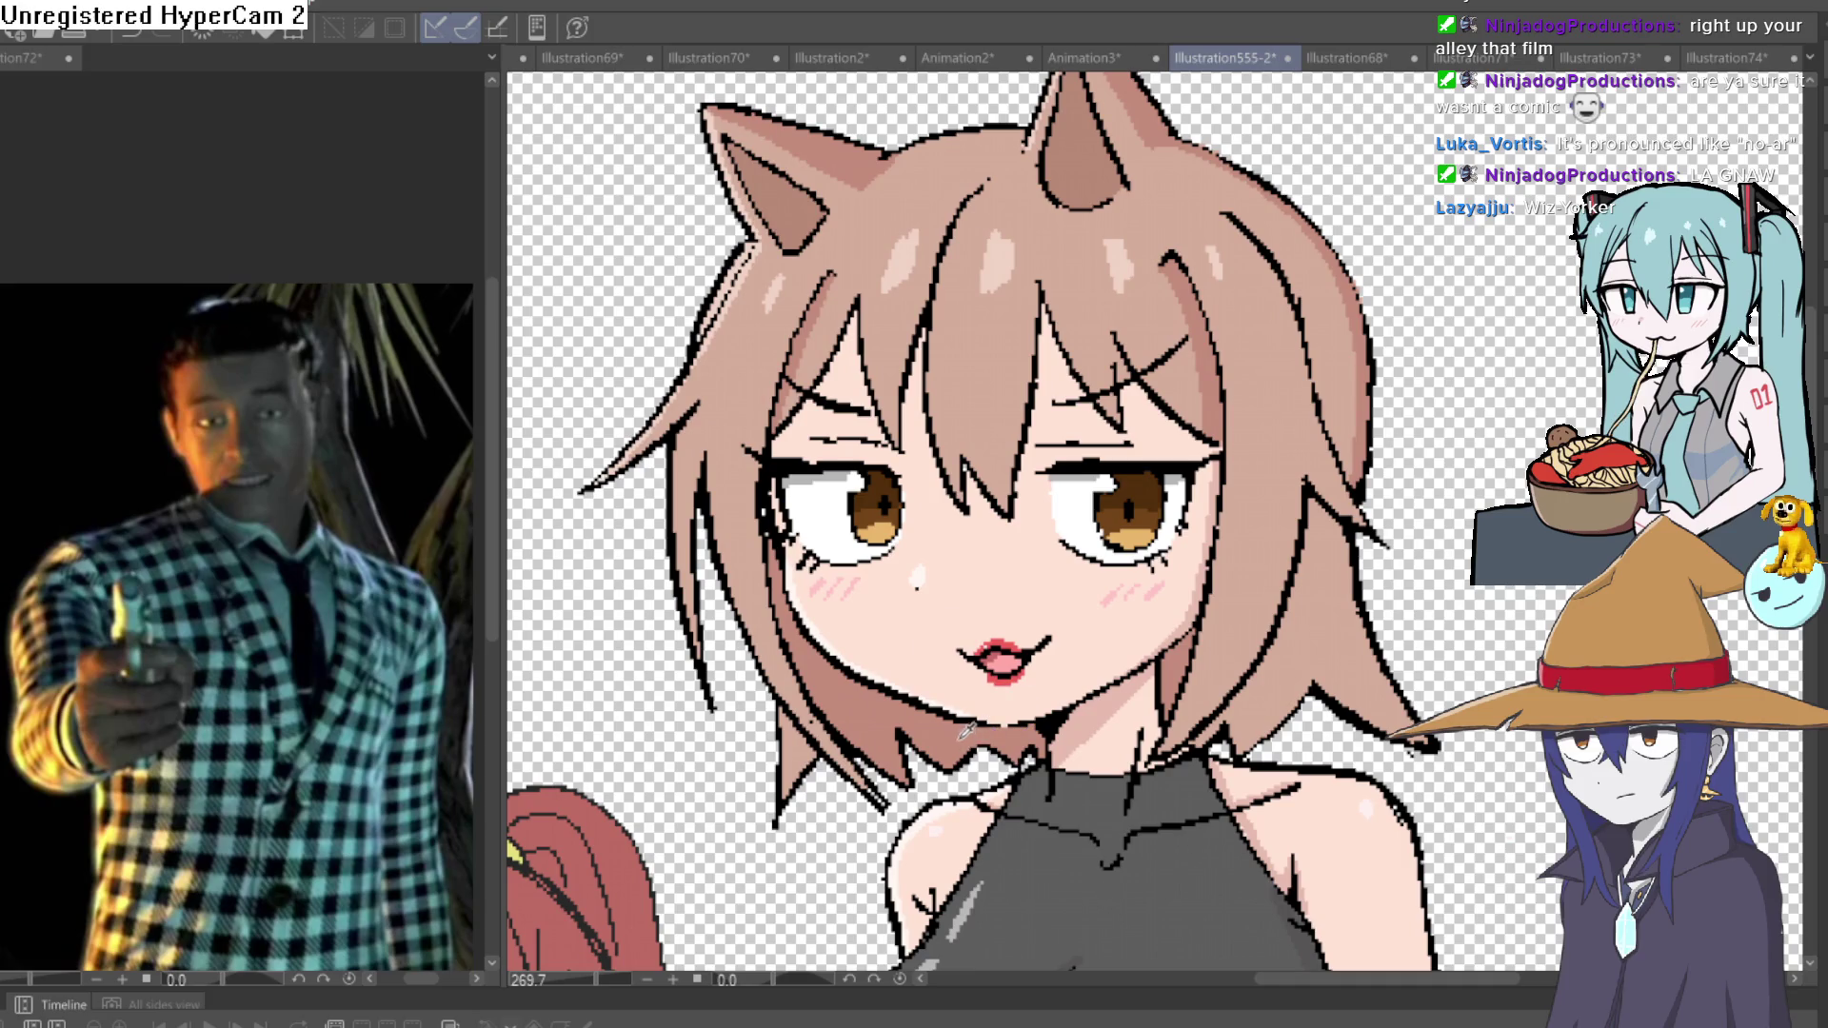
pyautogui.hotkey('ctrl', 'z')
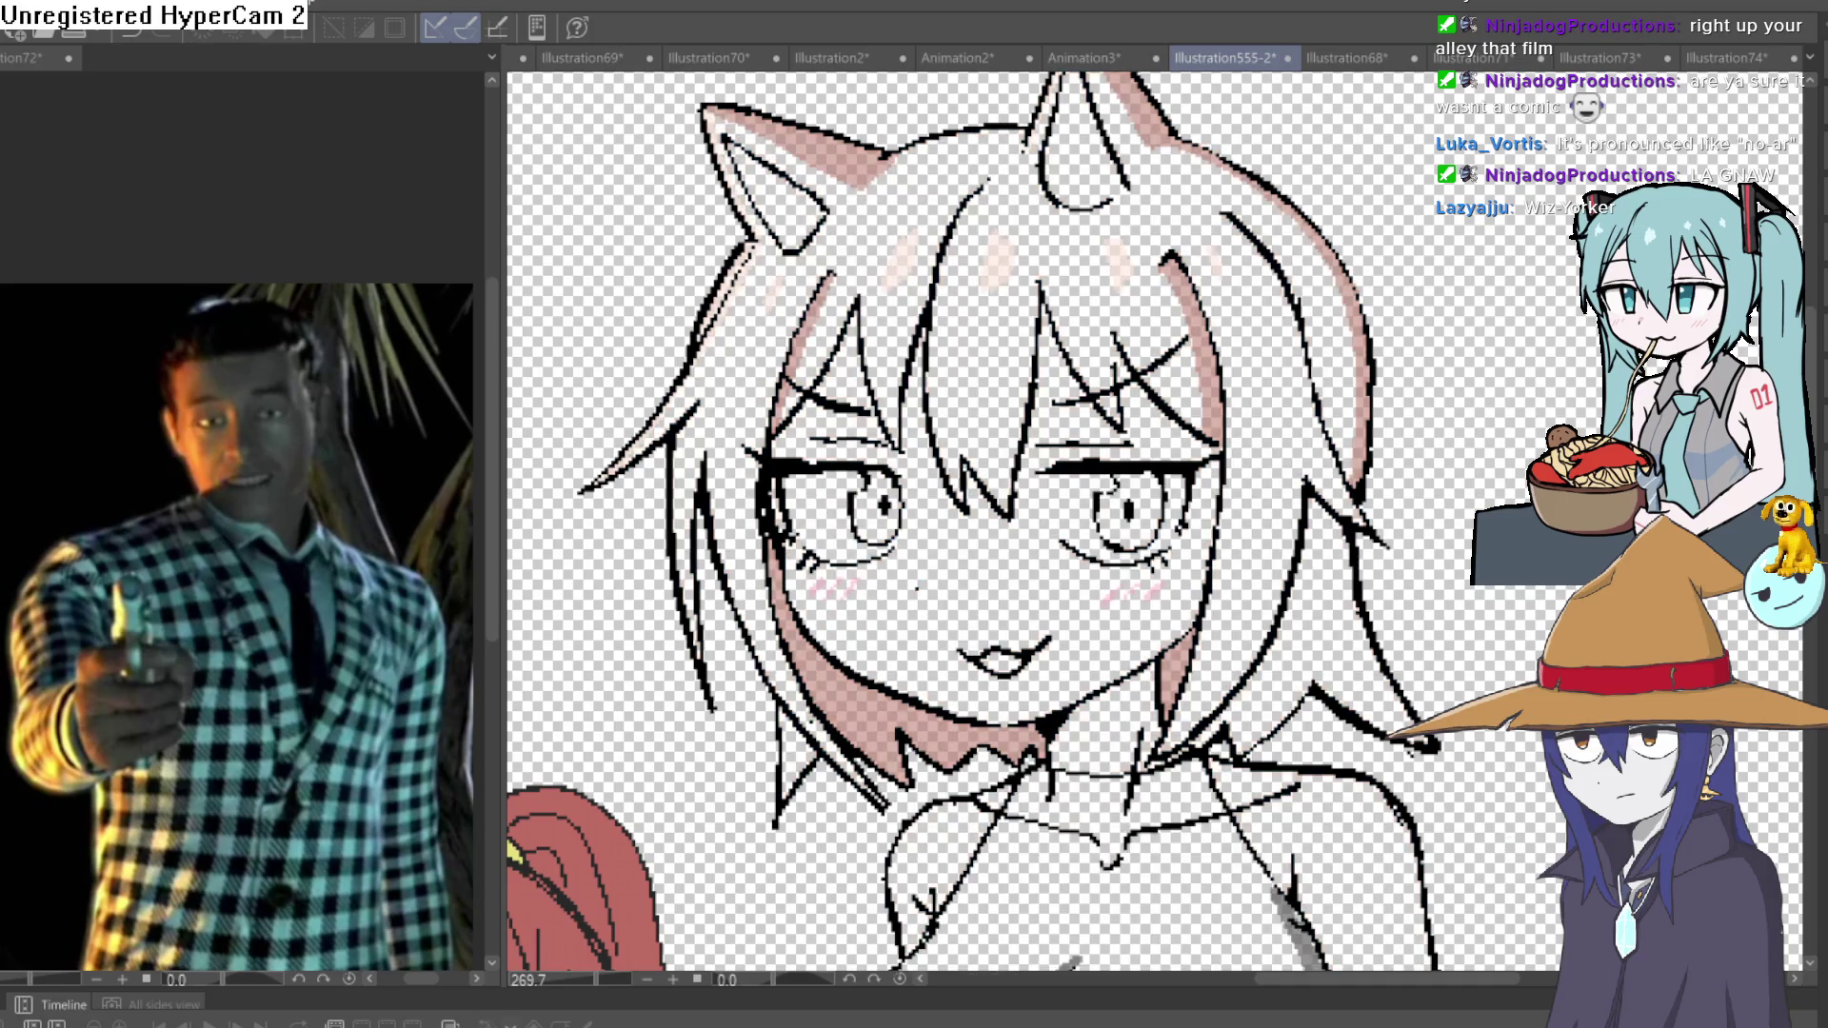
pyautogui.hotkey('ctrl', 'y')
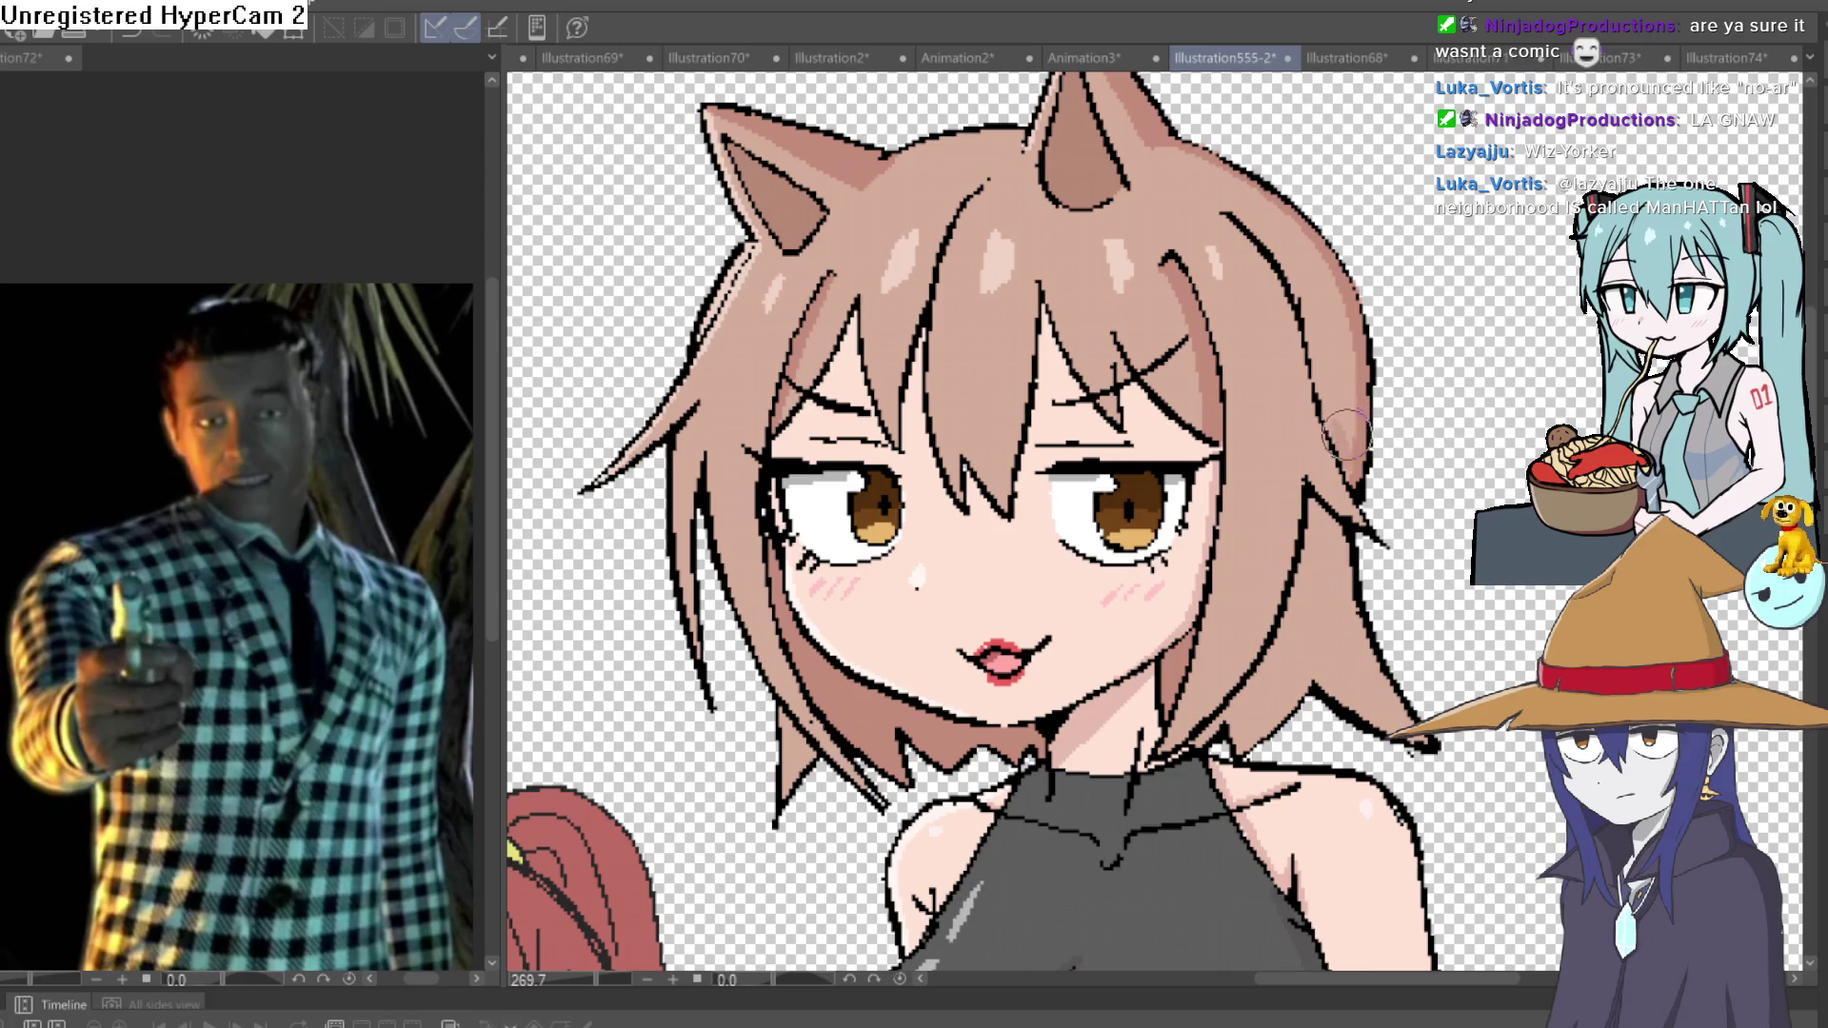
pyautogui.scroll(3, 1363, 465)
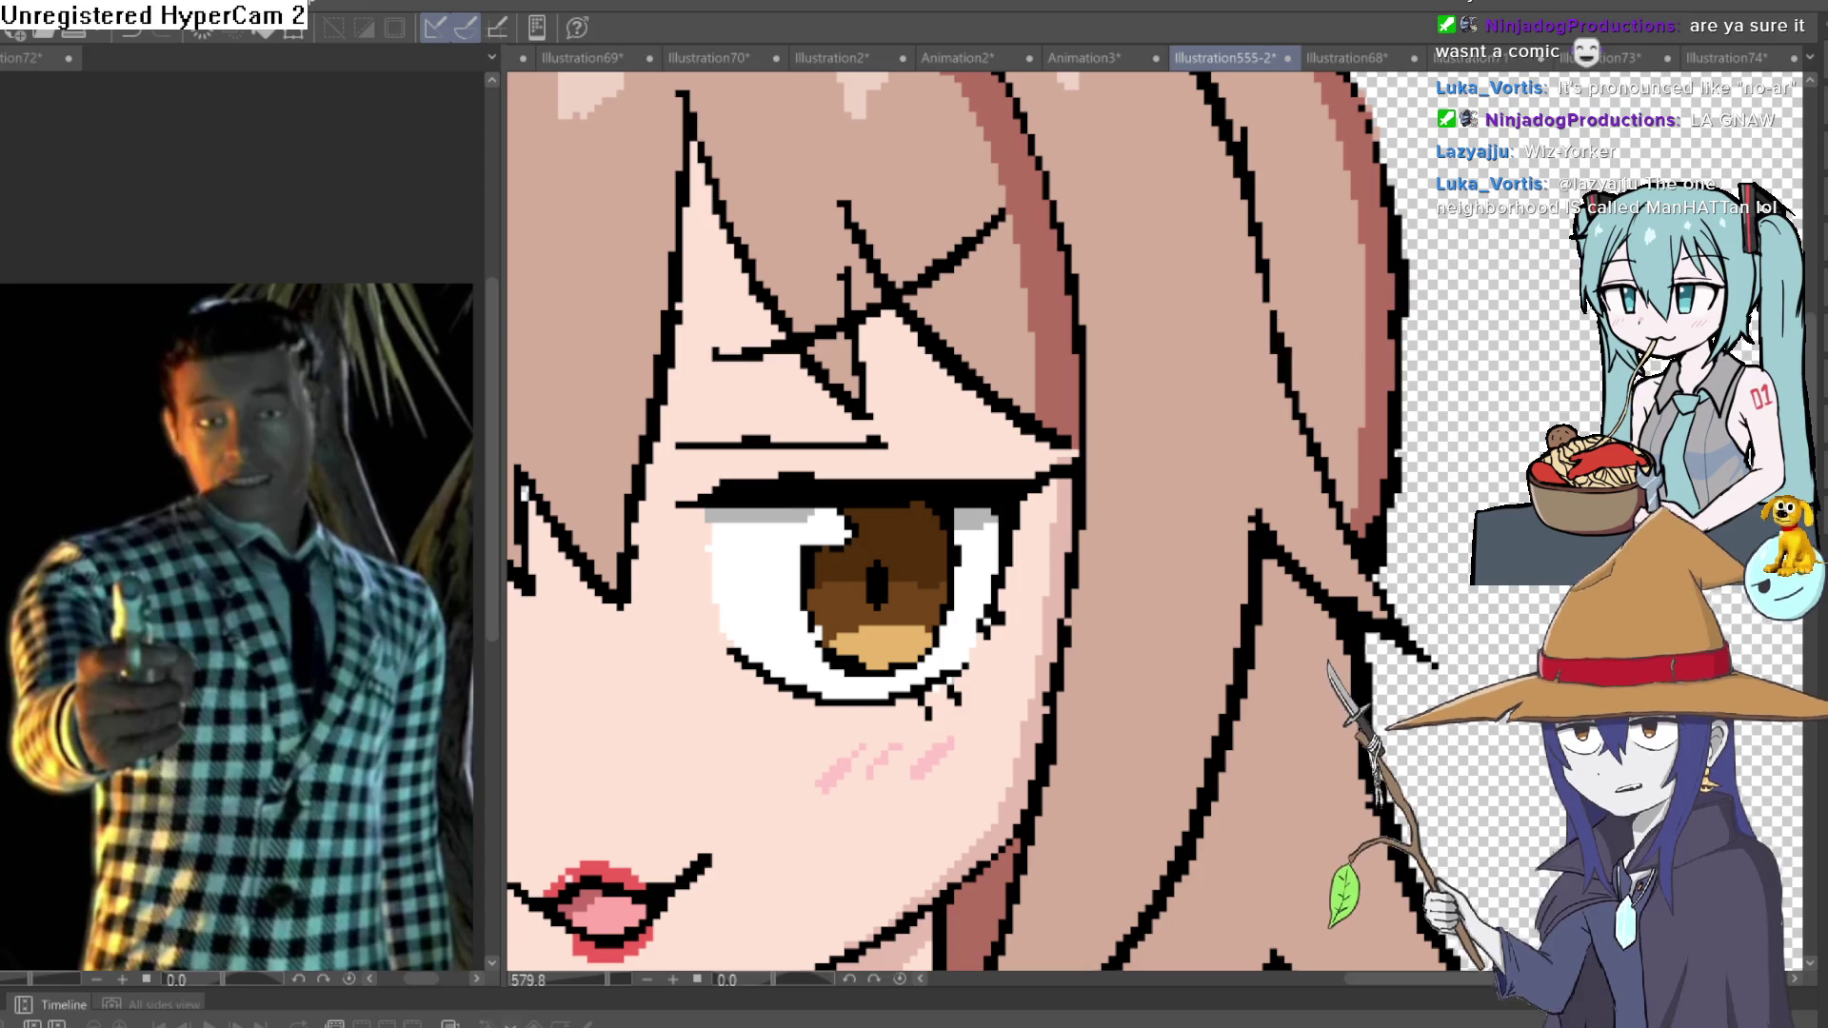
pyautogui.scroll(-3, 881, 283)
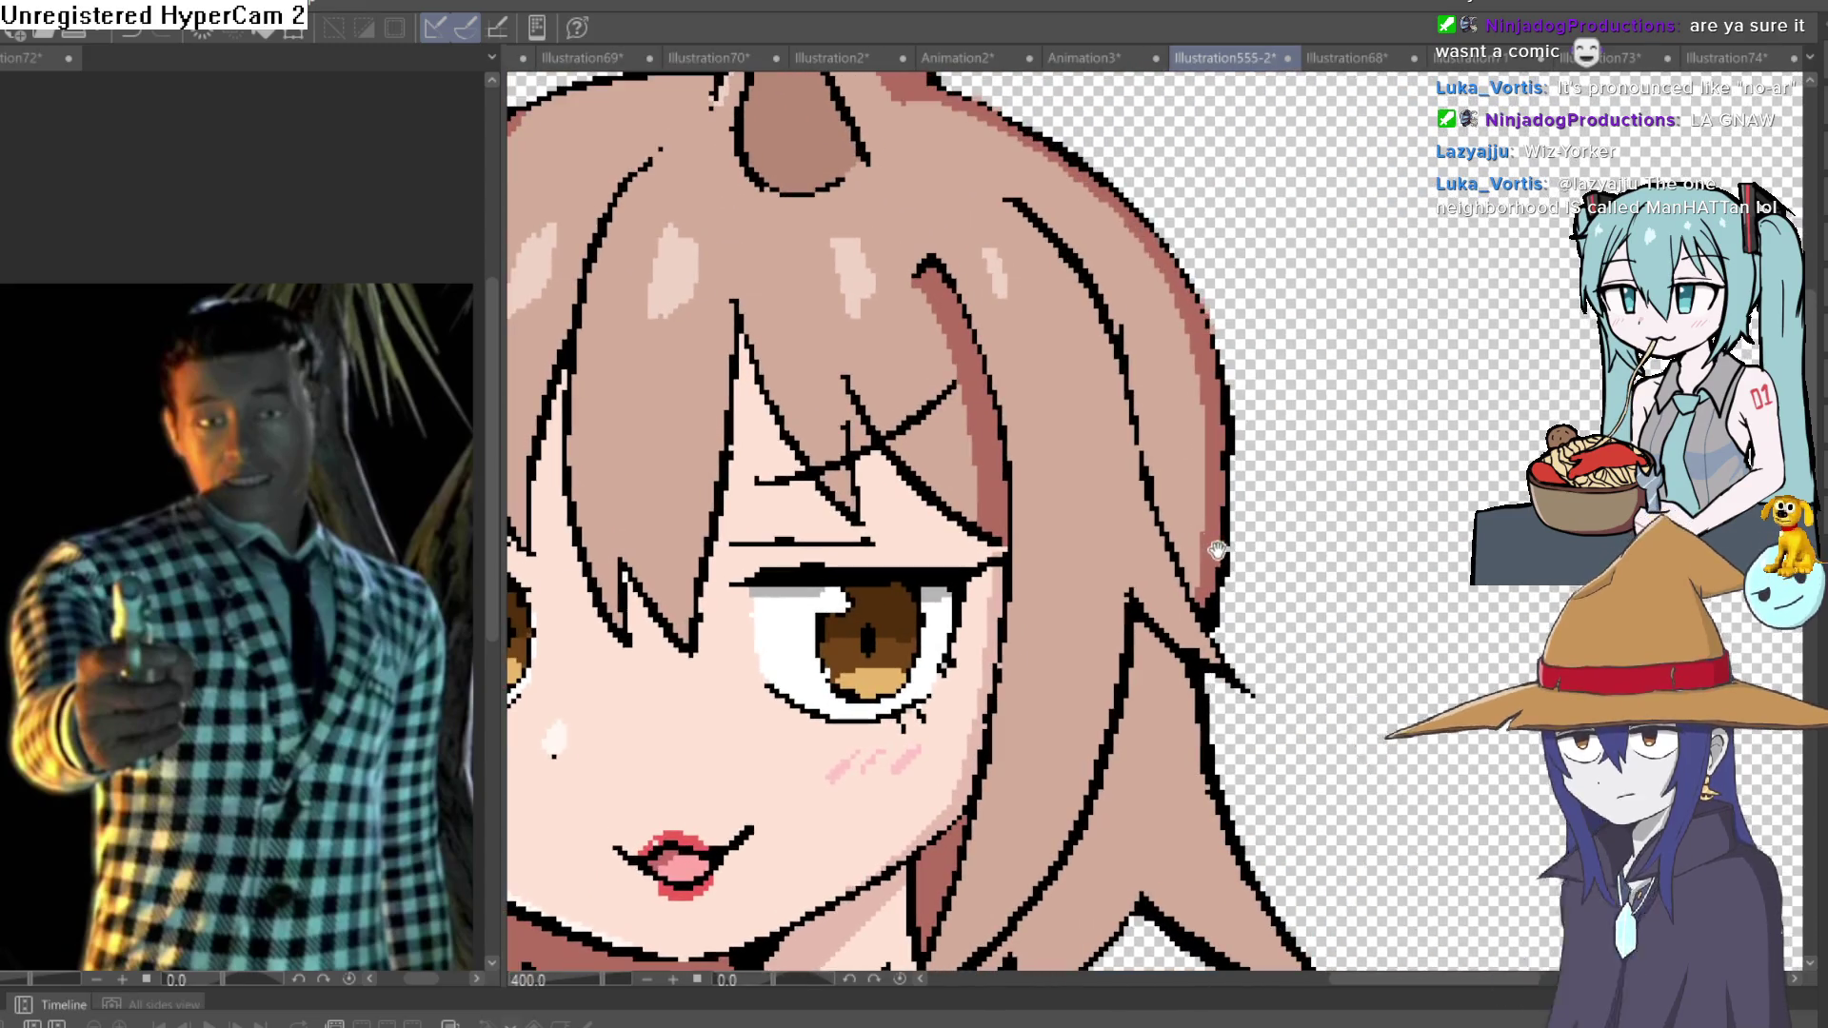
pyautogui.scroll(2, 1184, 580)
pyautogui.moveTo(1184, 581); pyautogui.dragTo(1166, 586)
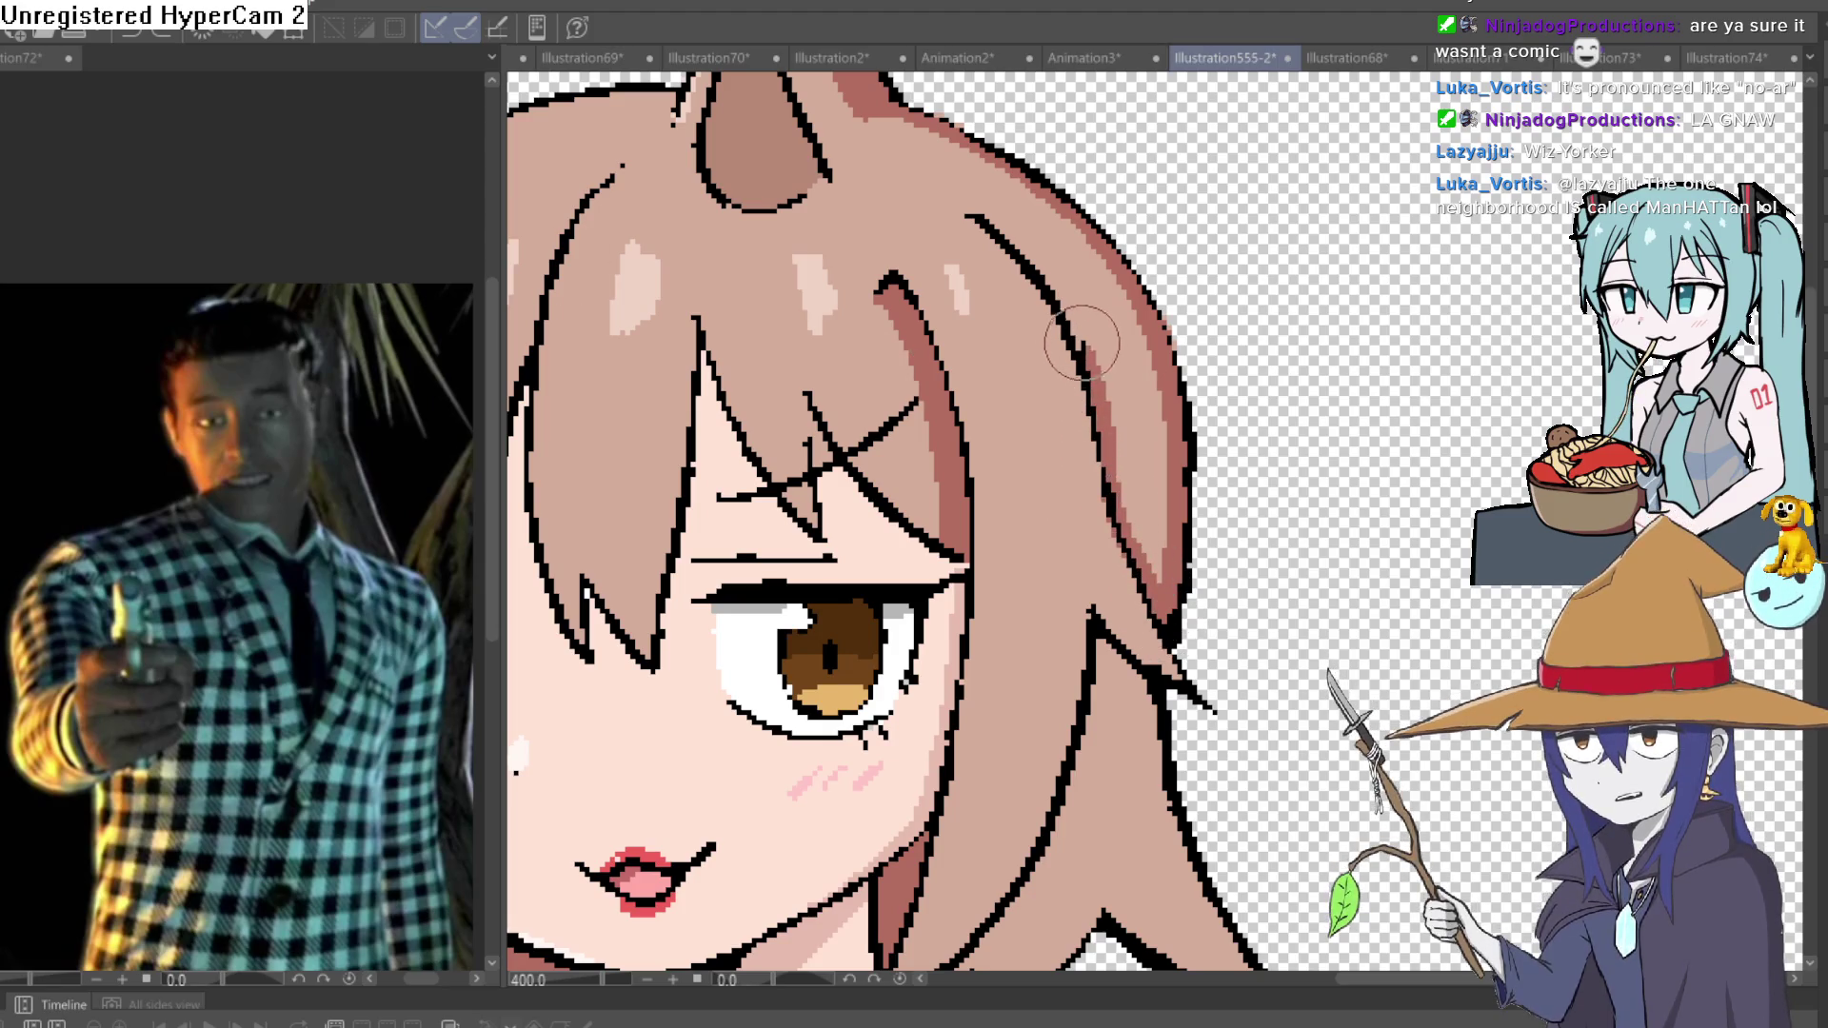
pyautogui.moveTo(1153, 402); pyautogui.dragTo(1143, 121)
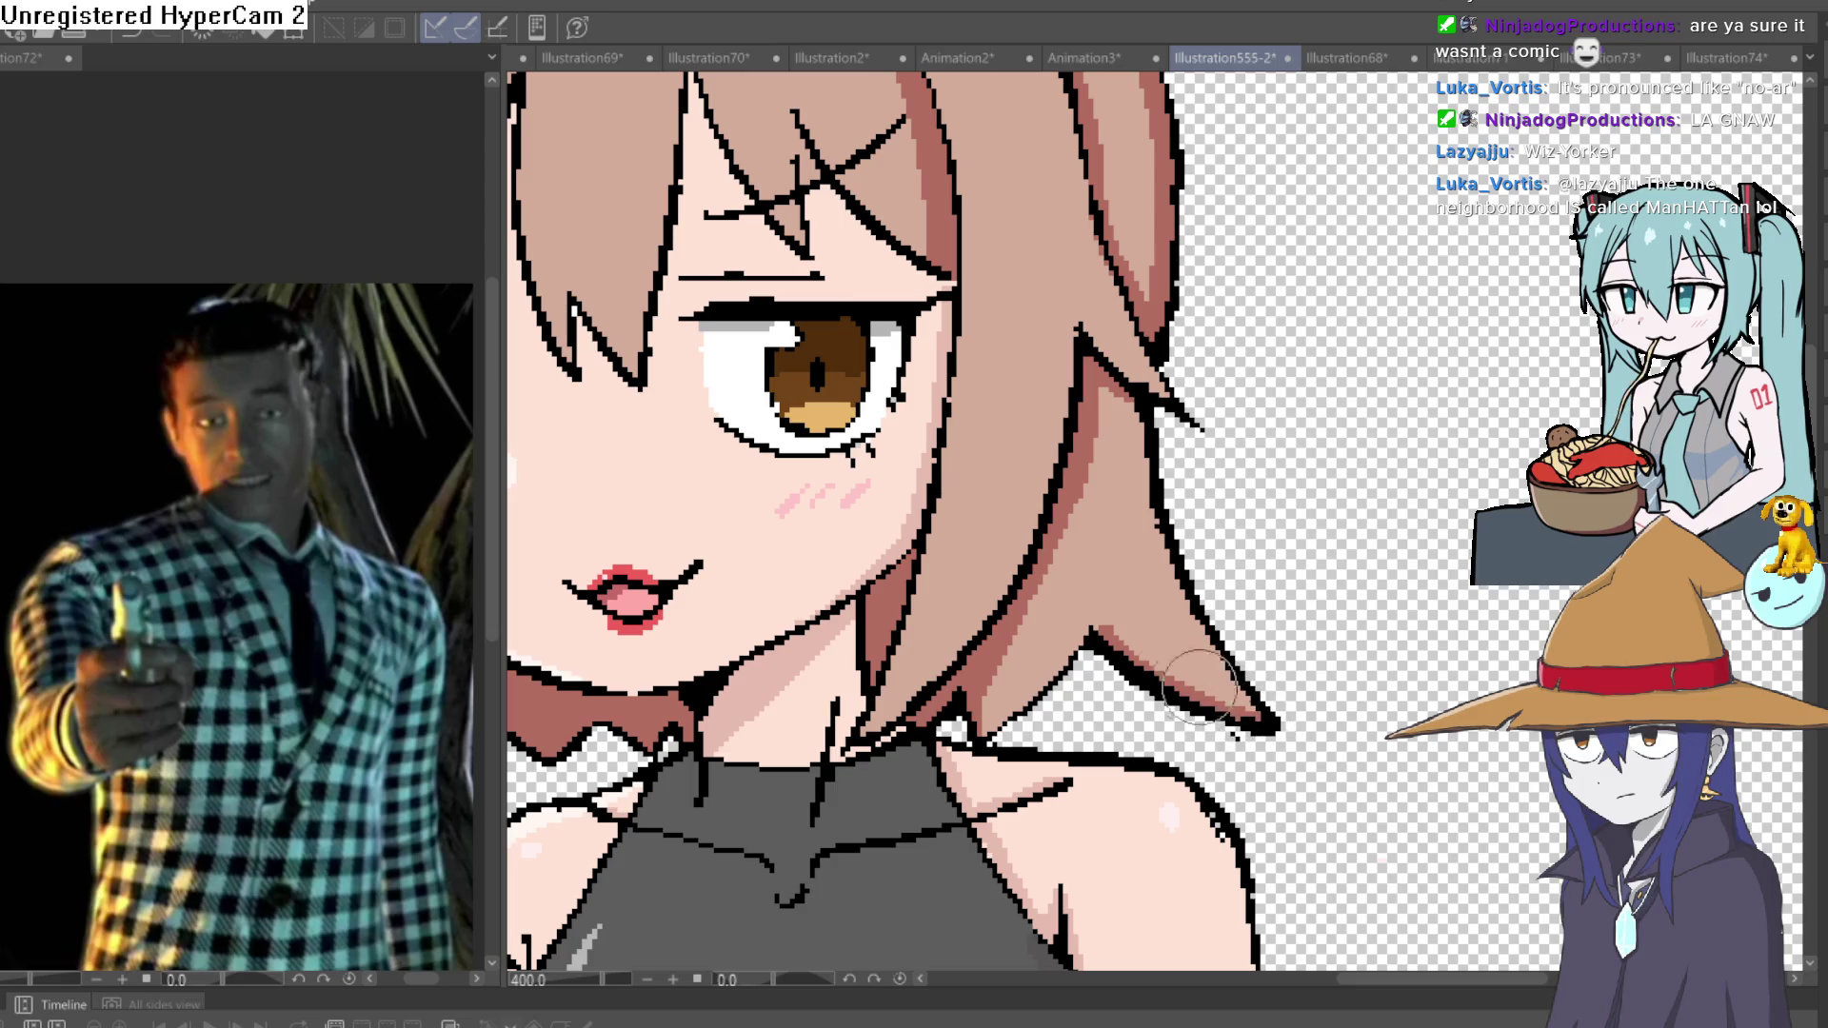
pyautogui.scroll(-10, 1100, 623)
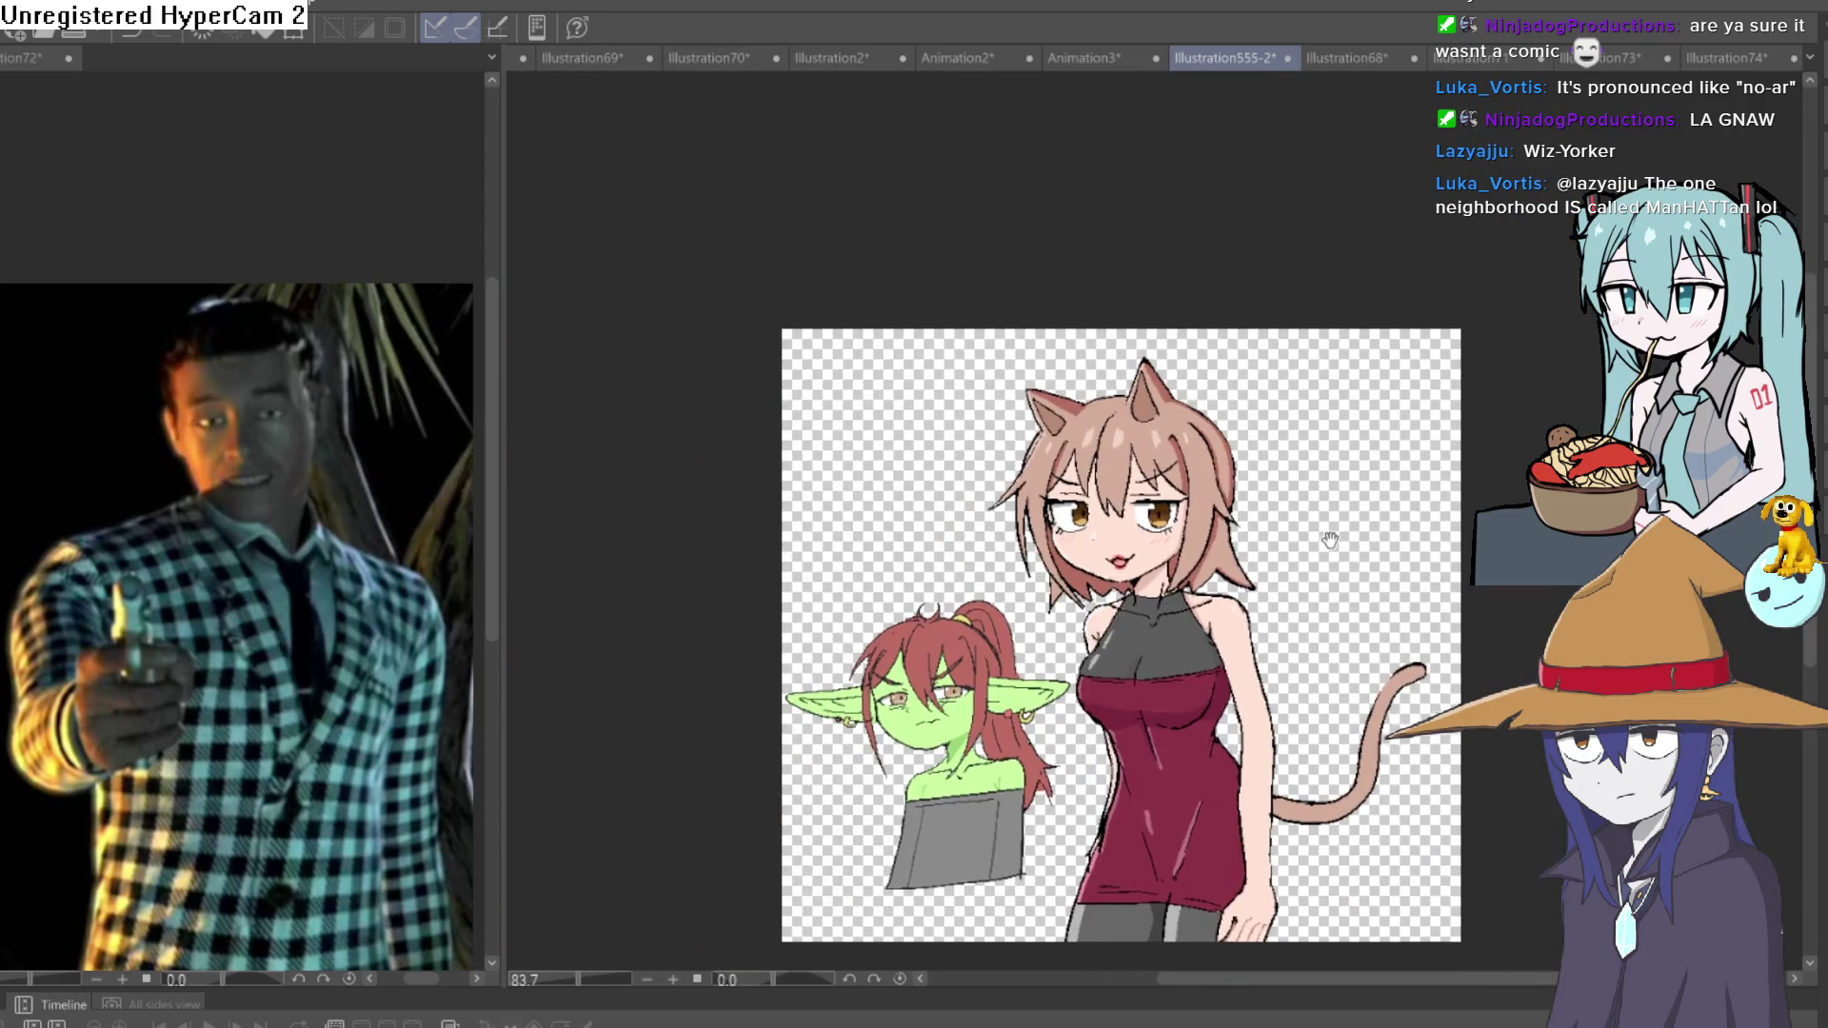
# Paint lighter pink shading from the tail tip down its right edge, rotating the view while working.
pyautogui.scroll(8, 1425, 646)
pyautogui.moveTo(1426, 646); pyautogui.dragTo(1168, 560)
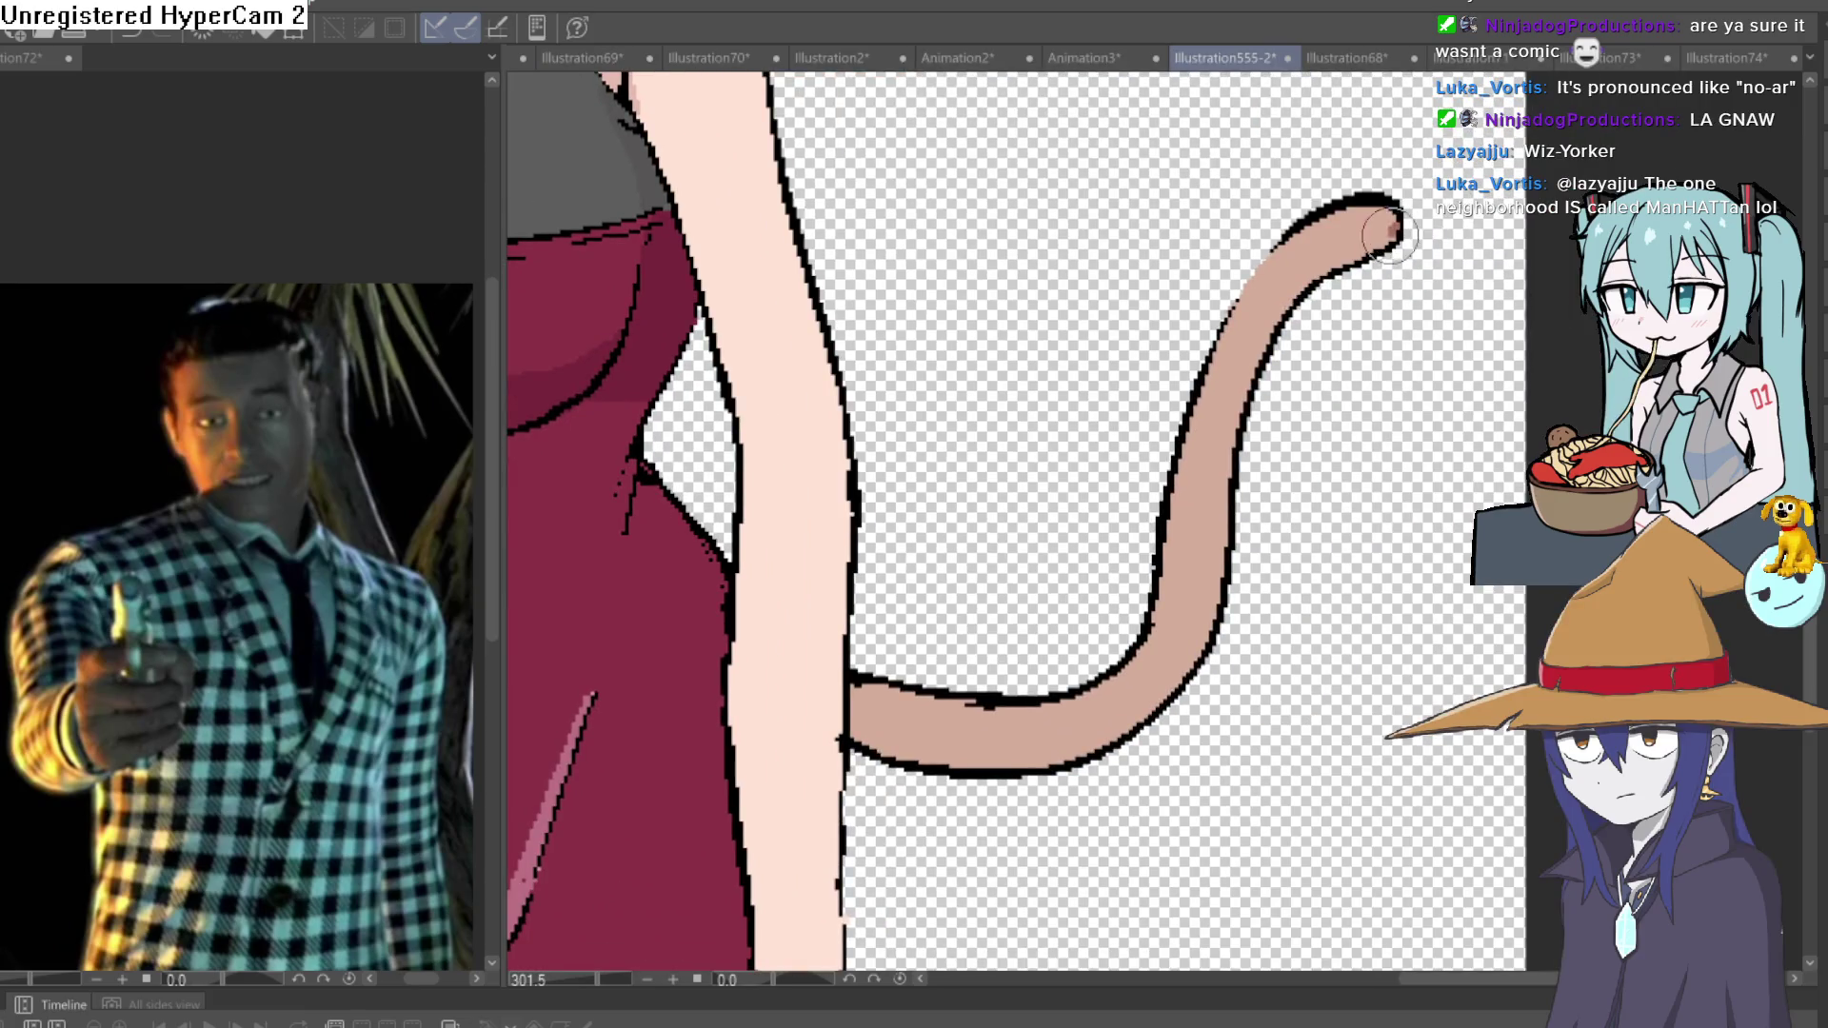
pyautogui.moveTo(1345, 260); pyautogui.dragTo(1288, 305)
pyautogui.moveTo(1232, 474); pyautogui.dragTo(1200, 655)
pyautogui.moveTo(1252, 576)
pyautogui.mouseDown()
pyautogui.moveTo(1130, 861)
pyautogui.moveTo(946, 421)
pyautogui.moveTo(928, 471)
pyautogui.moveTo(897, 406)
pyautogui.moveTo(903, 274)
pyautogui.moveTo(968, 152)
pyautogui.mouseUp()
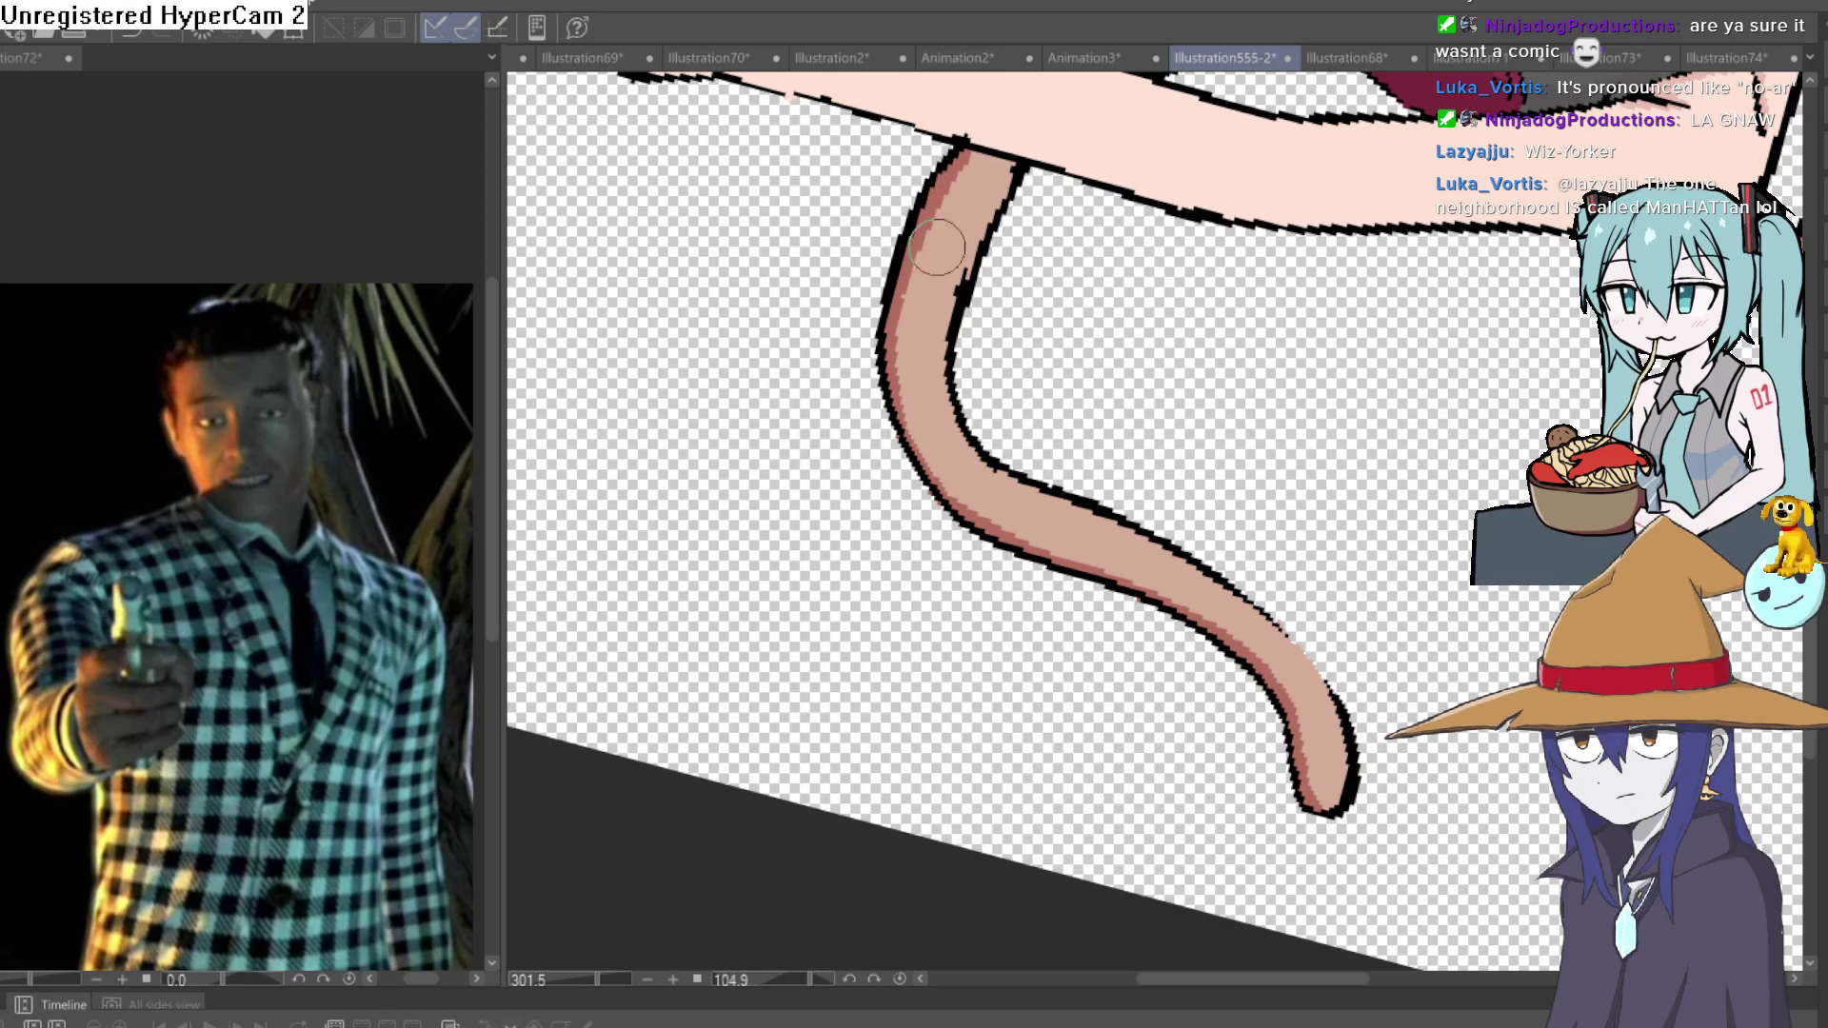
pyautogui.moveTo(903, 317)
pyautogui.mouseDown()
pyautogui.moveTo(952, 381)
pyautogui.moveTo(1047, 333)
pyautogui.moveTo(1133, 252)
pyautogui.mouseUp()
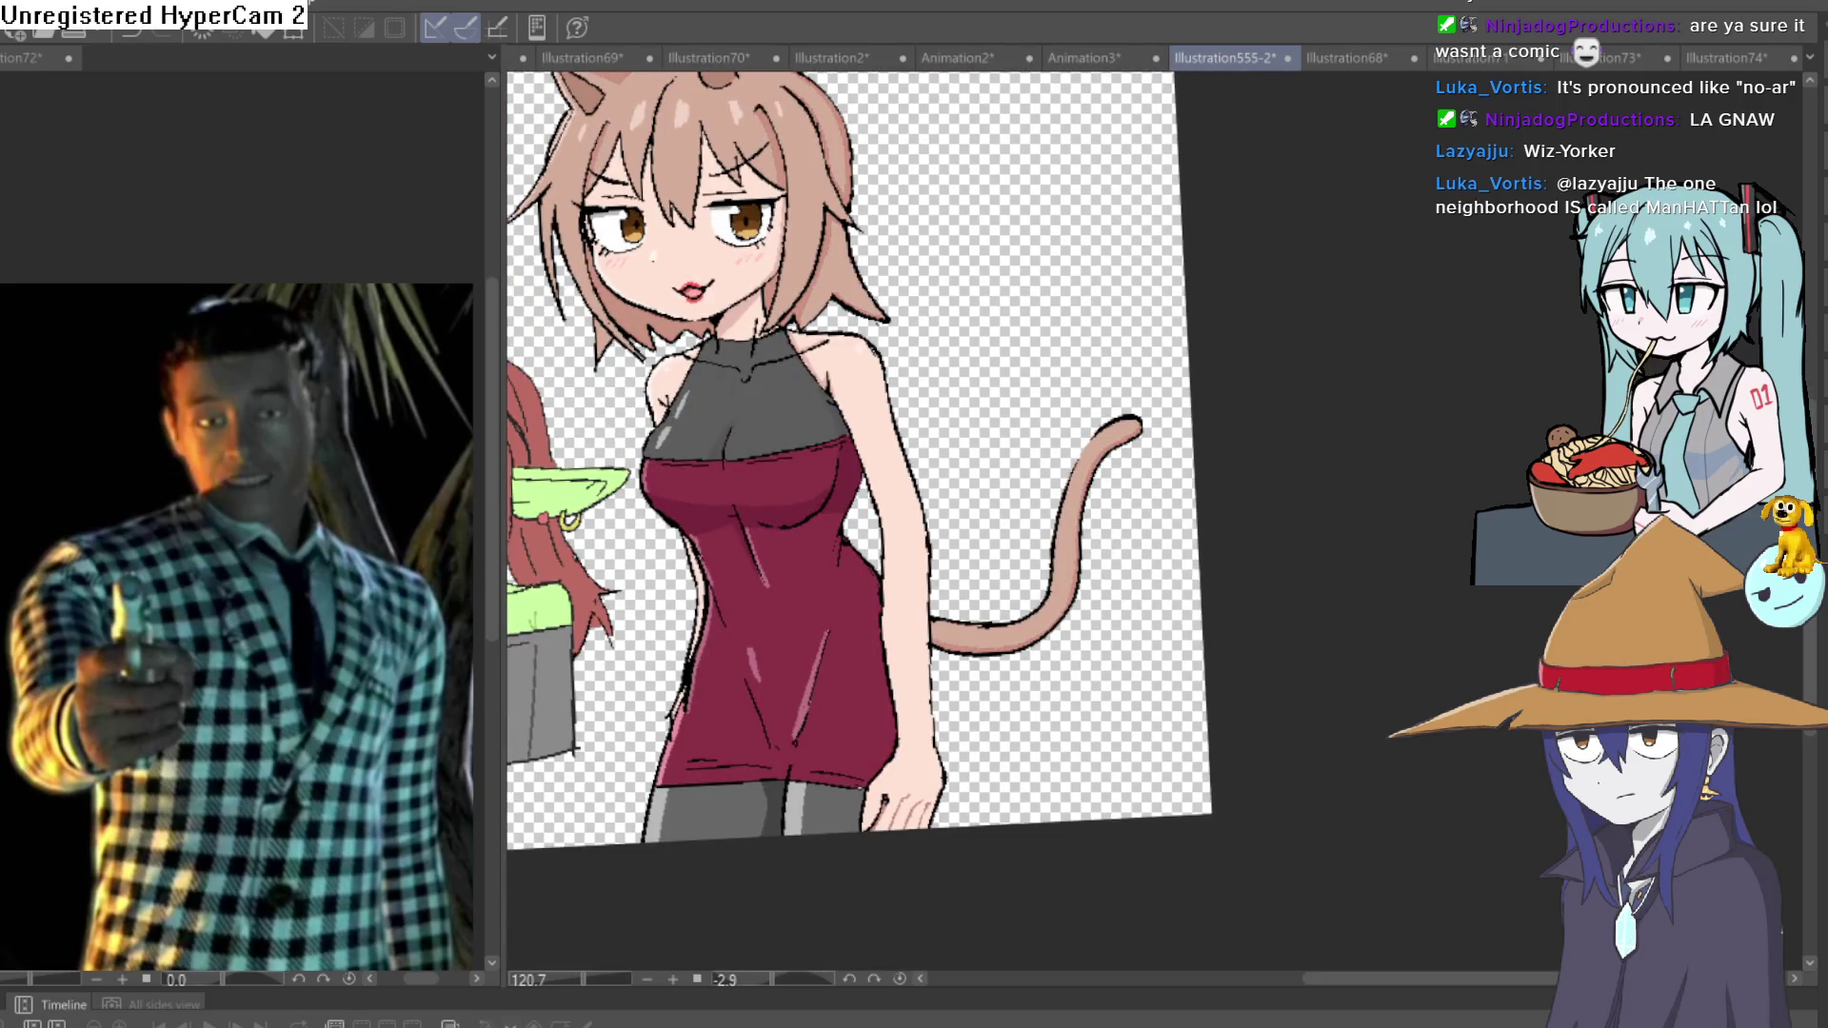
pyautogui.scroll(2, 1191, 559)
pyautogui.scroll(-3, 1163, 522)
pyautogui.moveTo(1163, 523)
pyautogui.mouseDown()
pyautogui.moveTo(1180, 514)
pyautogui.moveTo(1160, 502)
pyautogui.moveTo(1249, 571)
pyautogui.moveTo(1238, 416)
pyautogui.mouseUp()
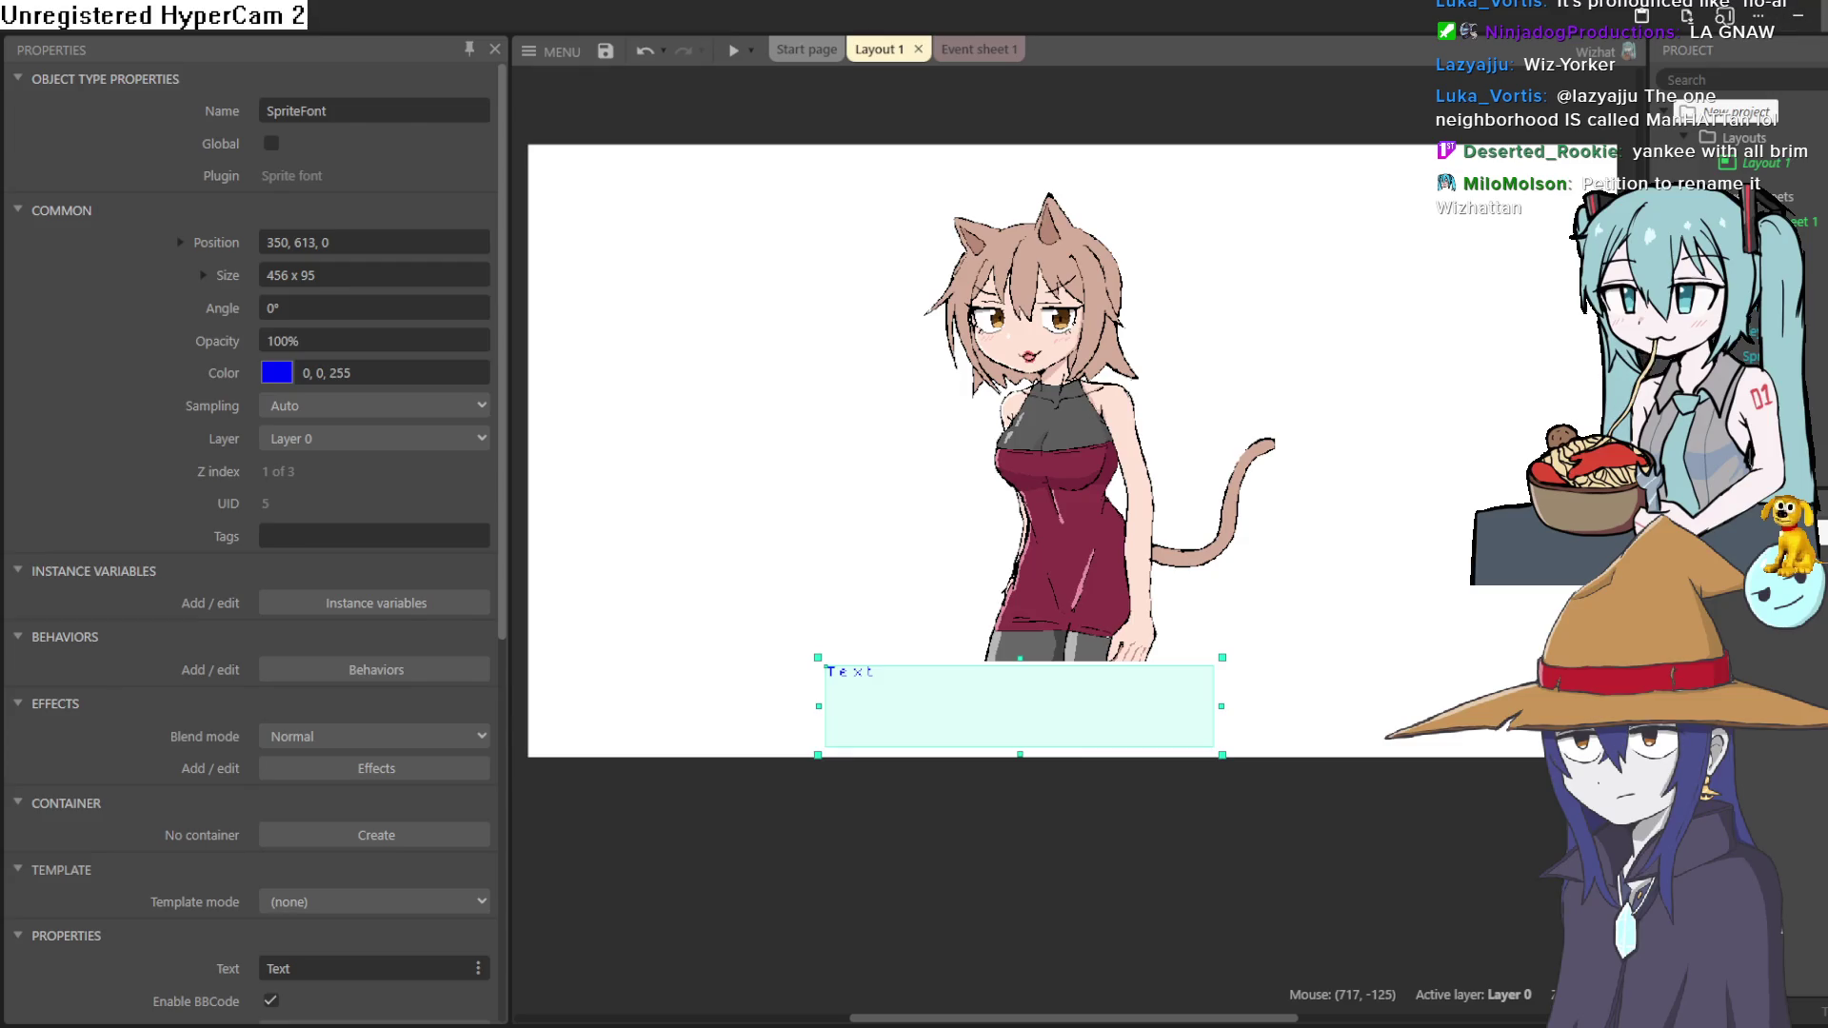
# Switch back to Clip Studio Paint's Illustration75 with the NY hat image.
pyautogui.click(1806, 32)
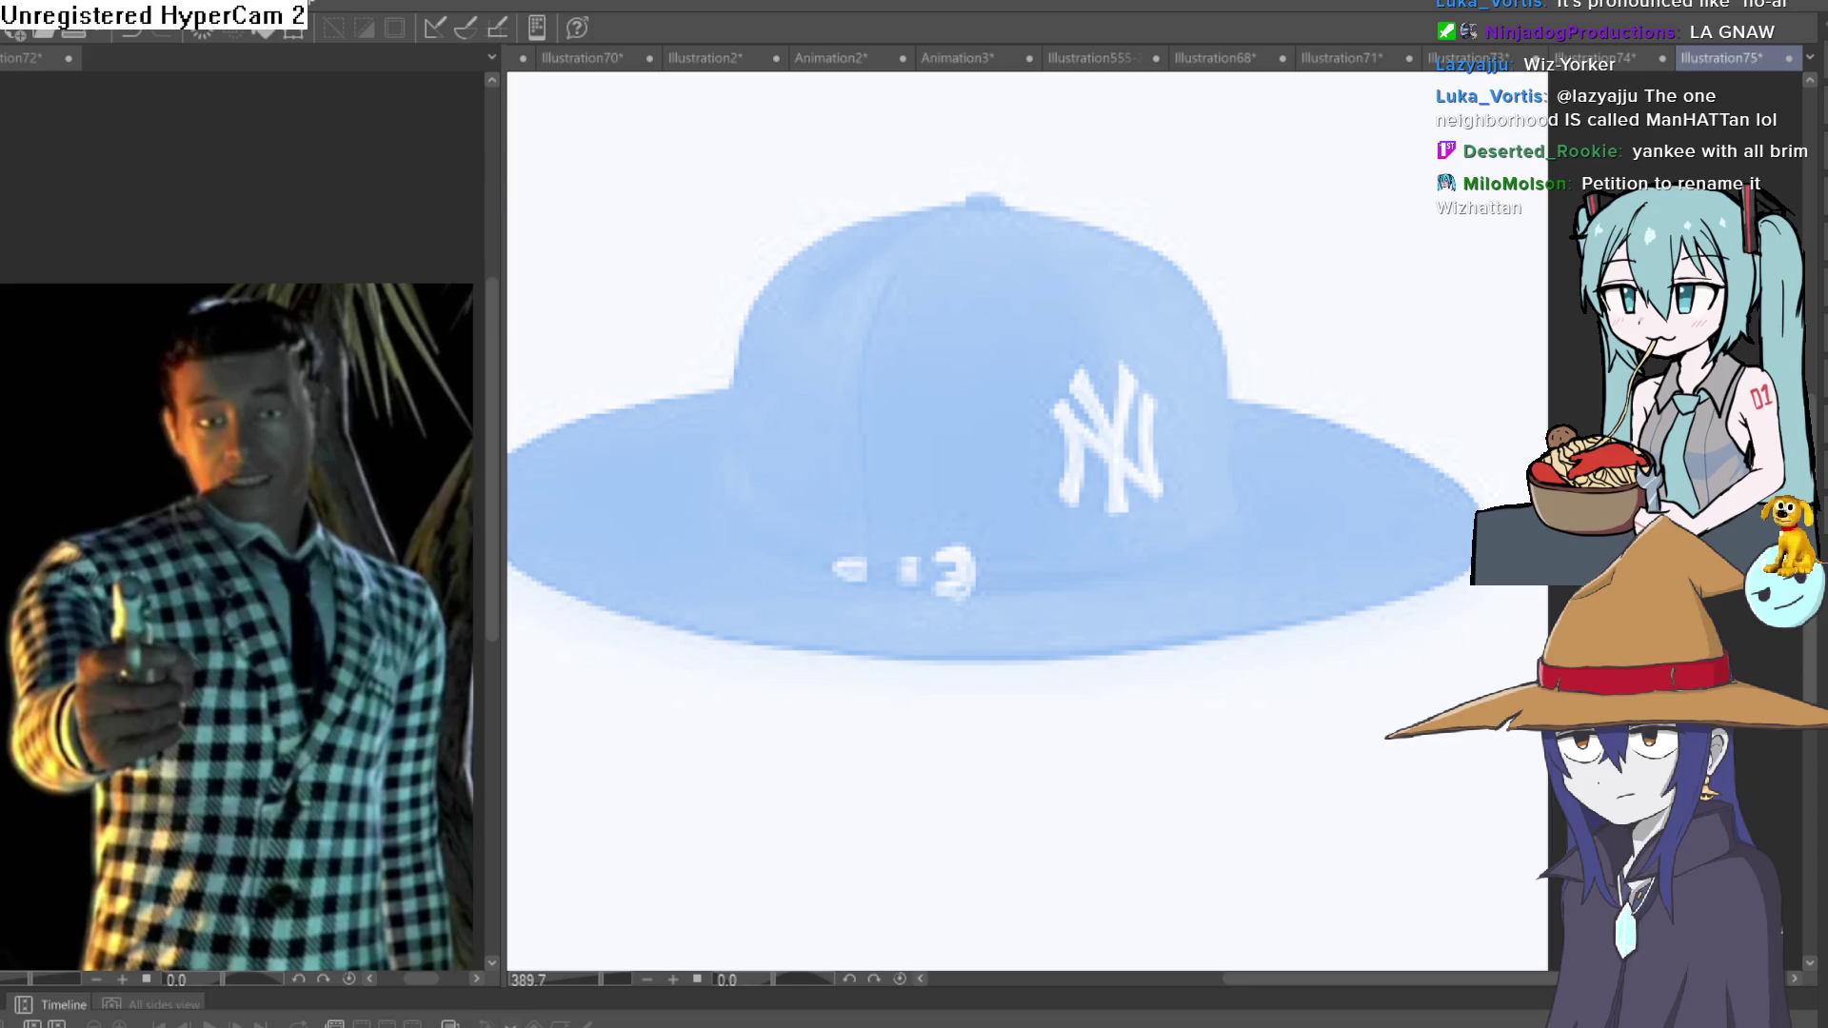
# Zoom into the pale blue hat reference and trace the crown's left side in black.
pyautogui.scroll(-3, 1330, 717)
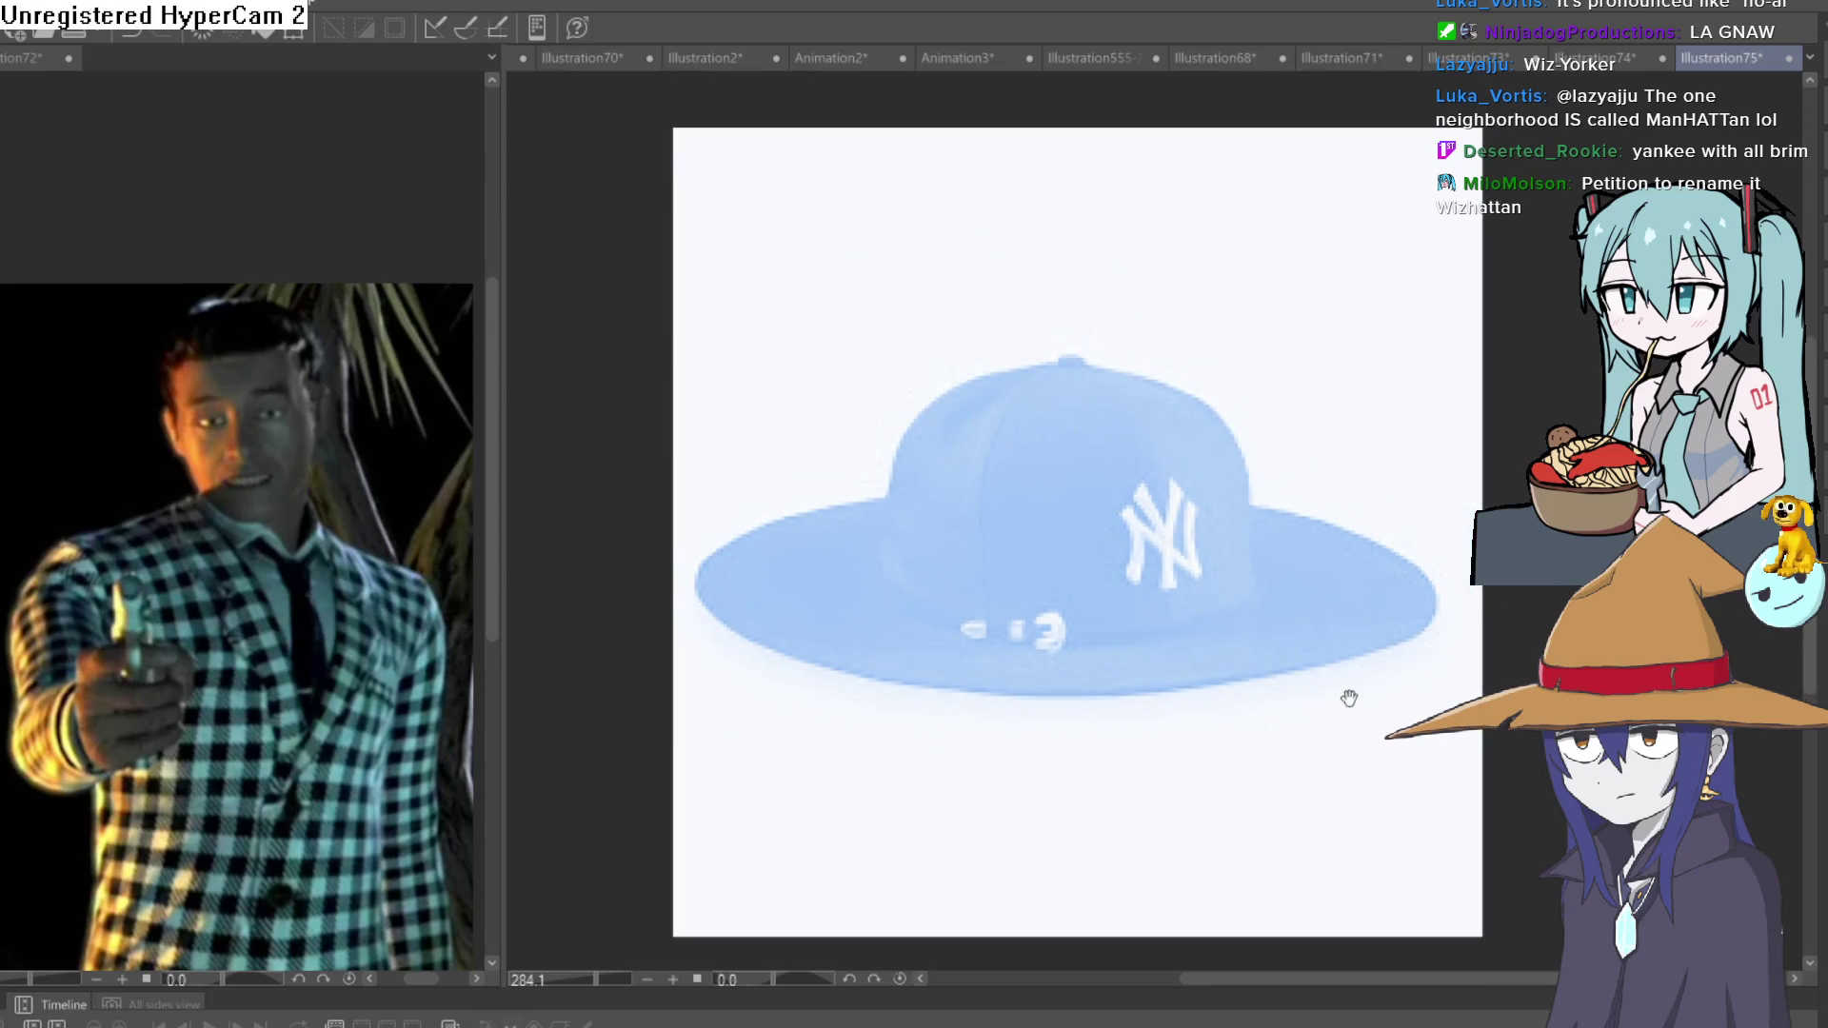
pyautogui.moveTo(1235, 733); pyautogui.dragTo(1216, 750)
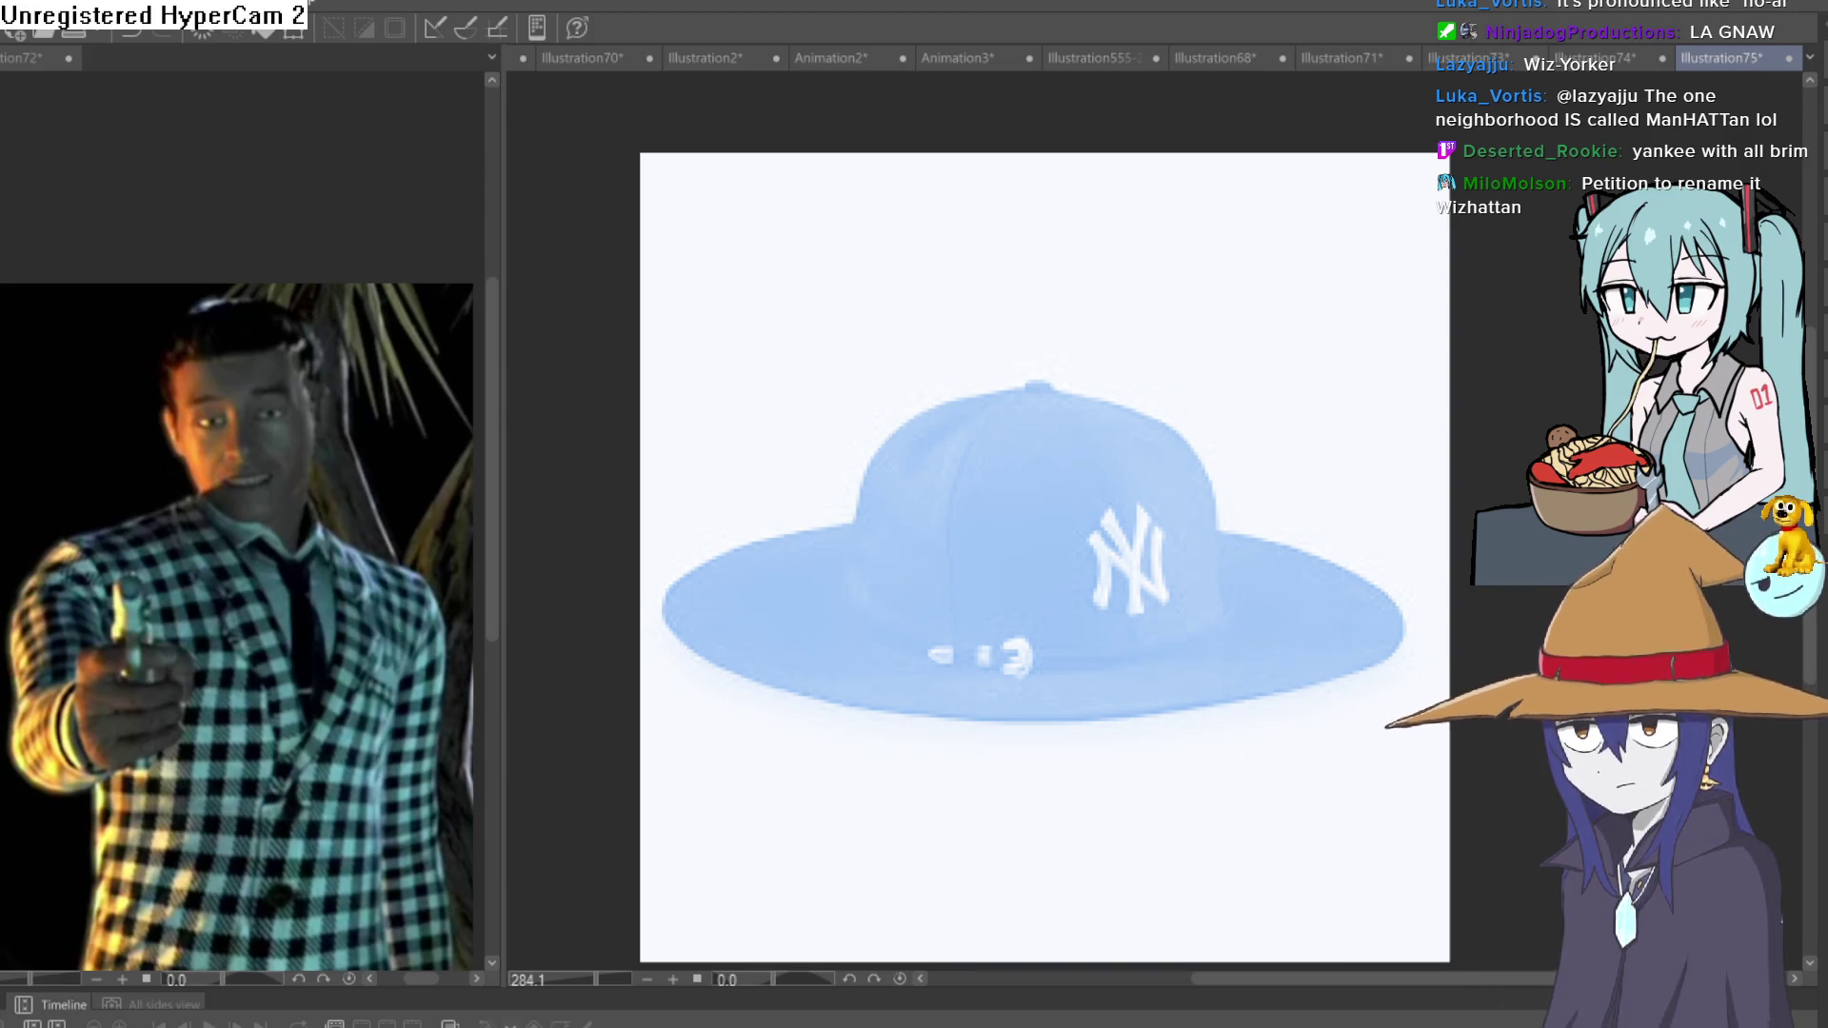
pyautogui.moveTo(1124, 546); pyautogui.dragTo(1097, 515)
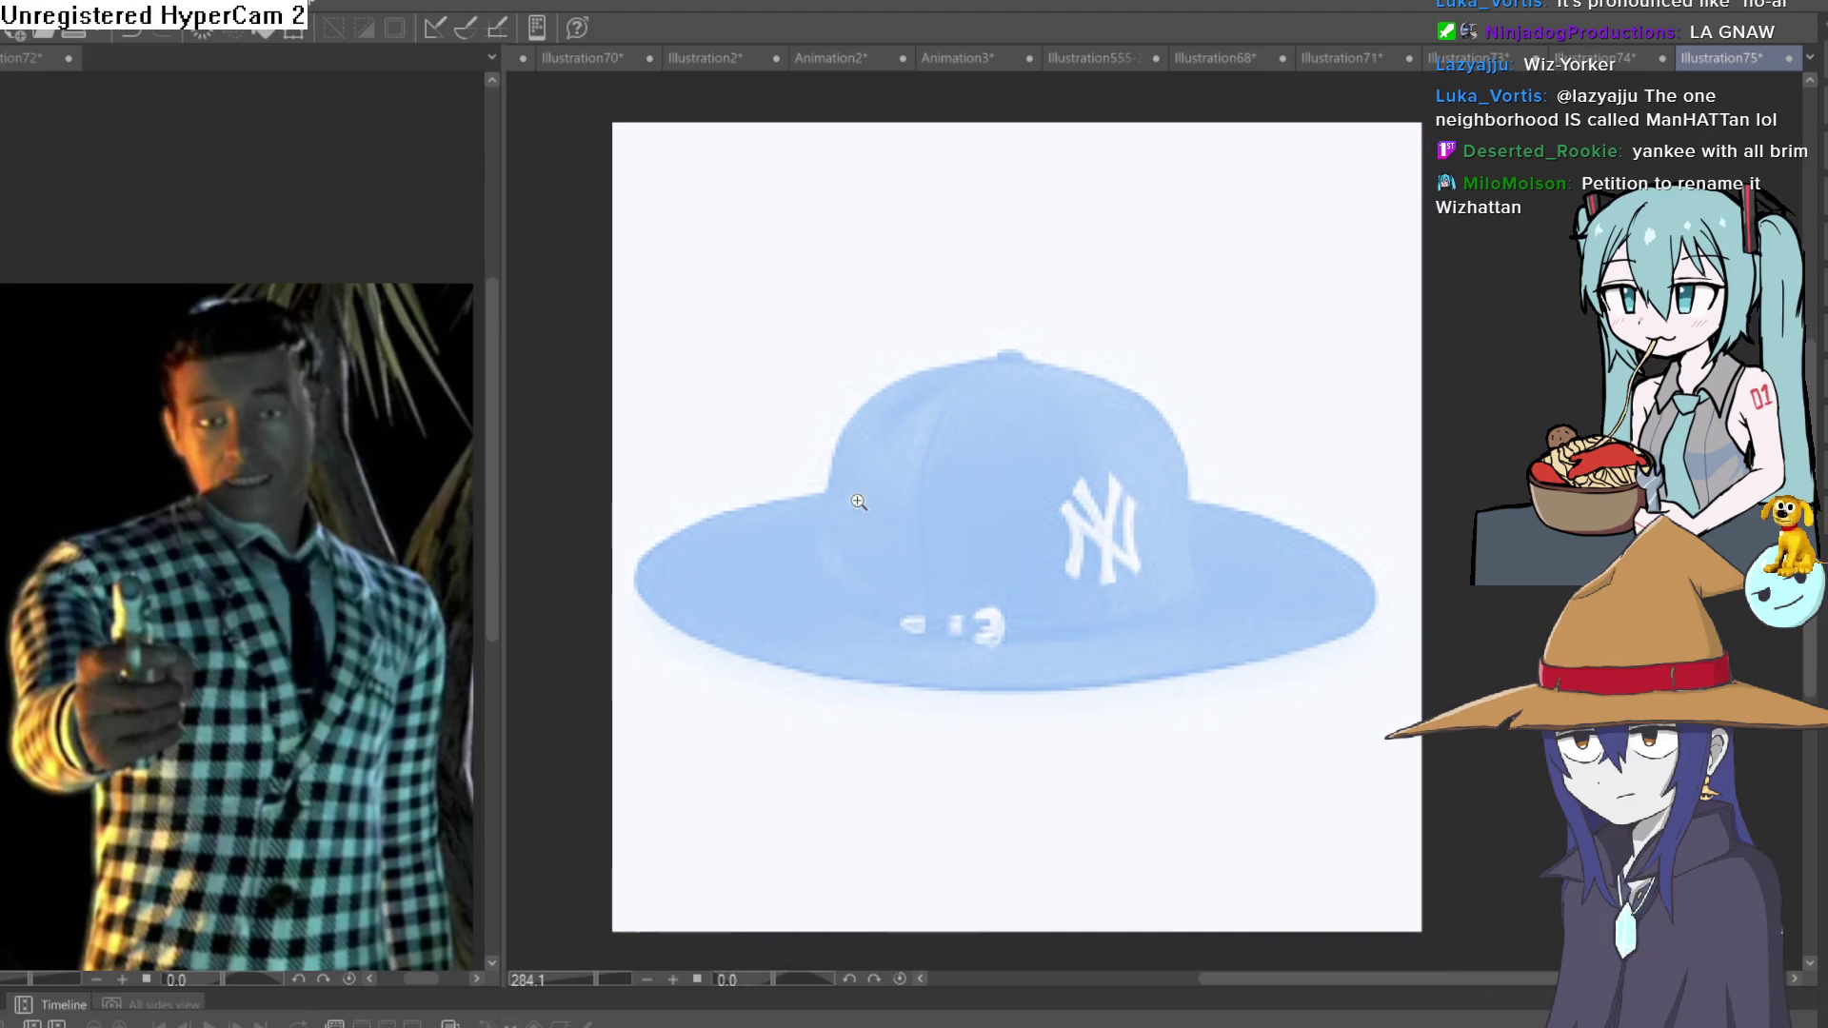
pyautogui.click(851, 506)
pyautogui.moveTo(816, 582)
pyautogui.mouseDown()
pyautogui.moveTo(824, 477)
pyautogui.moveTo(915, 334)
pyautogui.moveTo(1048, 296)
pyautogui.moveTo(1245, 347)
pyautogui.moveTo(1327, 469)
pyautogui.moveTo(1325, 592)
pyautogui.moveTo(1191, 666)
pyautogui.moveTo(1083, 689)
pyautogui.moveTo(861, 653)
pyautogui.moveTo(833, 604)
pyautogui.mouseUp()
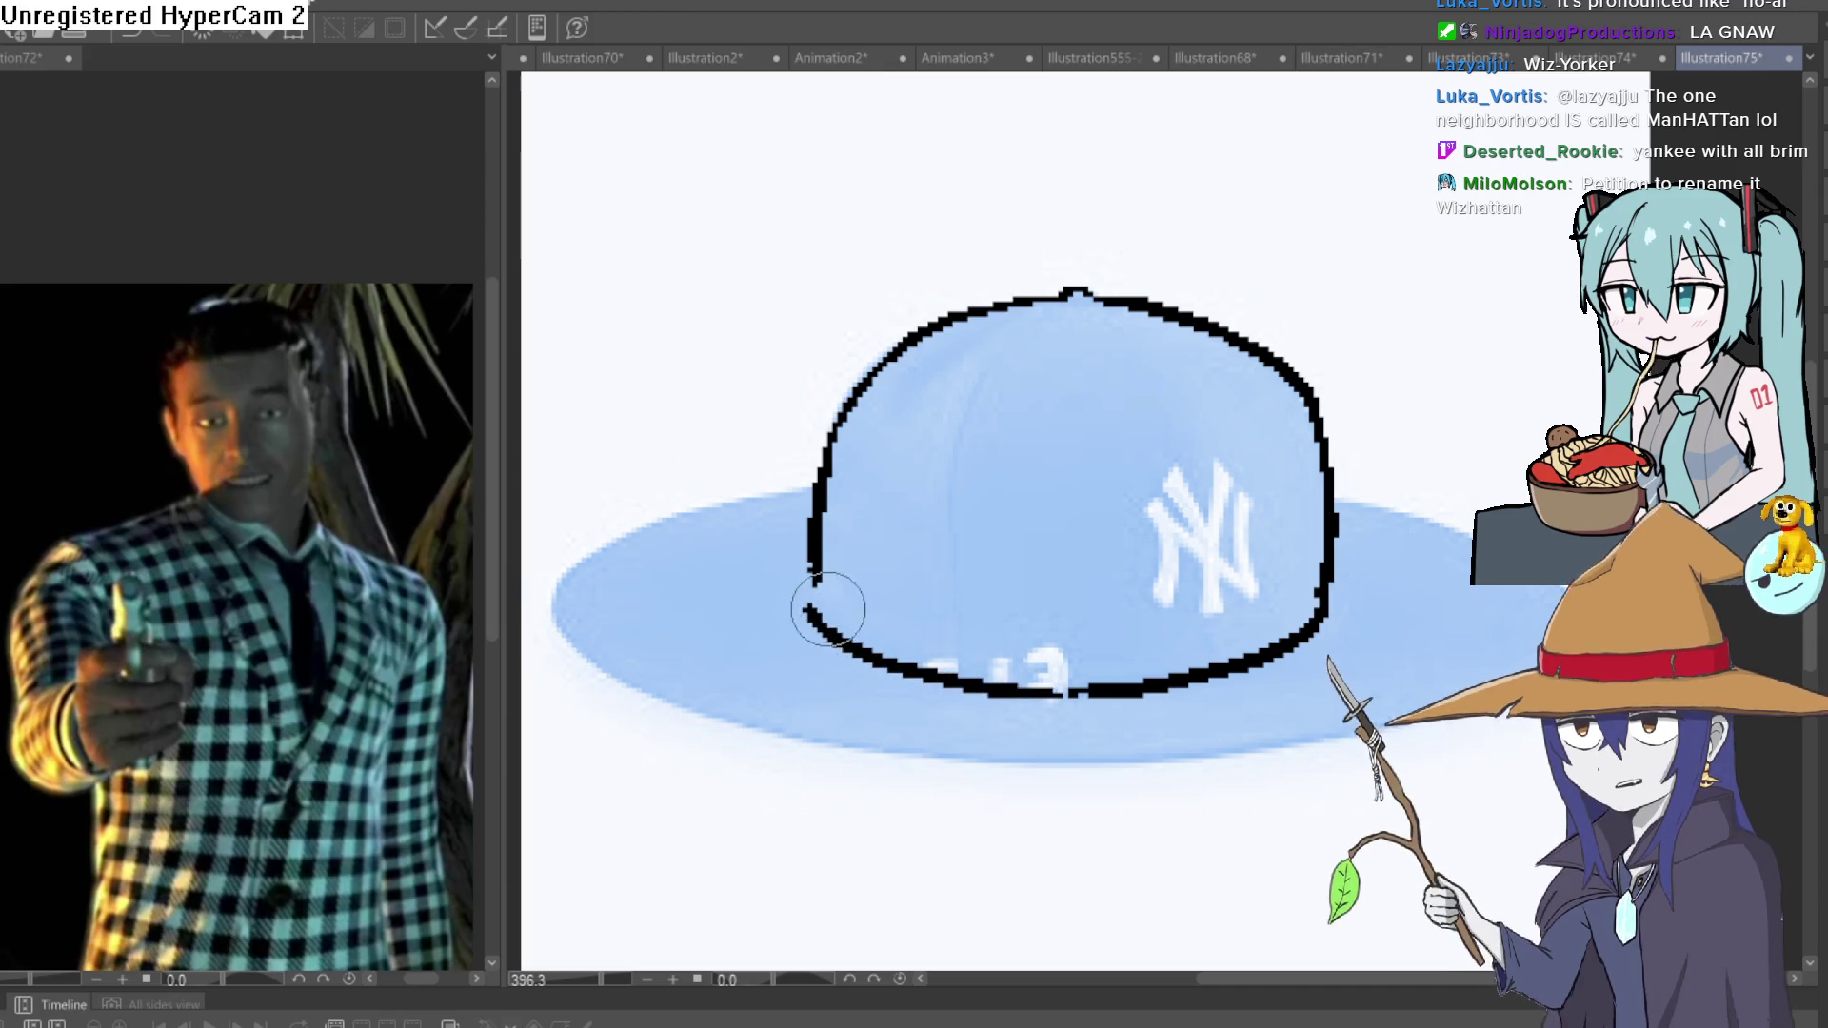
# Outline the top and right edges of the hat brim, redoing a misplaced stroke.
pyautogui.moveTo(1425, 482)
pyautogui.mouseDown()
pyautogui.moveTo(1297, 412)
pyautogui.moveTo(1168, 253)
pyautogui.moveTo(1139, 254)
pyautogui.moveTo(1123, 289)
pyautogui.mouseUp()
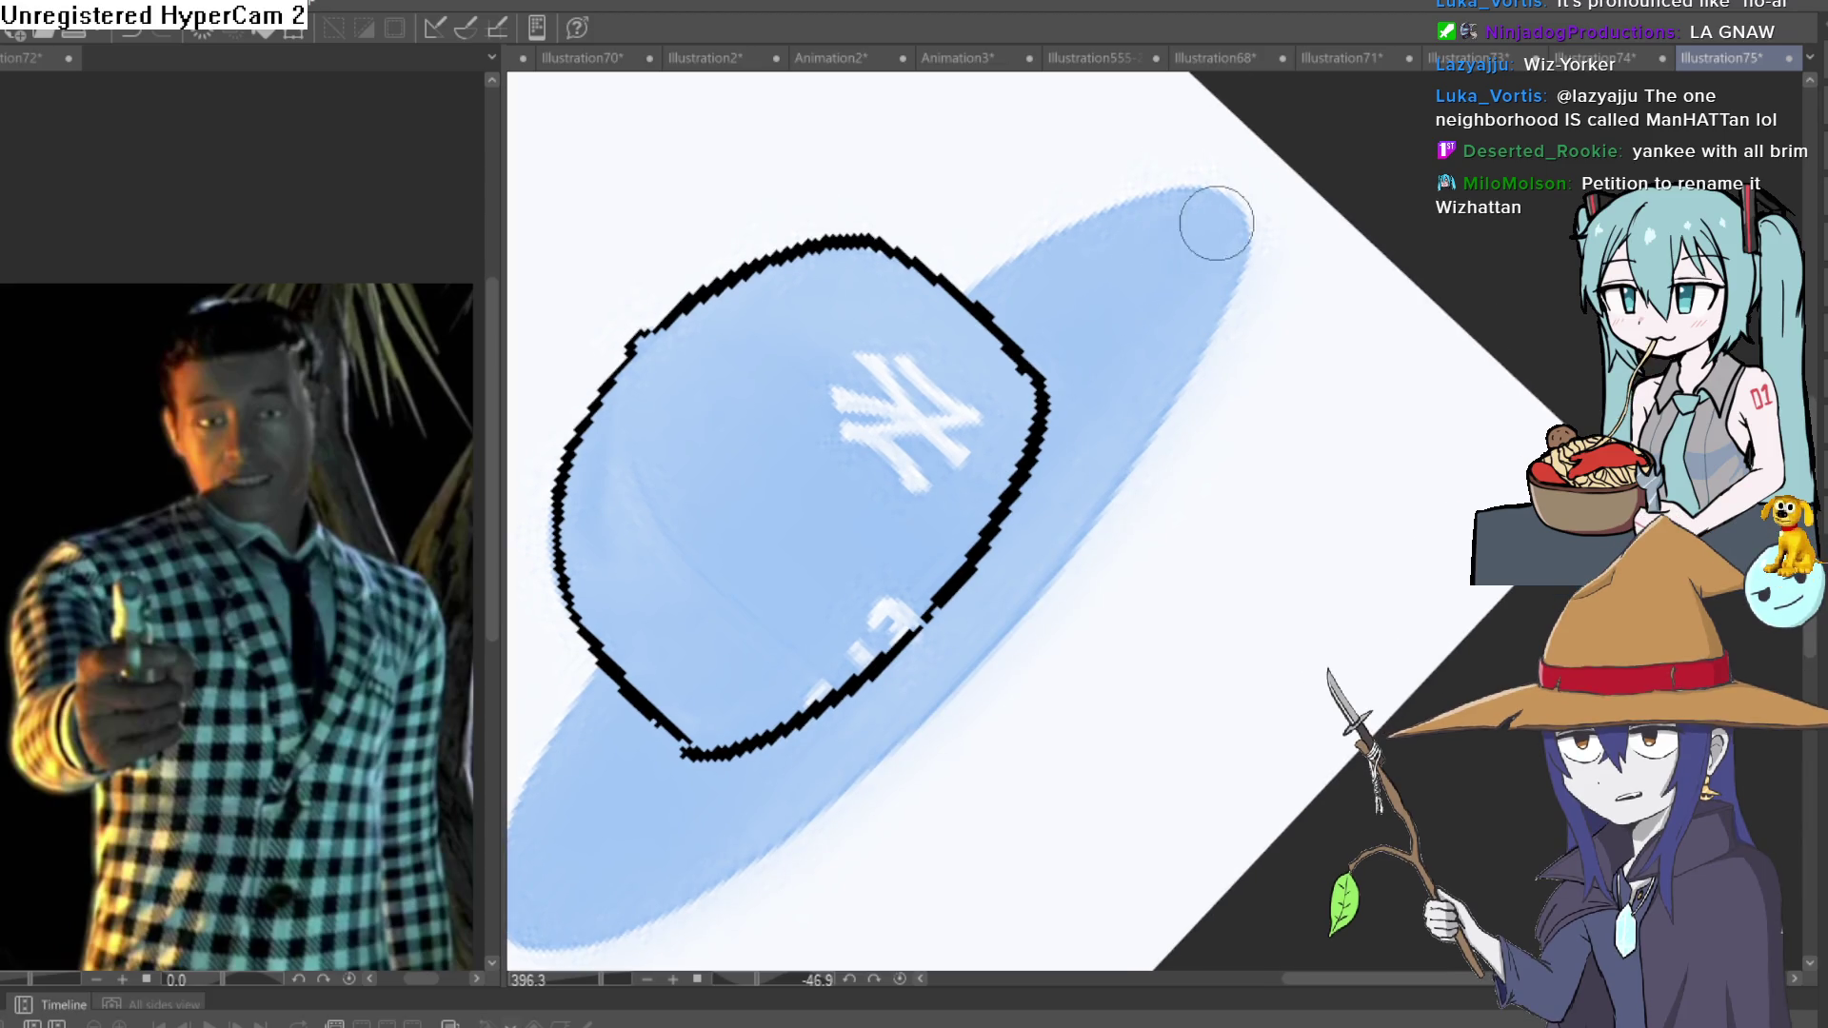
pyautogui.moveTo(973, 288)
pyautogui.mouseDown()
pyautogui.moveTo(1216, 191)
pyautogui.moveTo(1218, 319)
pyautogui.moveTo(1139, 501)
pyautogui.moveTo(1232, 285)
pyautogui.moveTo(1068, 502)
pyautogui.moveTo(855, 673)
pyautogui.mouseUp()
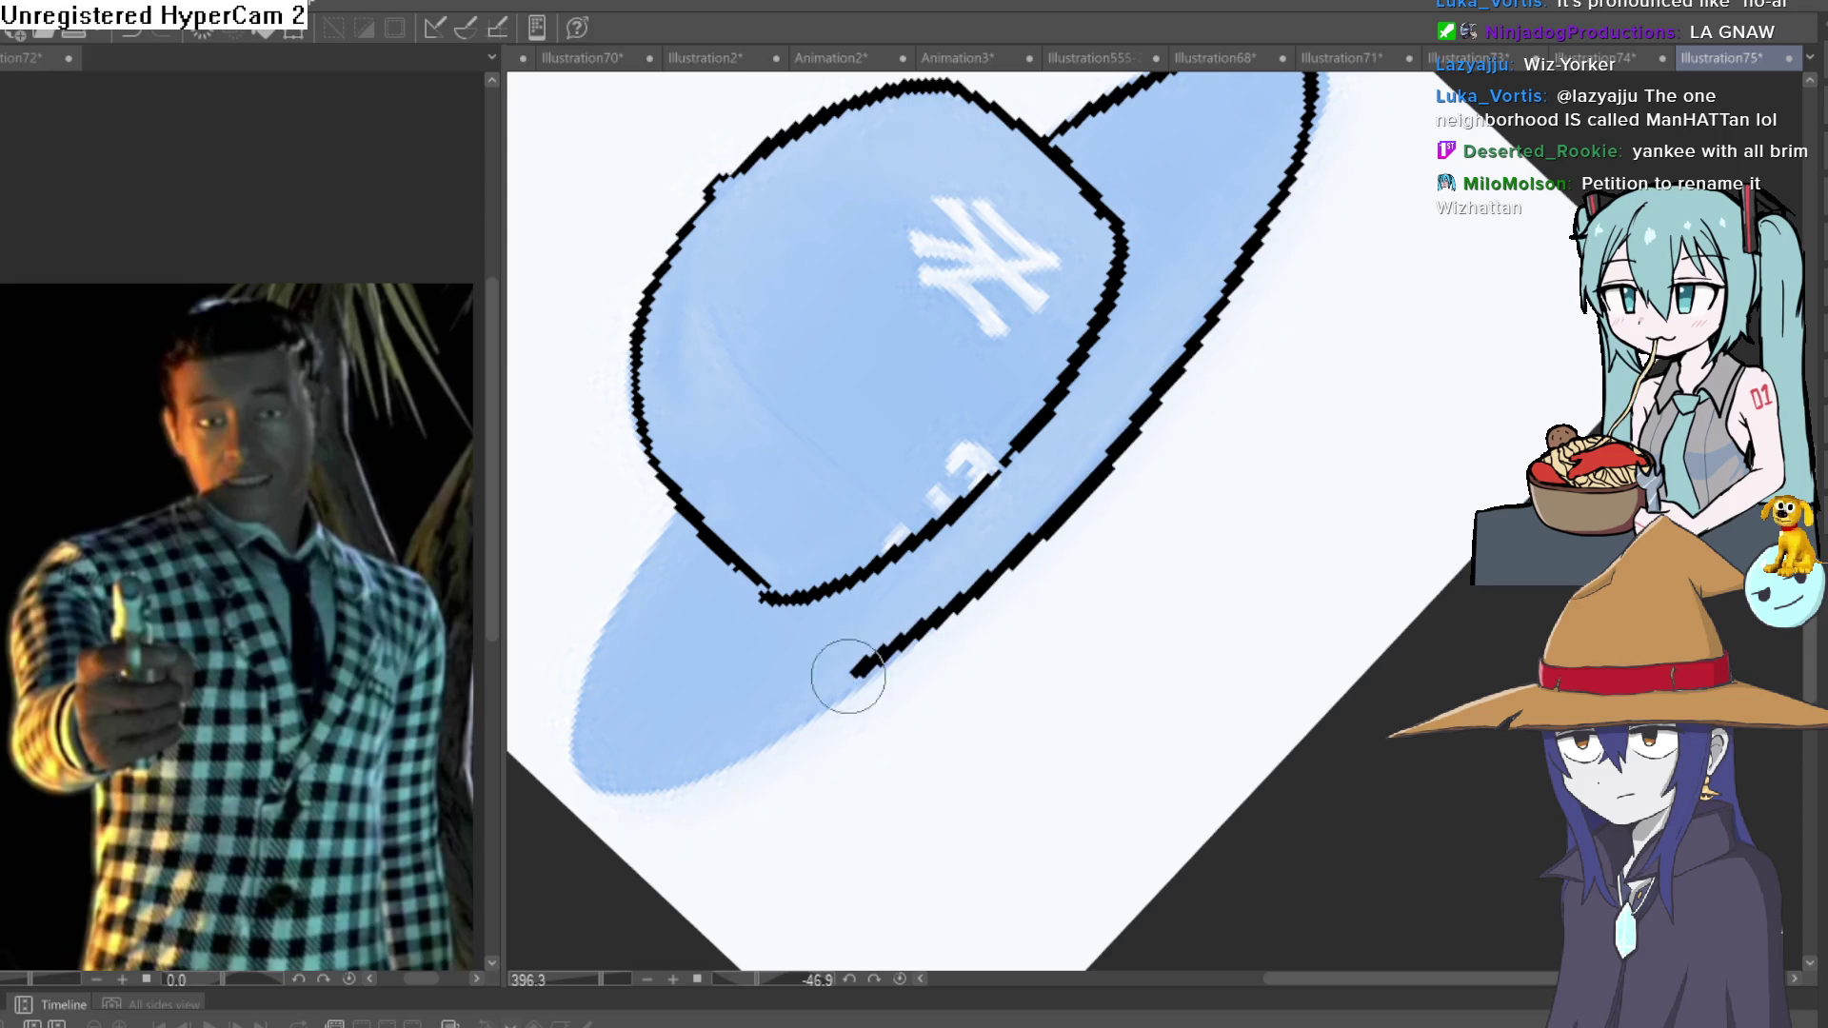
pyautogui.hotkey('ctrl', 'z')
pyautogui.moveTo(1245, 294)
pyautogui.mouseDown()
pyautogui.moveTo(1089, 488)
pyautogui.moveTo(763, 755)
pyautogui.moveTo(571, 766)
pyautogui.moveTo(641, 574)
pyautogui.mouseUp()
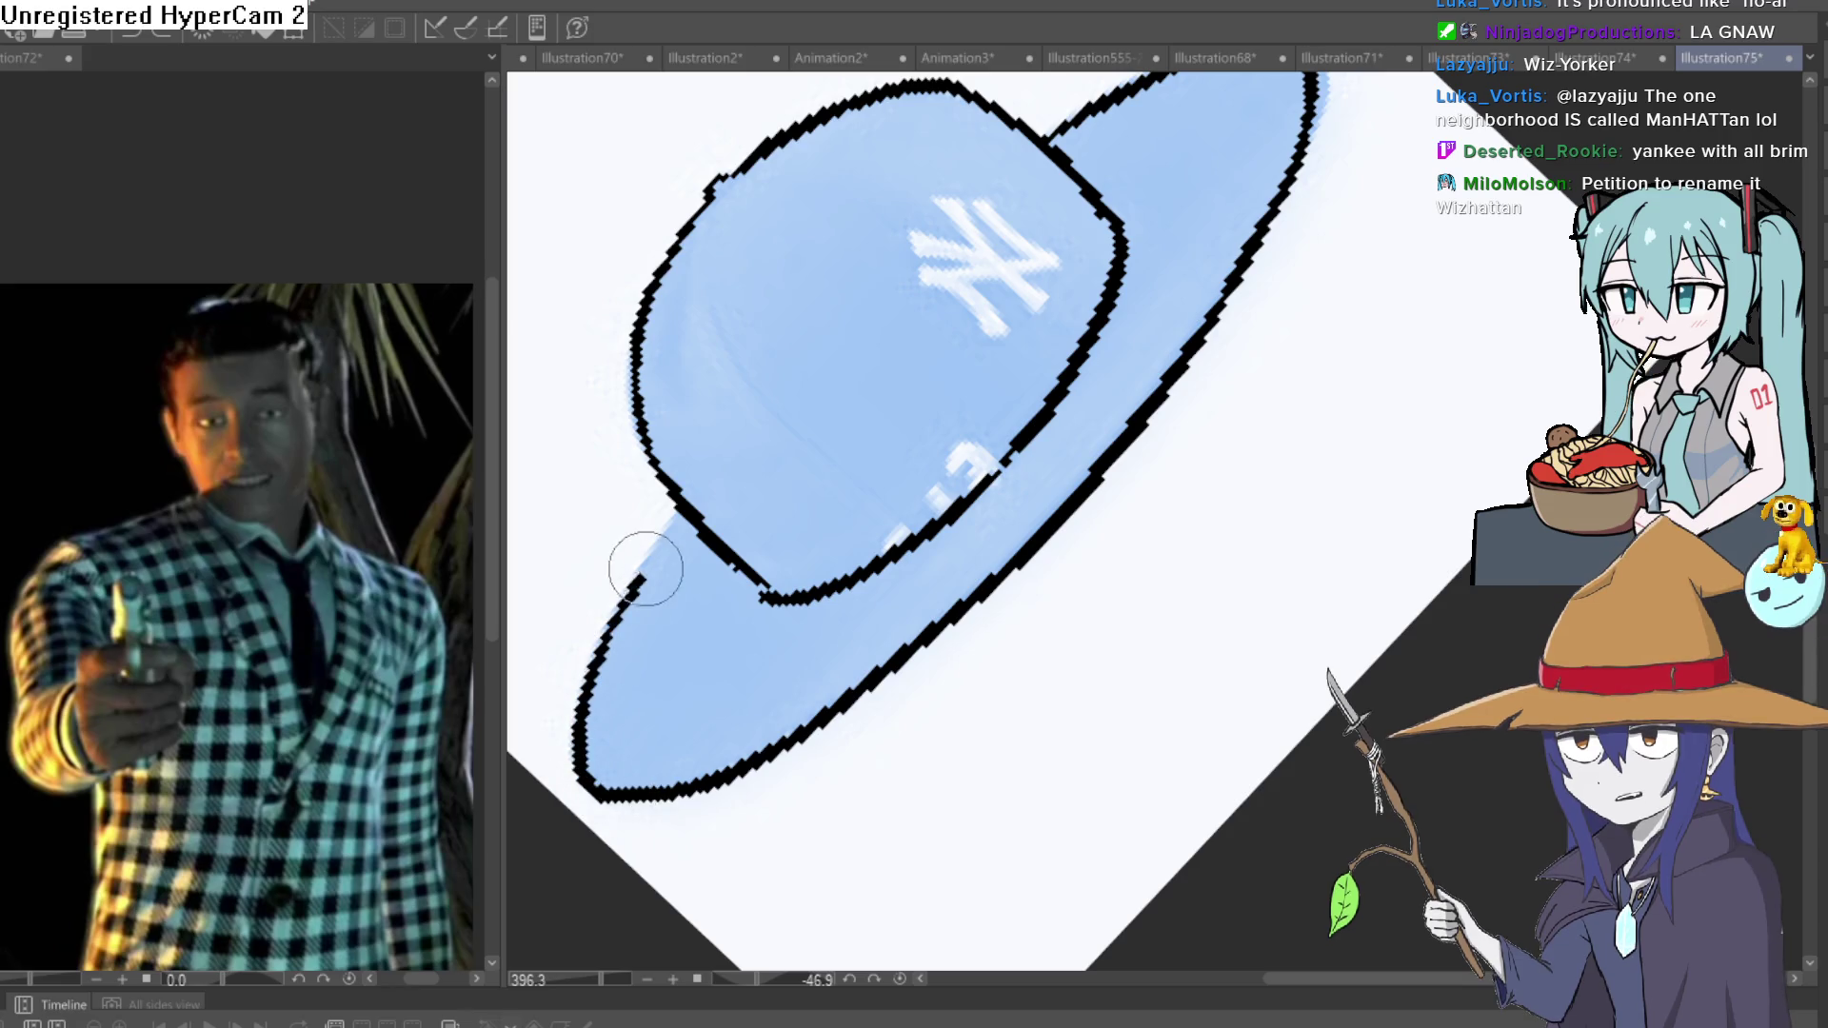
pyautogui.scroll(-2, 809, 469)
pyautogui.moveTo(808, 470)
pyautogui.mouseDown()
pyautogui.moveTo(1343, 530)
pyautogui.moveTo(1340, 605)
pyautogui.moveTo(1399, 478)
pyautogui.moveTo(1266, 435)
pyautogui.moveTo(1020, 575)
pyautogui.moveTo(804, 400)
pyautogui.moveTo(864, 507)
pyautogui.moveTo(1139, 534)
pyautogui.moveTo(1257, 433)
pyautogui.mouseUp()
# Draw the curved face and right cheek lines under the brim.
pyautogui.hotkey('ctrl', 'z')
pyautogui.moveTo(1120, 477); pyautogui.dragTo(1204, 442)
pyautogui.moveTo(842, 417)
pyautogui.mouseDown()
pyautogui.moveTo(943, 476)
pyautogui.moveTo(1057, 443)
pyautogui.moveTo(1065, 572)
pyautogui.mouseUp()
pyautogui.moveTo(1186, 367)
pyautogui.mouseDown()
pyautogui.moveTo(1203, 400)
pyautogui.moveTo(1297, 298)
pyautogui.moveTo(1289, 461)
pyautogui.moveTo(1371, 533)
pyautogui.mouseUp()
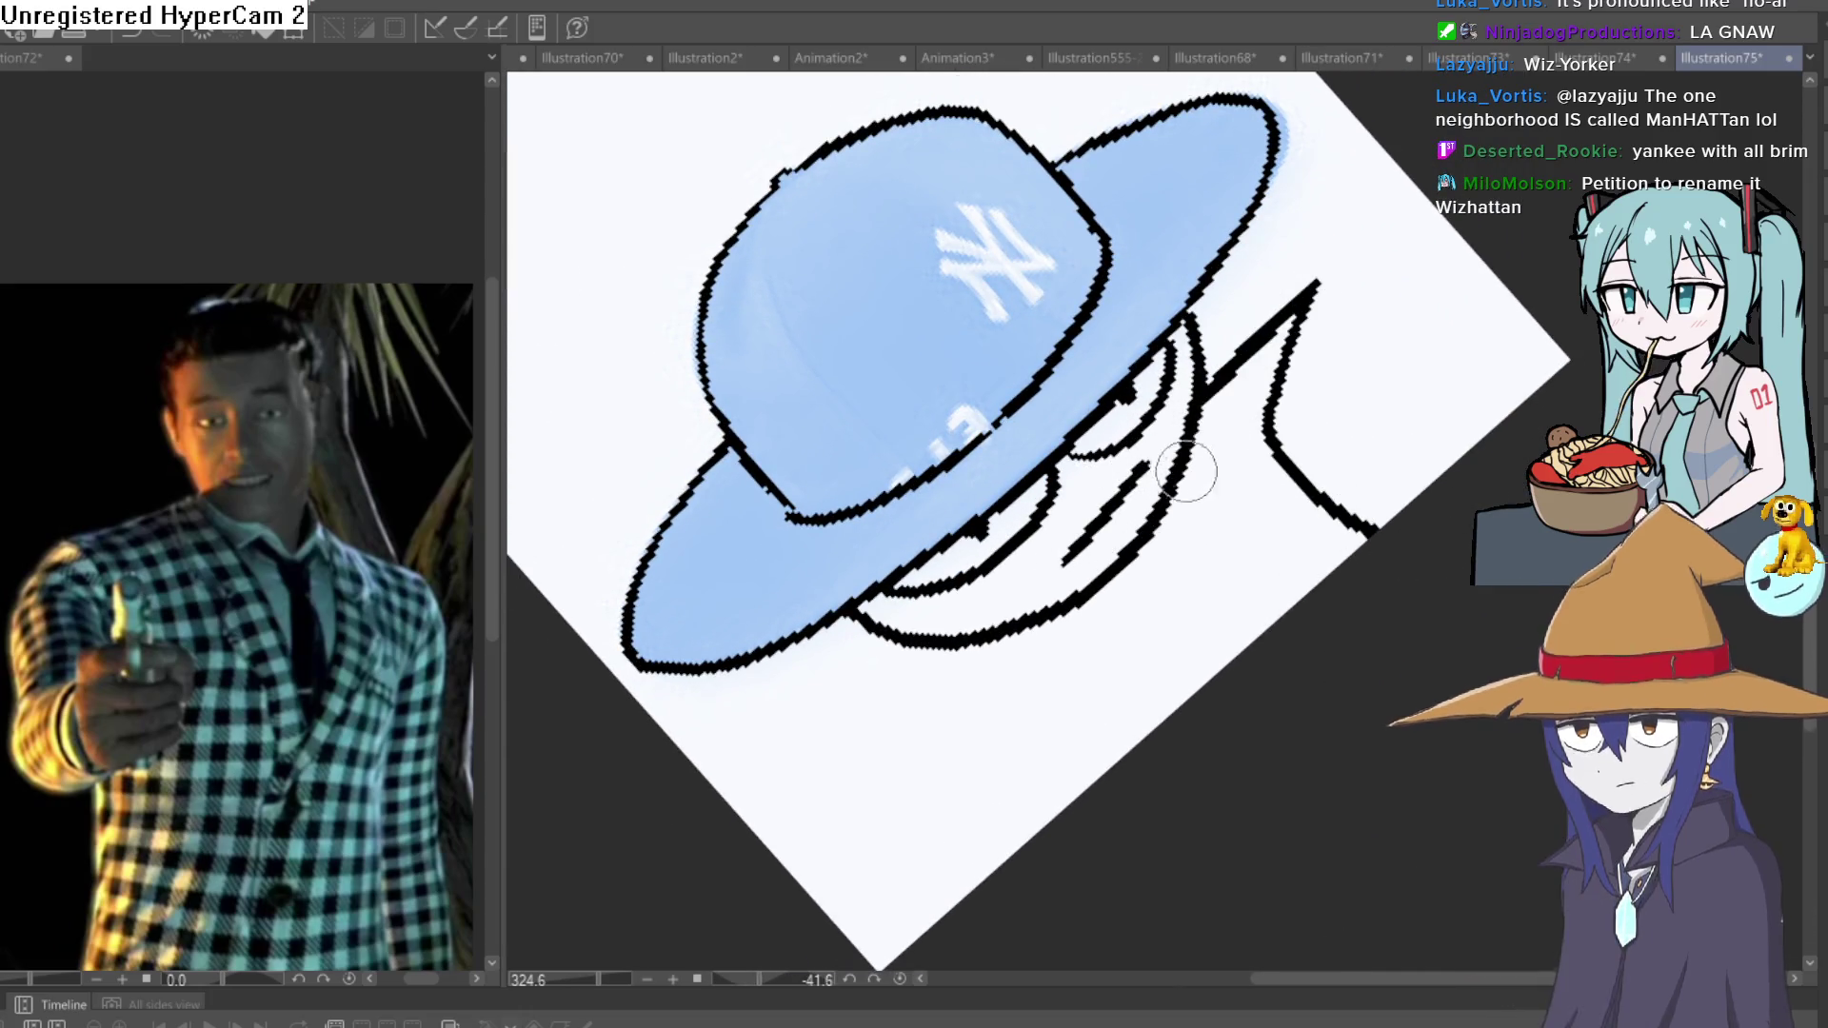
# Draw the chin, jaw, collar and coat lines below the face.
pyautogui.hotkey('ctrl', 'z')
pyautogui.moveTo(1188, 431)
pyautogui.mouseDown()
pyautogui.moveTo(1147, 494)
pyautogui.moveTo(1184, 518)
pyautogui.moveTo(1277, 441)
pyautogui.moveTo(1255, 373)
pyautogui.mouseUp()
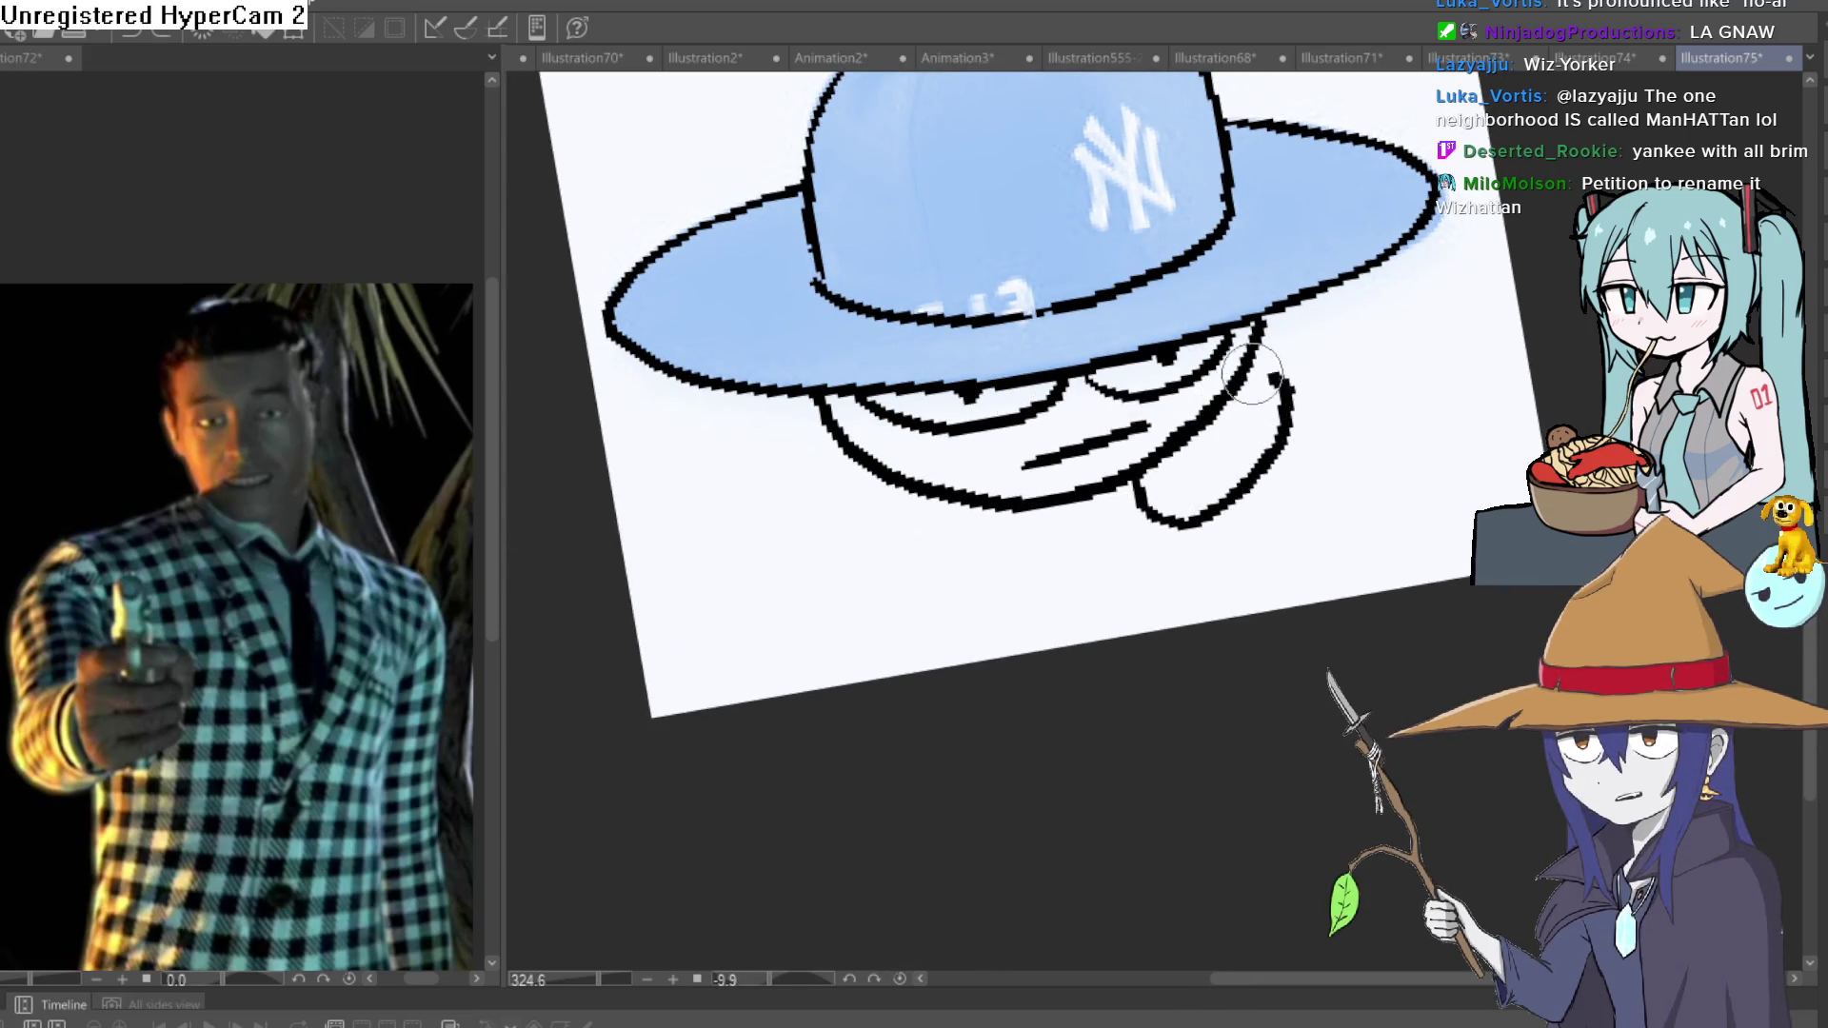
pyautogui.moveTo(1044, 506)
pyautogui.mouseDown()
pyautogui.moveTo(1055, 423)
pyautogui.moveTo(1076, 420)
pyautogui.moveTo(967, 482)
pyautogui.moveTo(877, 428)
pyautogui.moveTo(885, 390)
pyautogui.mouseUp()
pyautogui.moveTo(1235, 433)
pyautogui.mouseDown()
pyautogui.moveTo(1184, 407)
pyautogui.moveTo(1164, 490)
pyautogui.mouseUp()
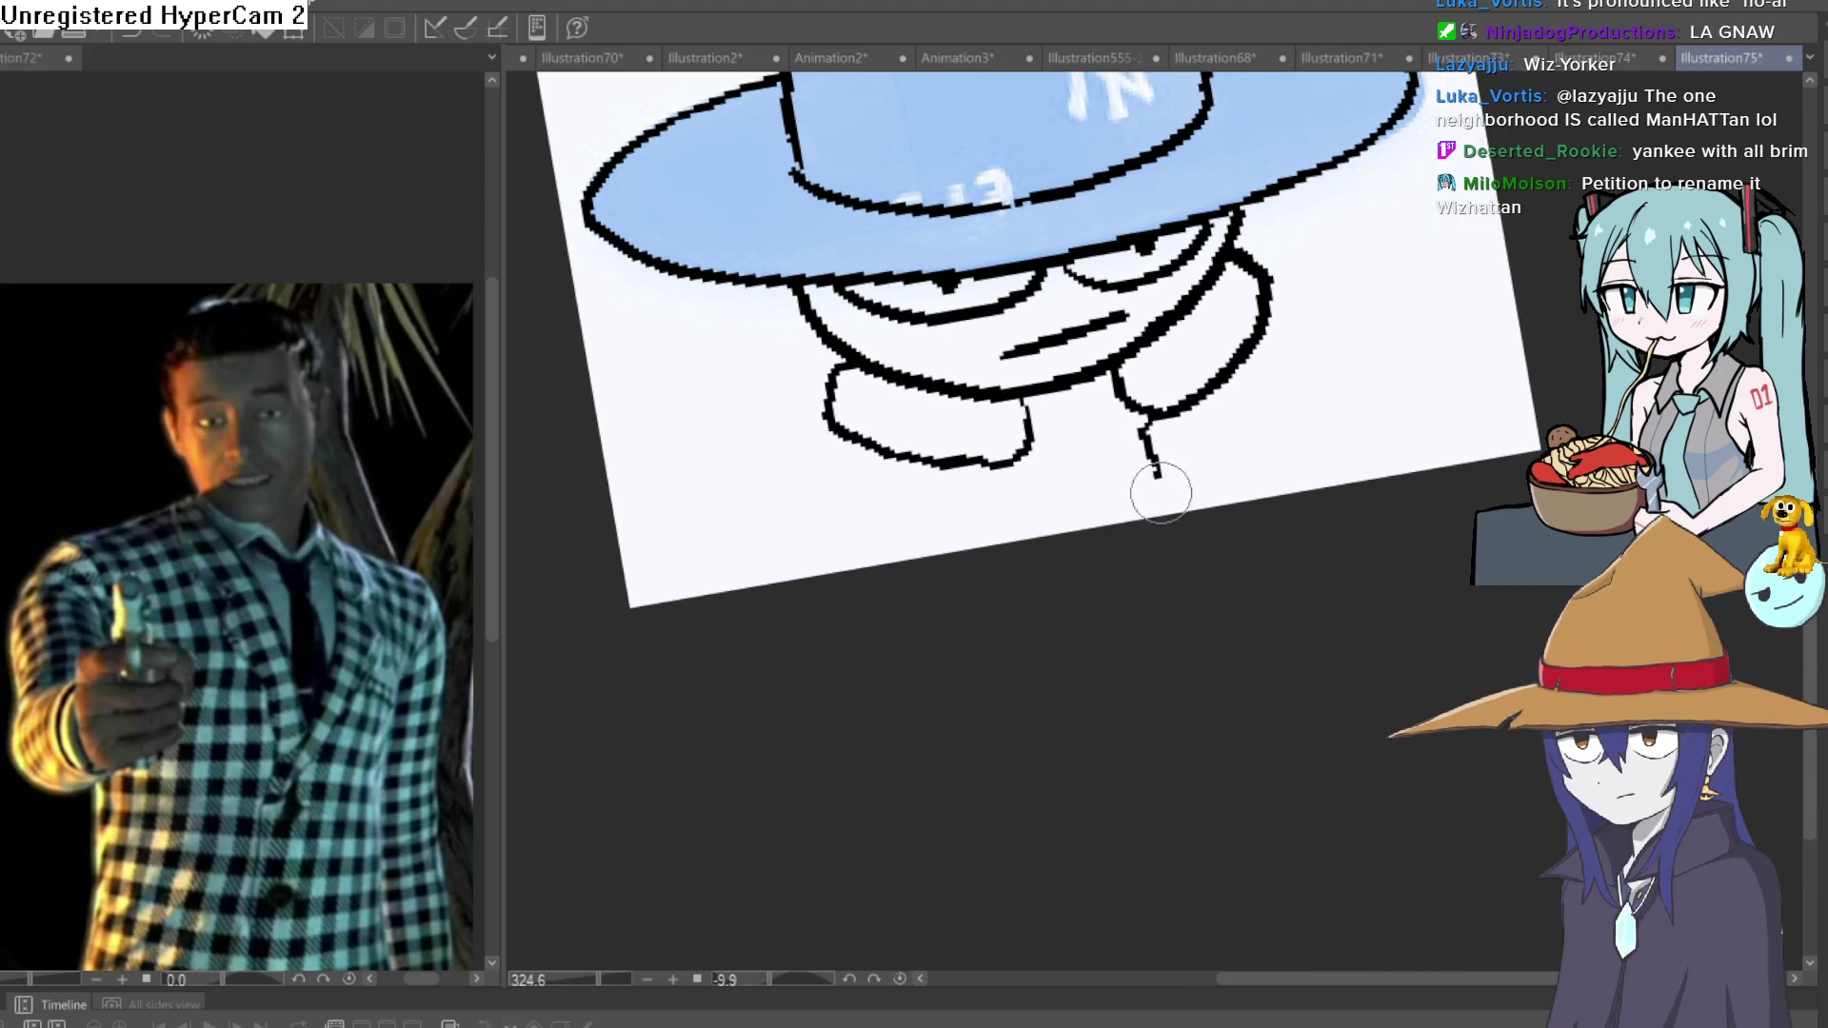
pyautogui.moveTo(1317, 347); pyautogui.dragTo(1331, 354)
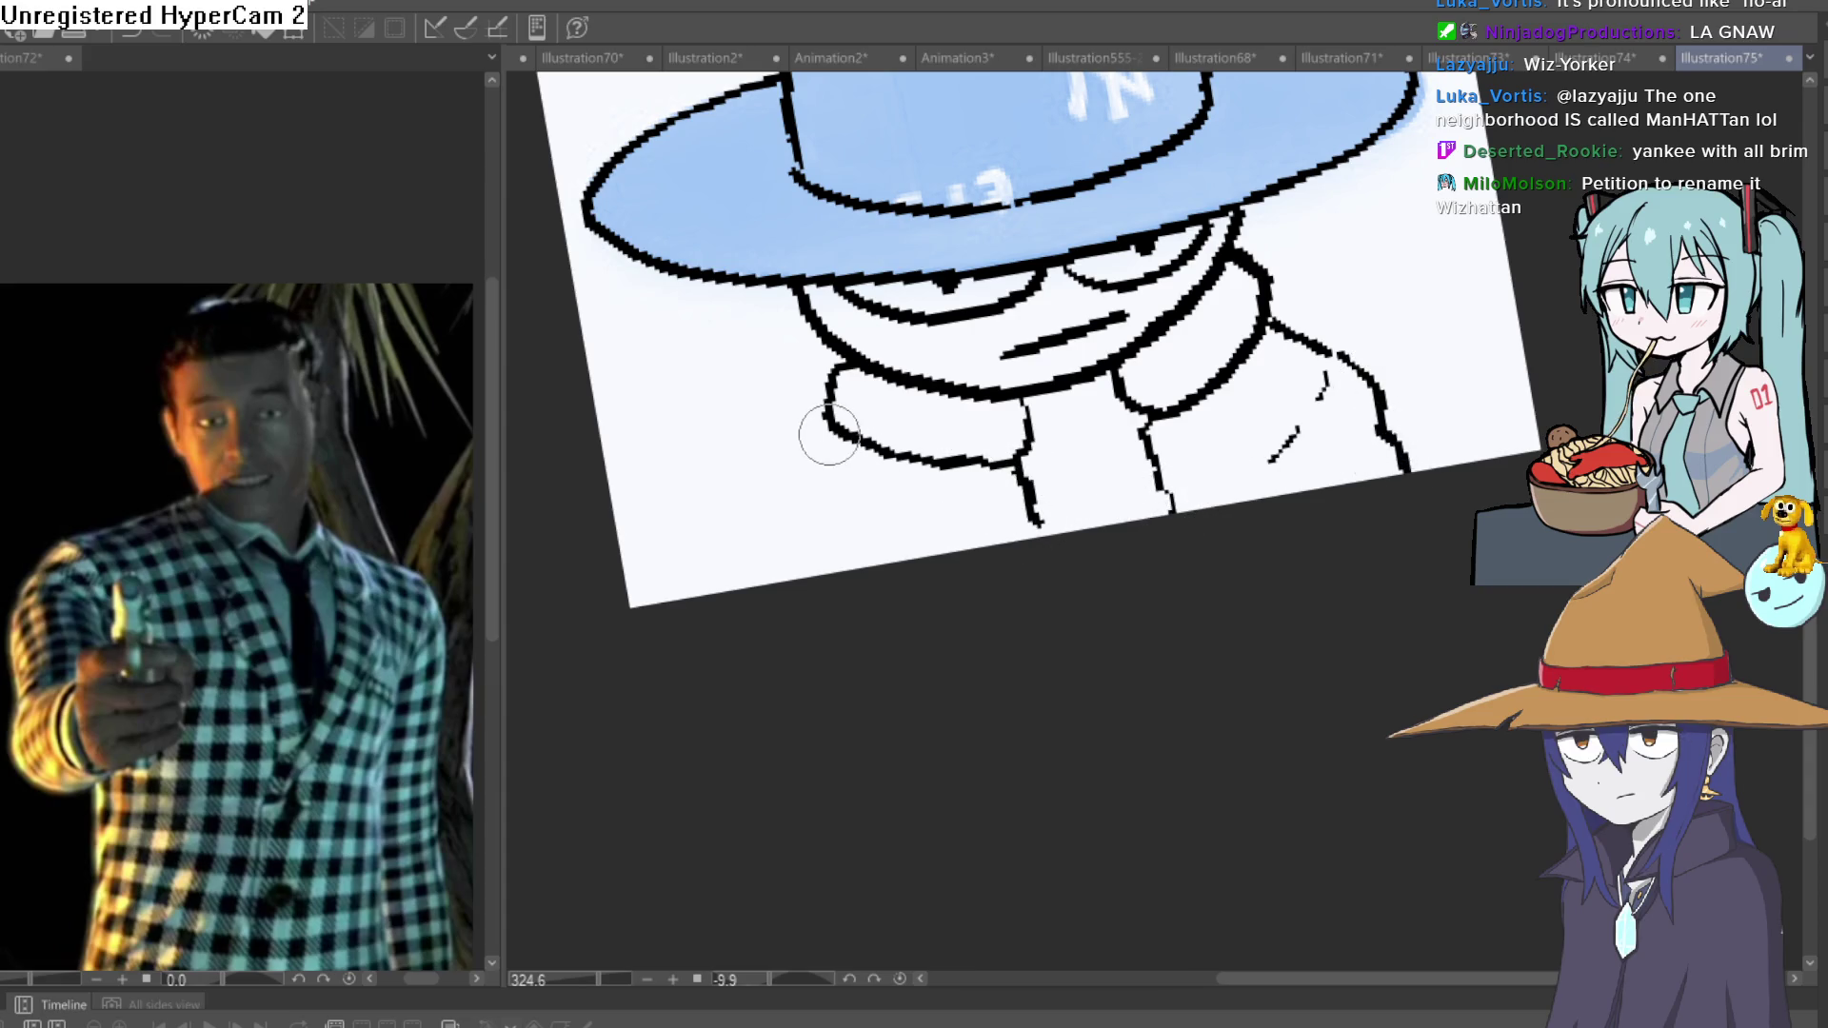
pyautogui.moveTo(912, 529); pyautogui.dragTo(920, 534)
pyautogui.moveTo(812, 462); pyautogui.dragTo(805, 514)
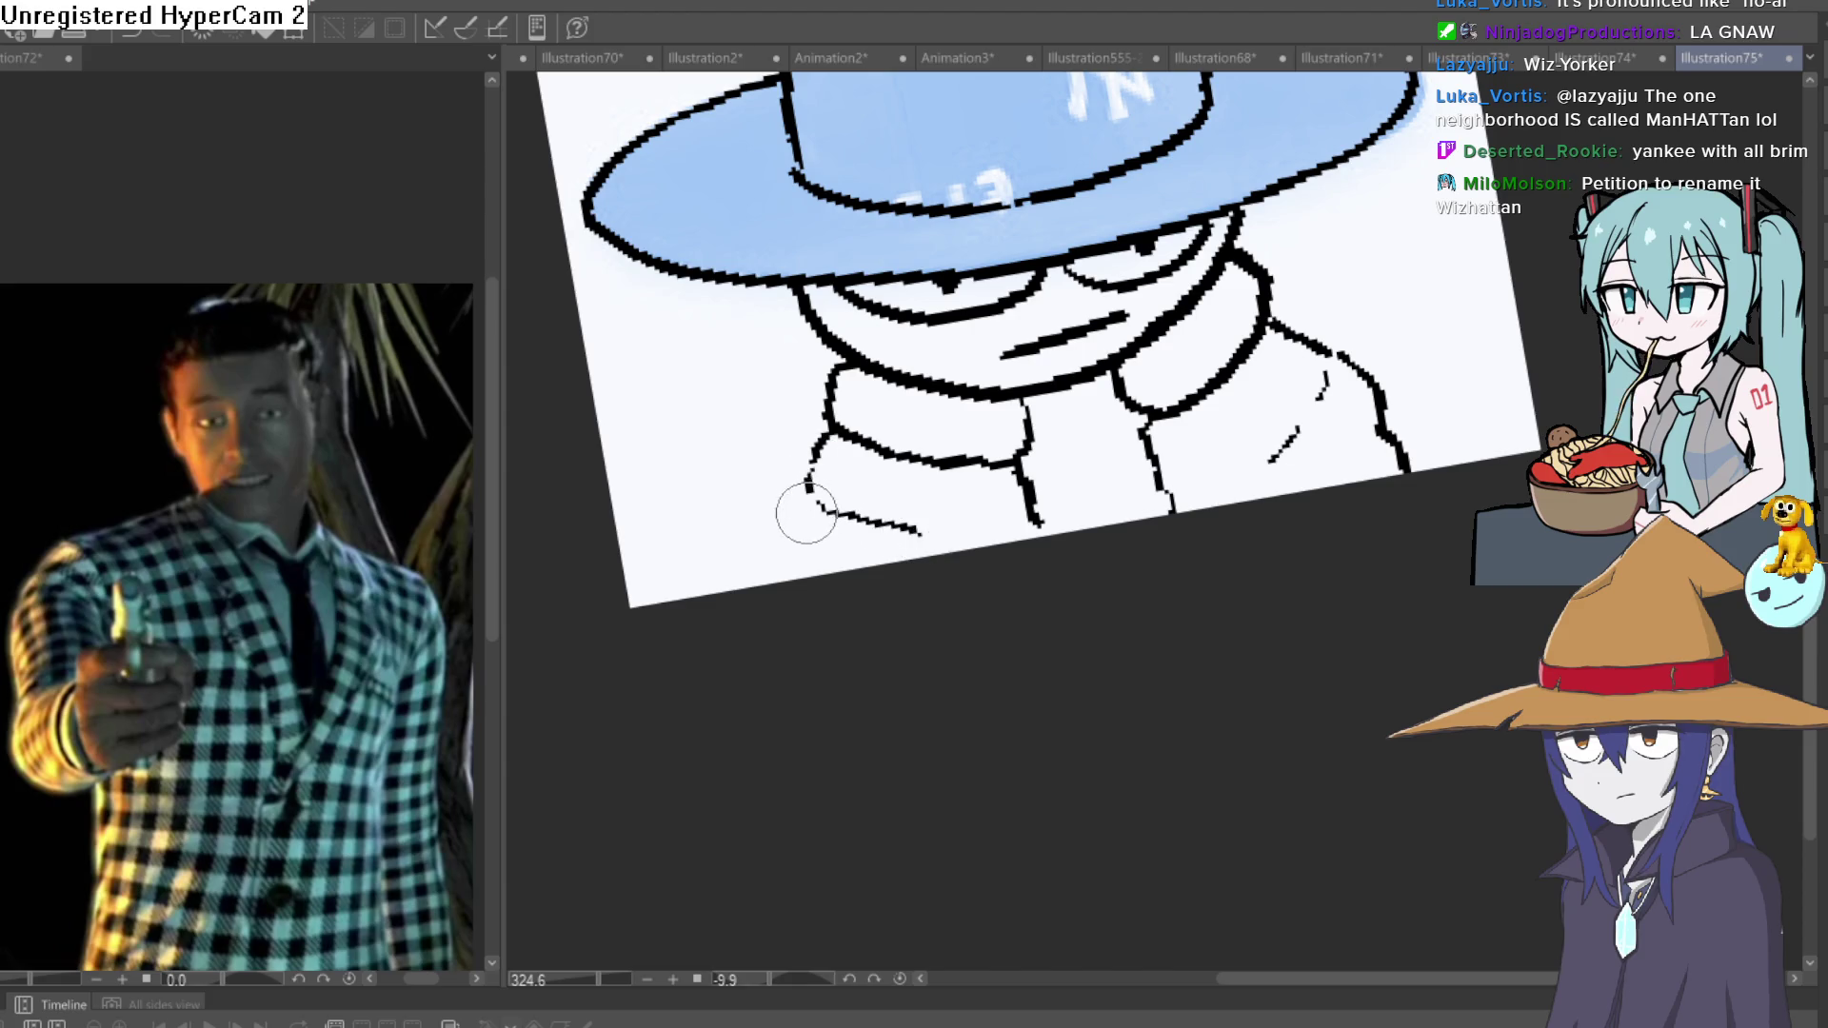
# Add a seam line up the hat crown with the whole hat in view.
pyautogui.moveTo(1063, 560); pyautogui.dragTo(1051, 595)
pyautogui.moveTo(1238, 572)
pyautogui.mouseDown()
pyautogui.moveTo(1318, 518)
pyautogui.moveTo(1290, 465)
pyautogui.mouseUp()
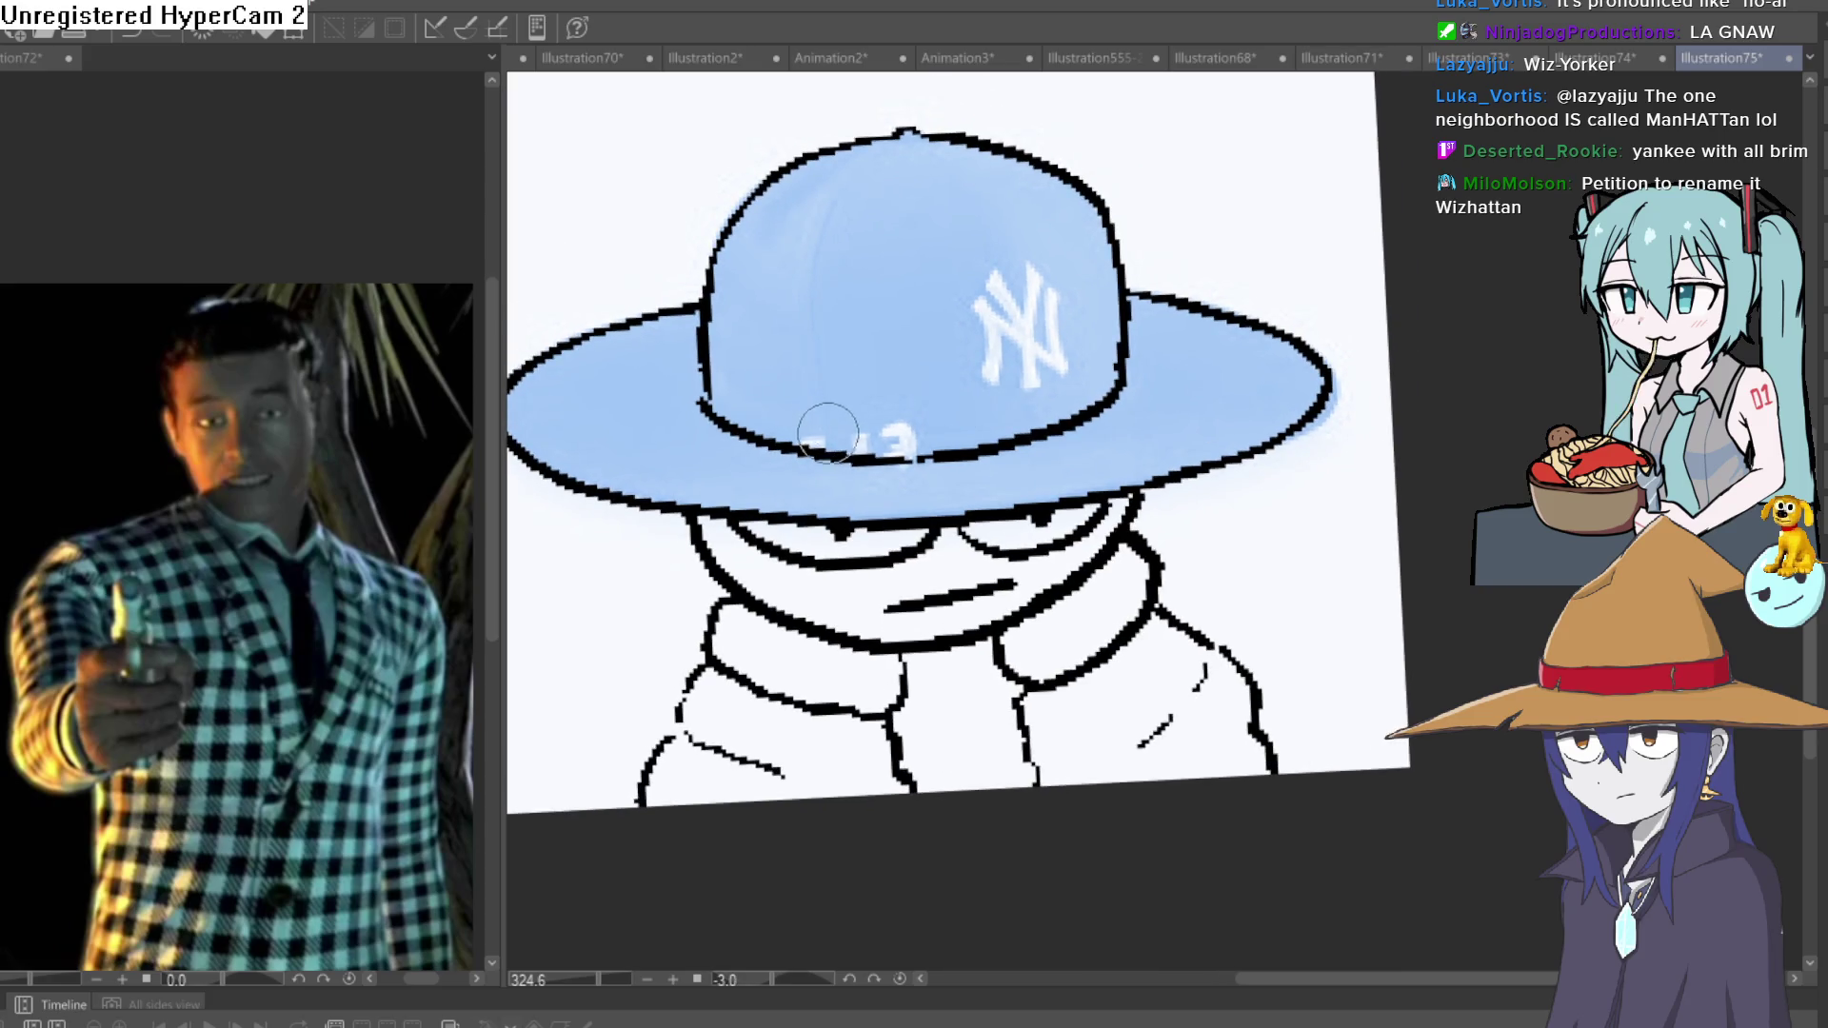
pyautogui.moveTo(812, 337); pyautogui.dragTo(884, 151)
pyautogui.moveTo(1294, 394); pyautogui.dragTo(1308, 280)
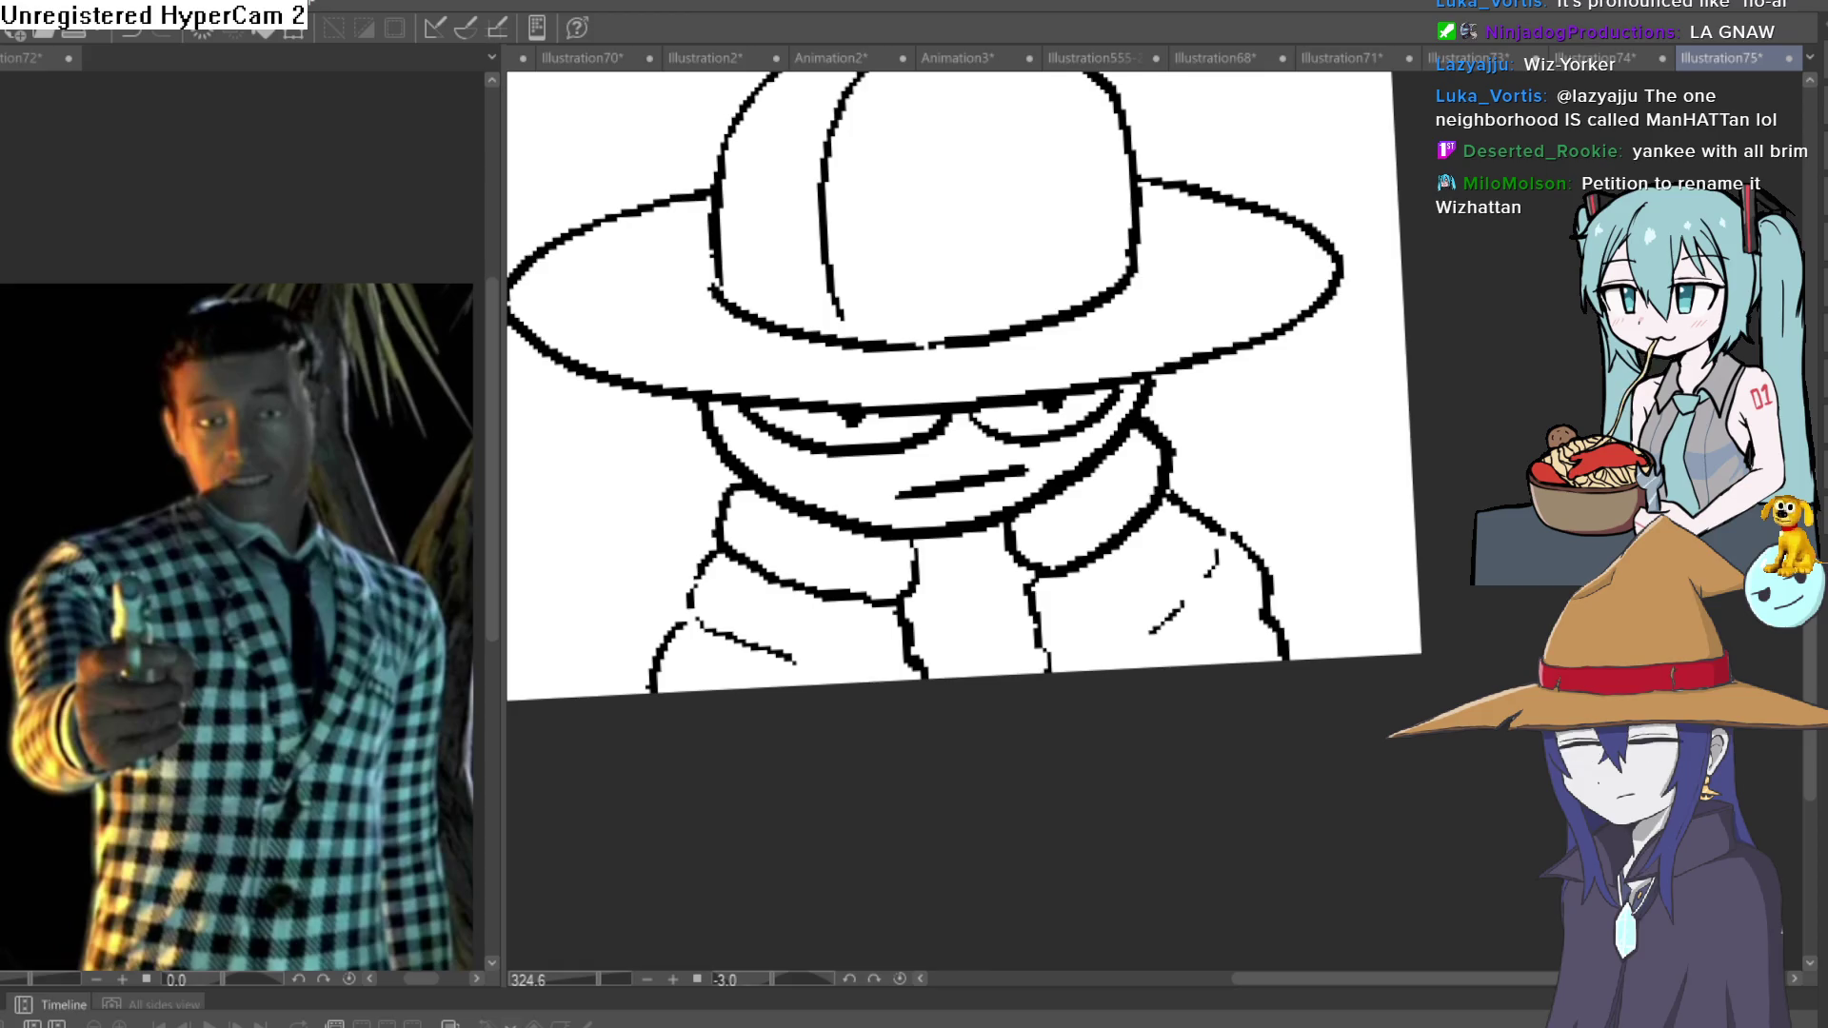
# Fill both crown sections and the brim dark blue and the face light grey.
pyautogui.click(941, 251)
pyautogui.click(771, 210)
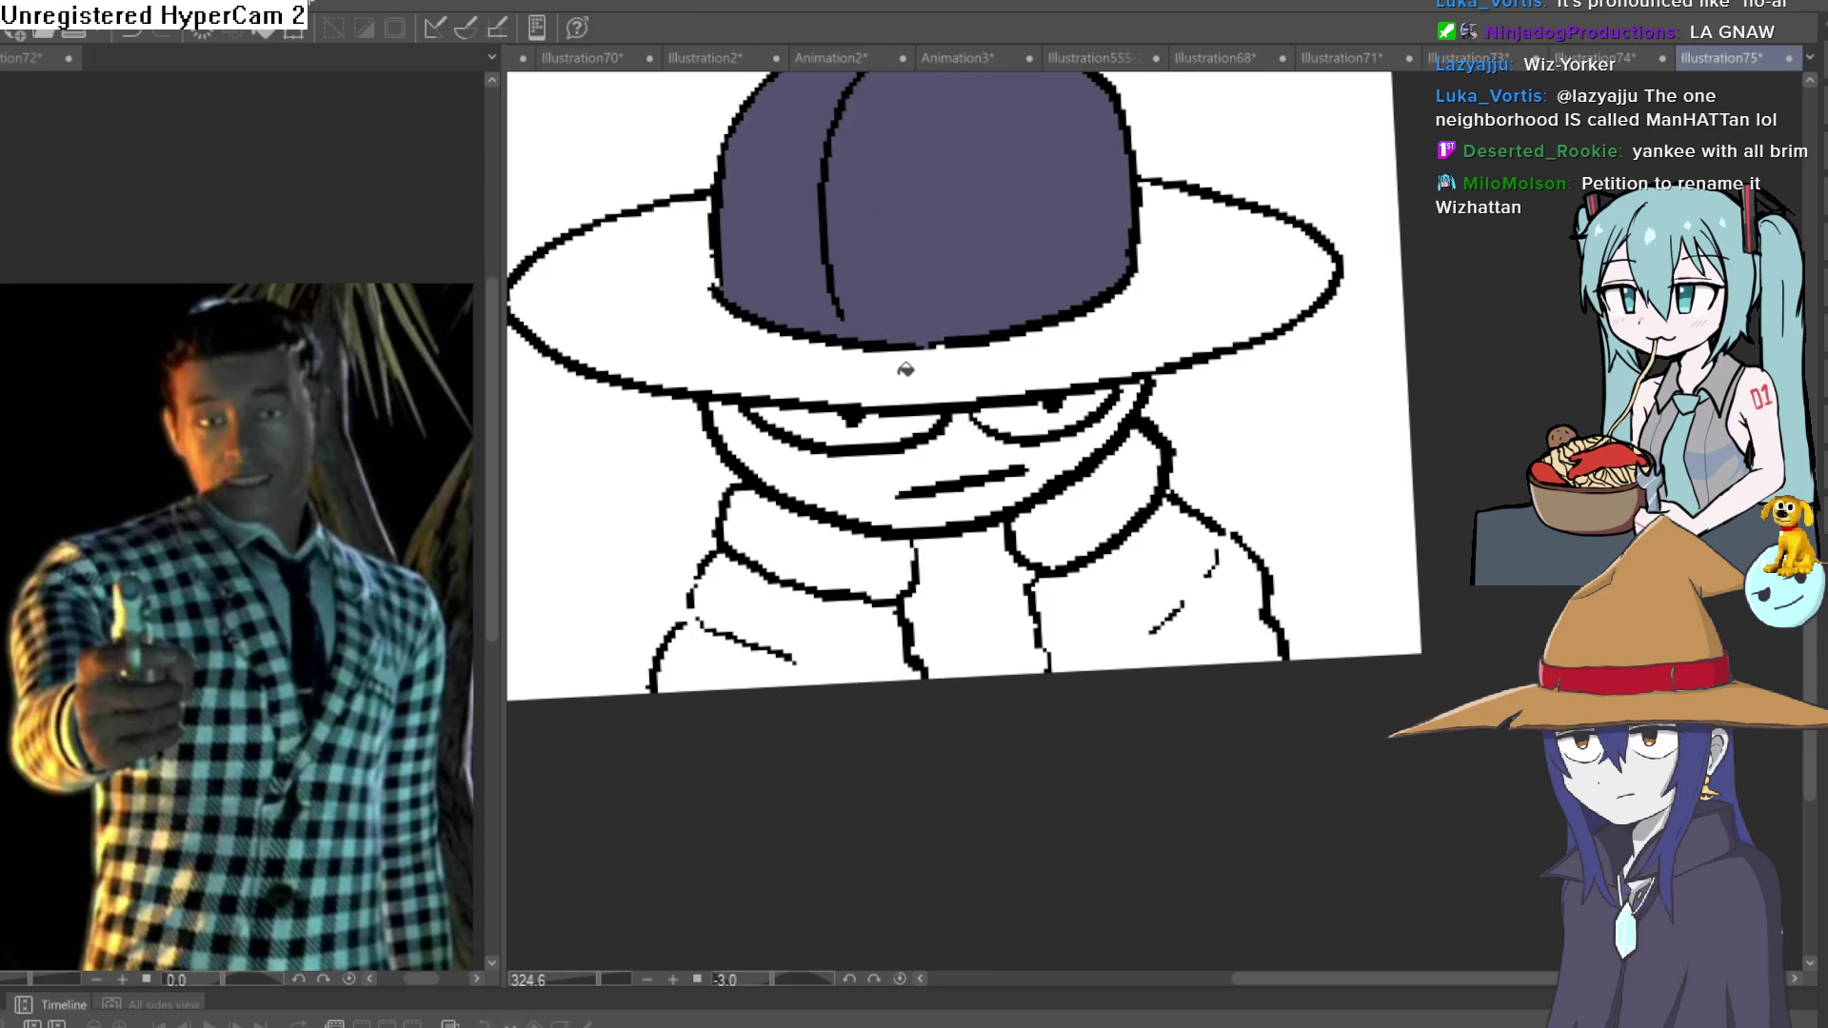
pyautogui.click(1076, 319)
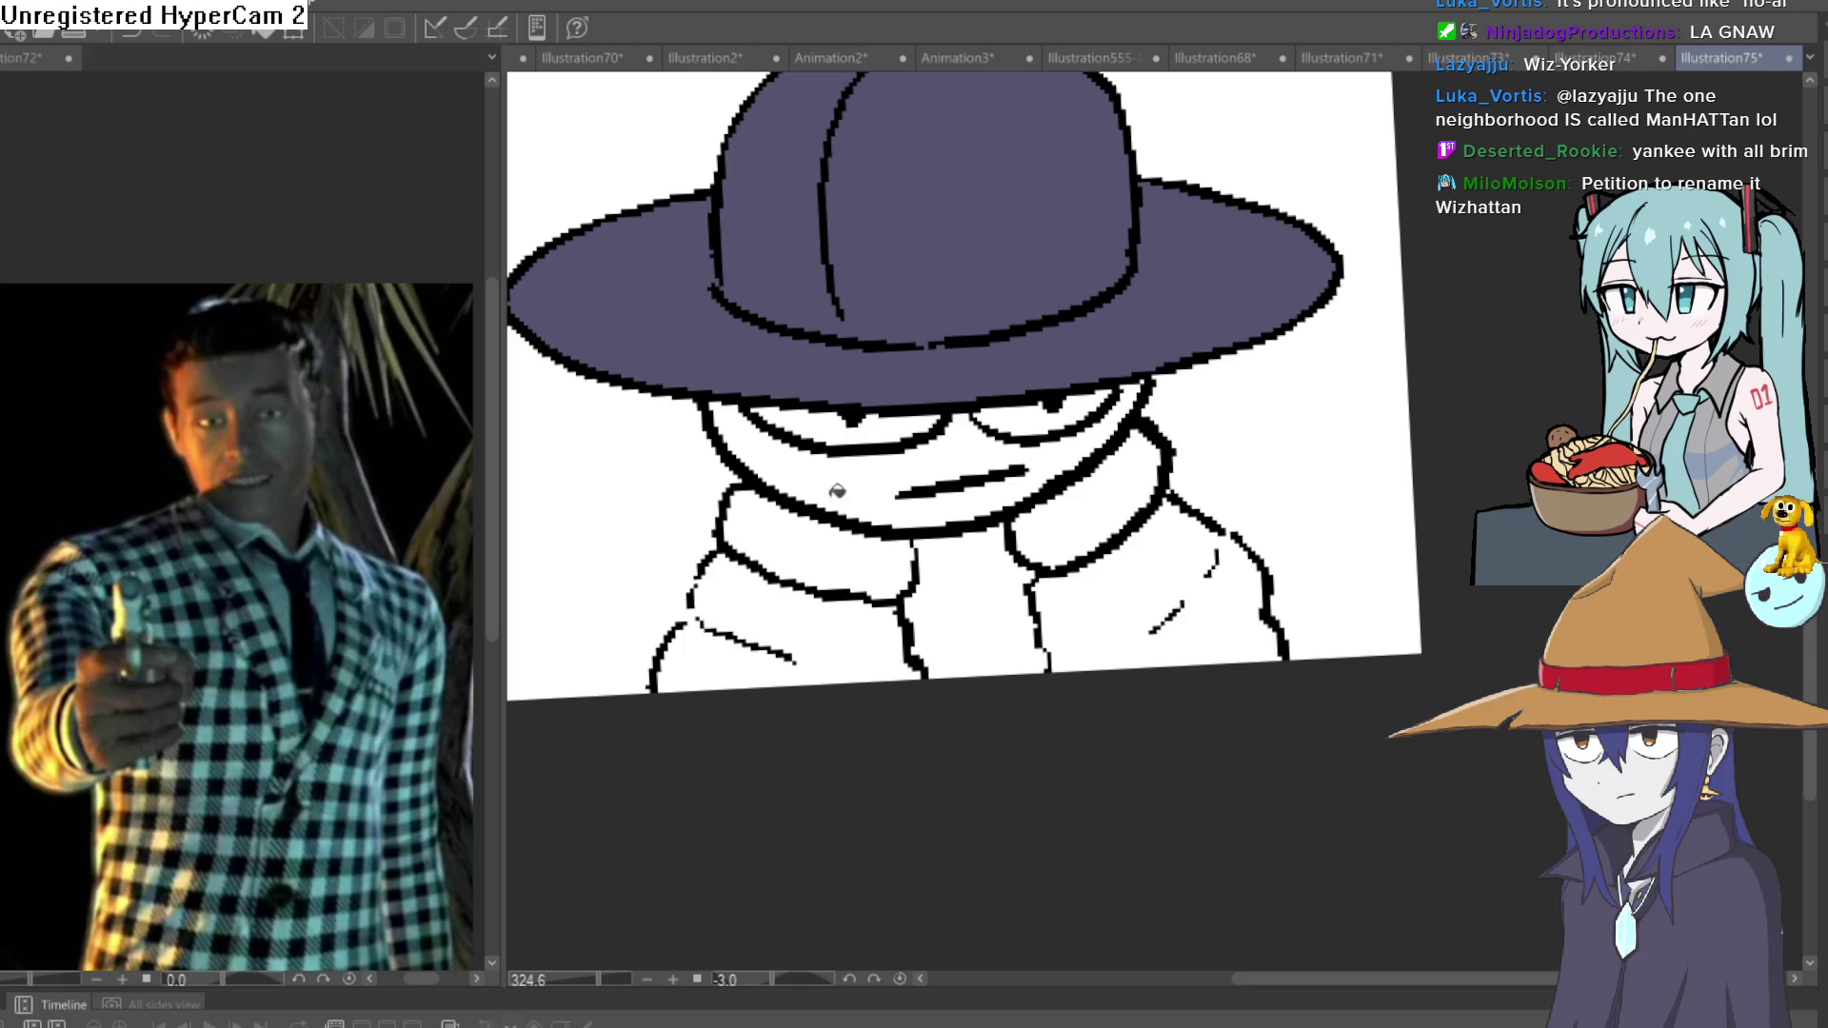
pyautogui.click(880, 484)
pyautogui.hotkey('ctrl', 'z')
pyautogui.click(901, 488)
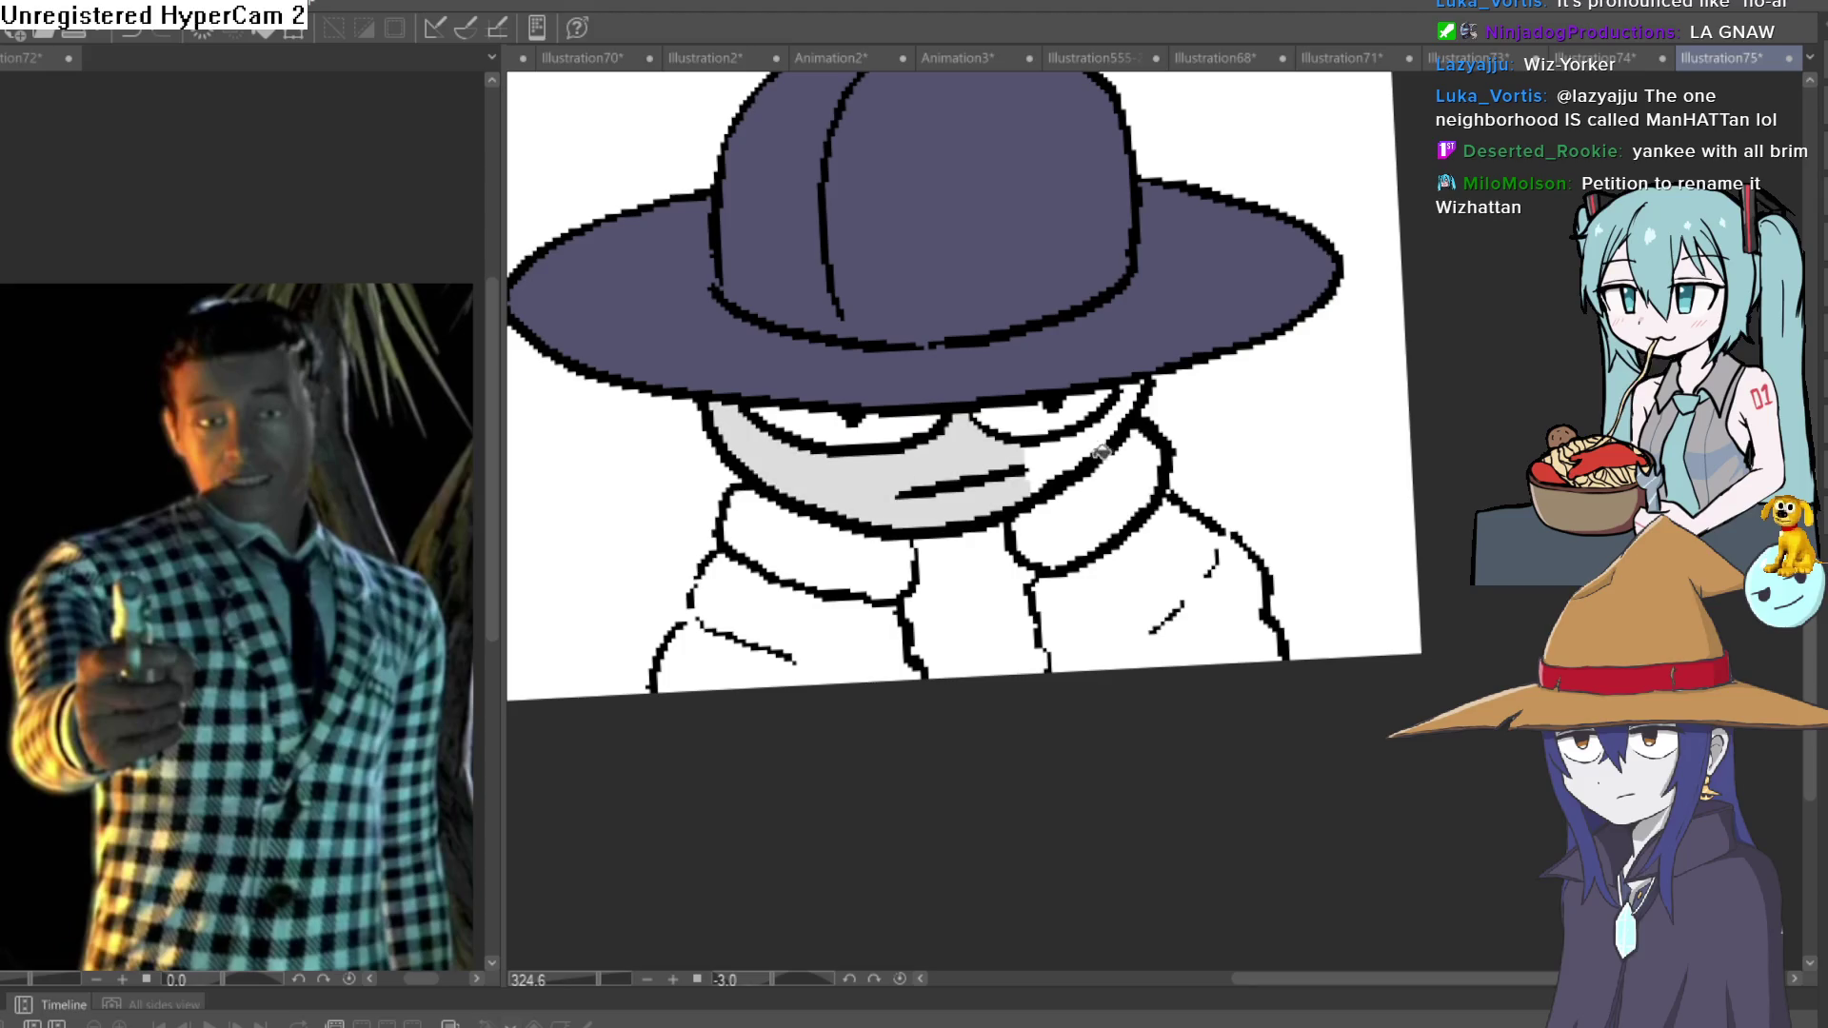
pyautogui.click(1117, 429)
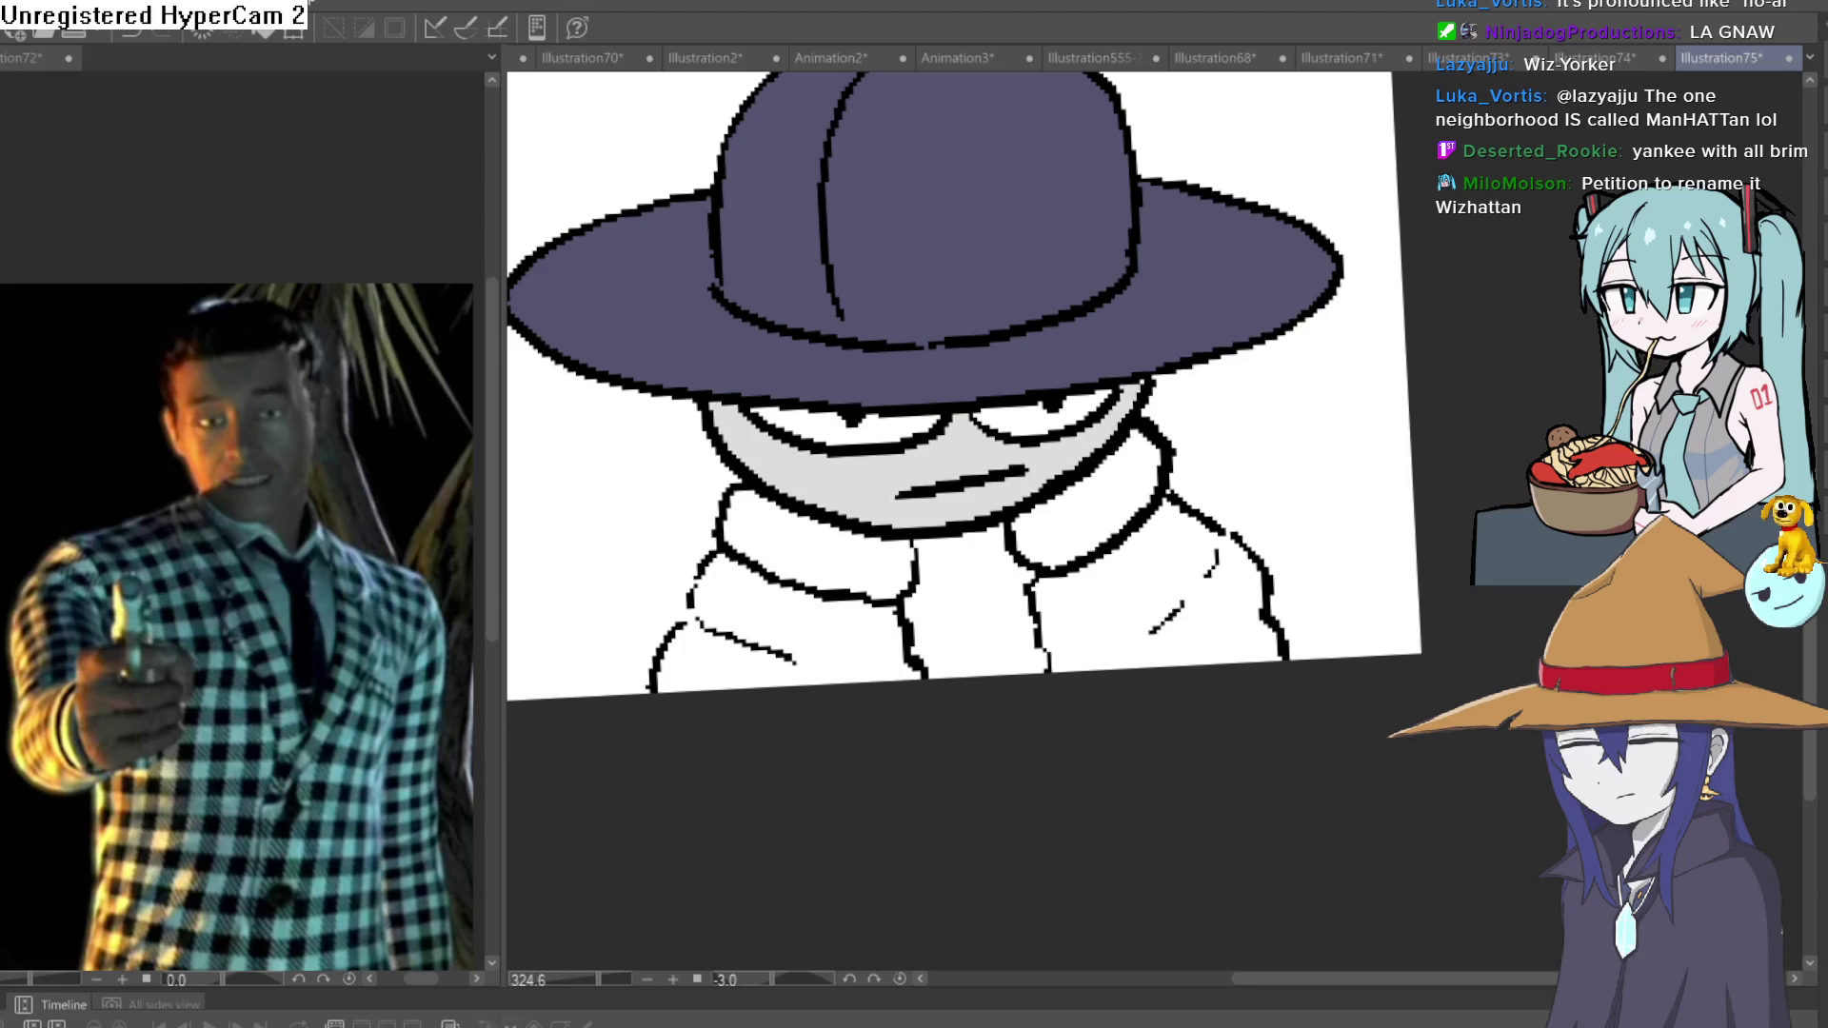
# Fill the shirt dark grey and the coat and both collars grey.
pyautogui.click(1017, 563)
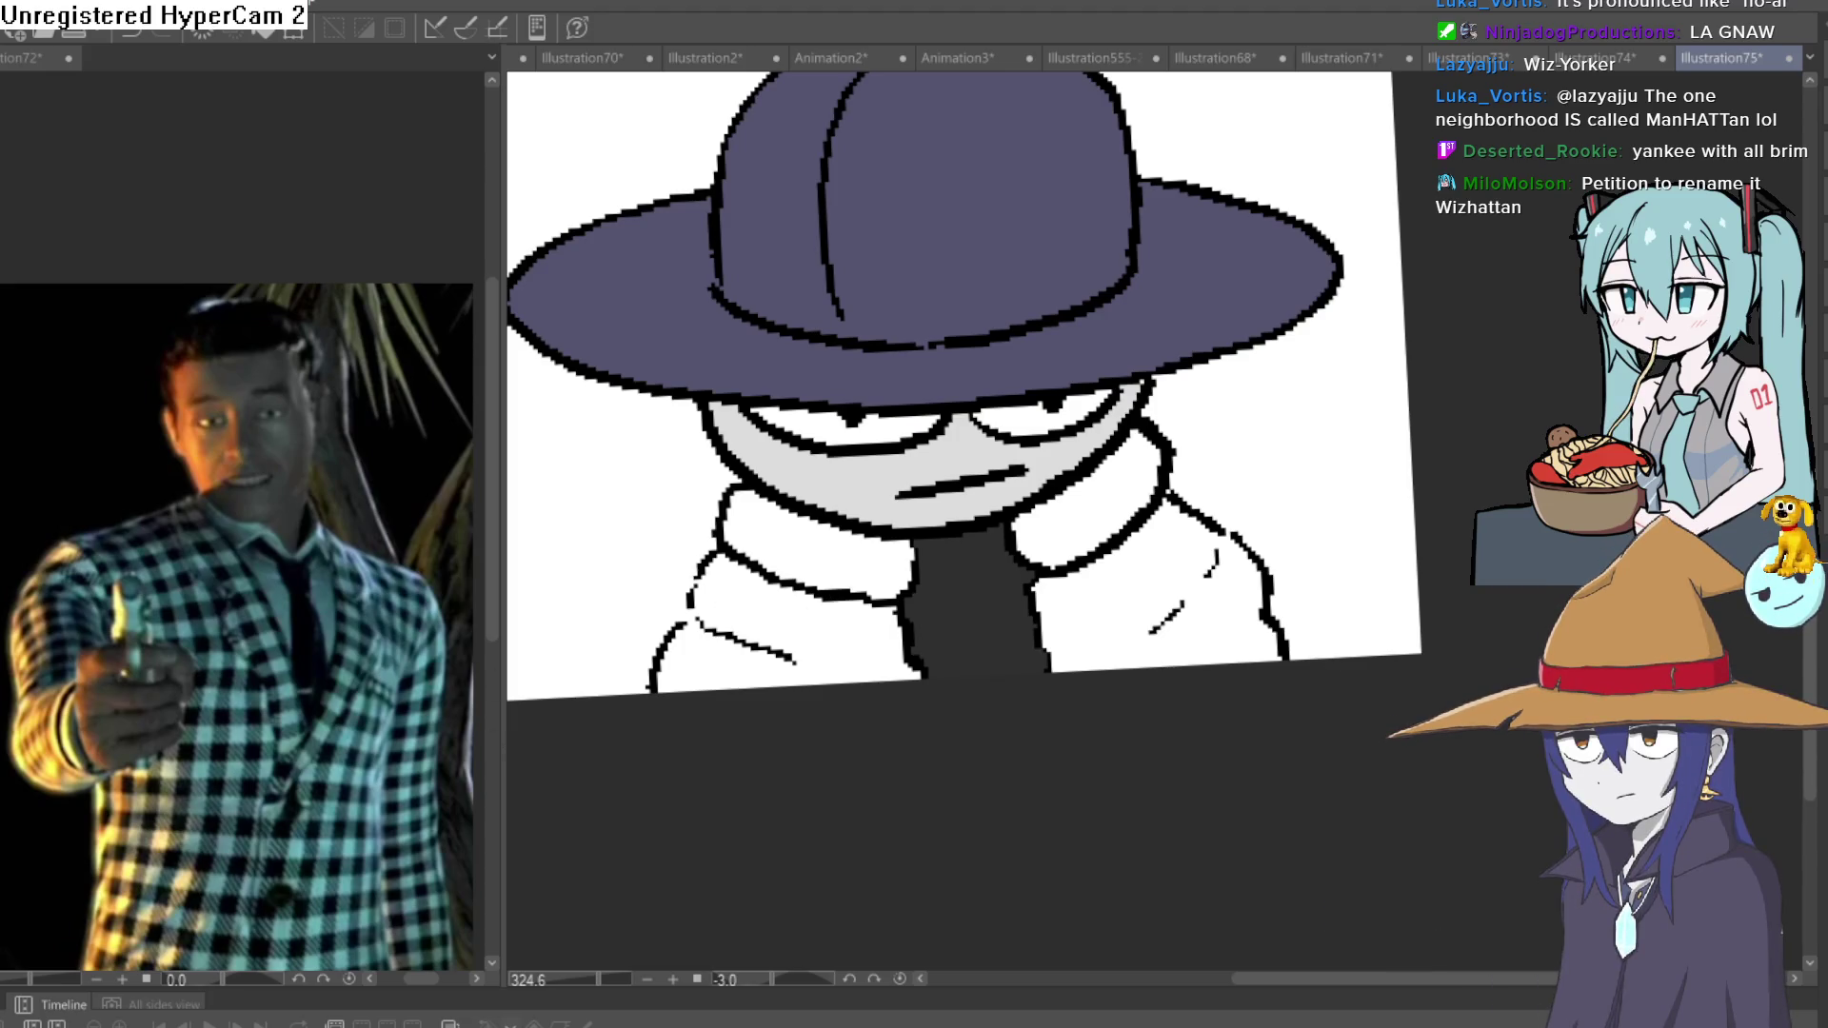
pyautogui.click(666, 632)
pyautogui.click(877, 534)
pyautogui.click(1187, 576)
pyautogui.click(1112, 507)
pyautogui.moveTo(1201, 483); pyautogui.dragTo(1208, 584)
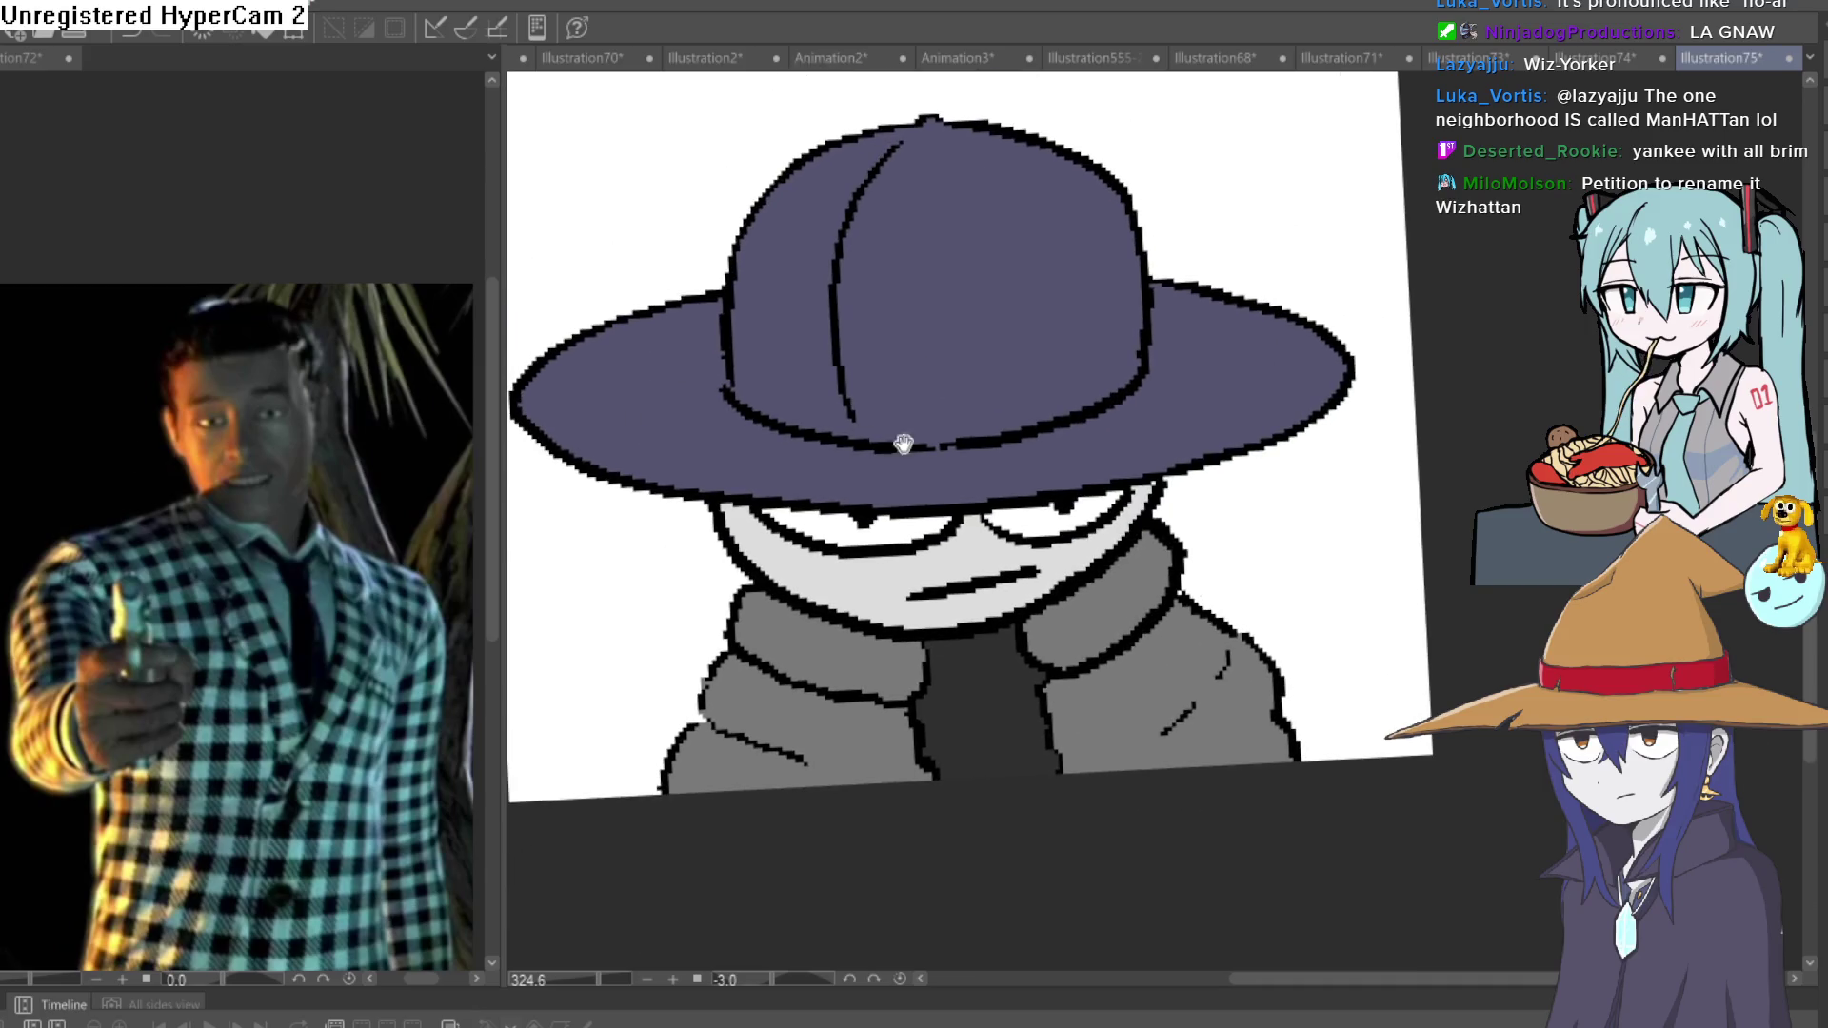
pyautogui.moveTo(865, 438); pyautogui.dragTo(744, 437)
# Paint the white NY logo on the hat.
pyautogui.moveTo(961, 326); pyautogui.dragTo(981, 281)
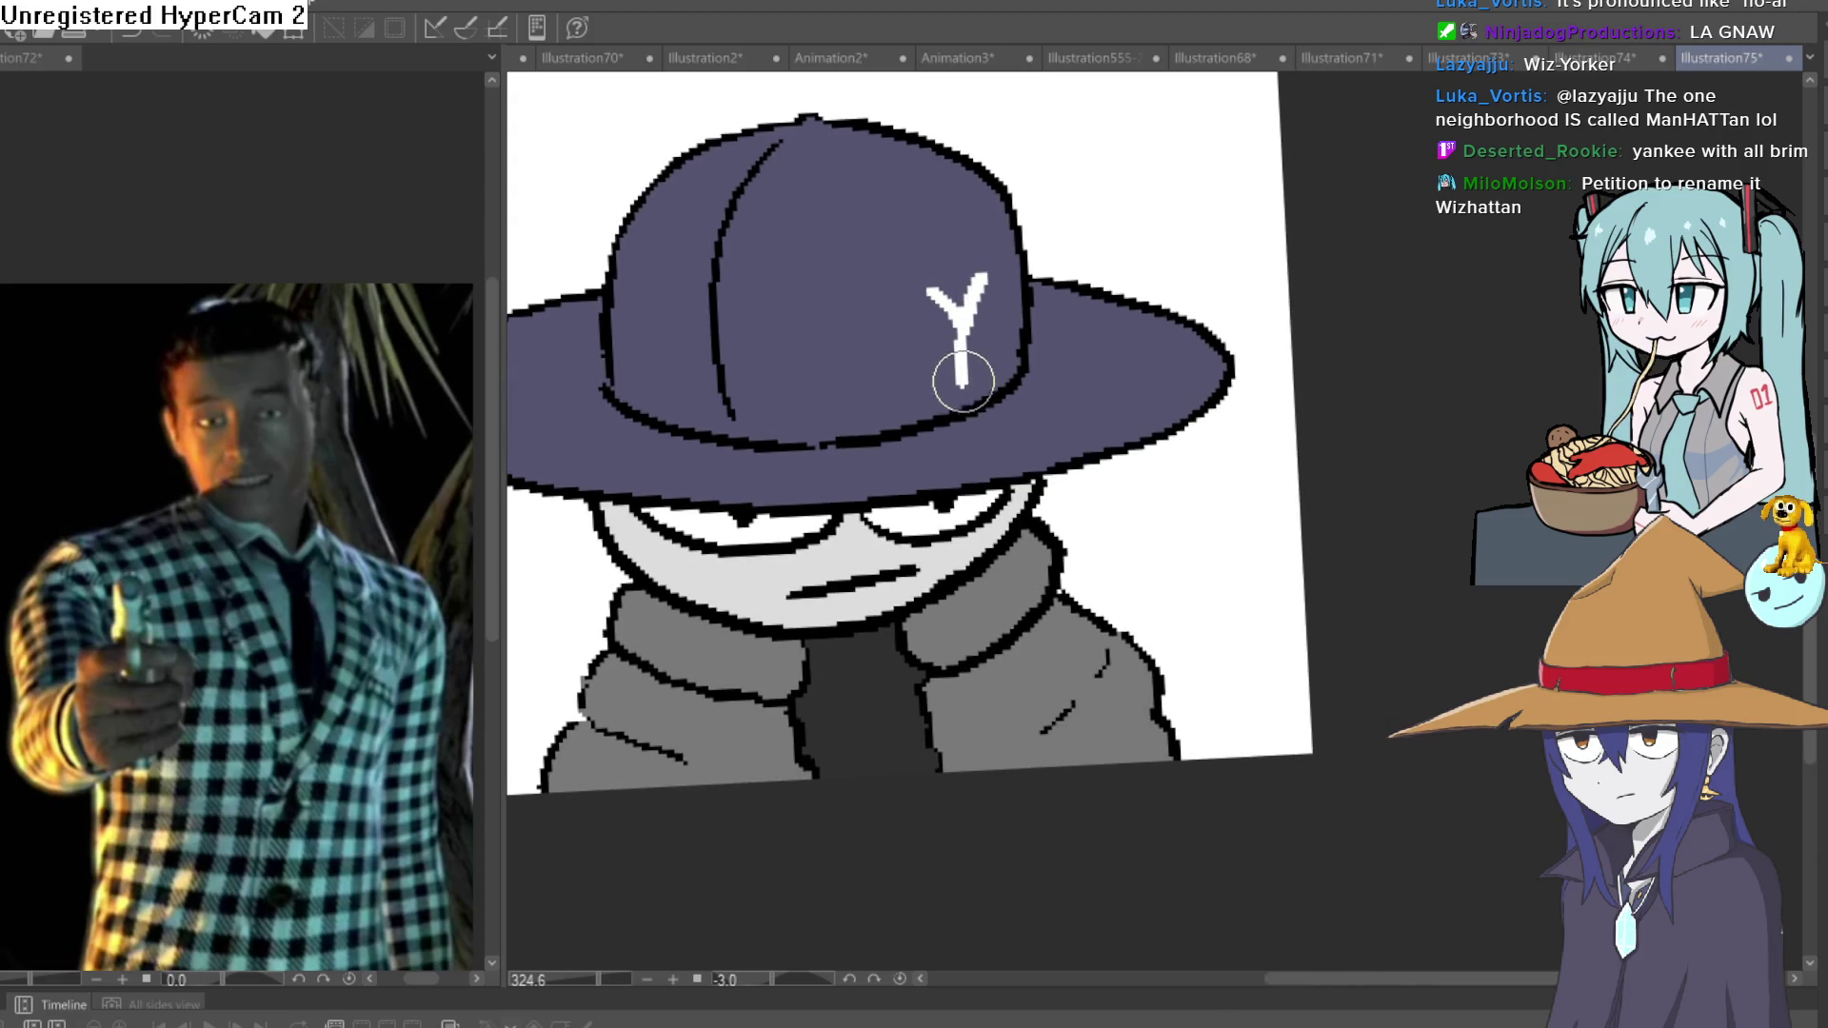
pyautogui.moveTo(962, 353)
pyautogui.mouseDown()
pyautogui.moveTo(986, 376)
pyautogui.moveTo(995, 286)
pyautogui.moveTo(995, 328)
pyautogui.mouseUp()
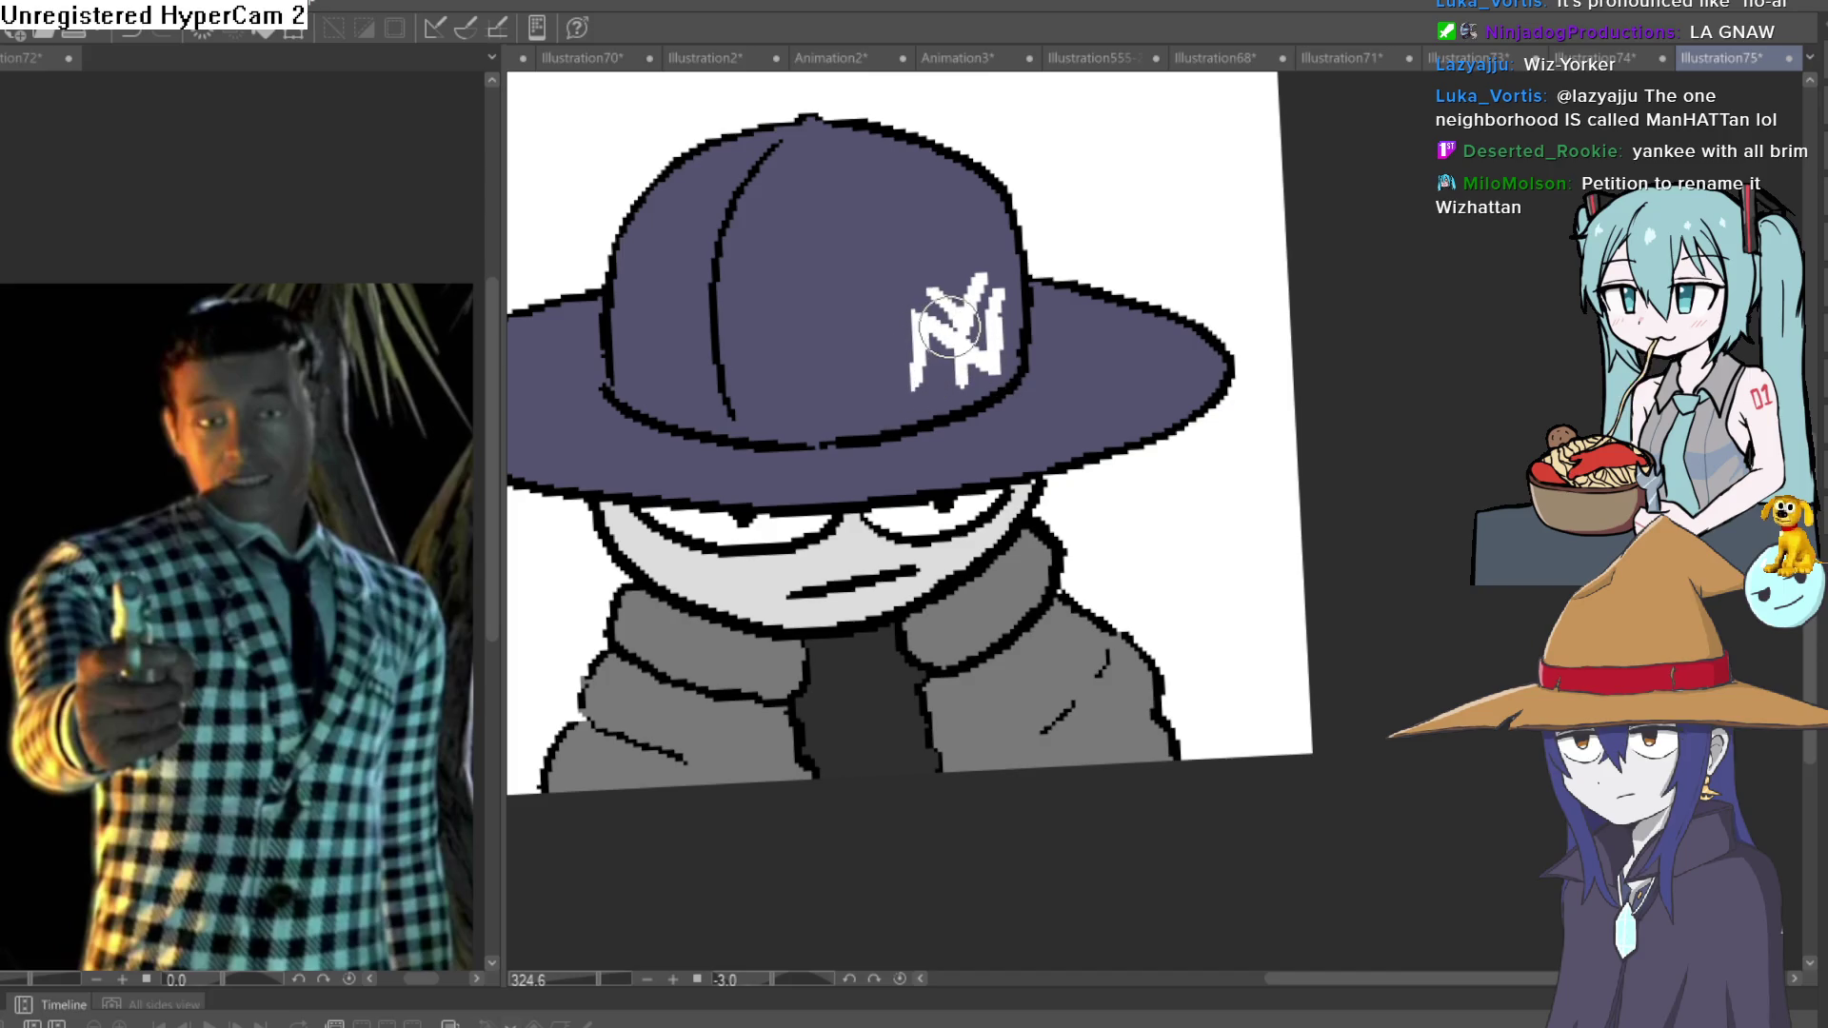
pyautogui.scroll(3, 981, 319)
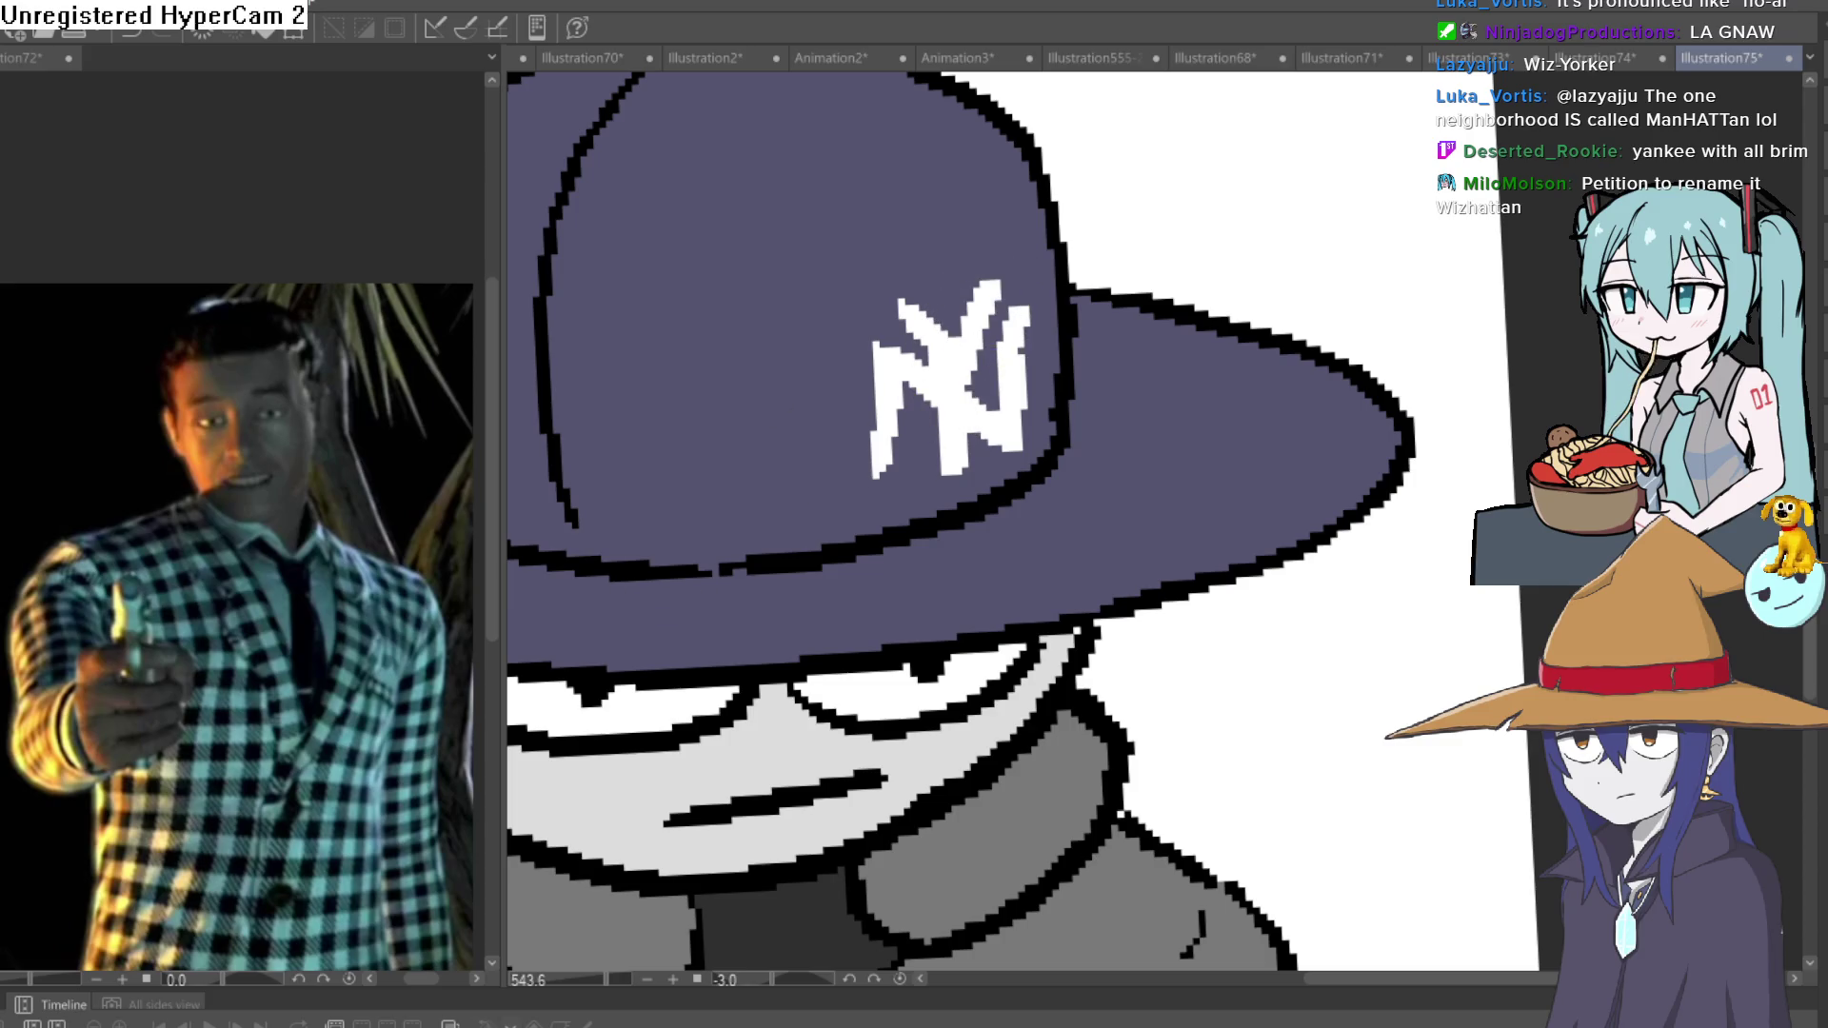
pyautogui.moveTo(582, 495)
pyautogui.mouseDown()
pyautogui.moveTo(947, 523)
pyautogui.moveTo(1033, 375)
pyautogui.moveTo(999, 339)
pyautogui.mouseUp()
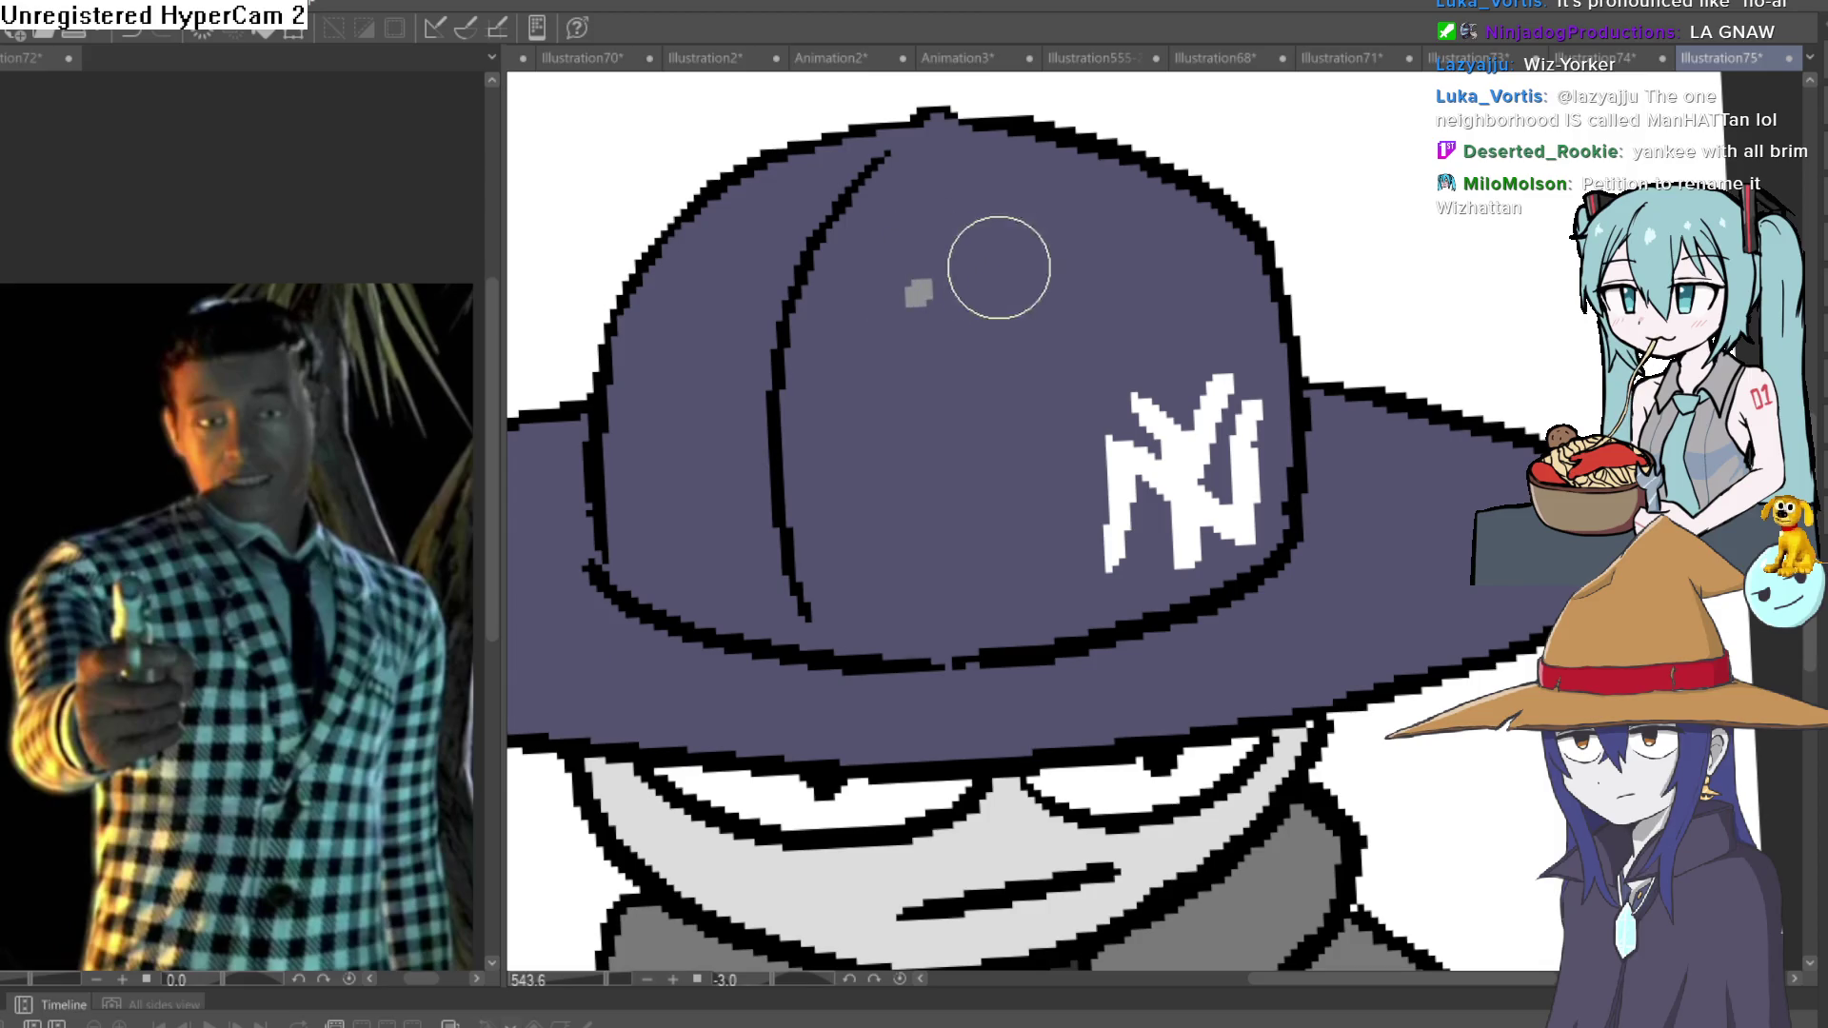
# Add five small dark eyelet marks across the cap.
pyautogui.click(937, 308)
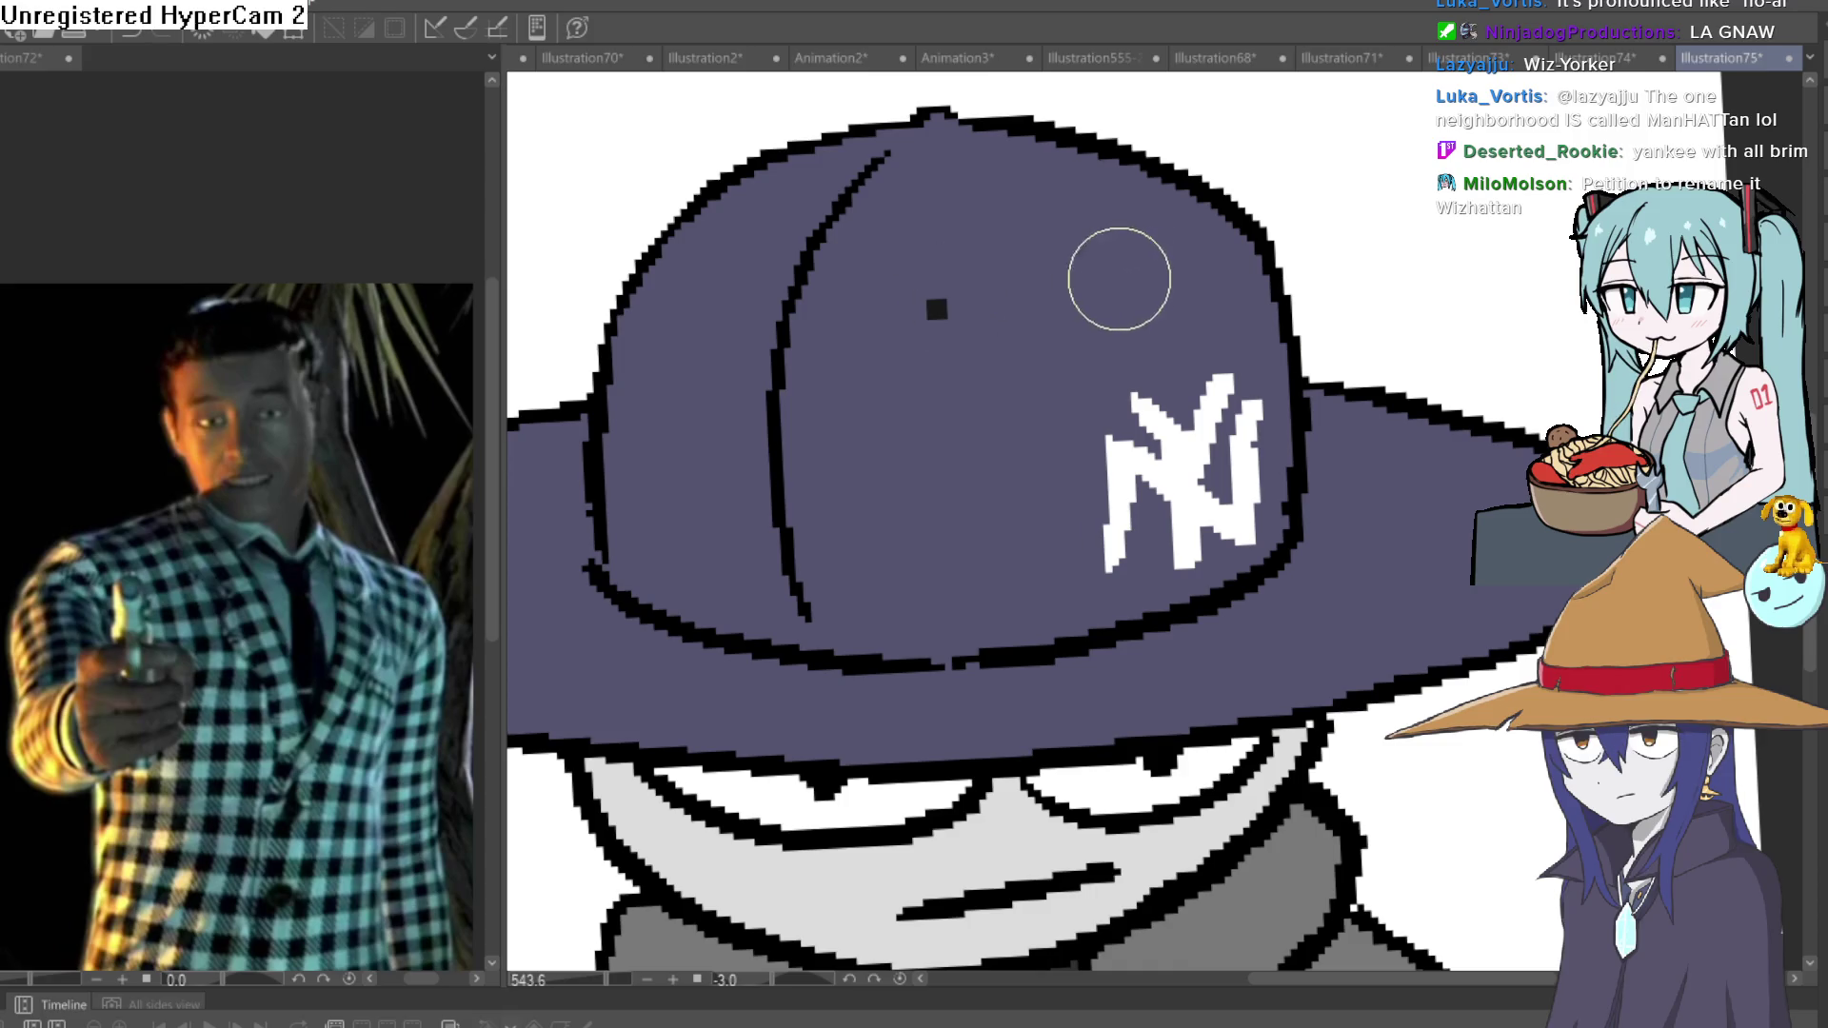
pyautogui.click(1135, 279)
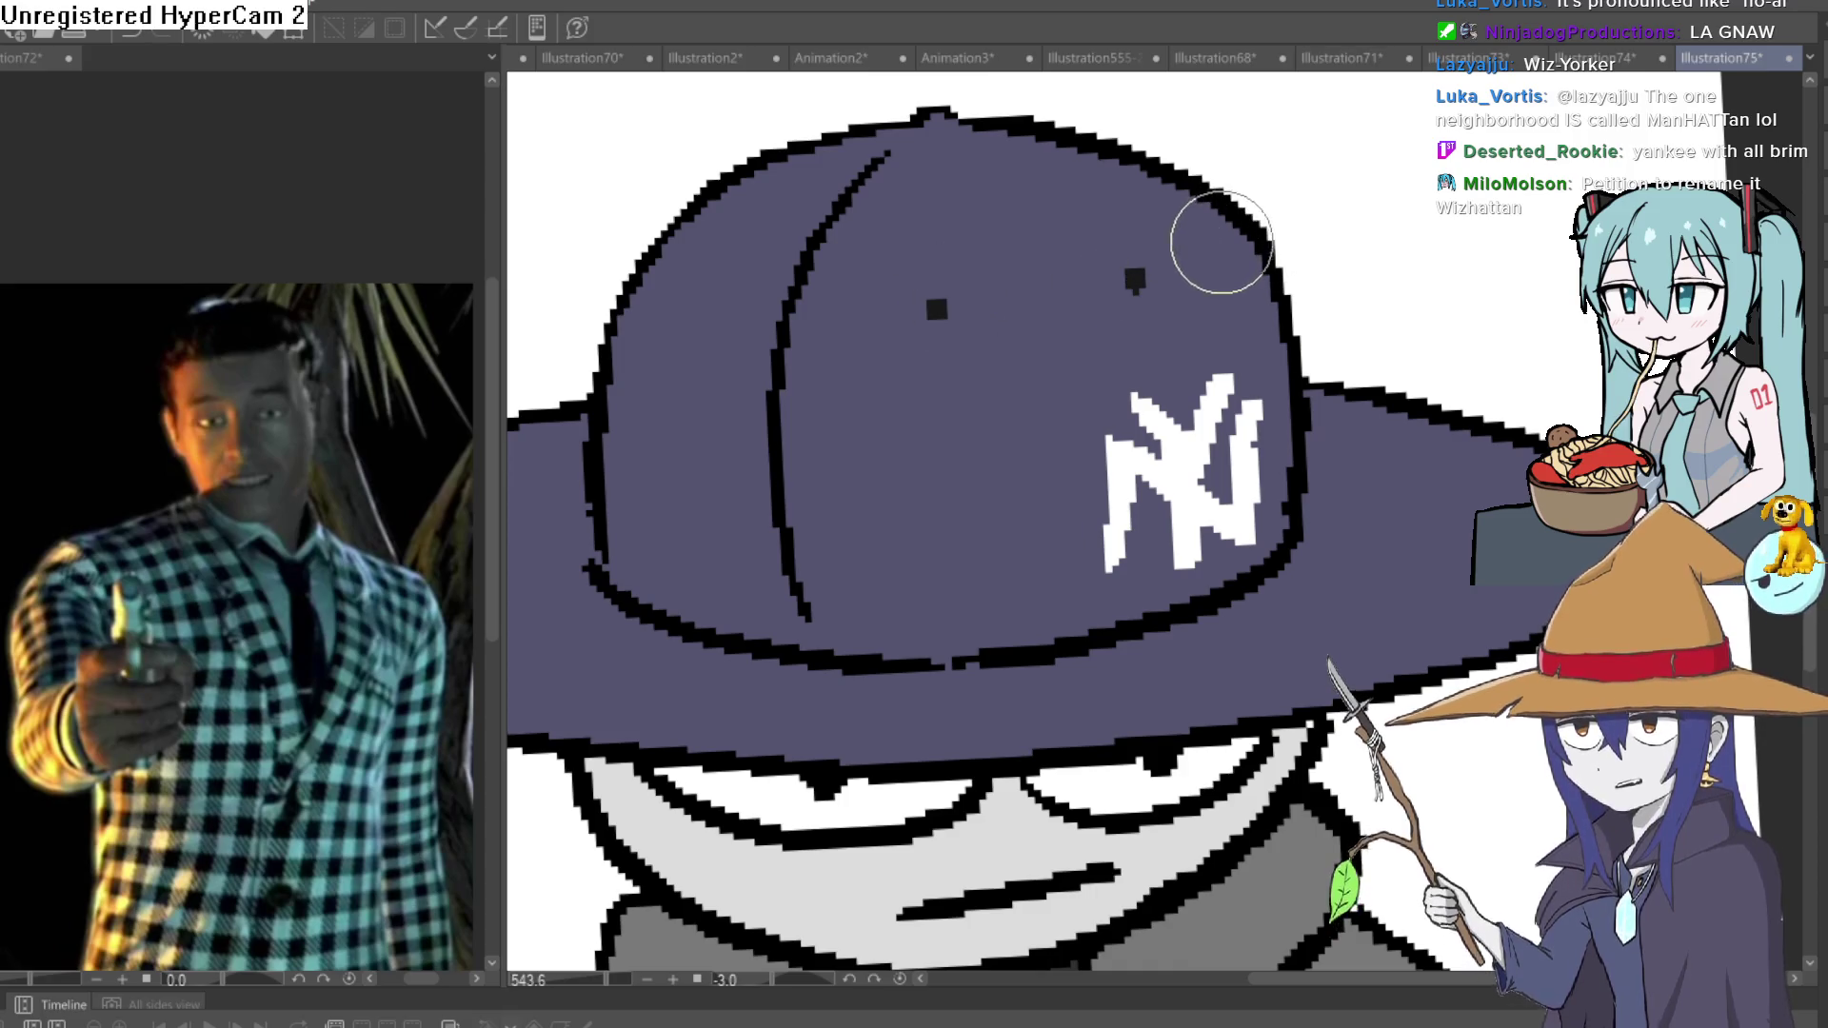
pyautogui.click(1230, 245)
pyautogui.click(724, 286)
pyautogui.click(690, 247)
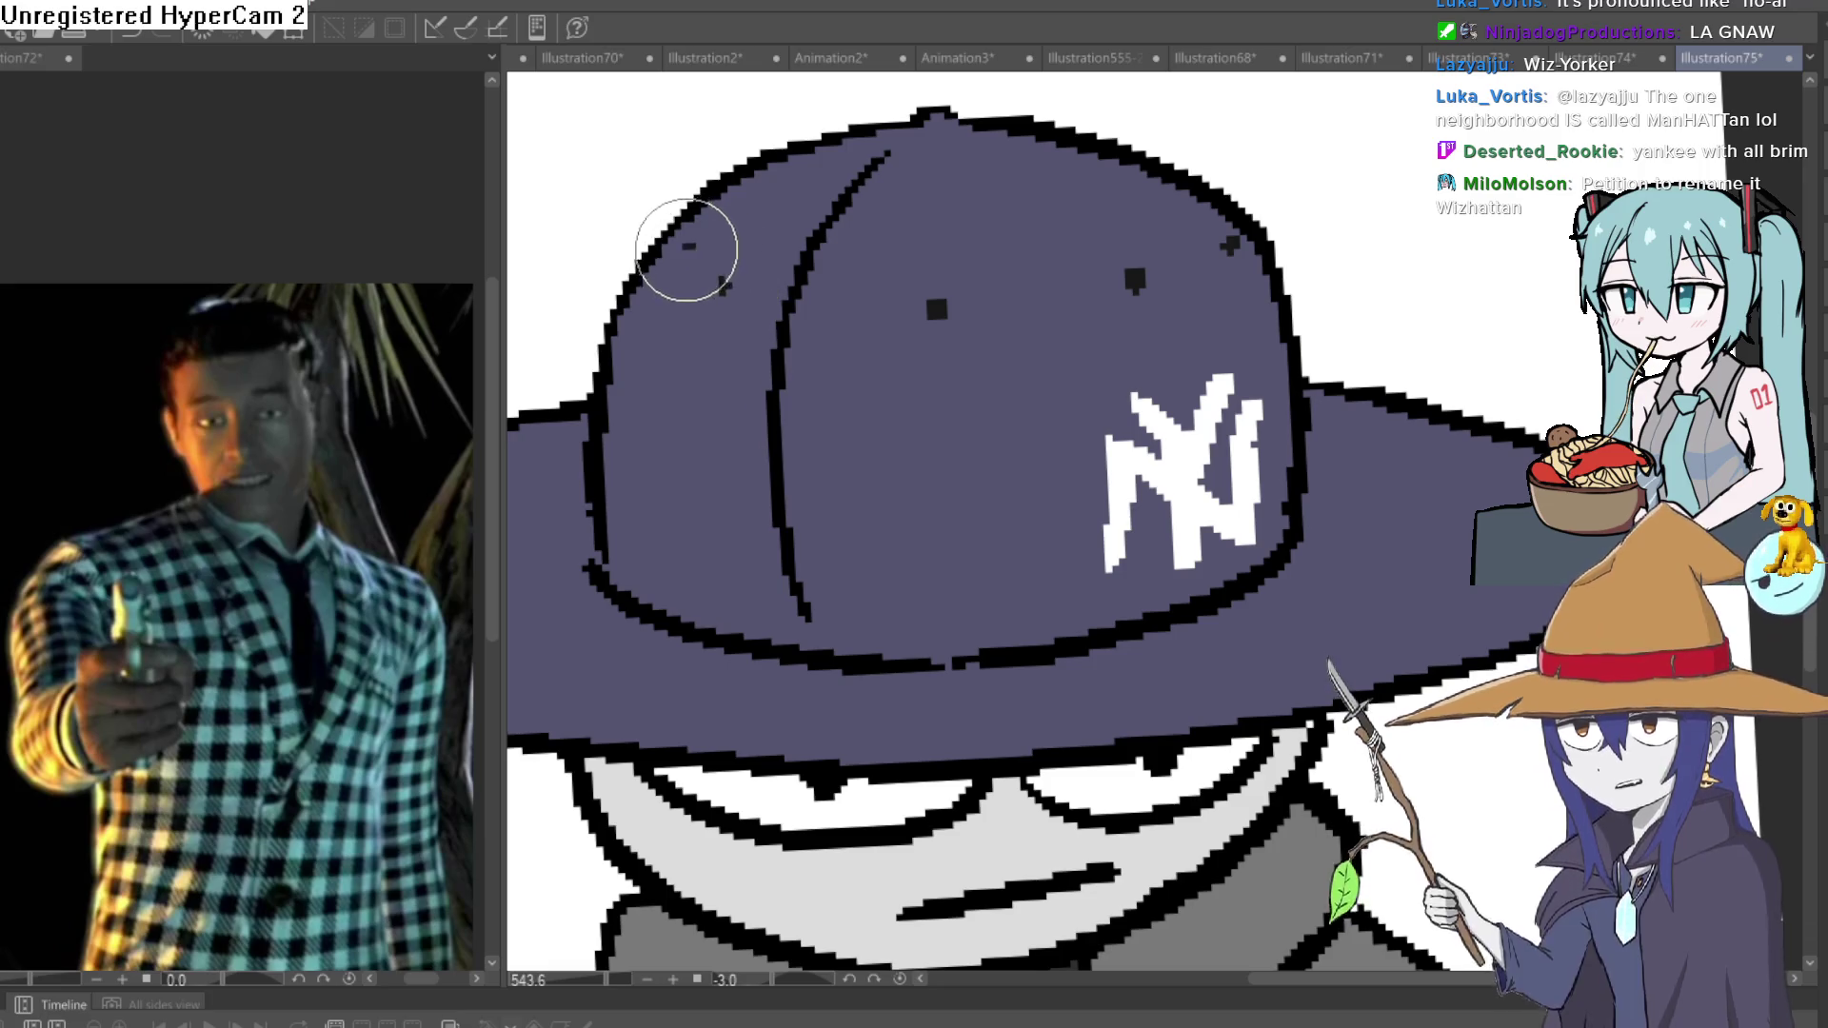
# Look over the hat character, then open the Illustration74 wizard sketch.
pyautogui.scroll(-5, 1219, 328)
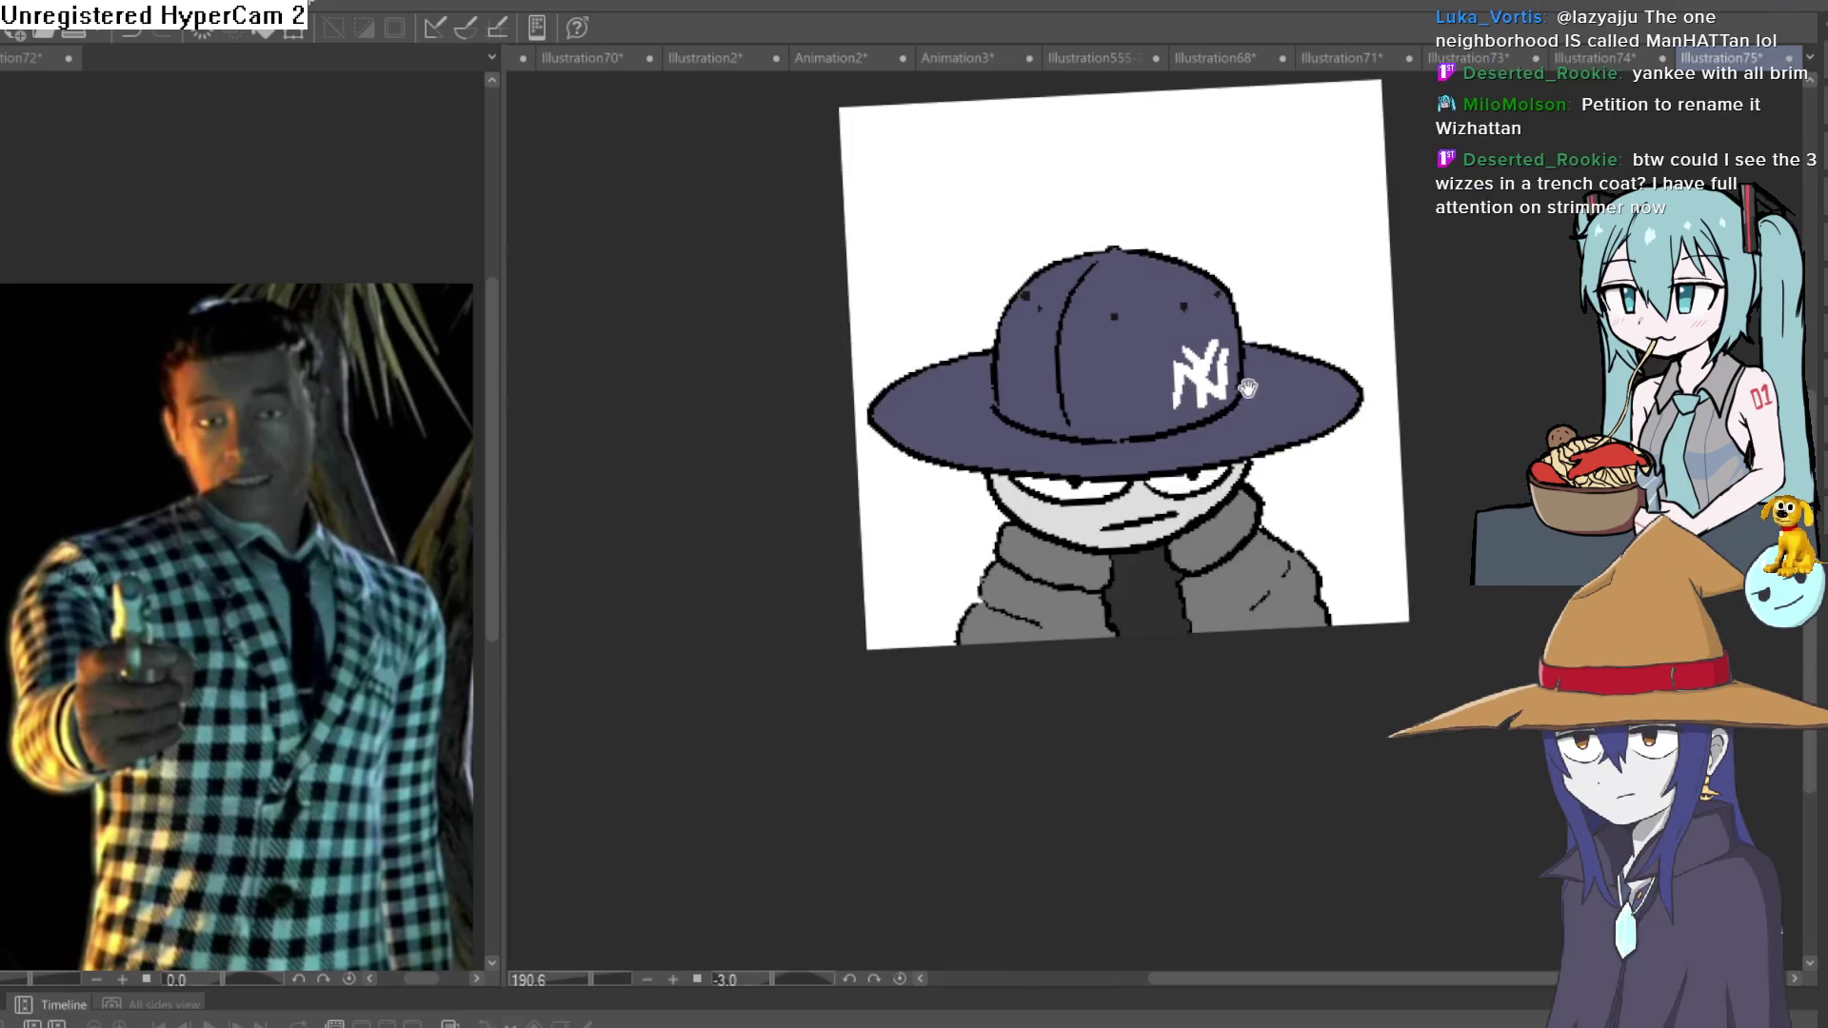
pyautogui.moveTo(1227, 385); pyautogui.dragTo(1185, 366)
pyautogui.moveTo(1306, 396); pyautogui.dragTo(1252, 458)
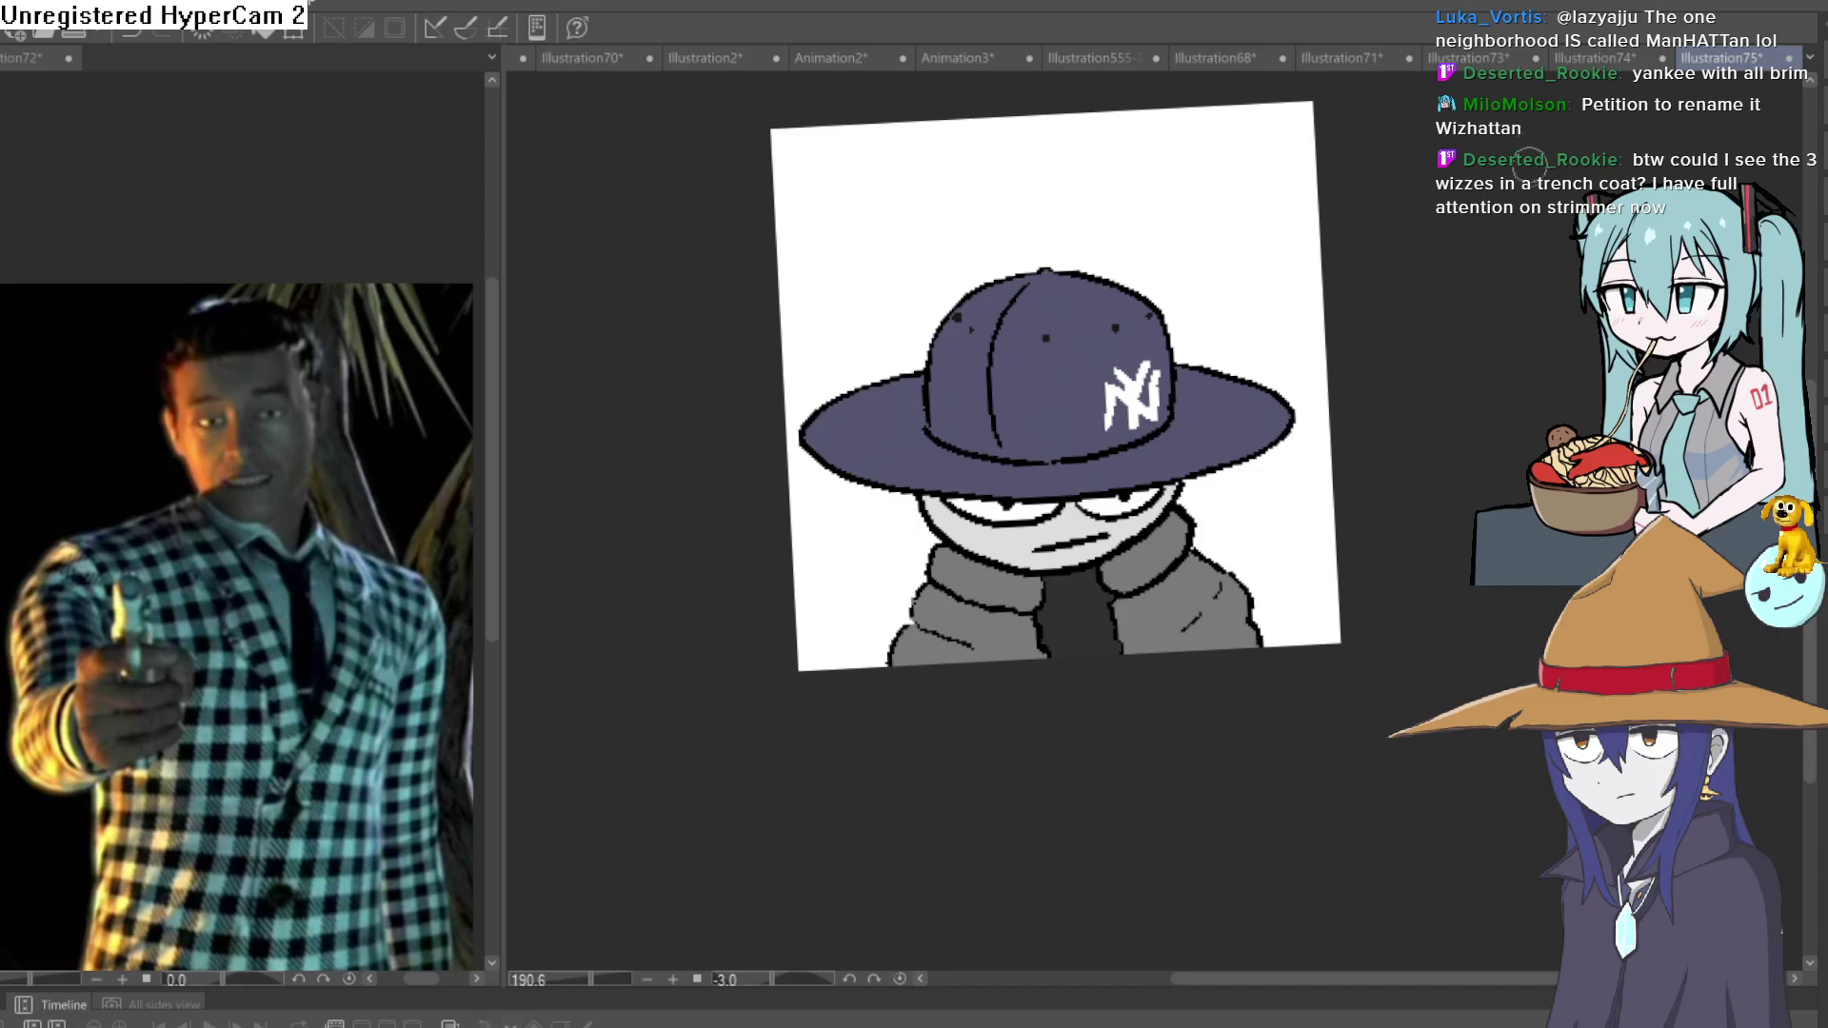
pyautogui.click(1621, 60)
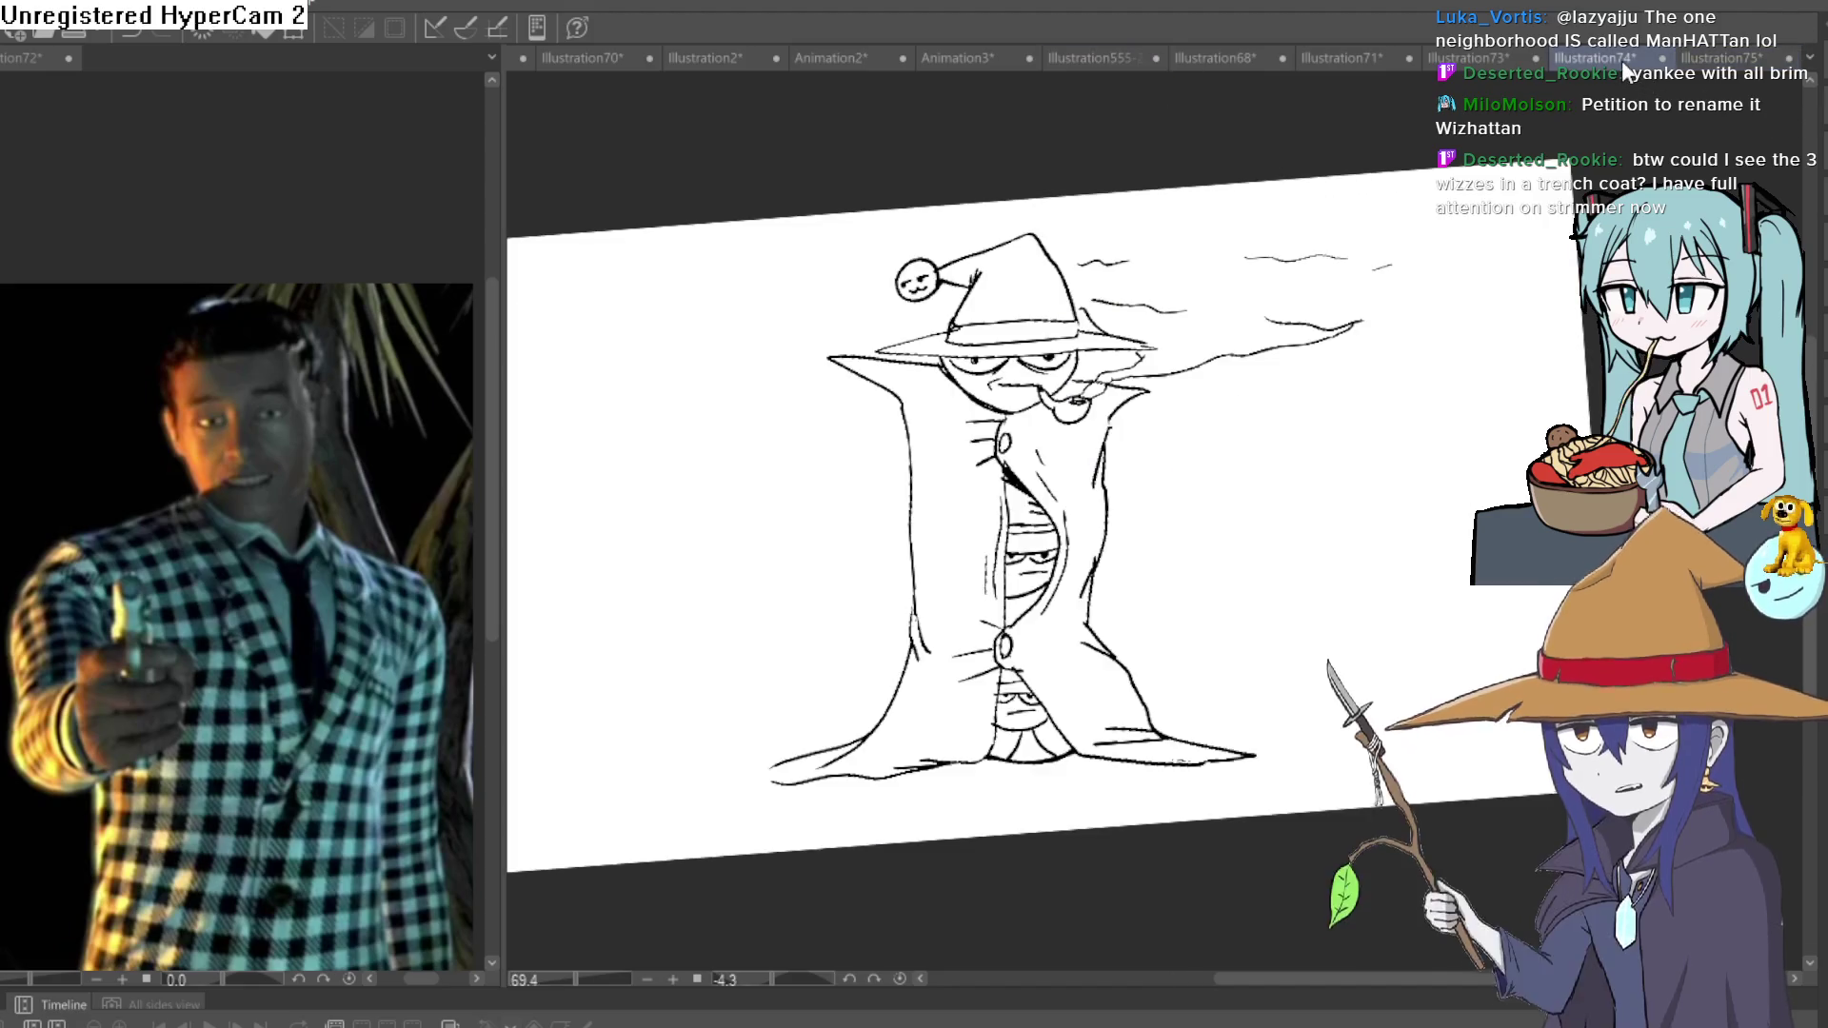
# View Illustration73 and Illustration71, then return to Illustration74 with rotation reset and 100% zoom.
pyautogui.click(1453, 65)
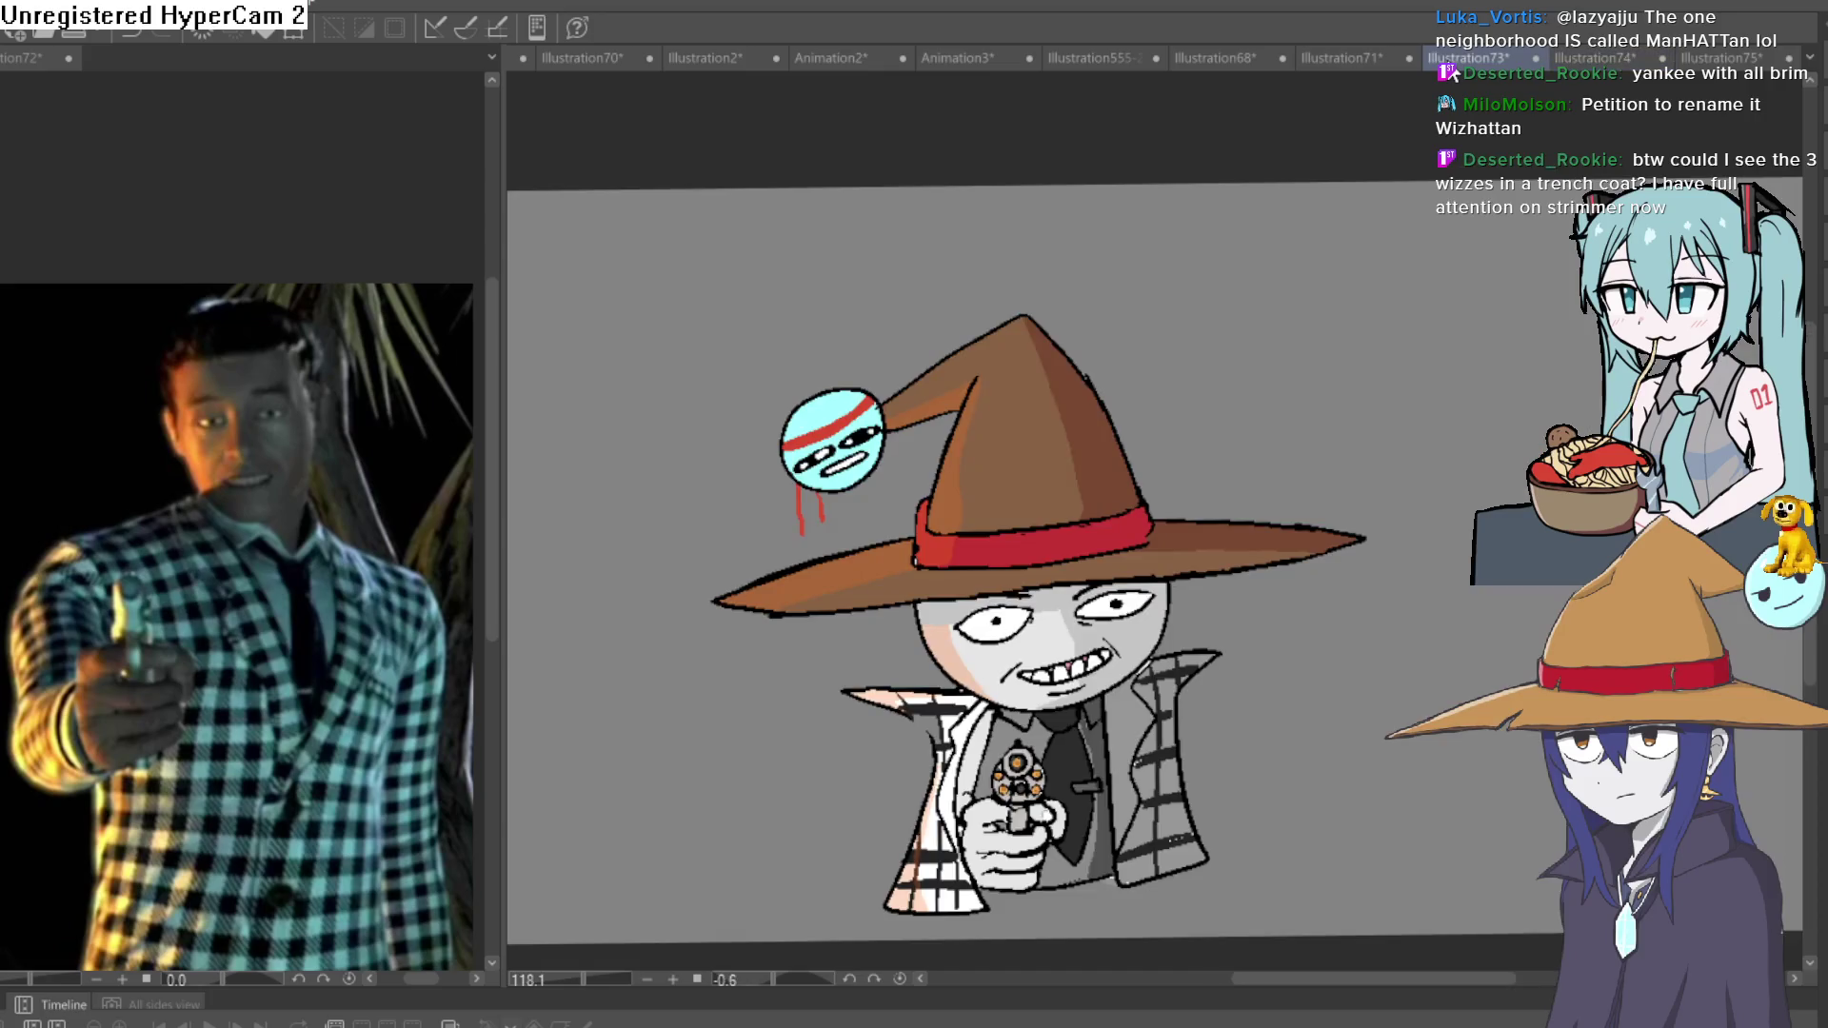
pyautogui.click(1329, 67)
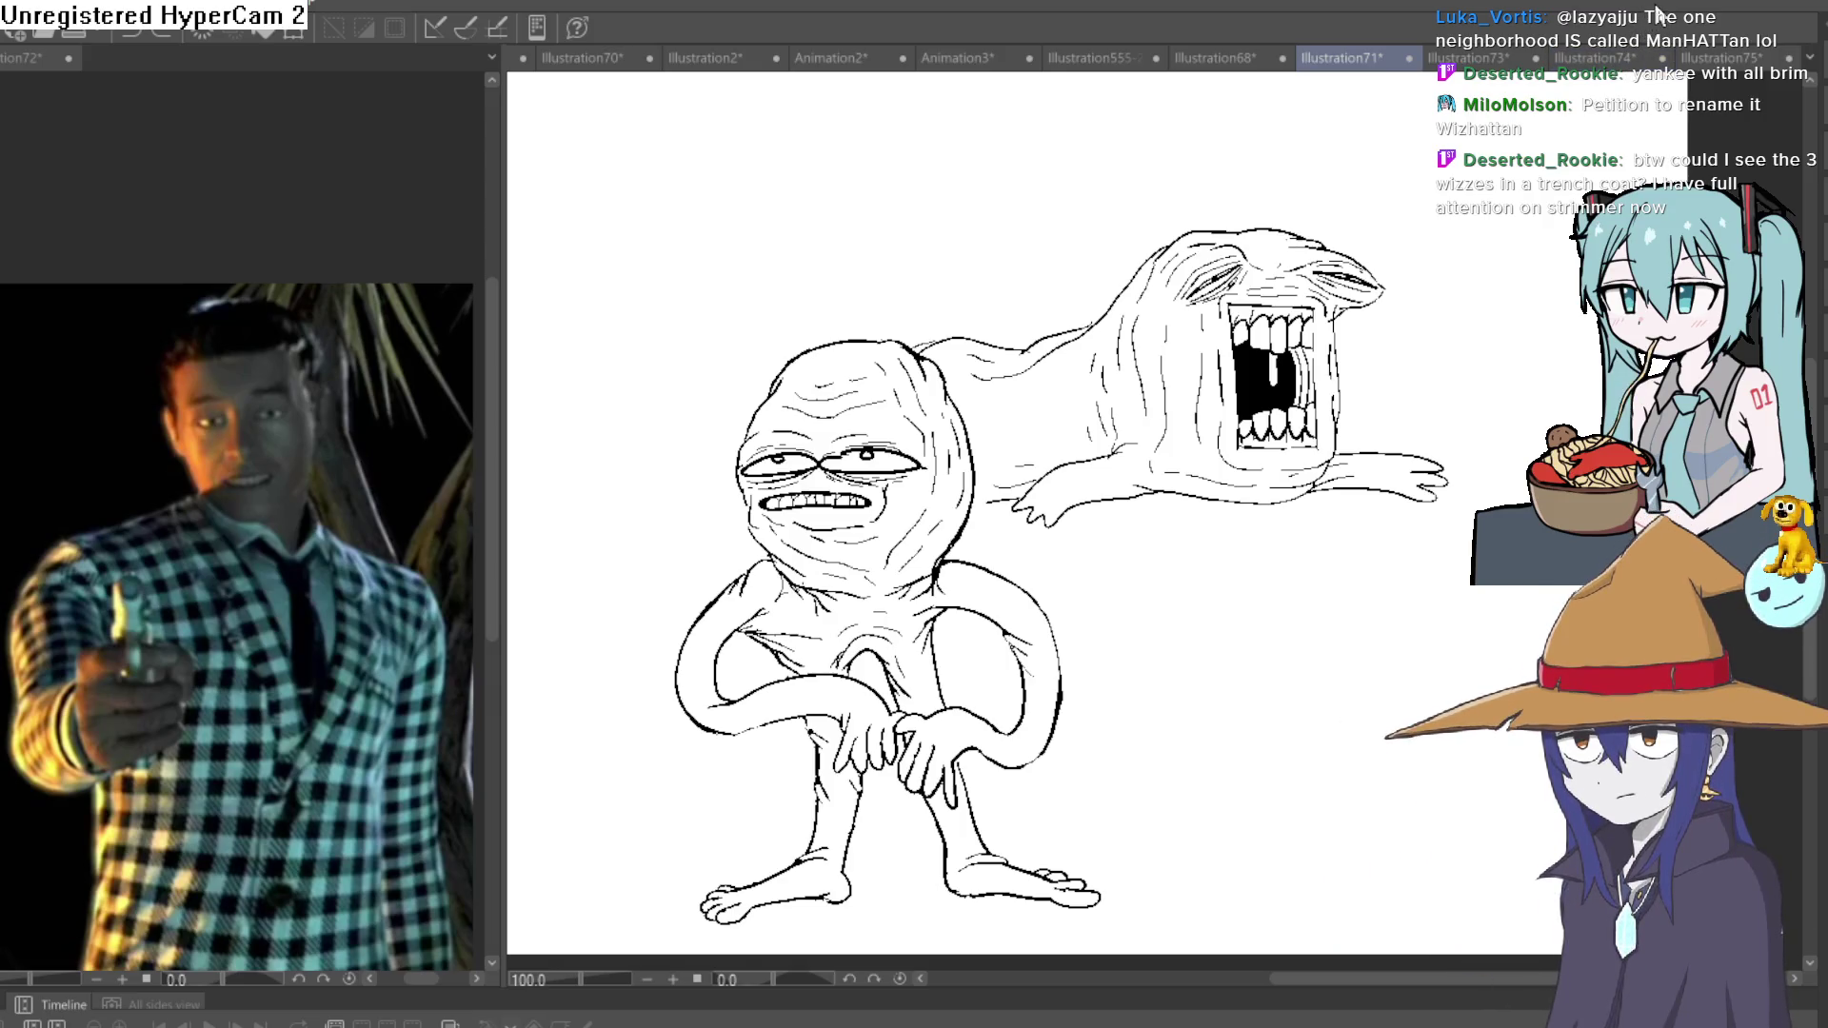
pyautogui.click(1606, 59)
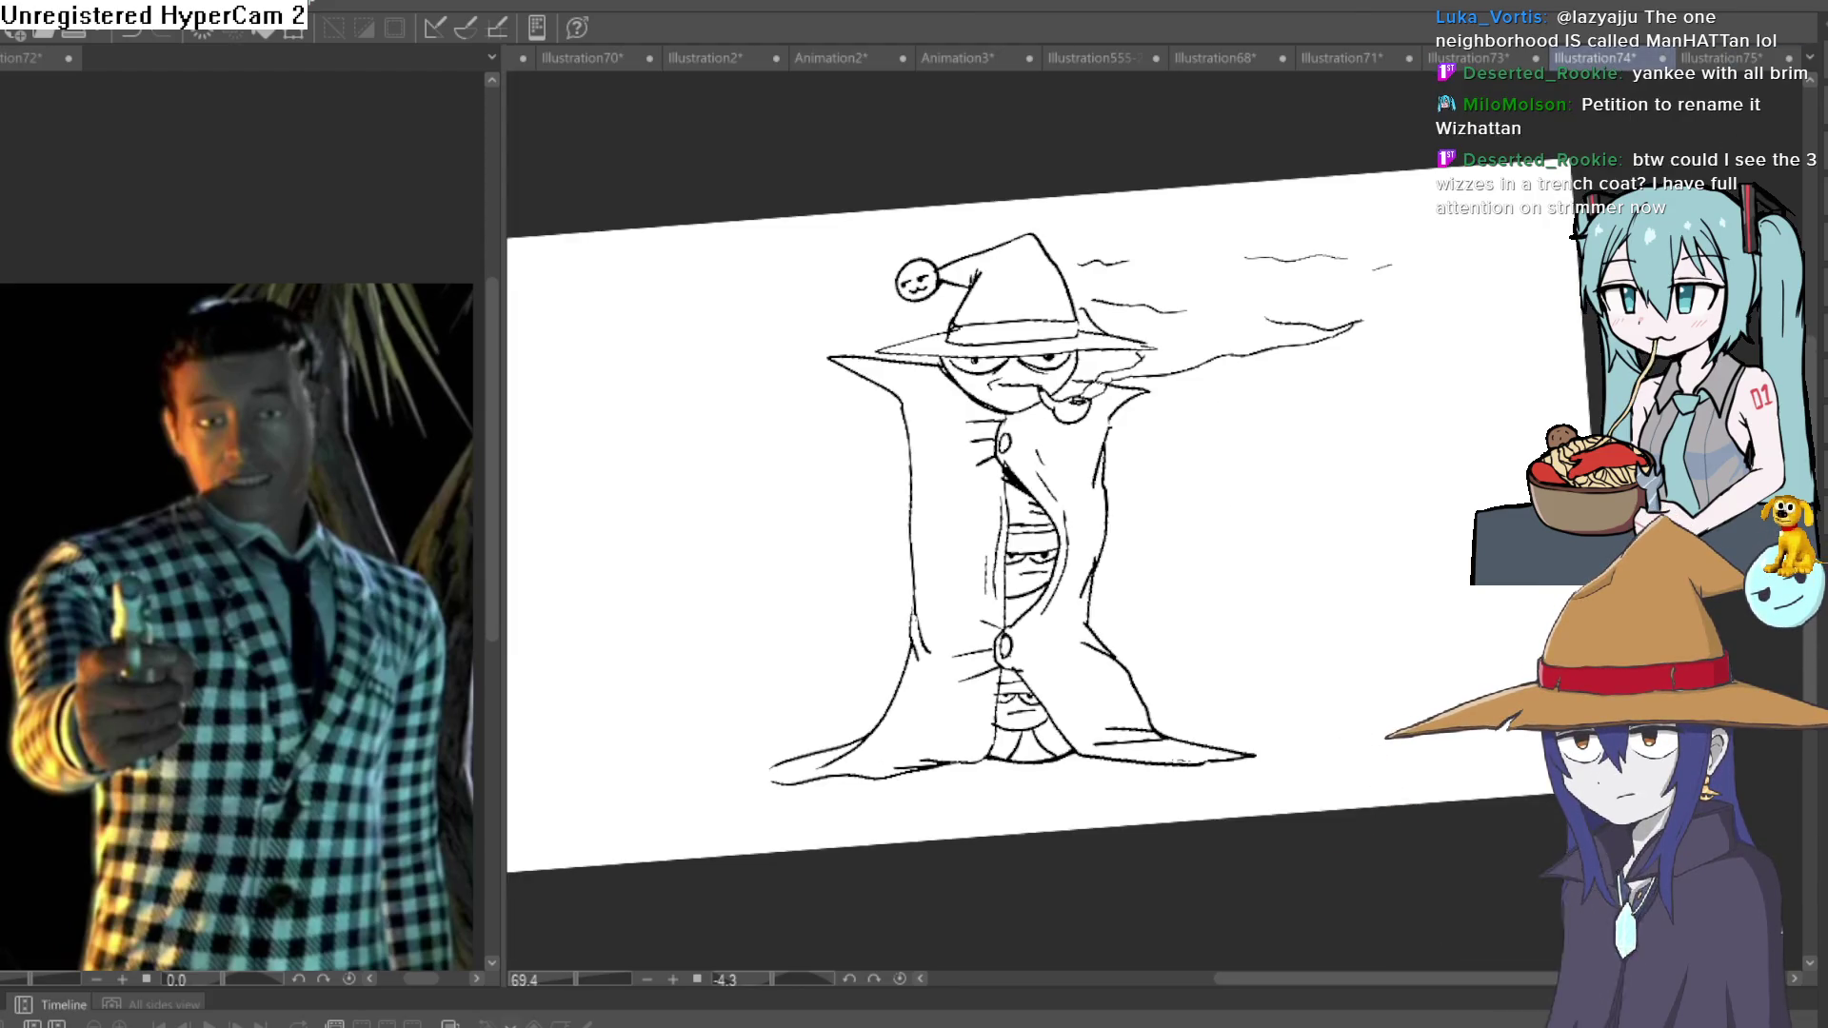
pyautogui.hotkey('ctrl', '@')
pyautogui.hotkey('ctrl', 'alt', '0')
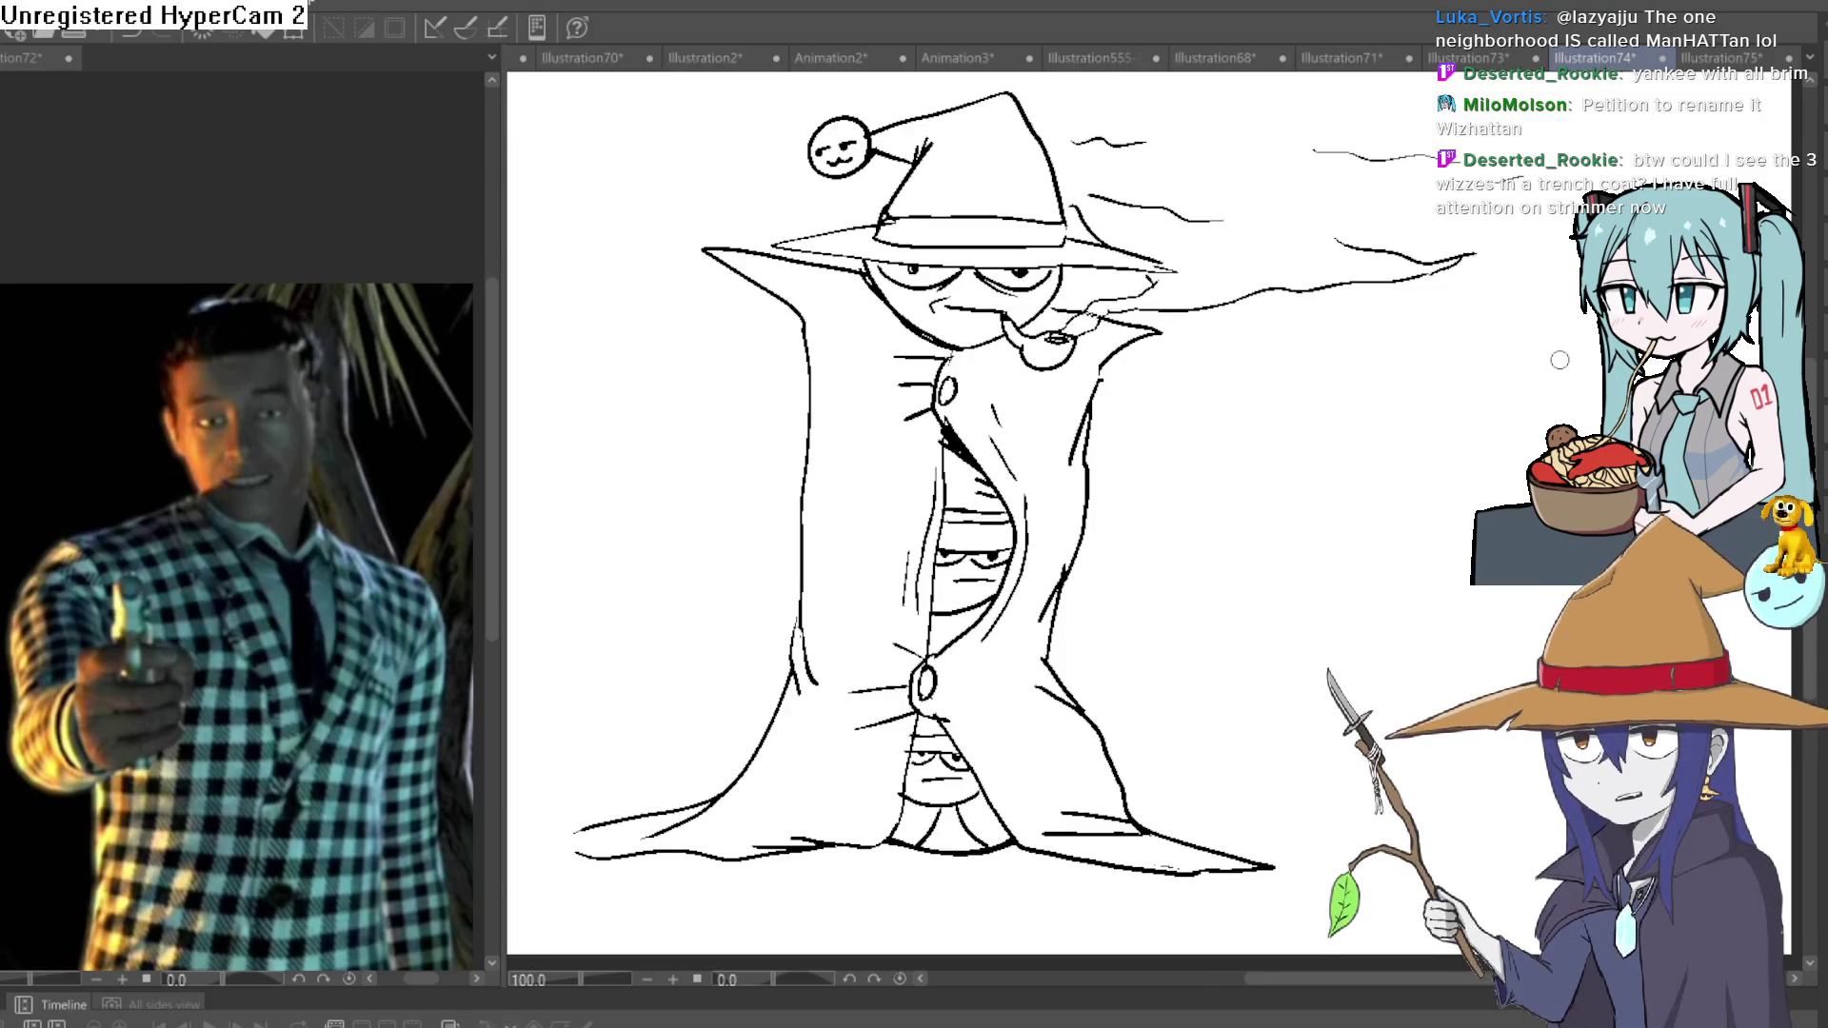
# Extend the pipe smoke with a stroke curling toward the upper right.
pyautogui.moveTo(1457, 266); pyautogui.dragTo(1571, 201)
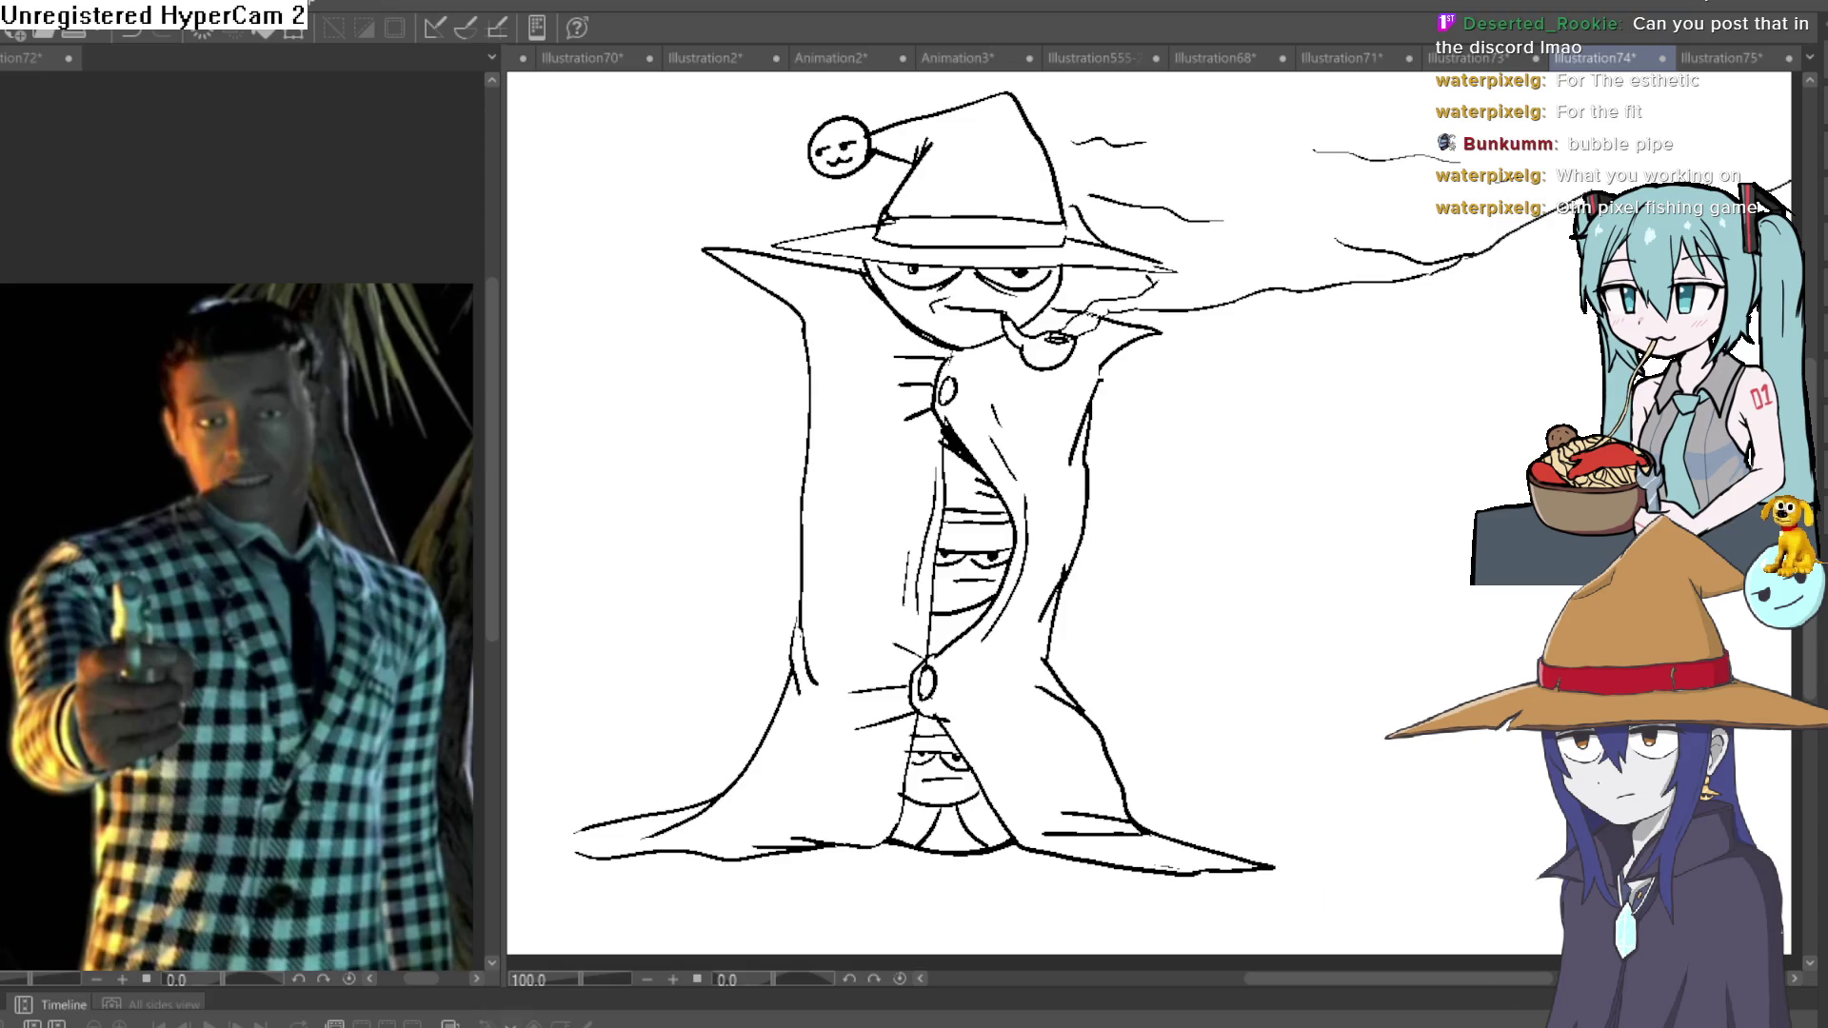
# Flip through the drawing tabs to the cat-girl and goblin group piece and tilt its view.
pyautogui.click(1350, 61)
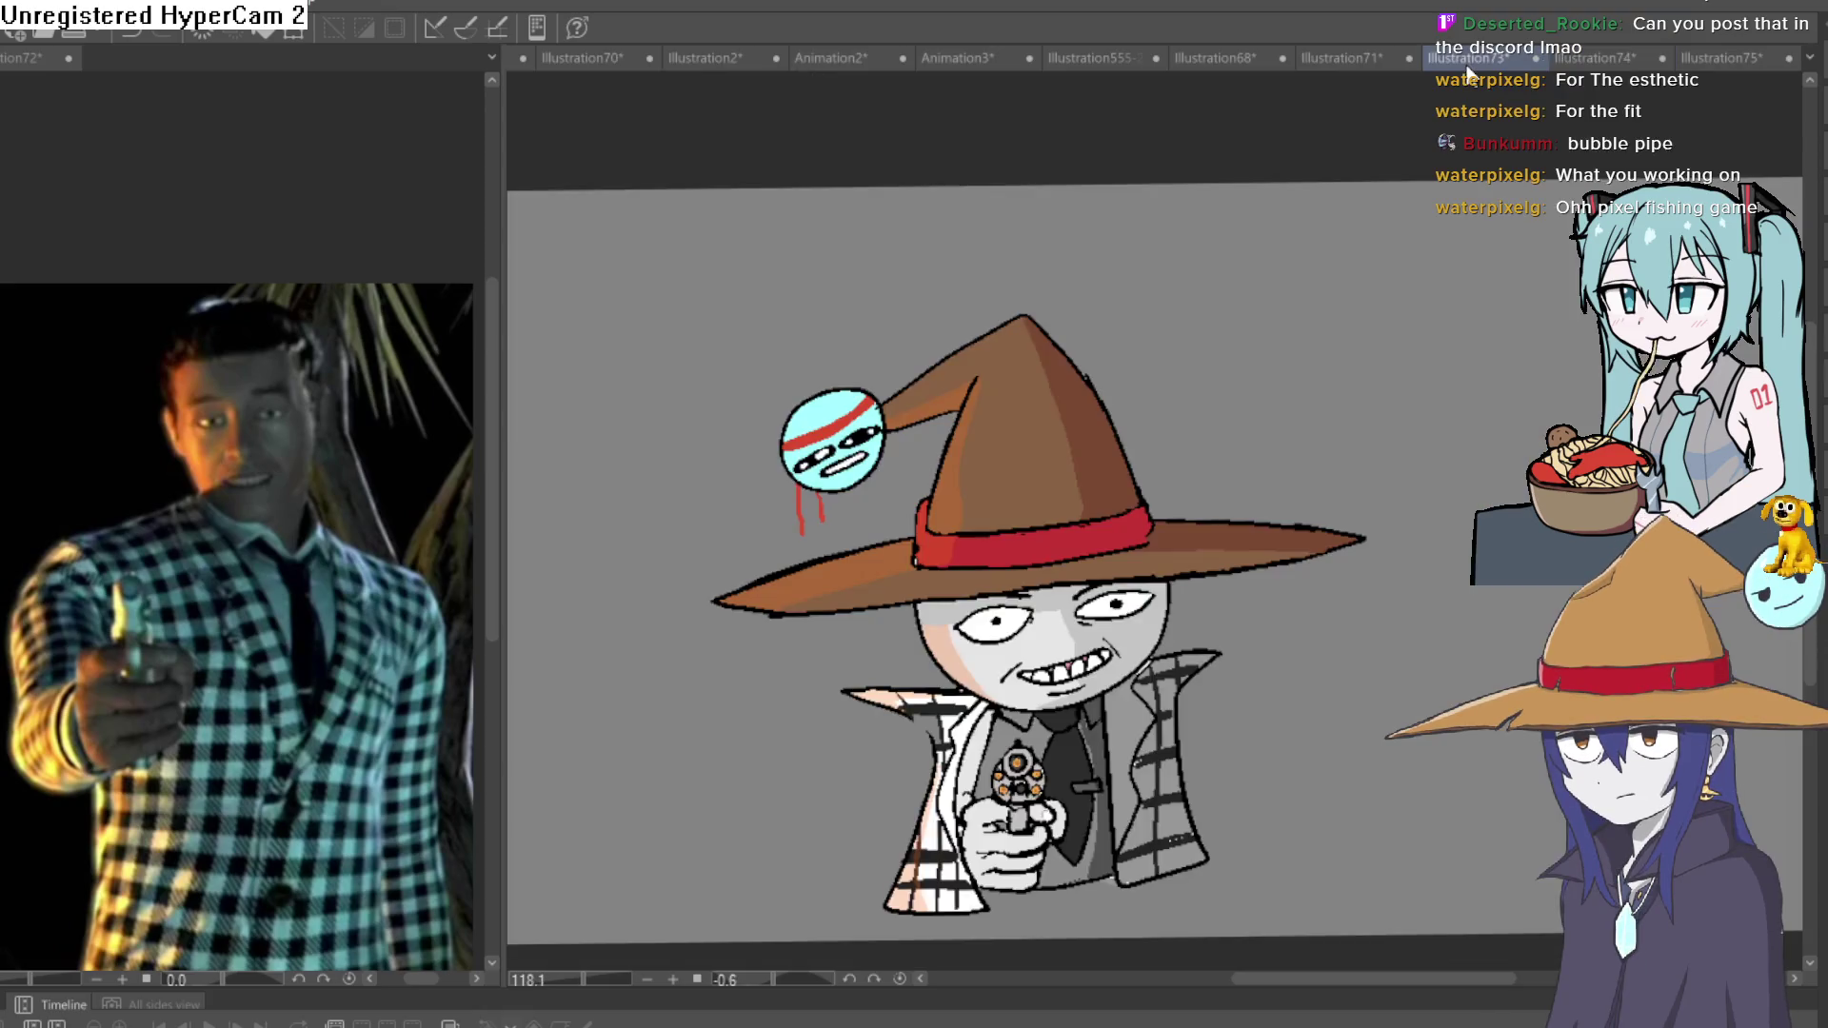
pyautogui.click(1329, 60)
pyautogui.click(1224, 59)
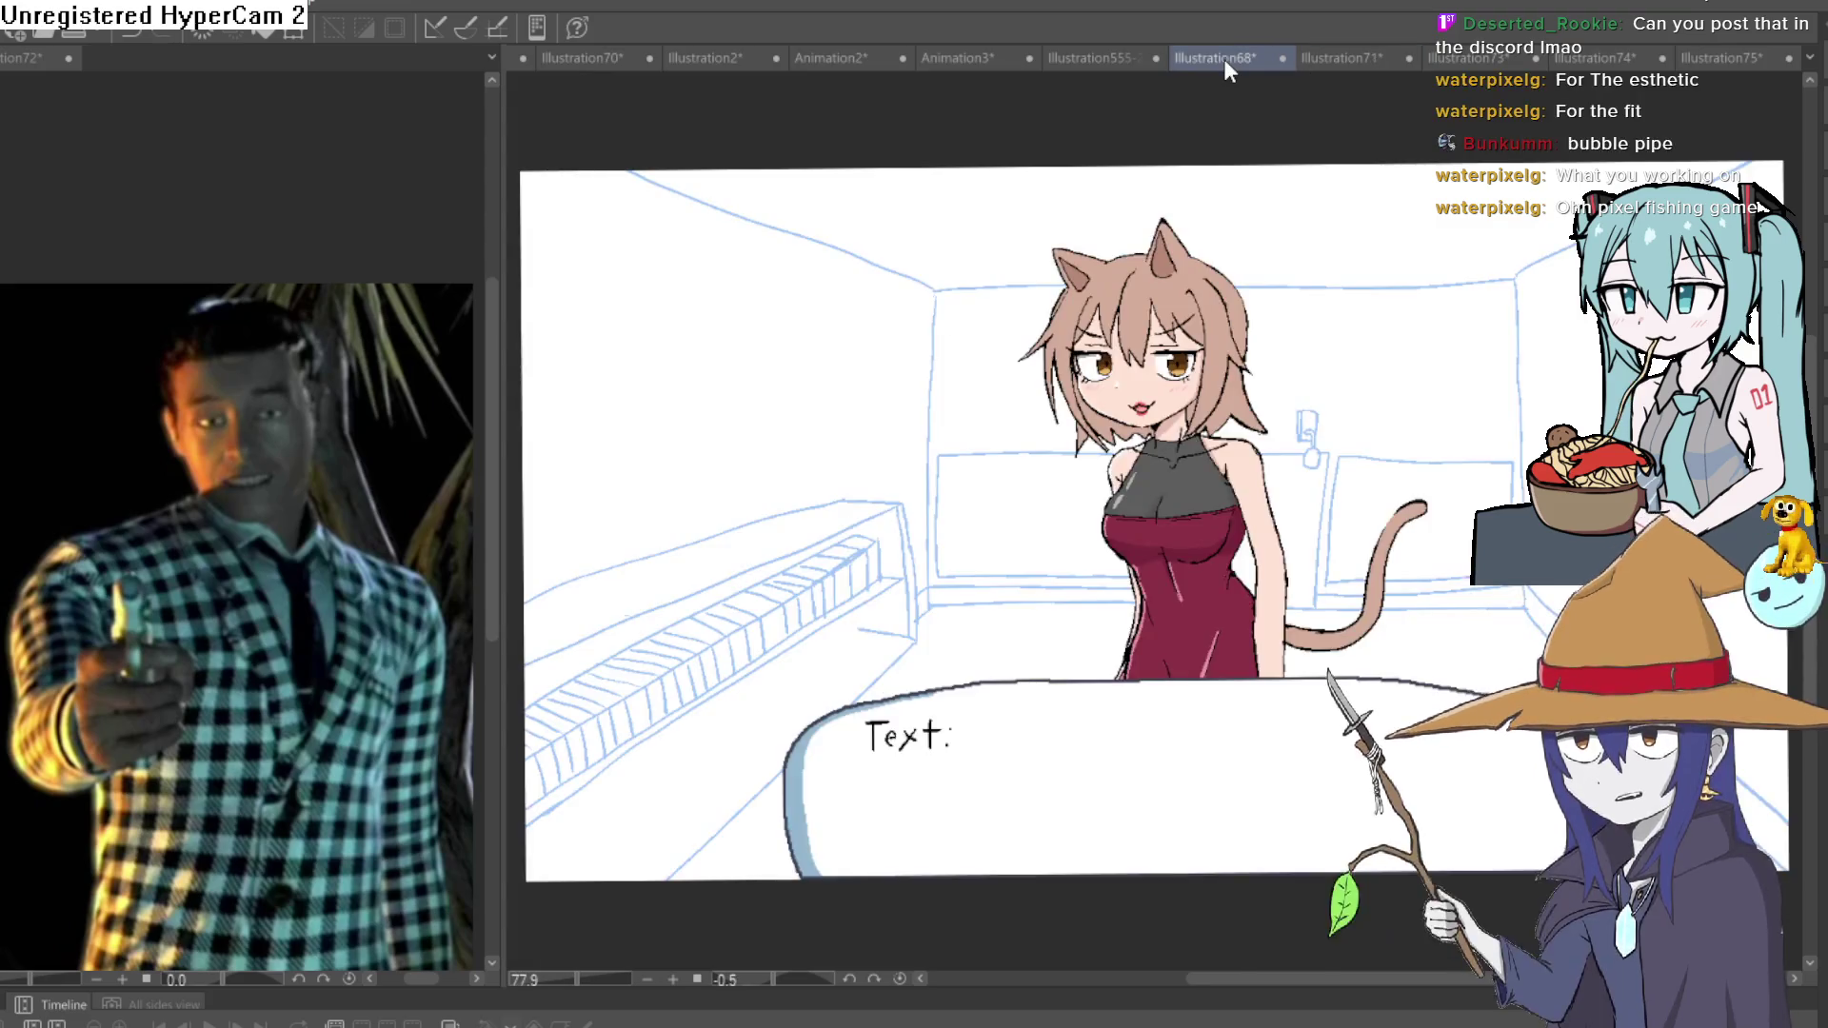
pyautogui.click(1076, 55)
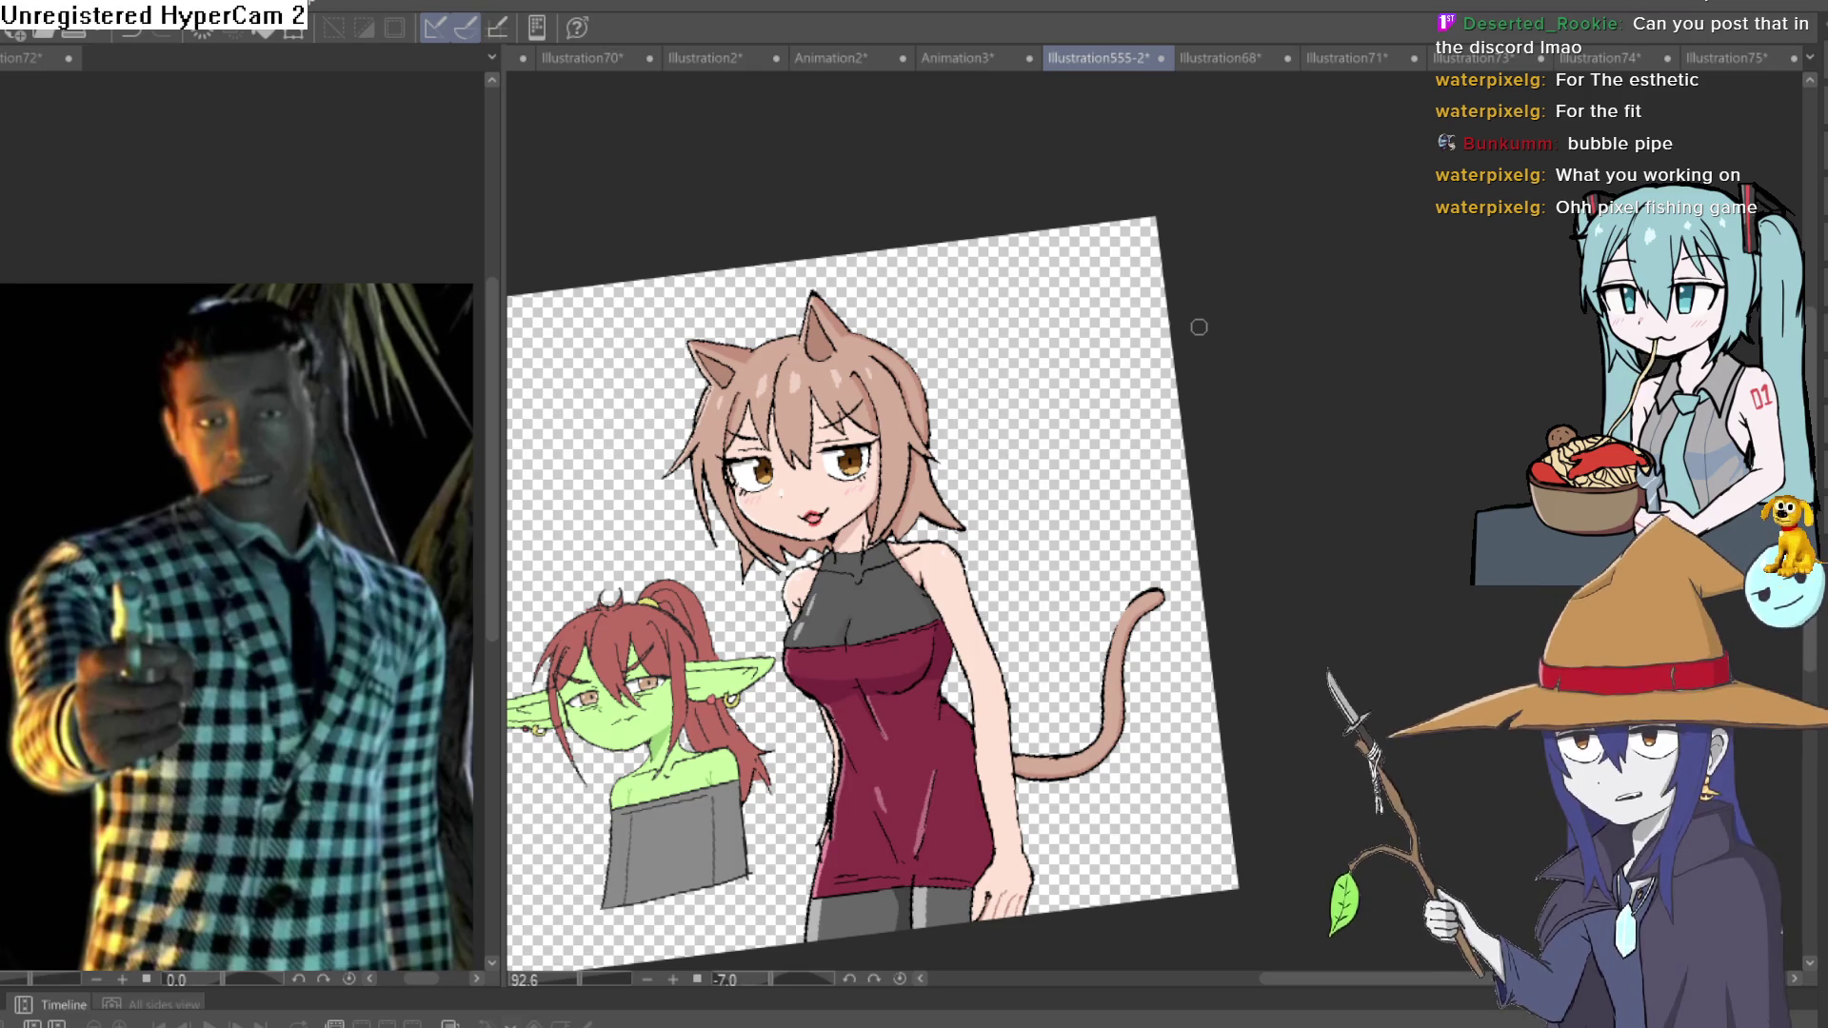
pyautogui.moveTo(1083, 406)
pyautogui.mouseDown()
pyautogui.moveTo(1110, 409)
pyautogui.moveTo(1045, 449)
pyautogui.moveTo(1304, 441)
pyautogui.mouseUp()
pyautogui.scroll(10, 1316, 512)
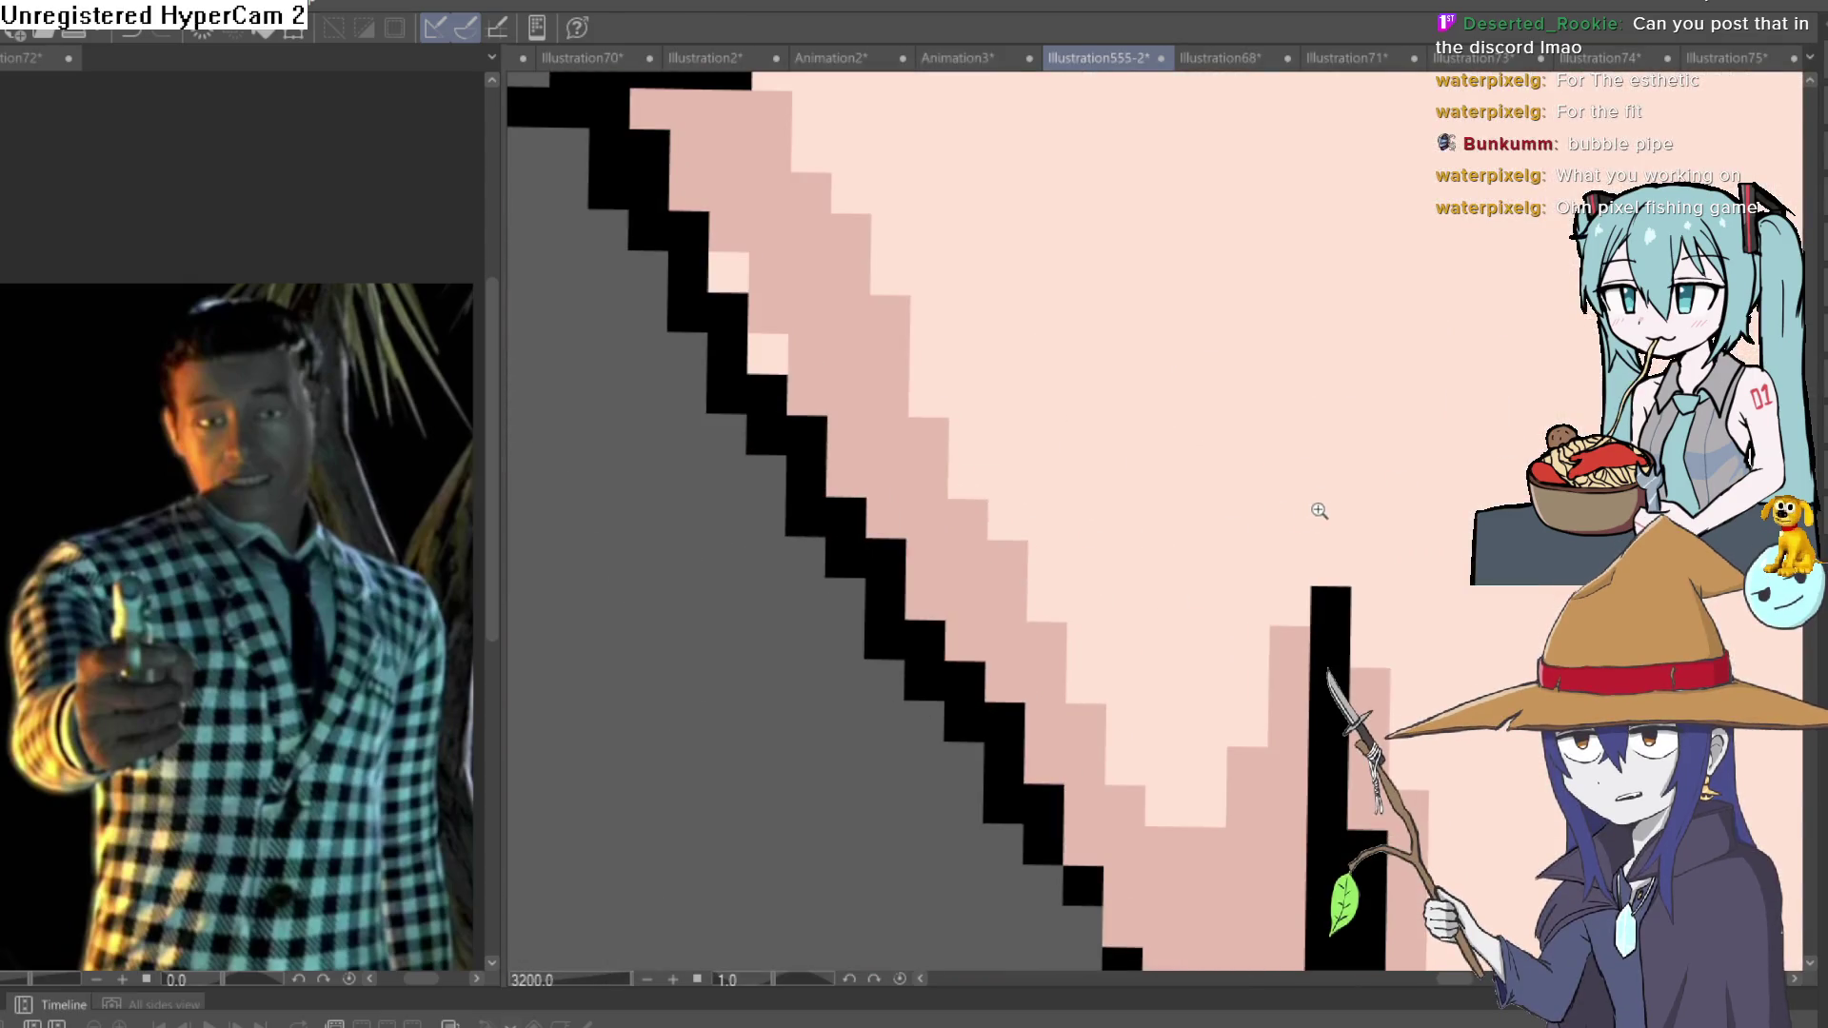
pyautogui.scroll(-6, 1316, 512)
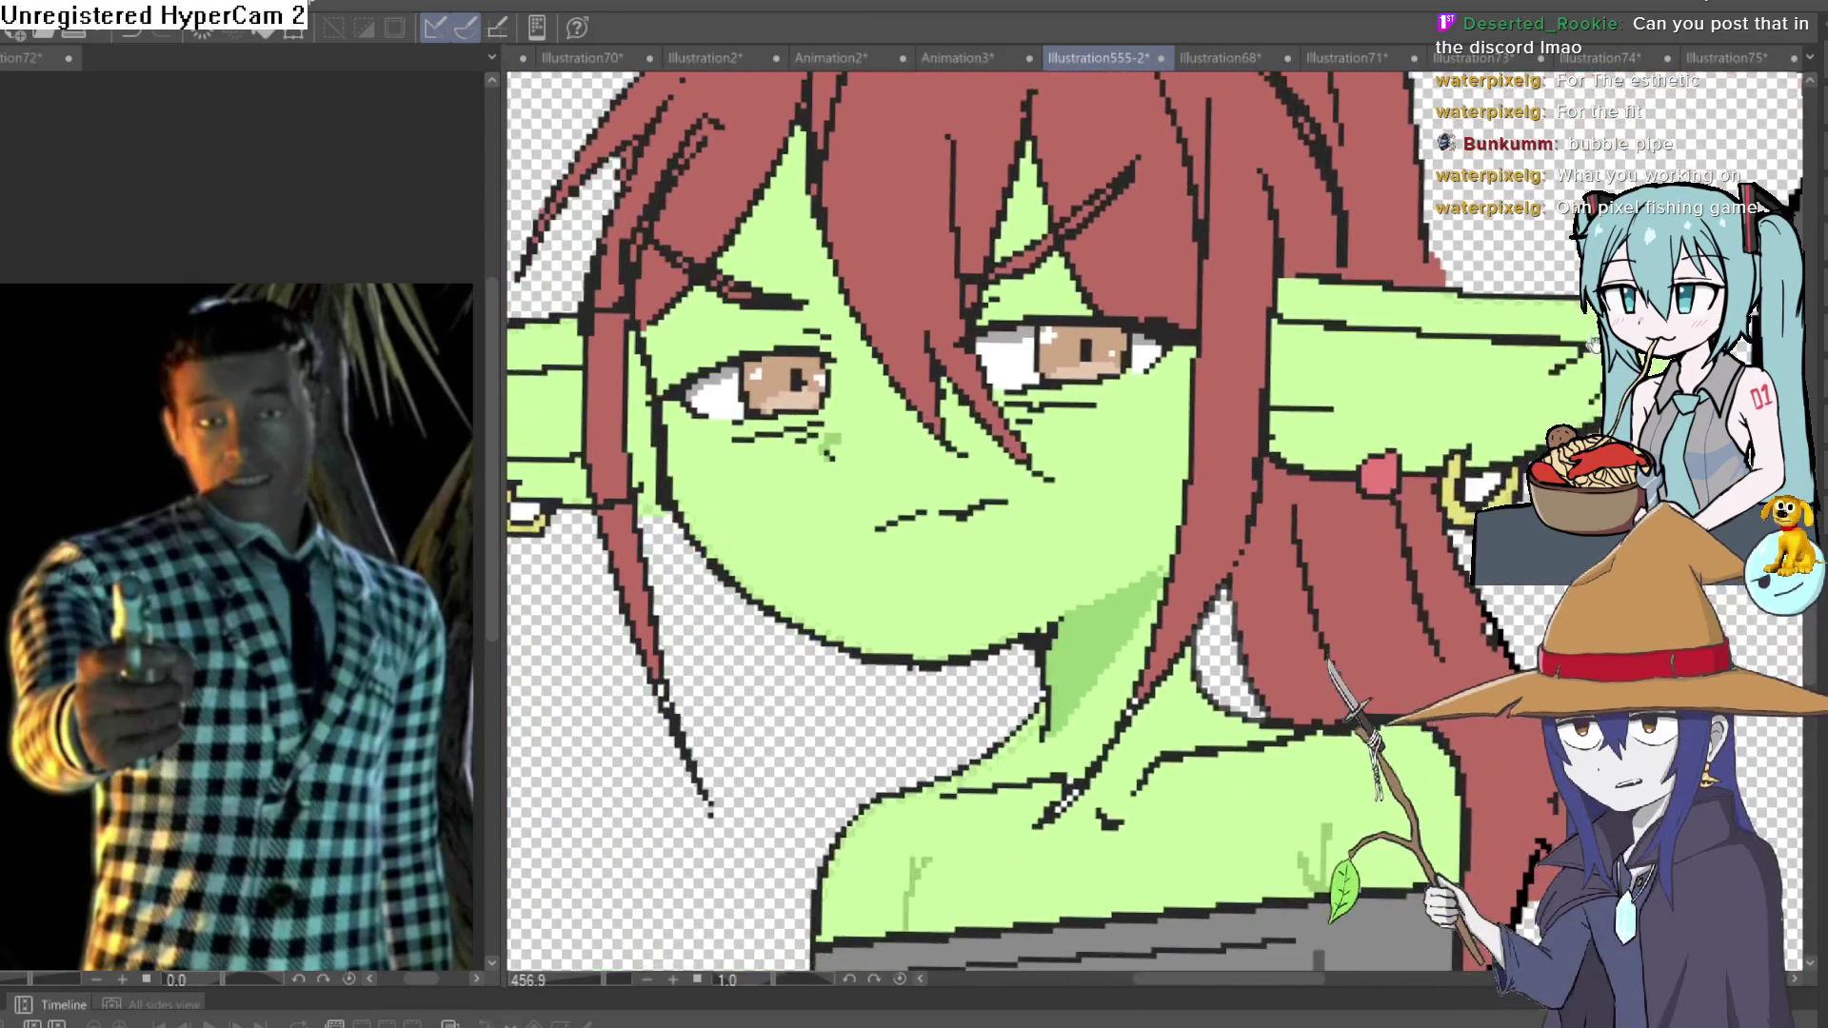
pyautogui.scroll(-5, 1593, 345)
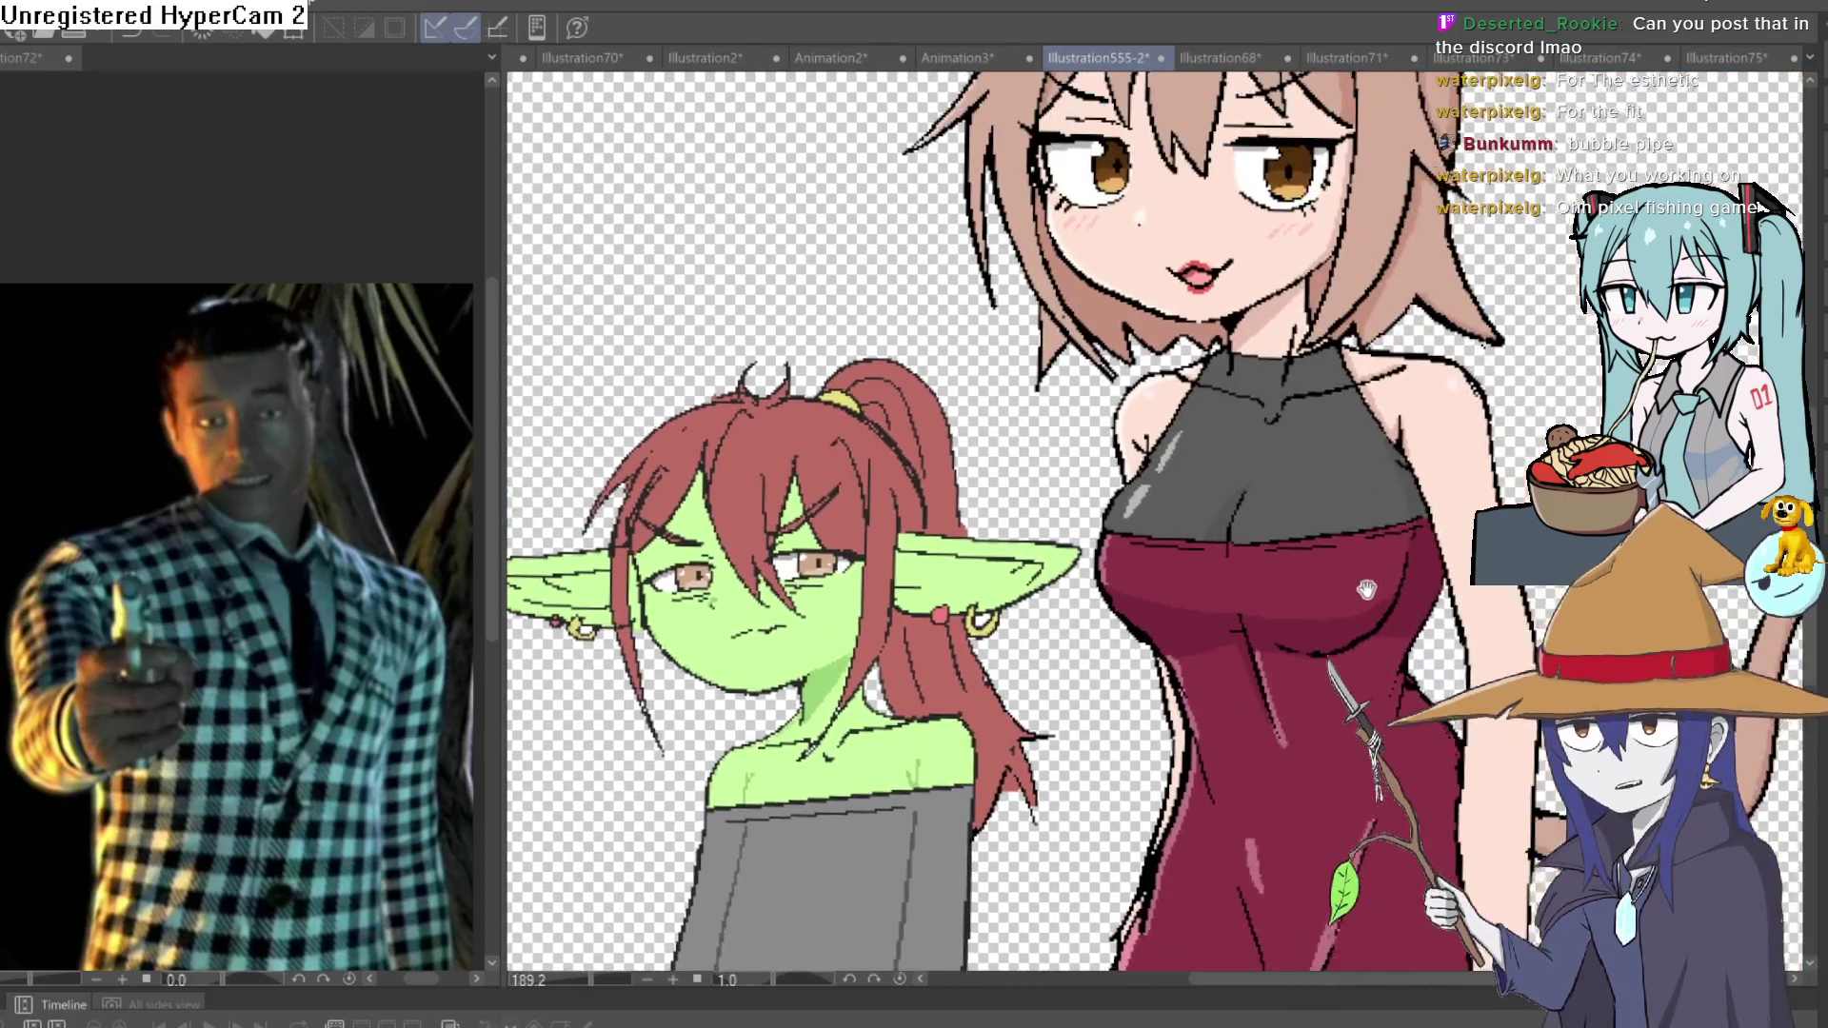
# Pan around the goblin and cat girls, then bring up the Illustration71 creature sketches.
pyautogui.moveTo(1367, 590)
pyautogui.mouseDown()
pyautogui.moveTo(1371, 691)
pyautogui.moveTo(1395, 676)
pyautogui.mouseUp()
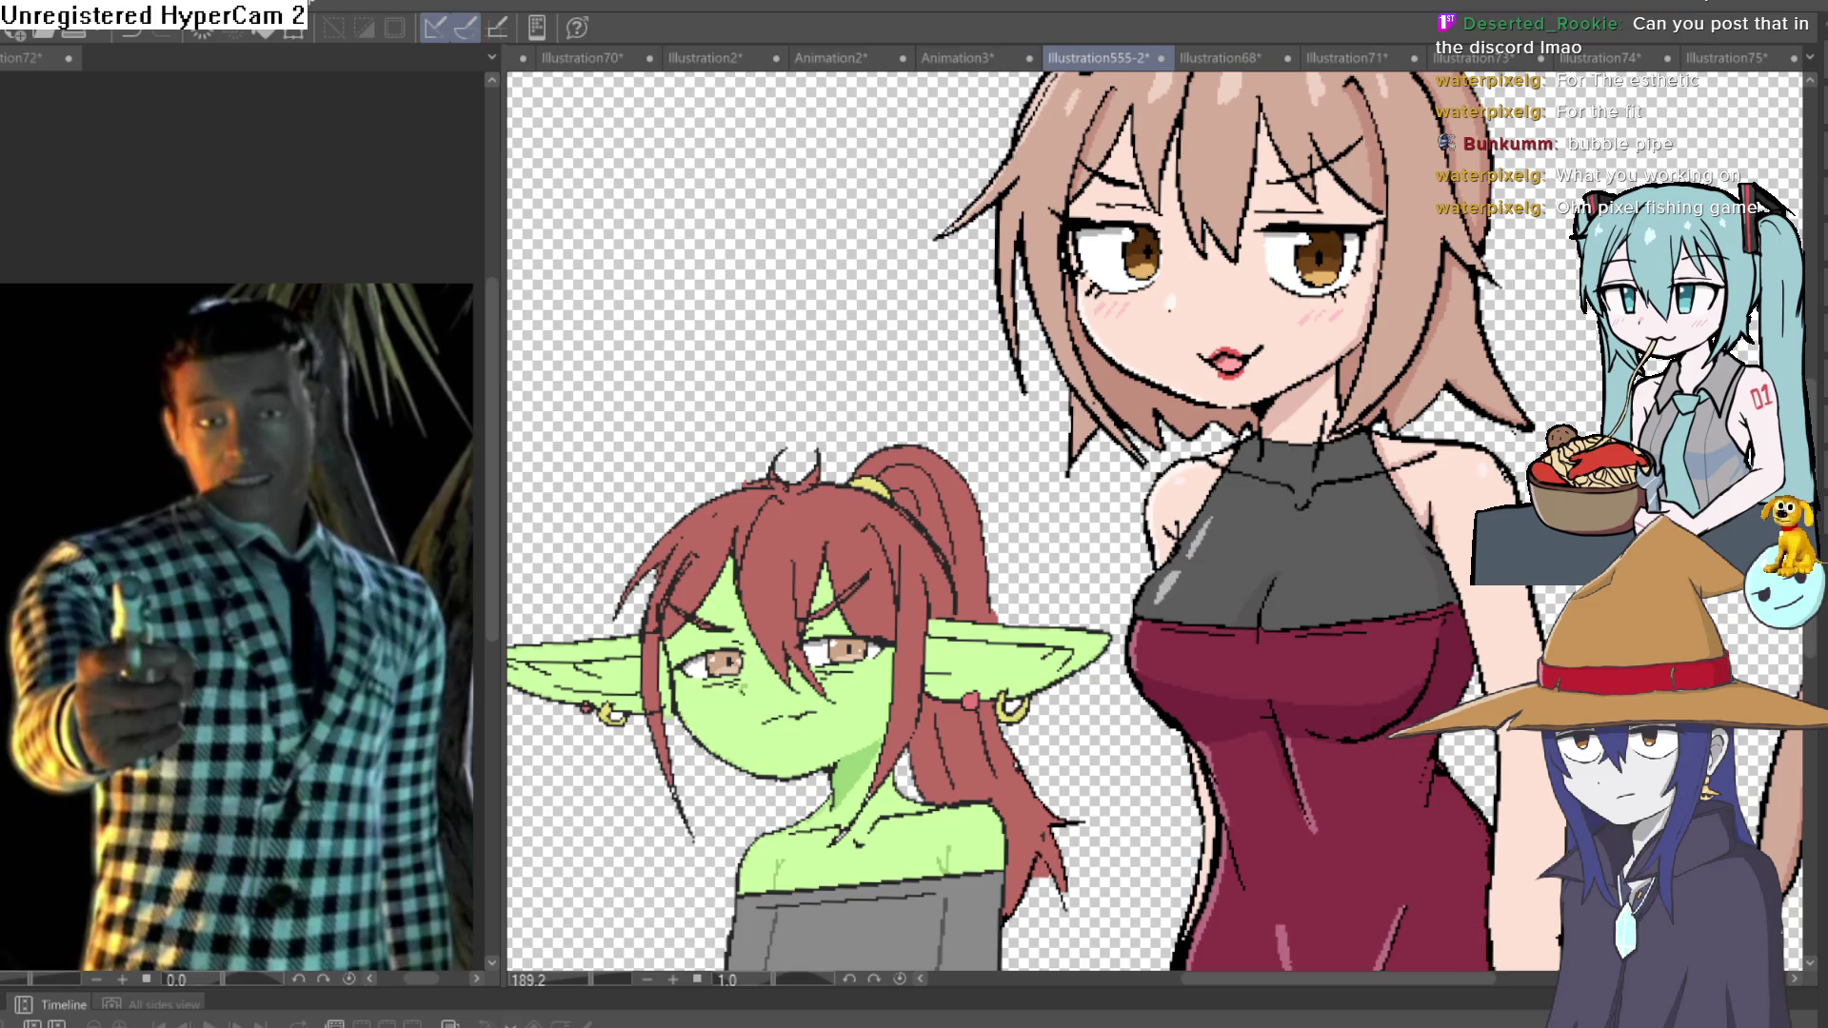
pyautogui.scroll(-2, 1327, 533)
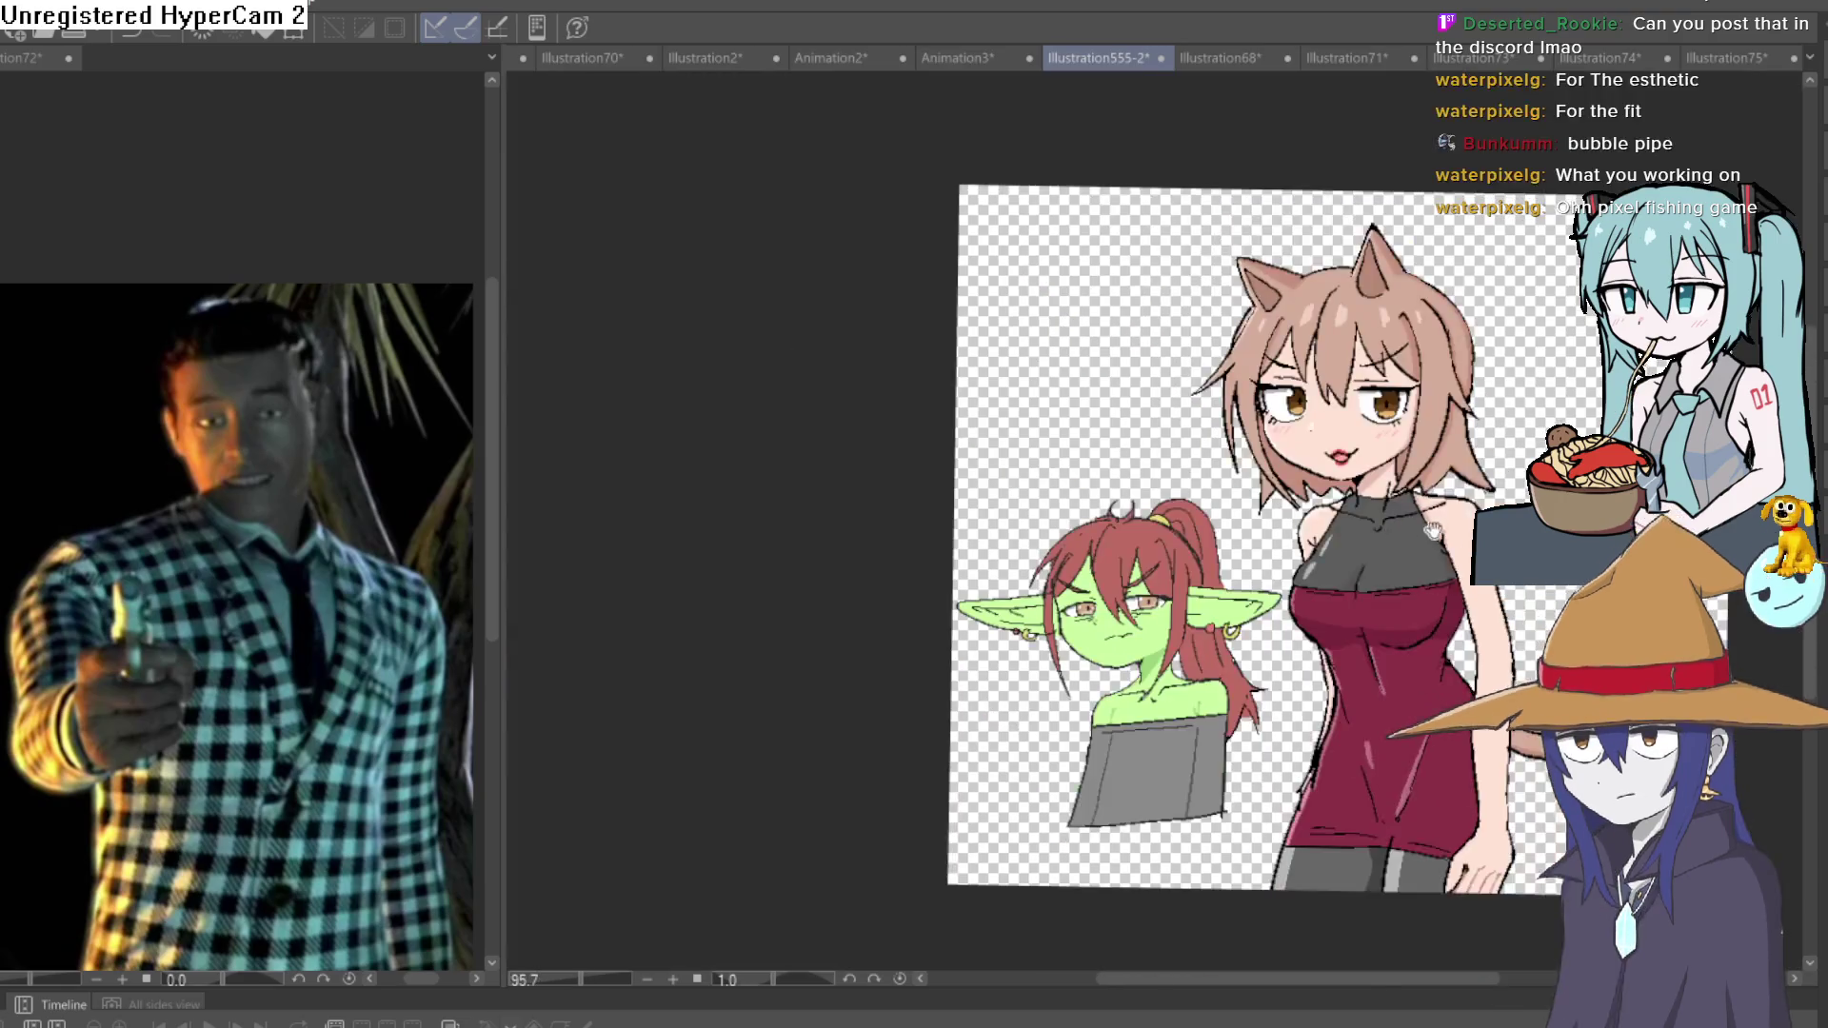
pyautogui.scroll(5, 1327, 534)
pyautogui.moveTo(1362, 536); pyautogui.dragTo(1327, 533)
pyautogui.scroll(-3, 1328, 533)
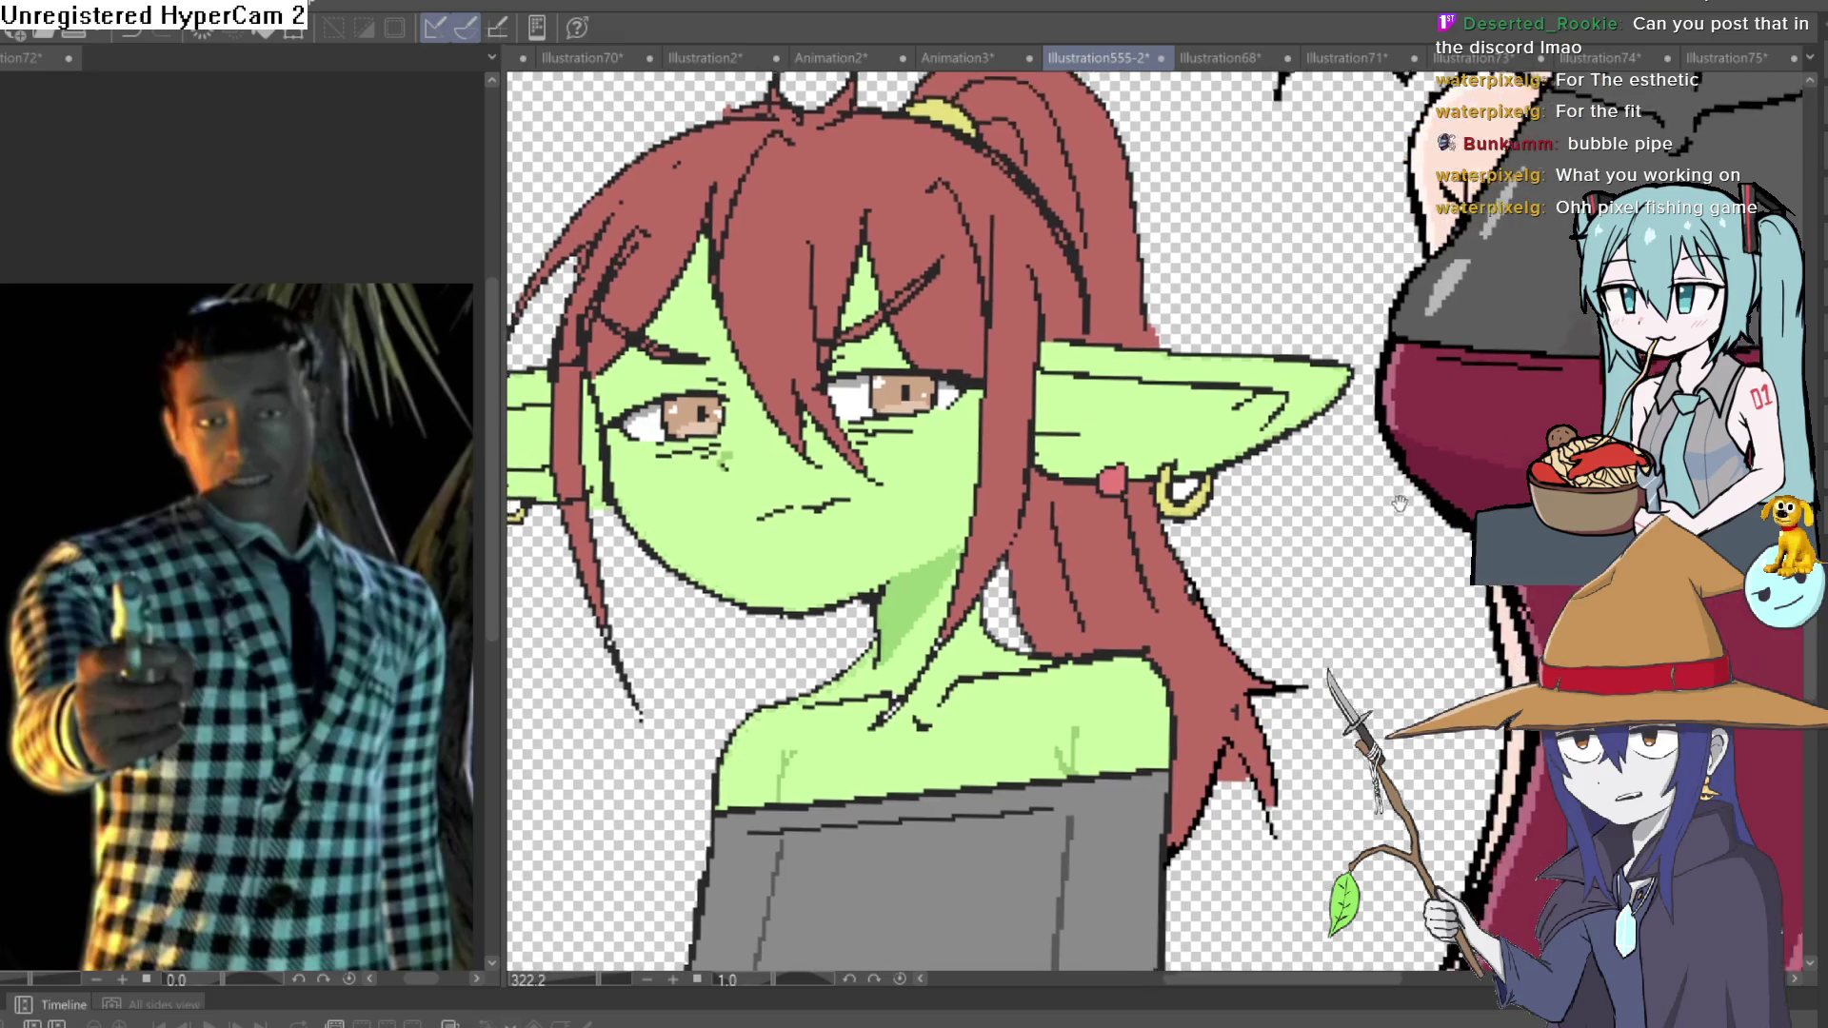
pyautogui.scroll(1, 1328, 533)
pyautogui.scroll(-2, 1333, 666)
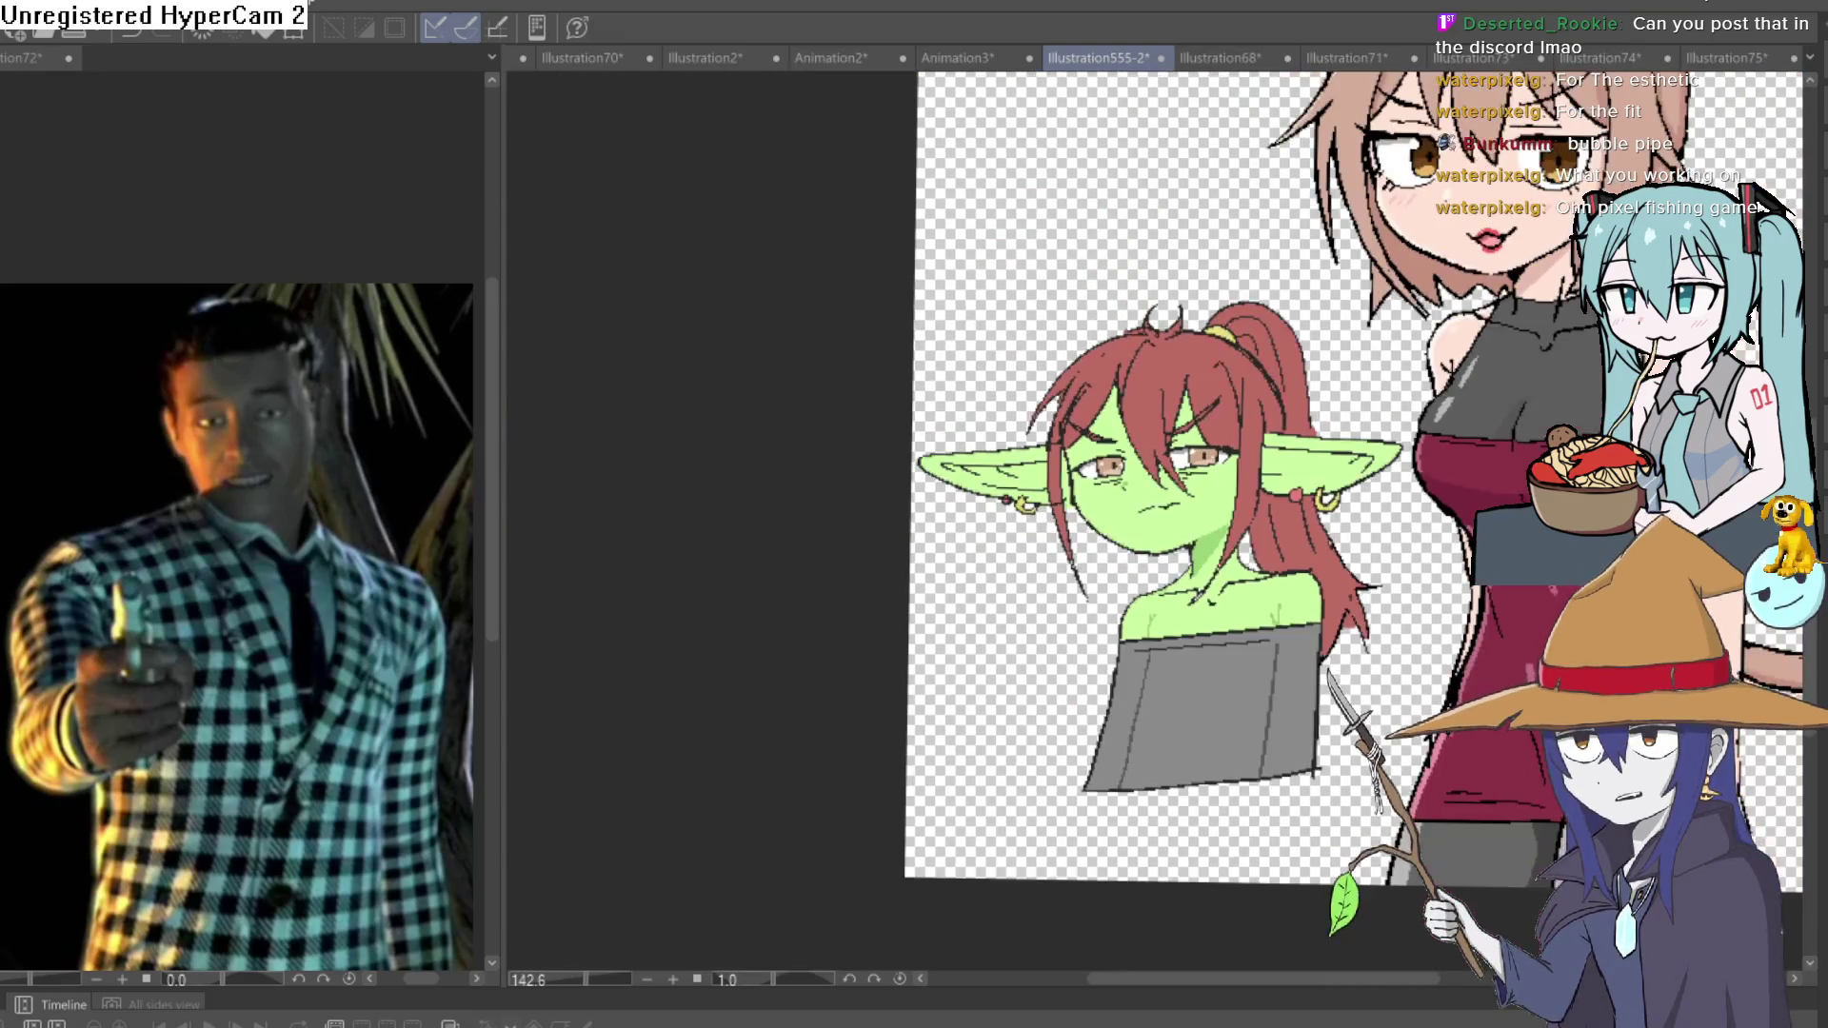
pyautogui.moveTo(1371, 671); pyautogui.dragTo(1178, 682)
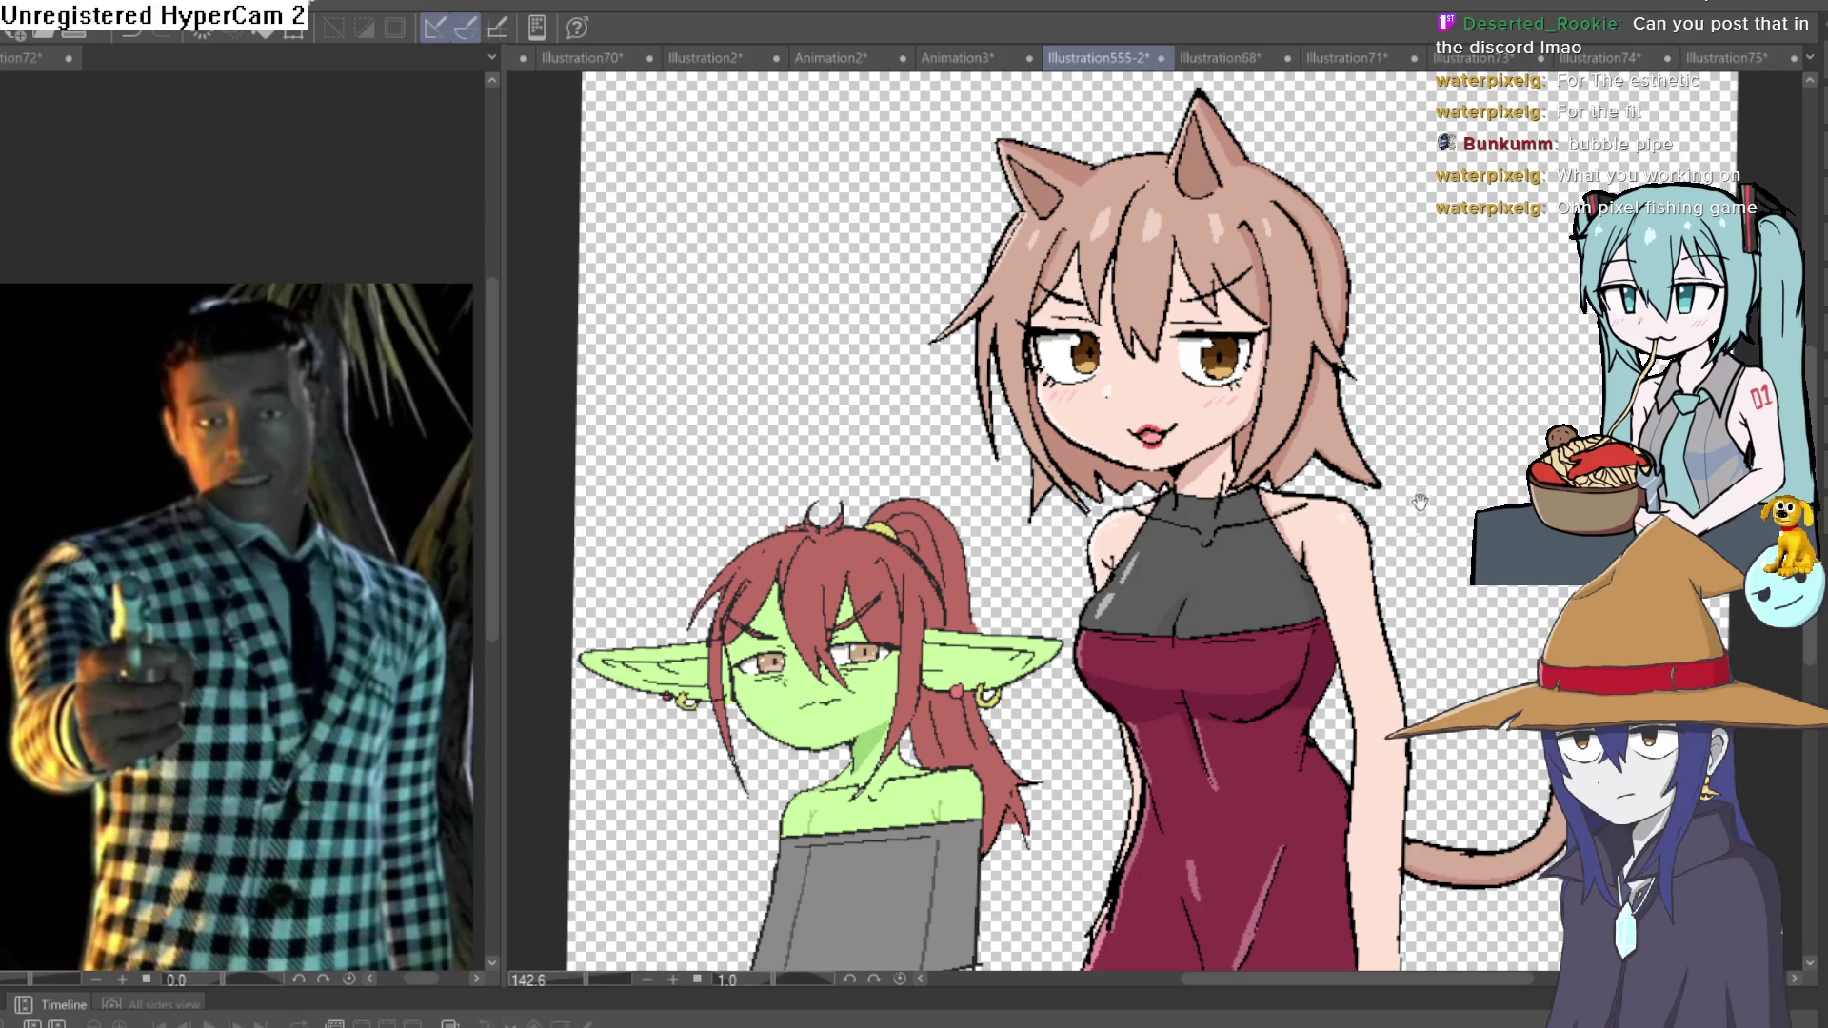
pyautogui.moveTo(1419, 501); pyautogui.dragTo(1383, 514)
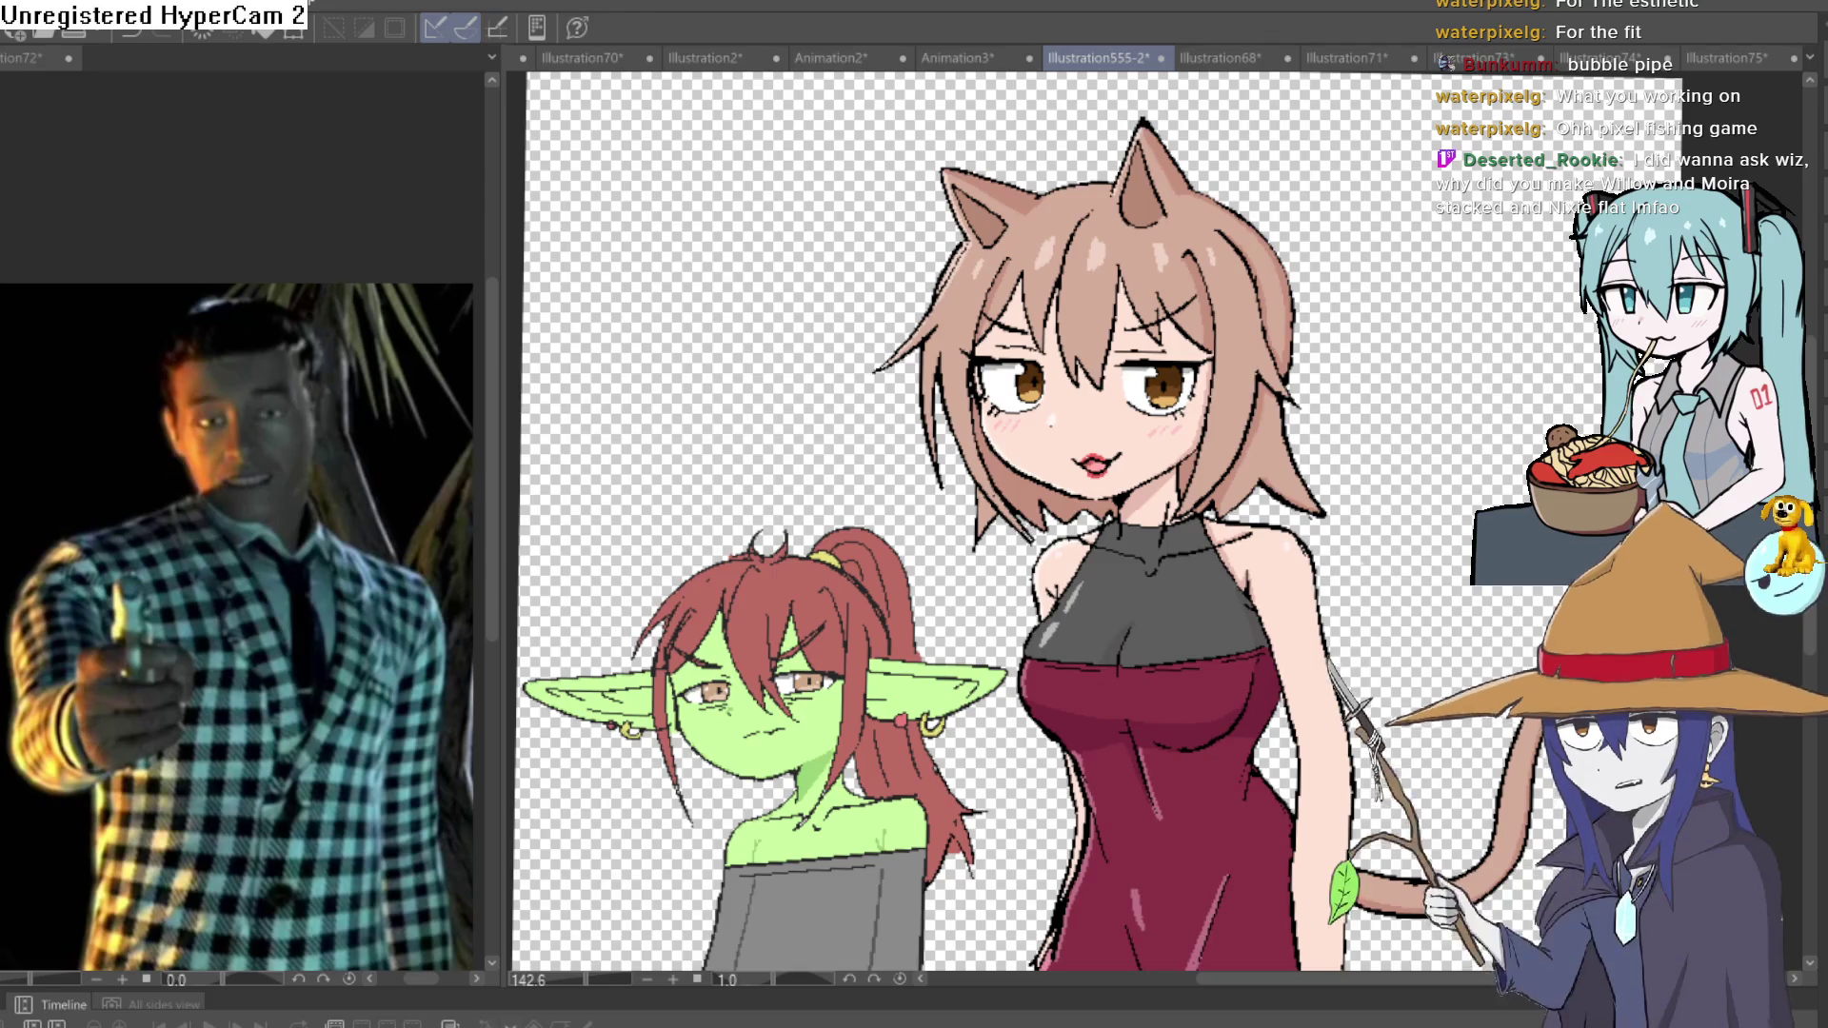
pyautogui.click(1352, 57)
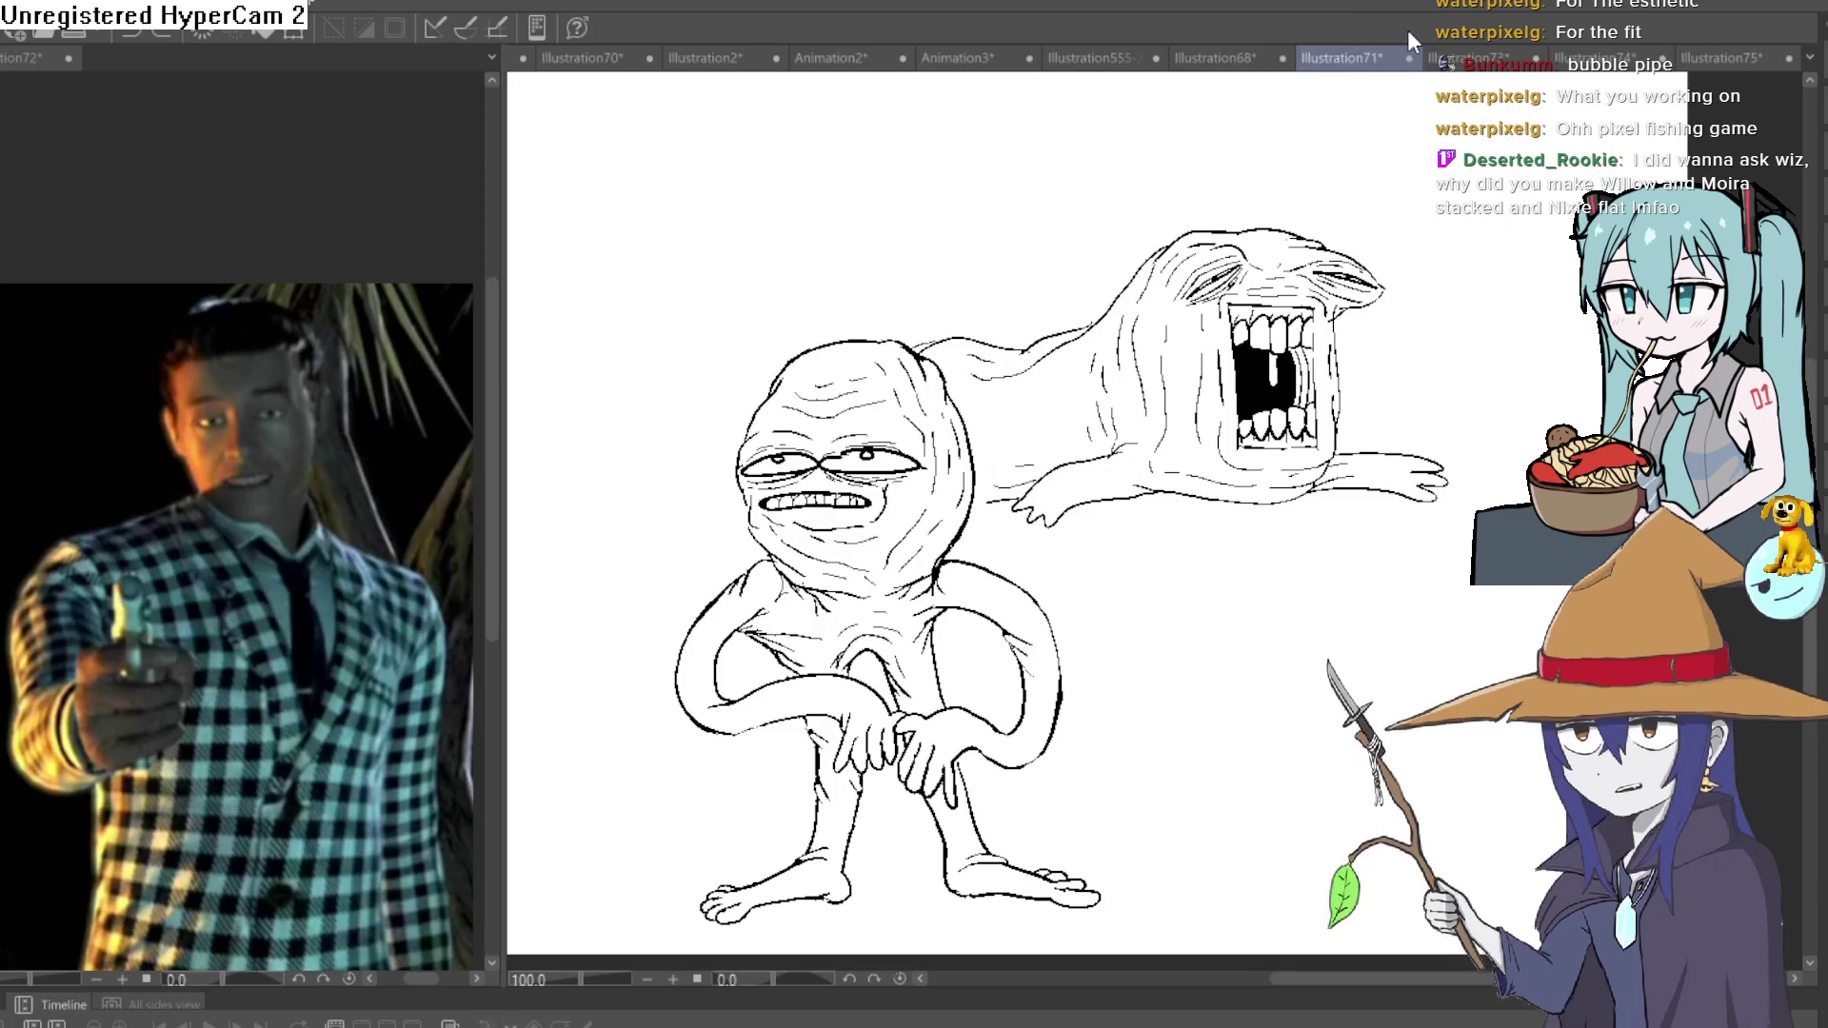
# Return via Illustration68 to Illustration555-2 and zoom over the goblin girl's face and head.
pyautogui.click(1238, 57)
pyautogui.click(1086, 56)
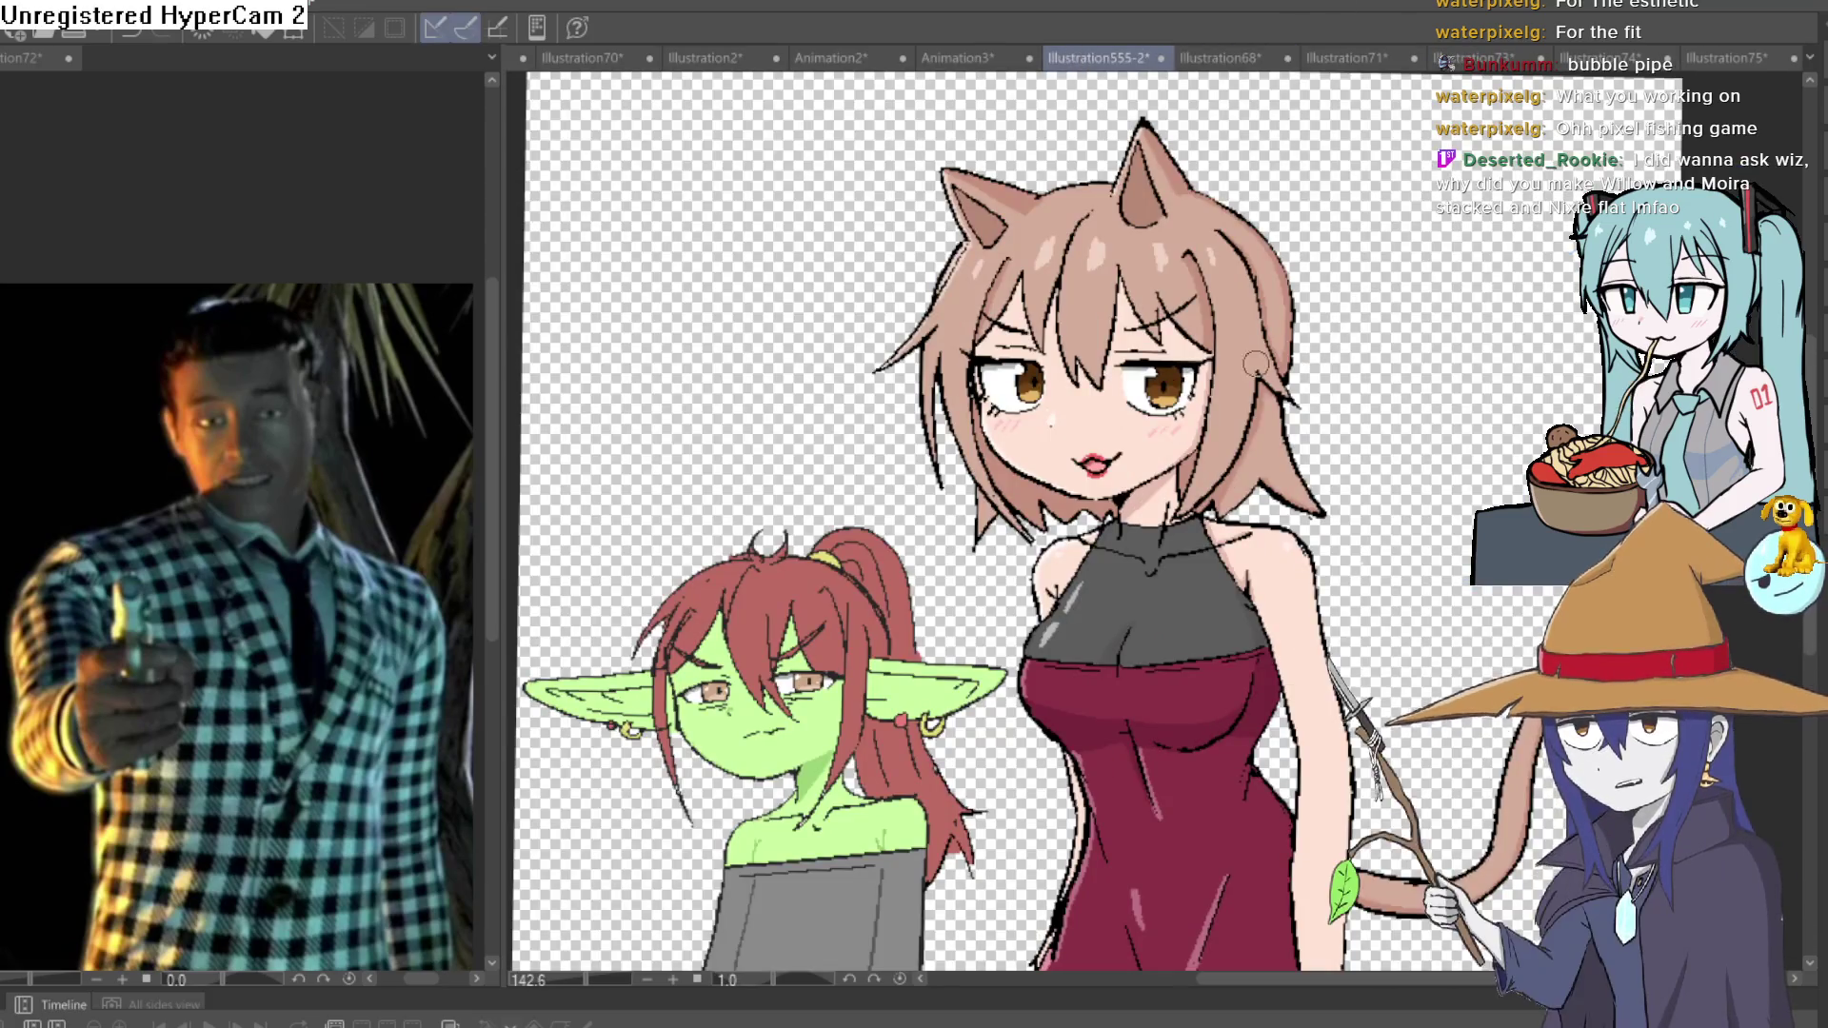
pyautogui.scroll(-3, 1222, 388)
pyautogui.scroll(3, 1221, 388)
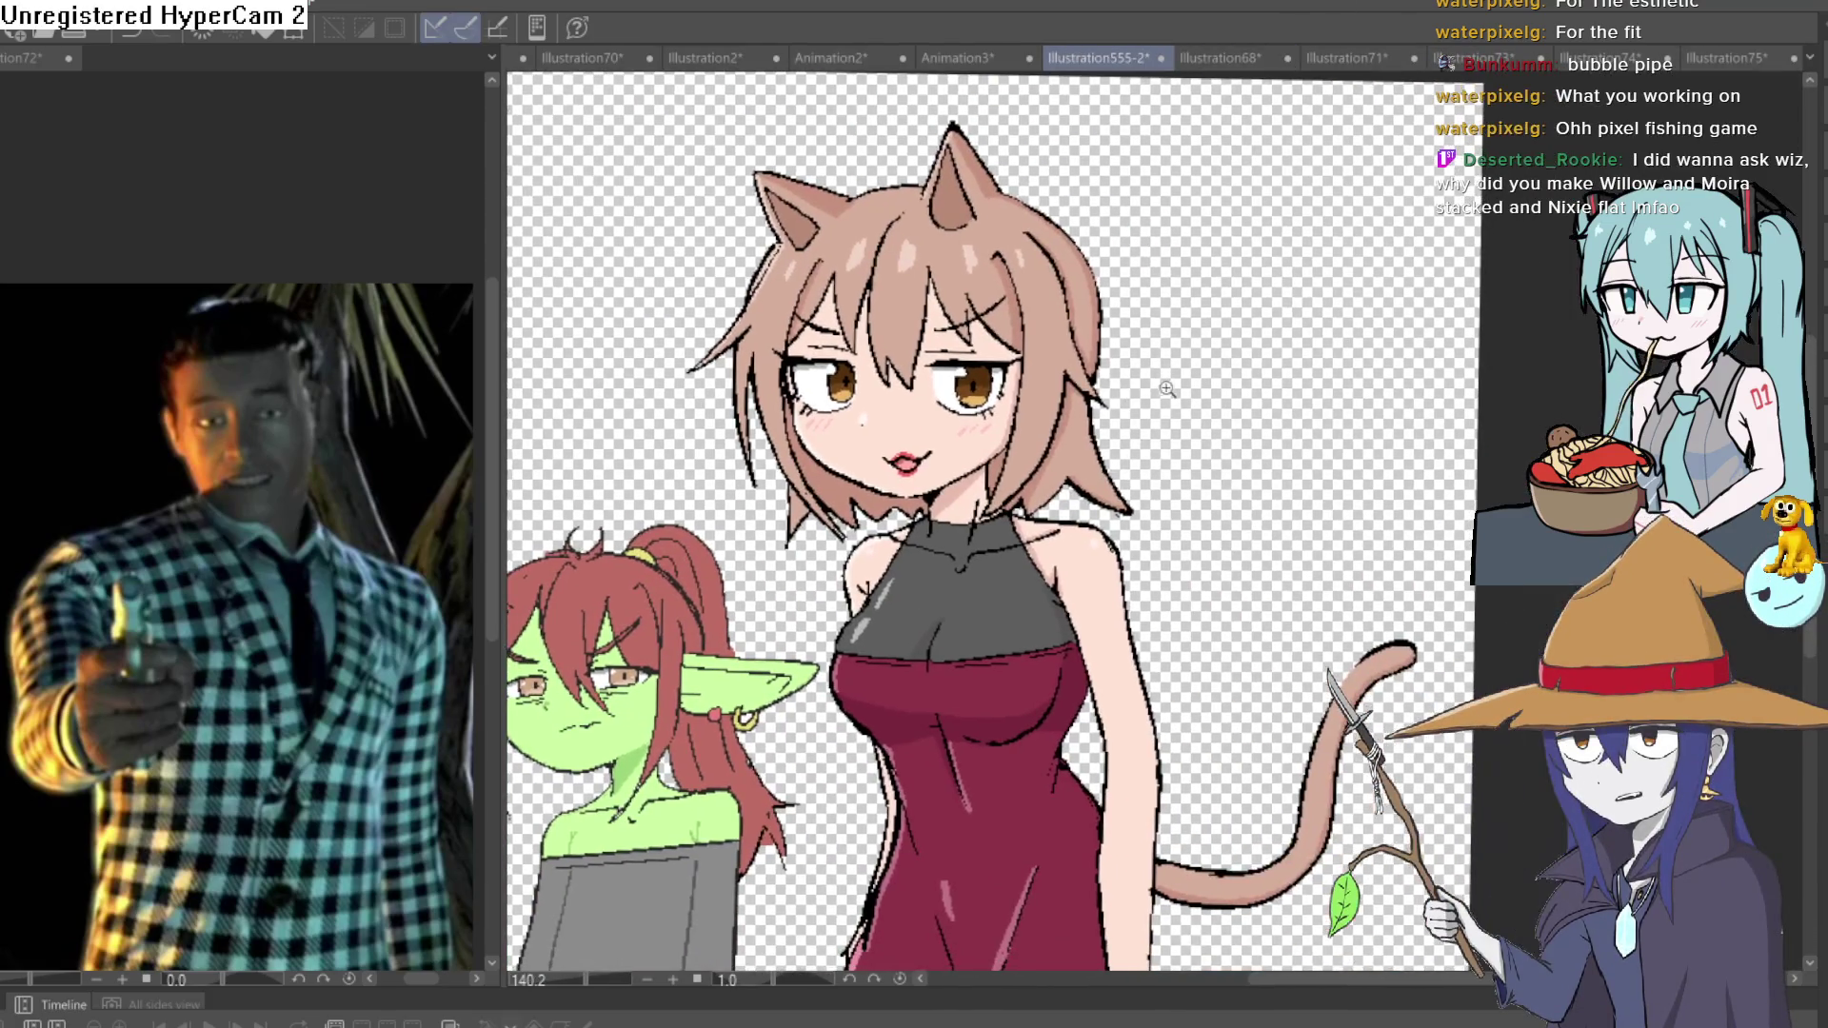
pyautogui.scroll(5, 1222, 389)
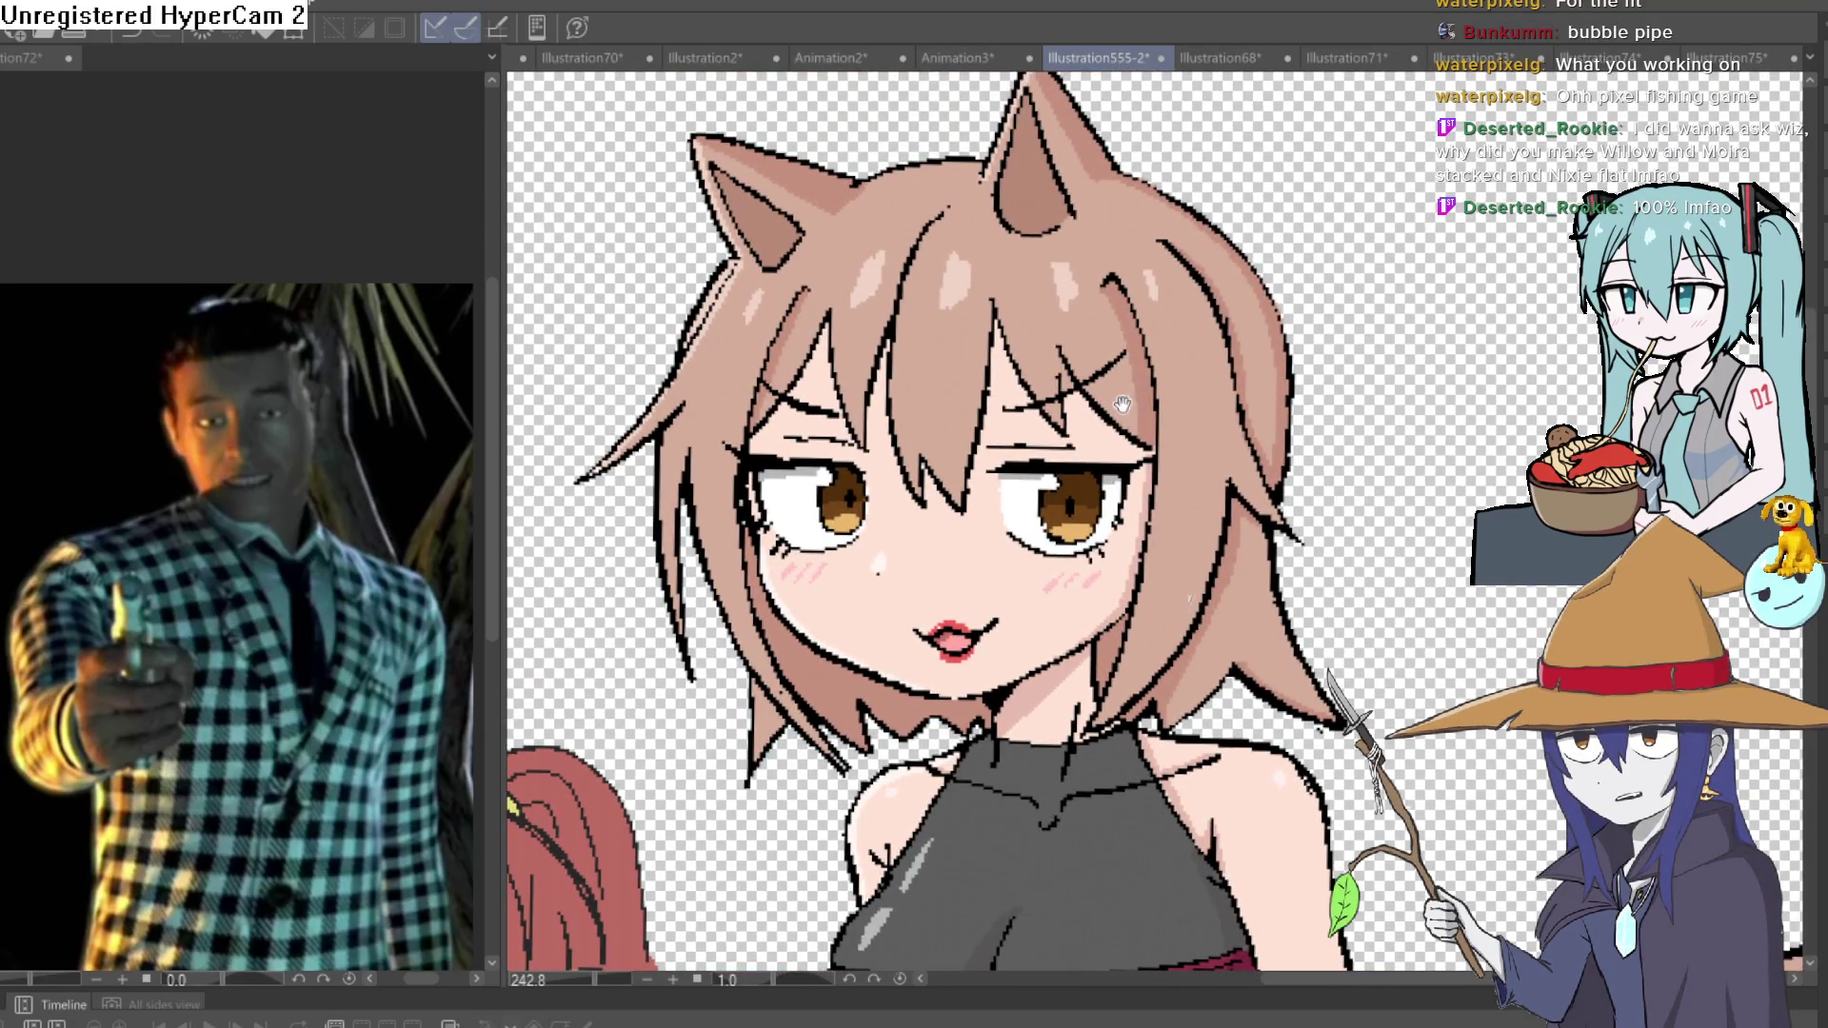
pyautogui.scroll(-5, 1124, 405)
pyautogui.scroll(-1, 1060, 487)
pyautogui.scroll(6, 1060, 487)
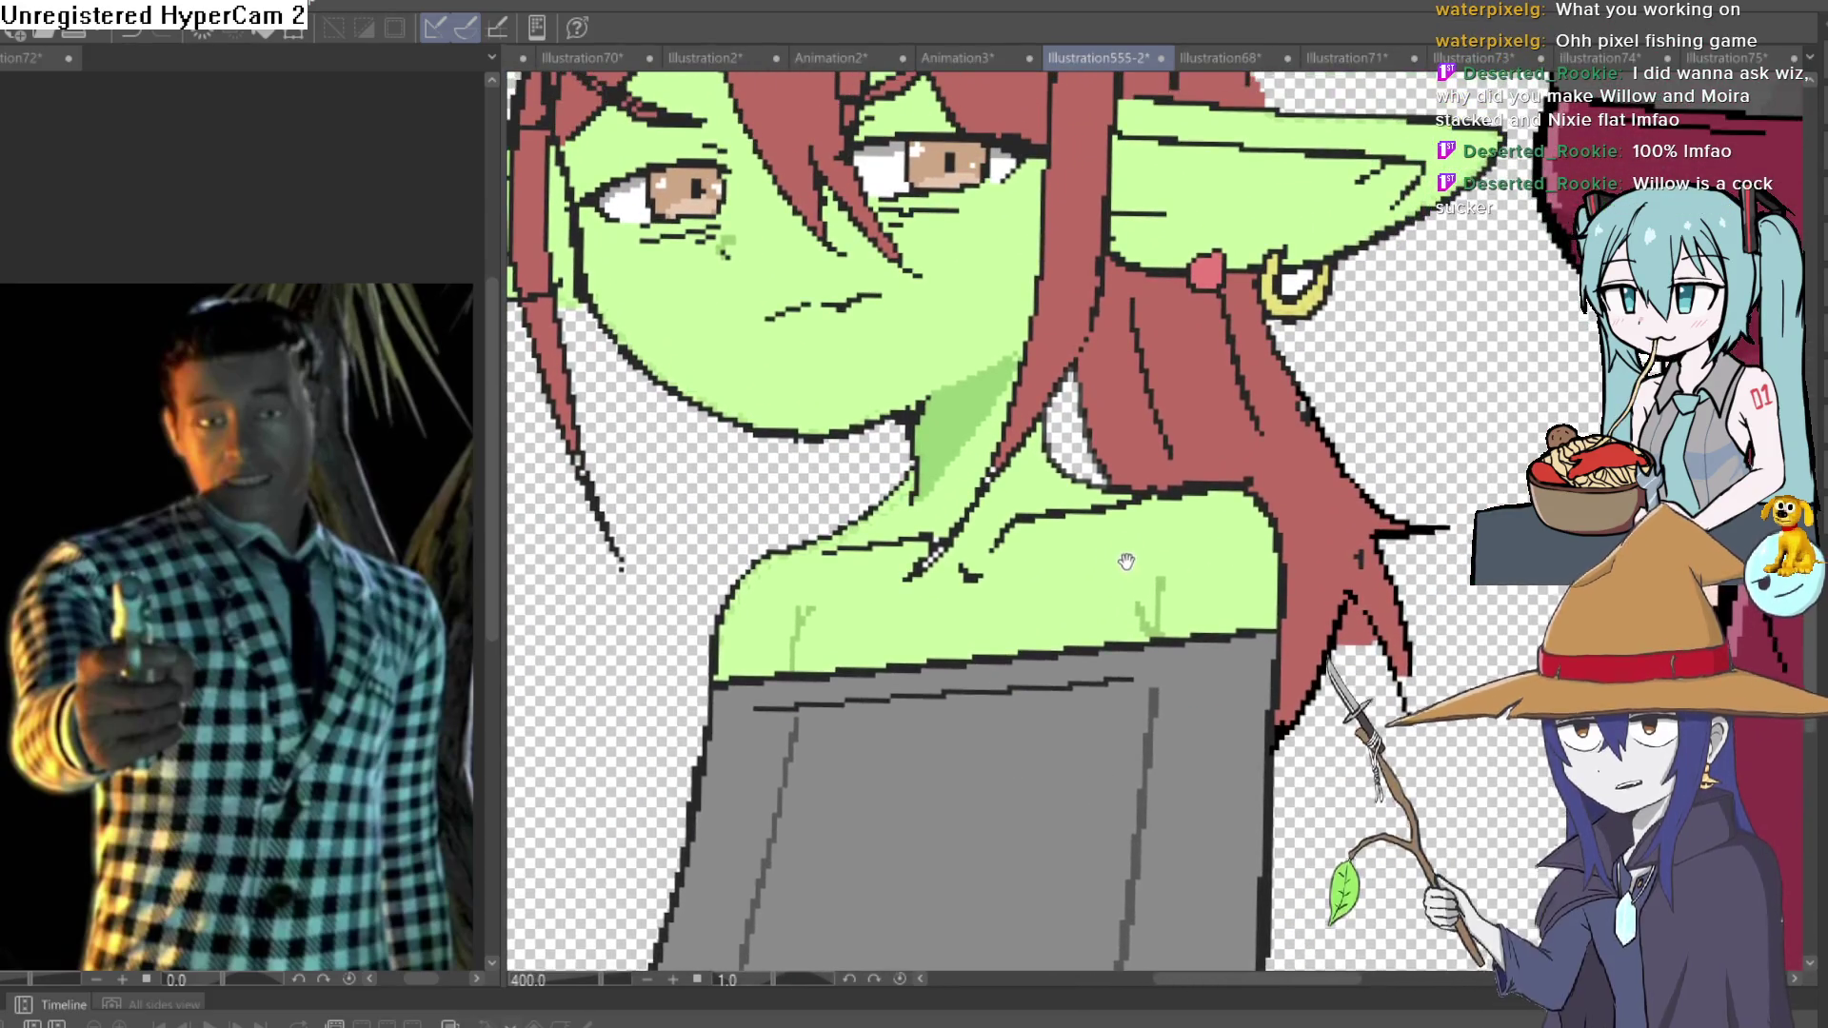
pyautogui.moveTo(1126, 562)
pyautogui.mouseDown()
pyautogui.moveTo(1155, 498)
pyautogui.moveTo(1347, 416)
pyautogui.moveTo(1292, 484)
pyautogui.mouseUp()
pyautogui.scroll(-3, 1292, 484)
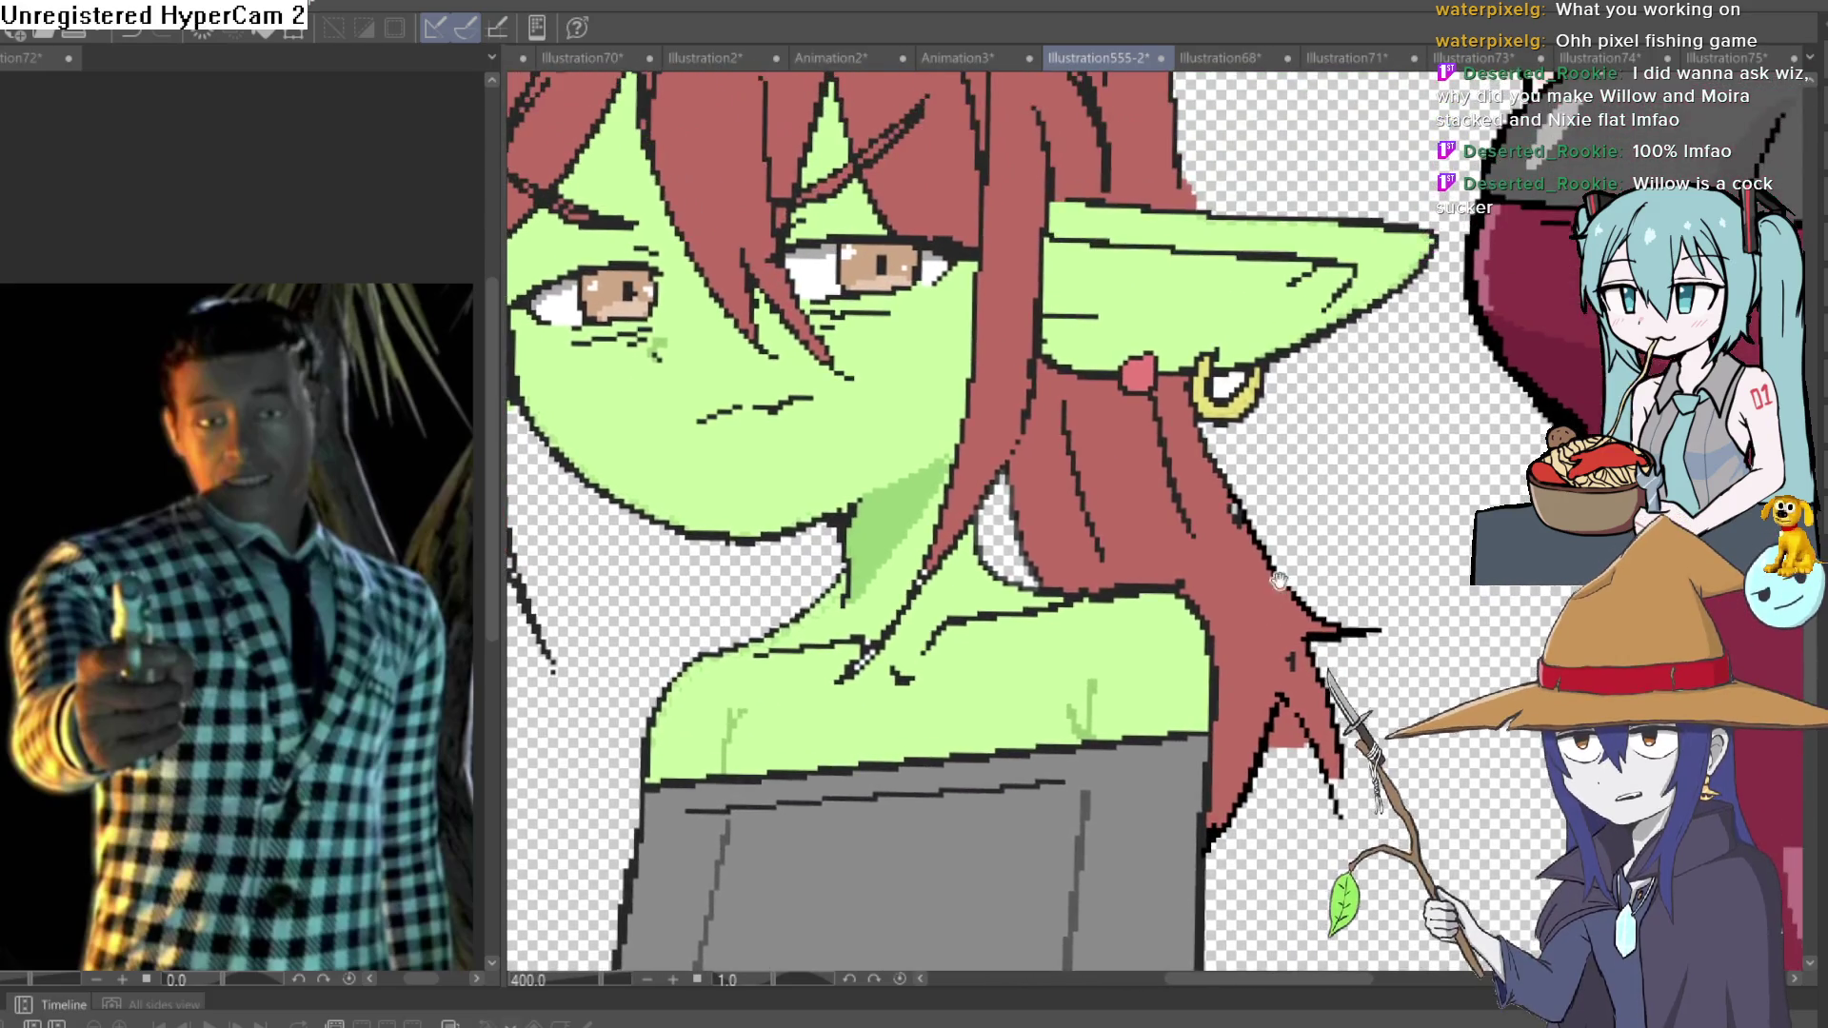
pyautogui.moveTo(1109, 501); pyautogui.dragTo(1092, 548)
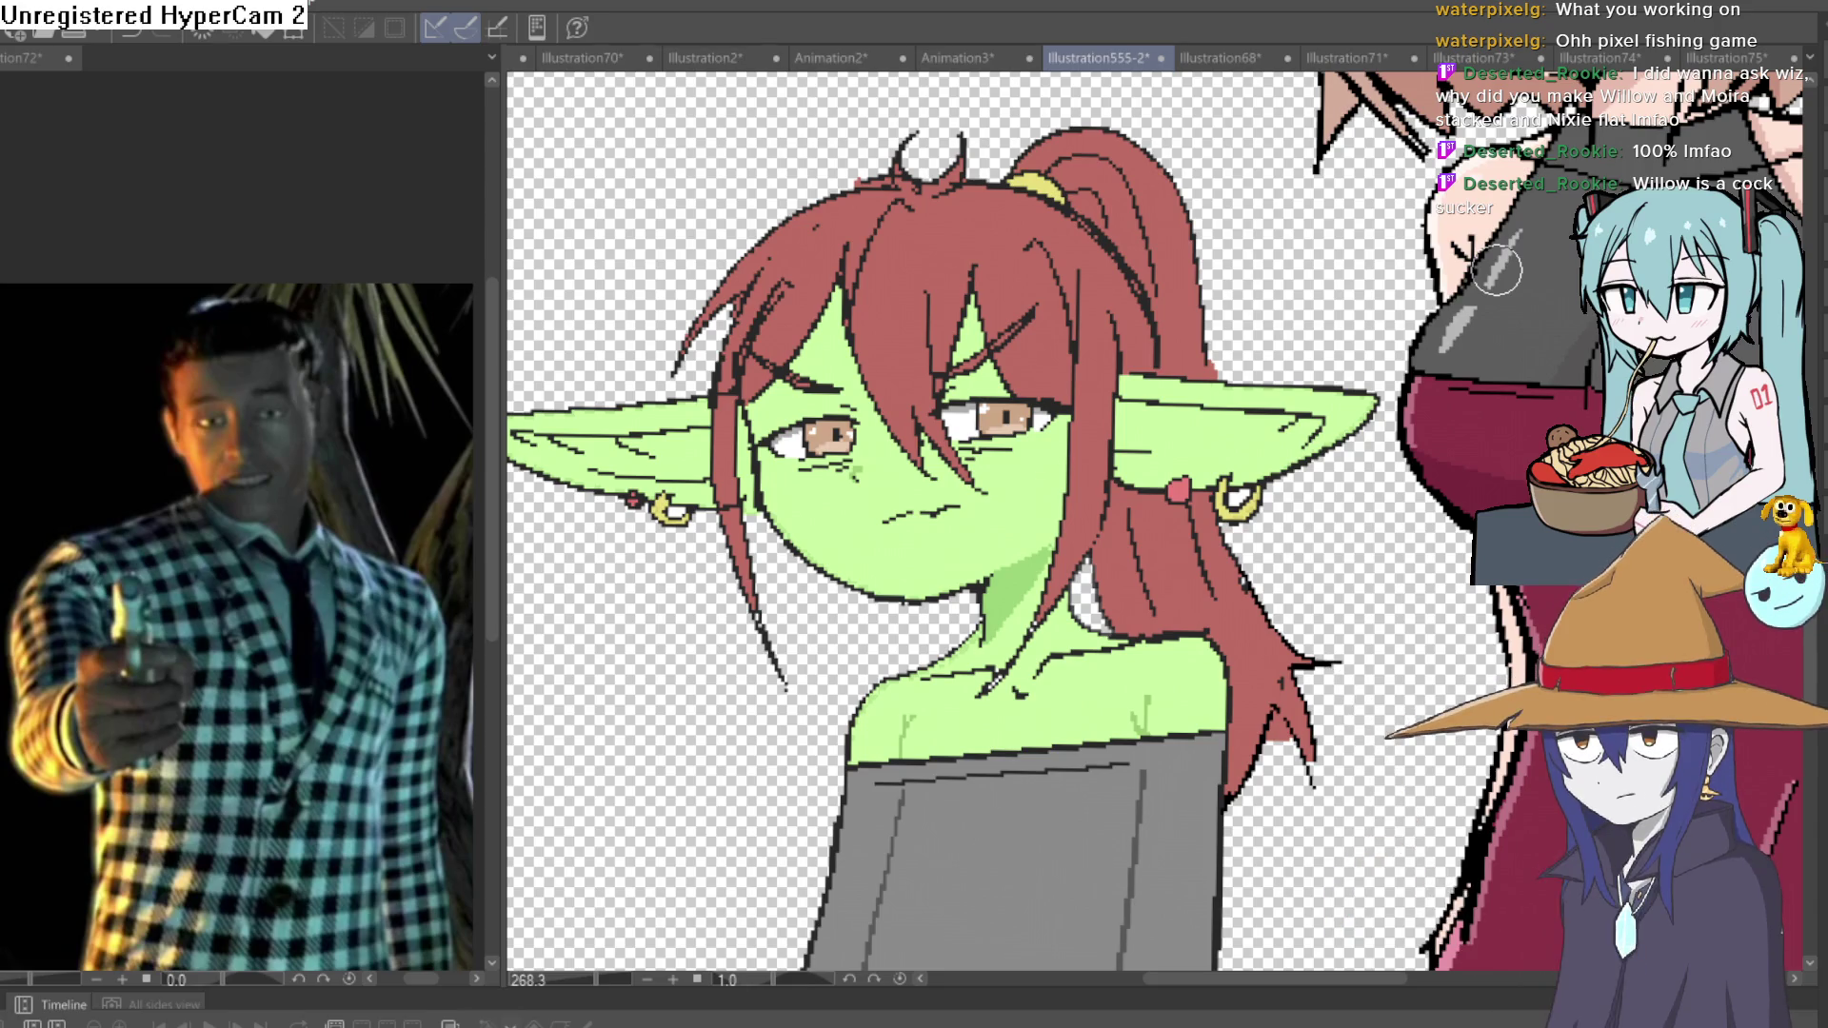
pyautogui.scroll(-5, 1447, 517)
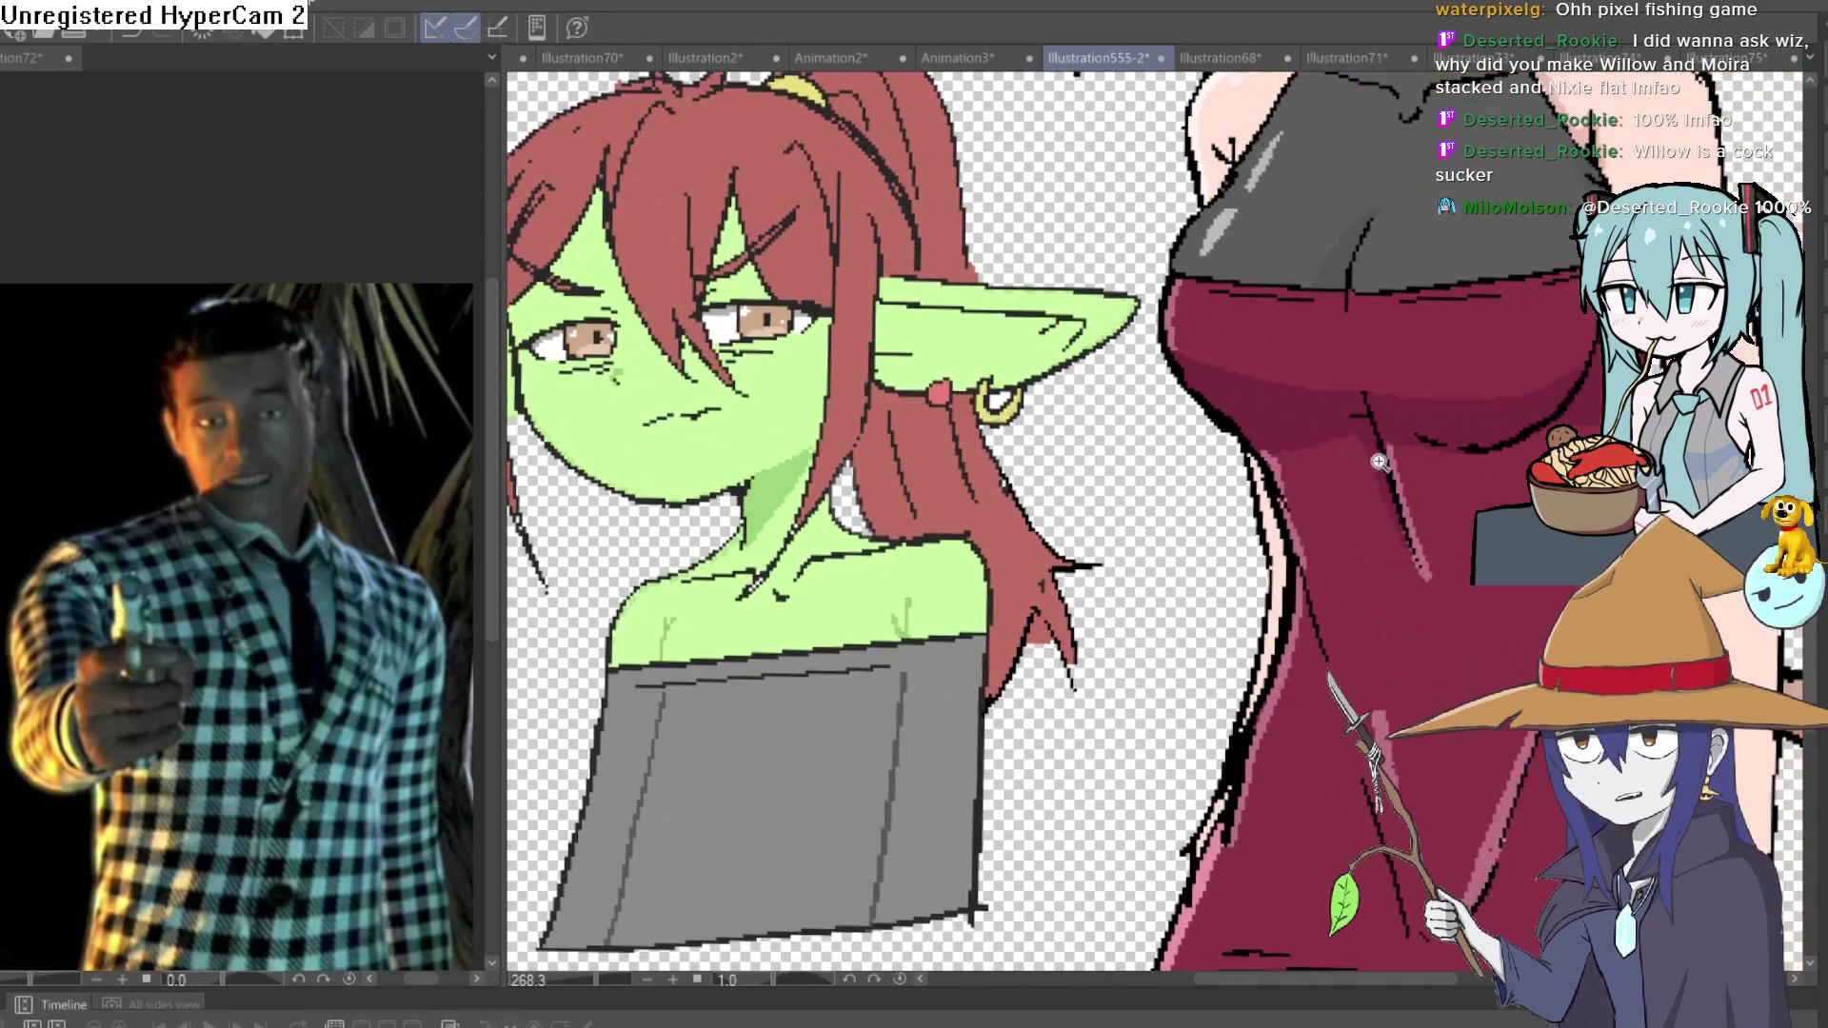
# Show the whole group drawing and close the Illustration72 reference pane beside it.
pyautogui.moveTo(1448, 517)
pyautogui.mouseDown()
pyautogui.moveTo(1041, 705)
pyautogui.moveTo(1105, 726)
pyautogui.mouseUp()
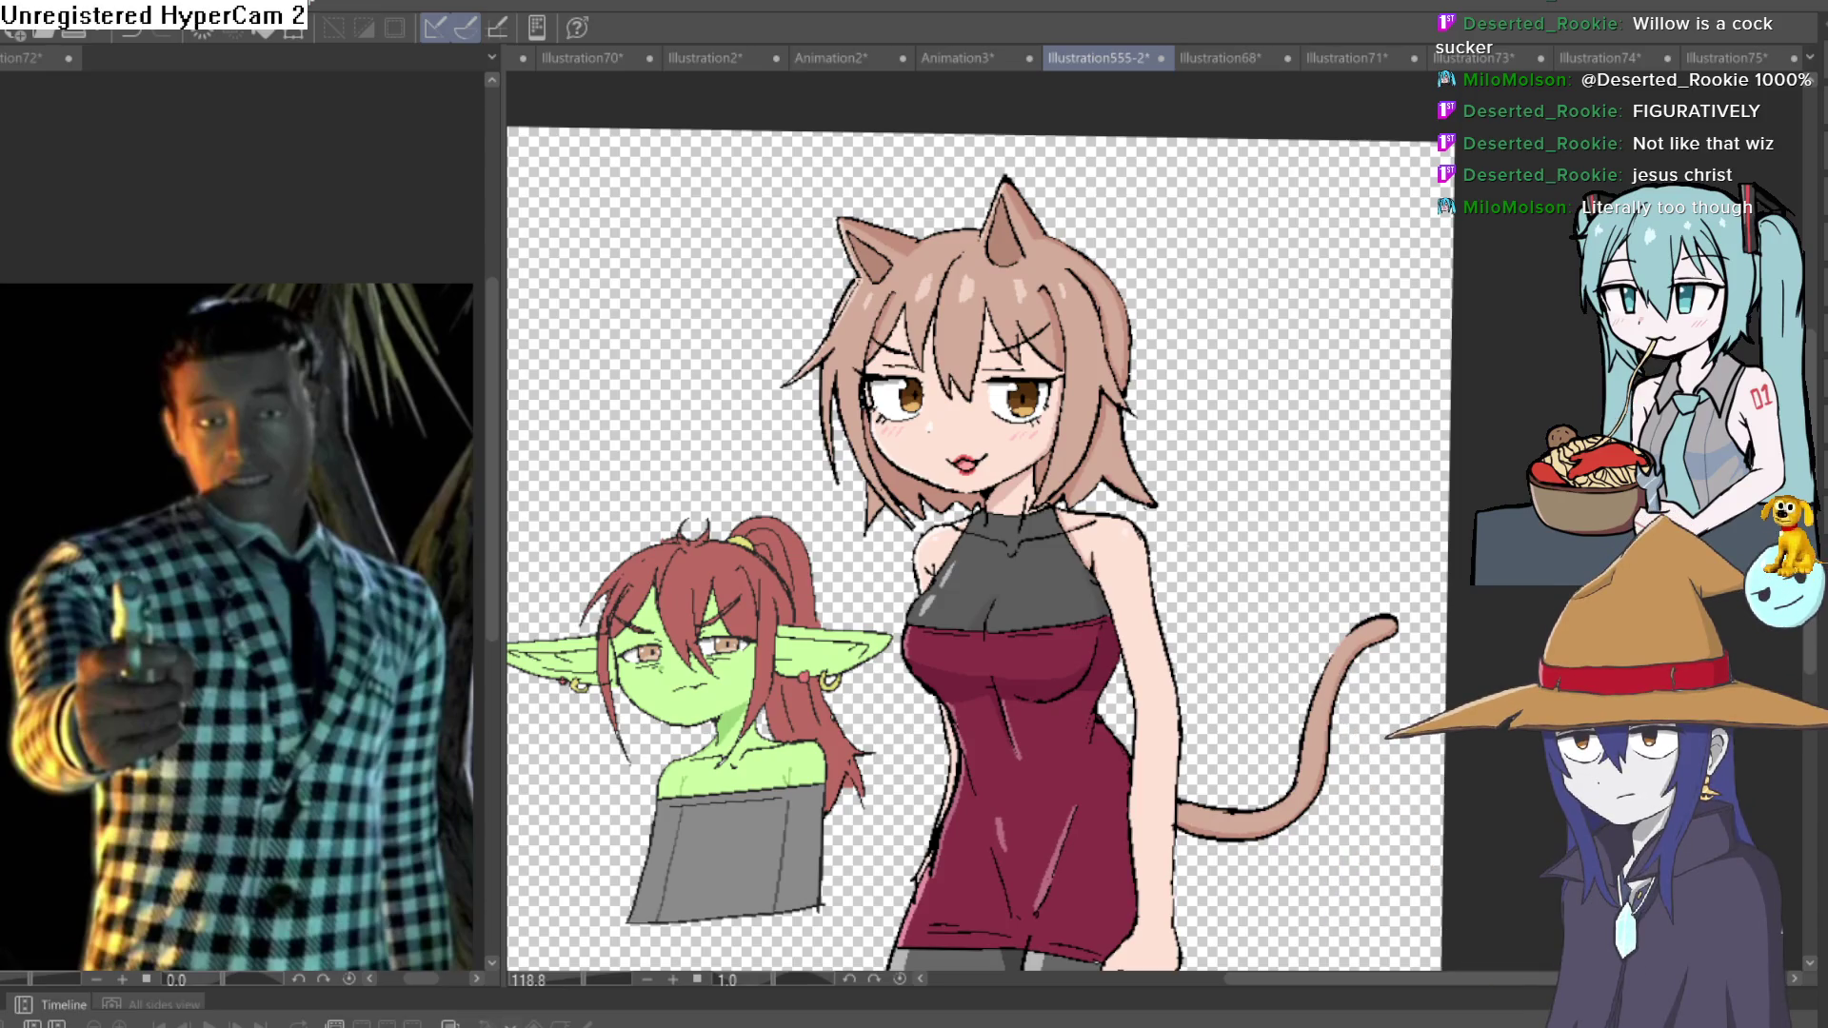
pyautogui.click(67, 58)
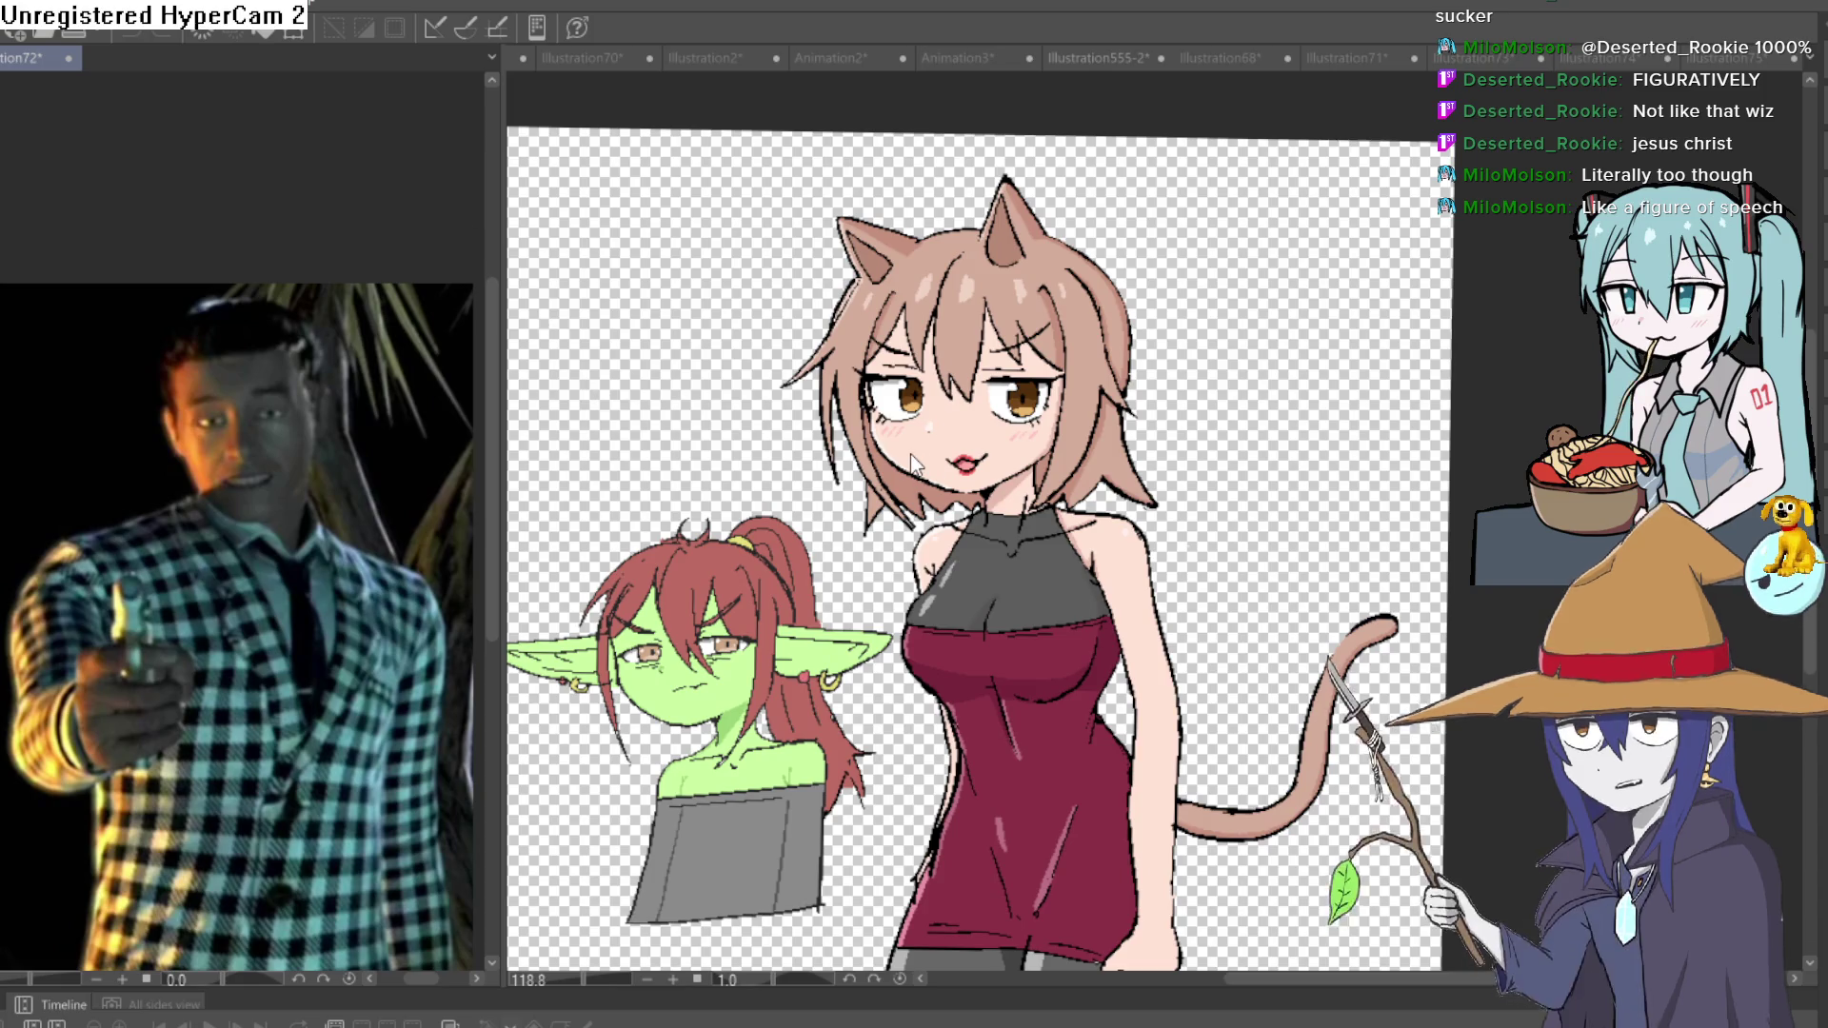
pyautogui.click(1095, 57)
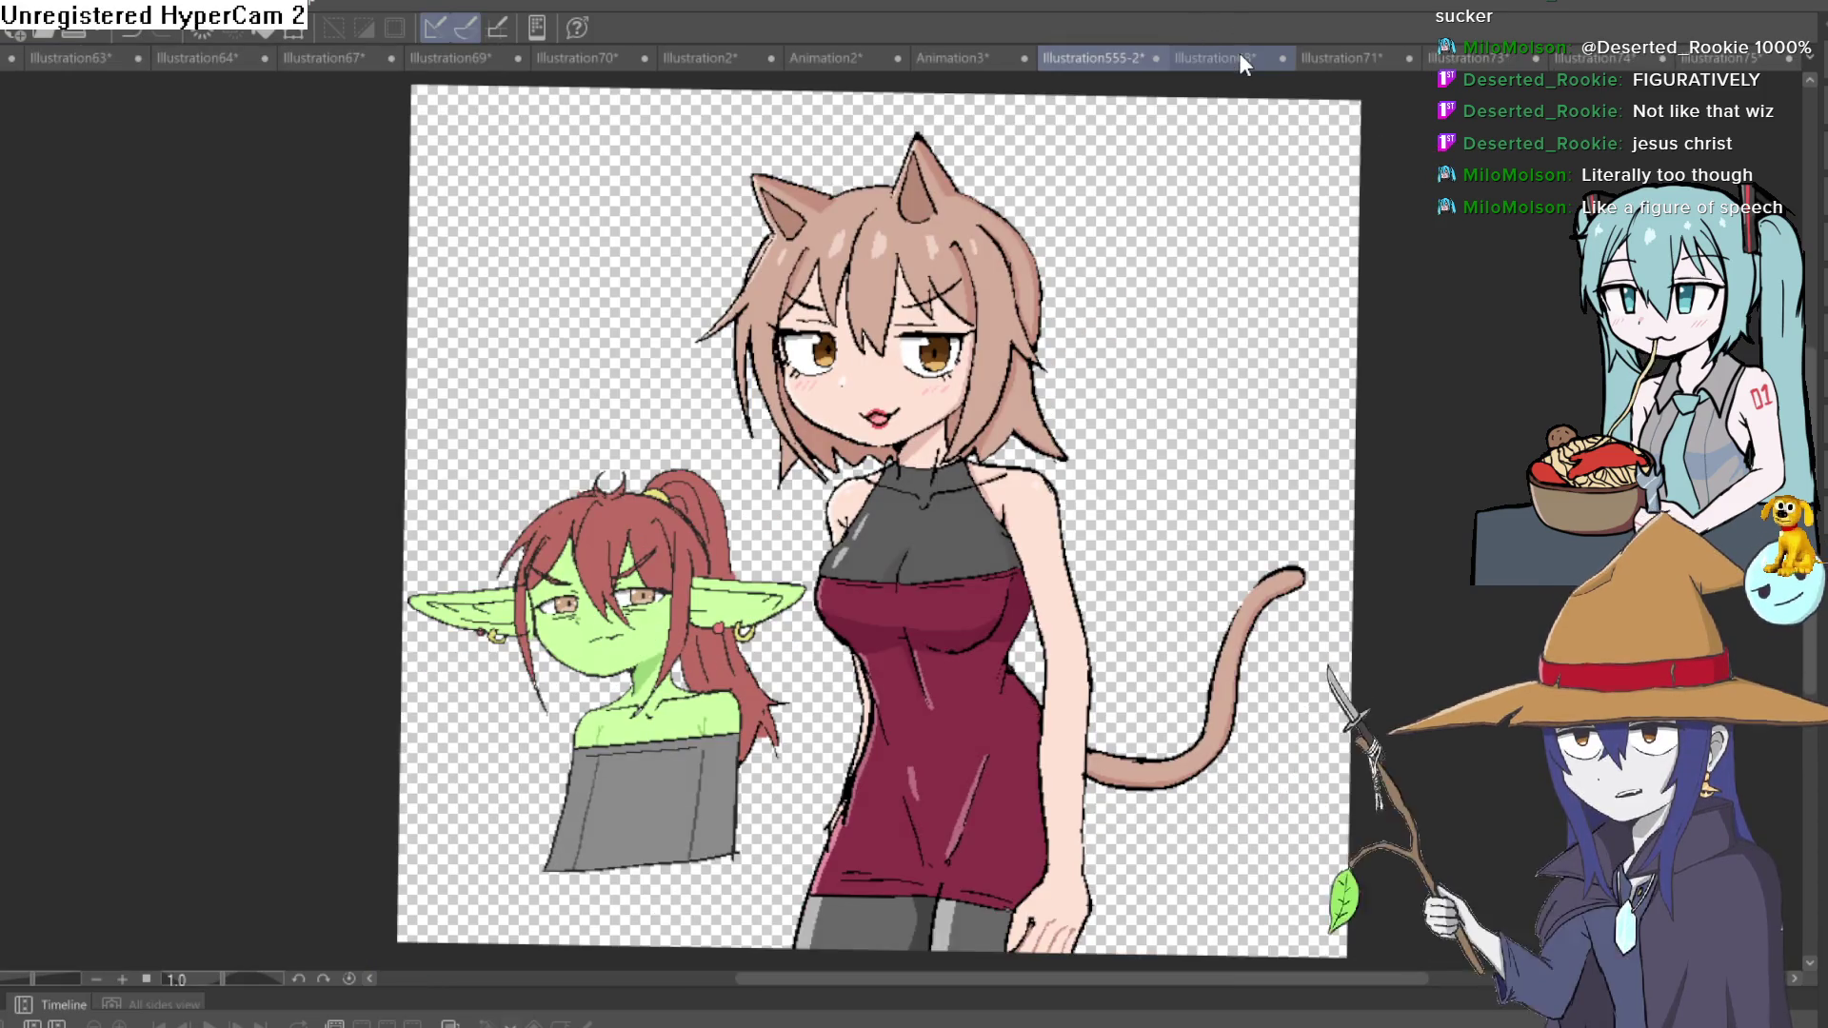
pyautogui.click(1238, 54)
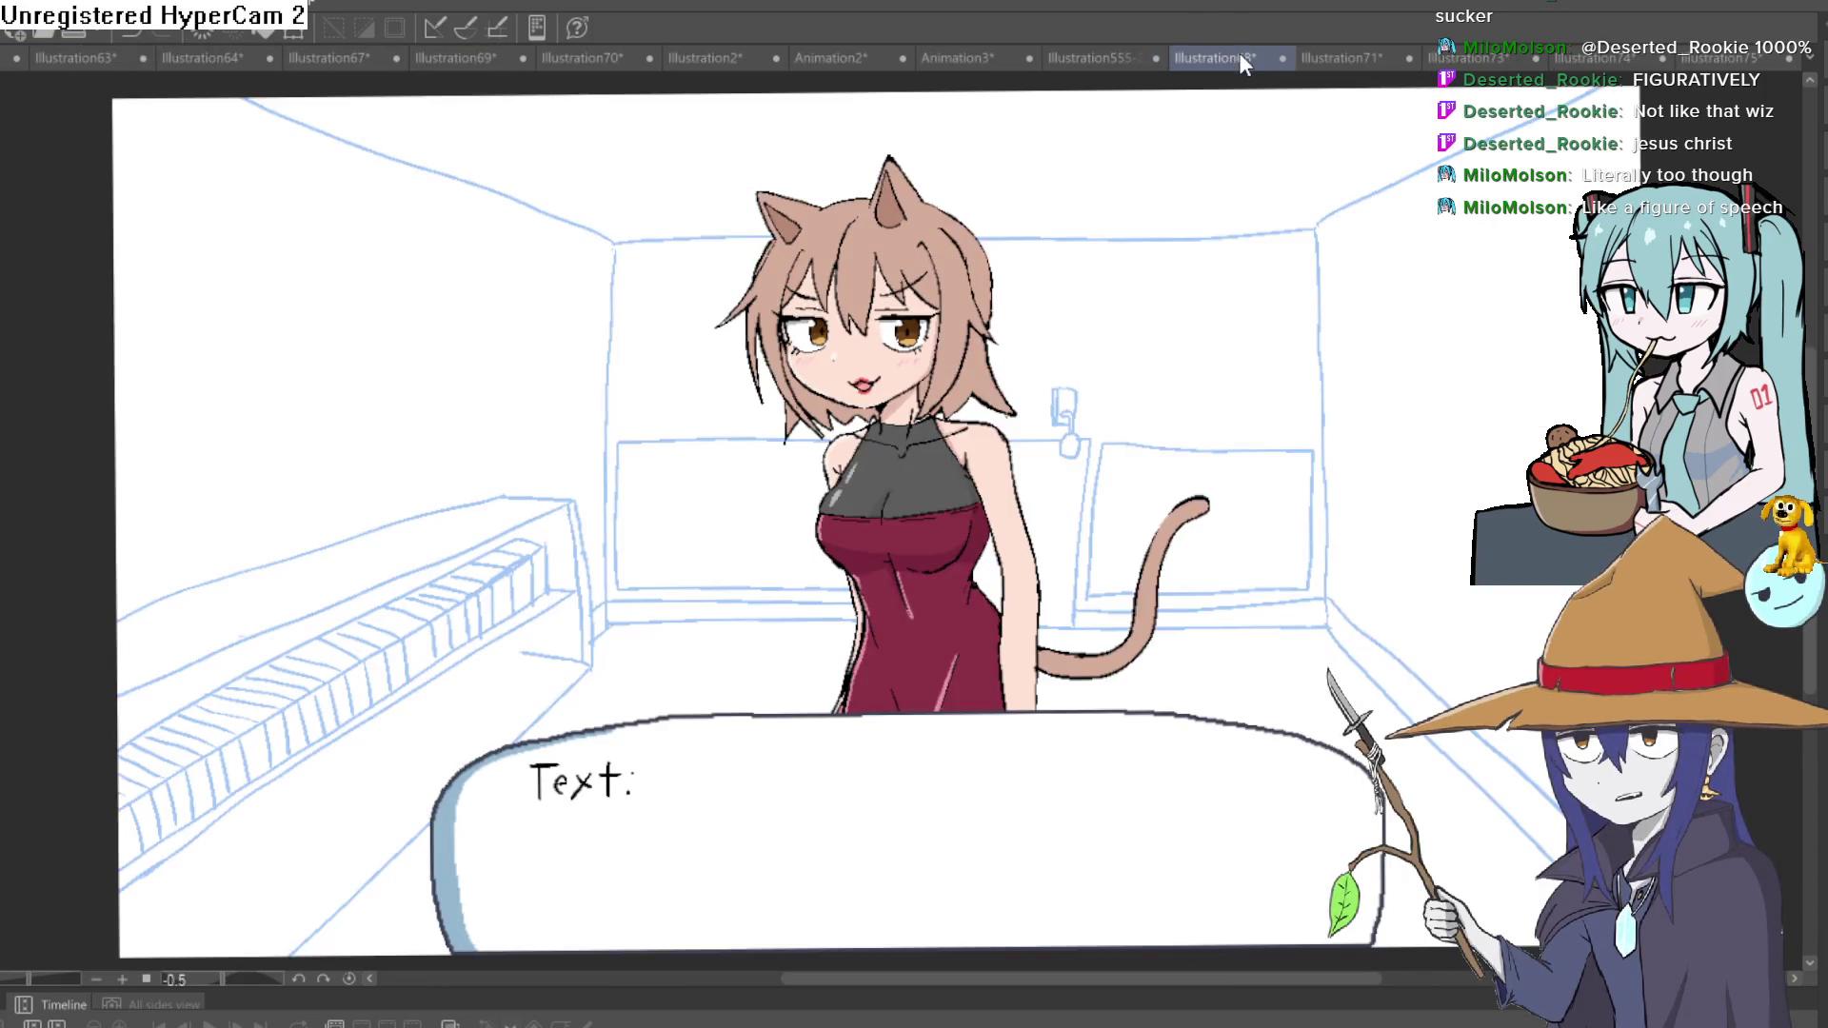
pyautogui.click(1106, 60)
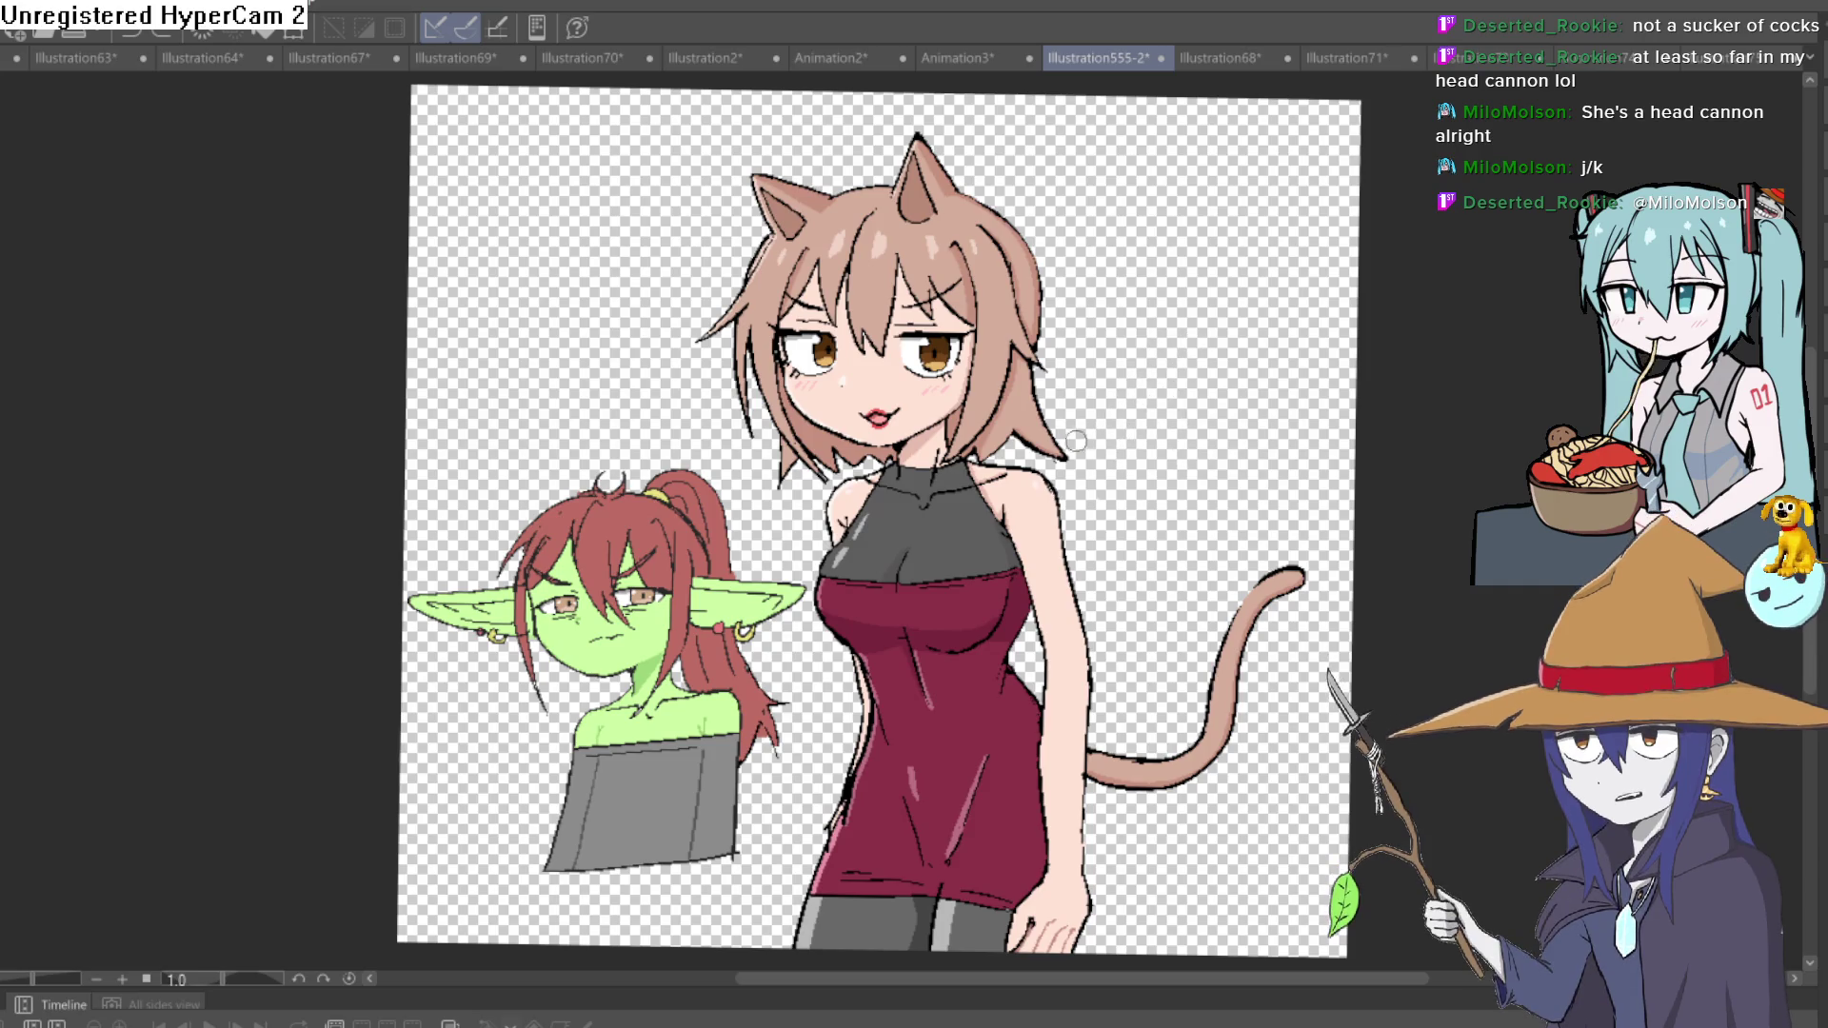
pyautogui.scroll(2, 1093, 460)
pyautogui.scroll(-3, 1093, 460)
pyautogui.scroll(3, 1114, 429)
pyautogui.moveTo(1124, 408)
pyautogui.mouseDown()
pyautogui.moveTo(1076, 568)
pyautogui.moveTo(1036, 314)
pyautogui.mouseUp()
pyautogui.scroll(-3, 1036, 314)
pyautogui.scroll(4, 1057, 495)
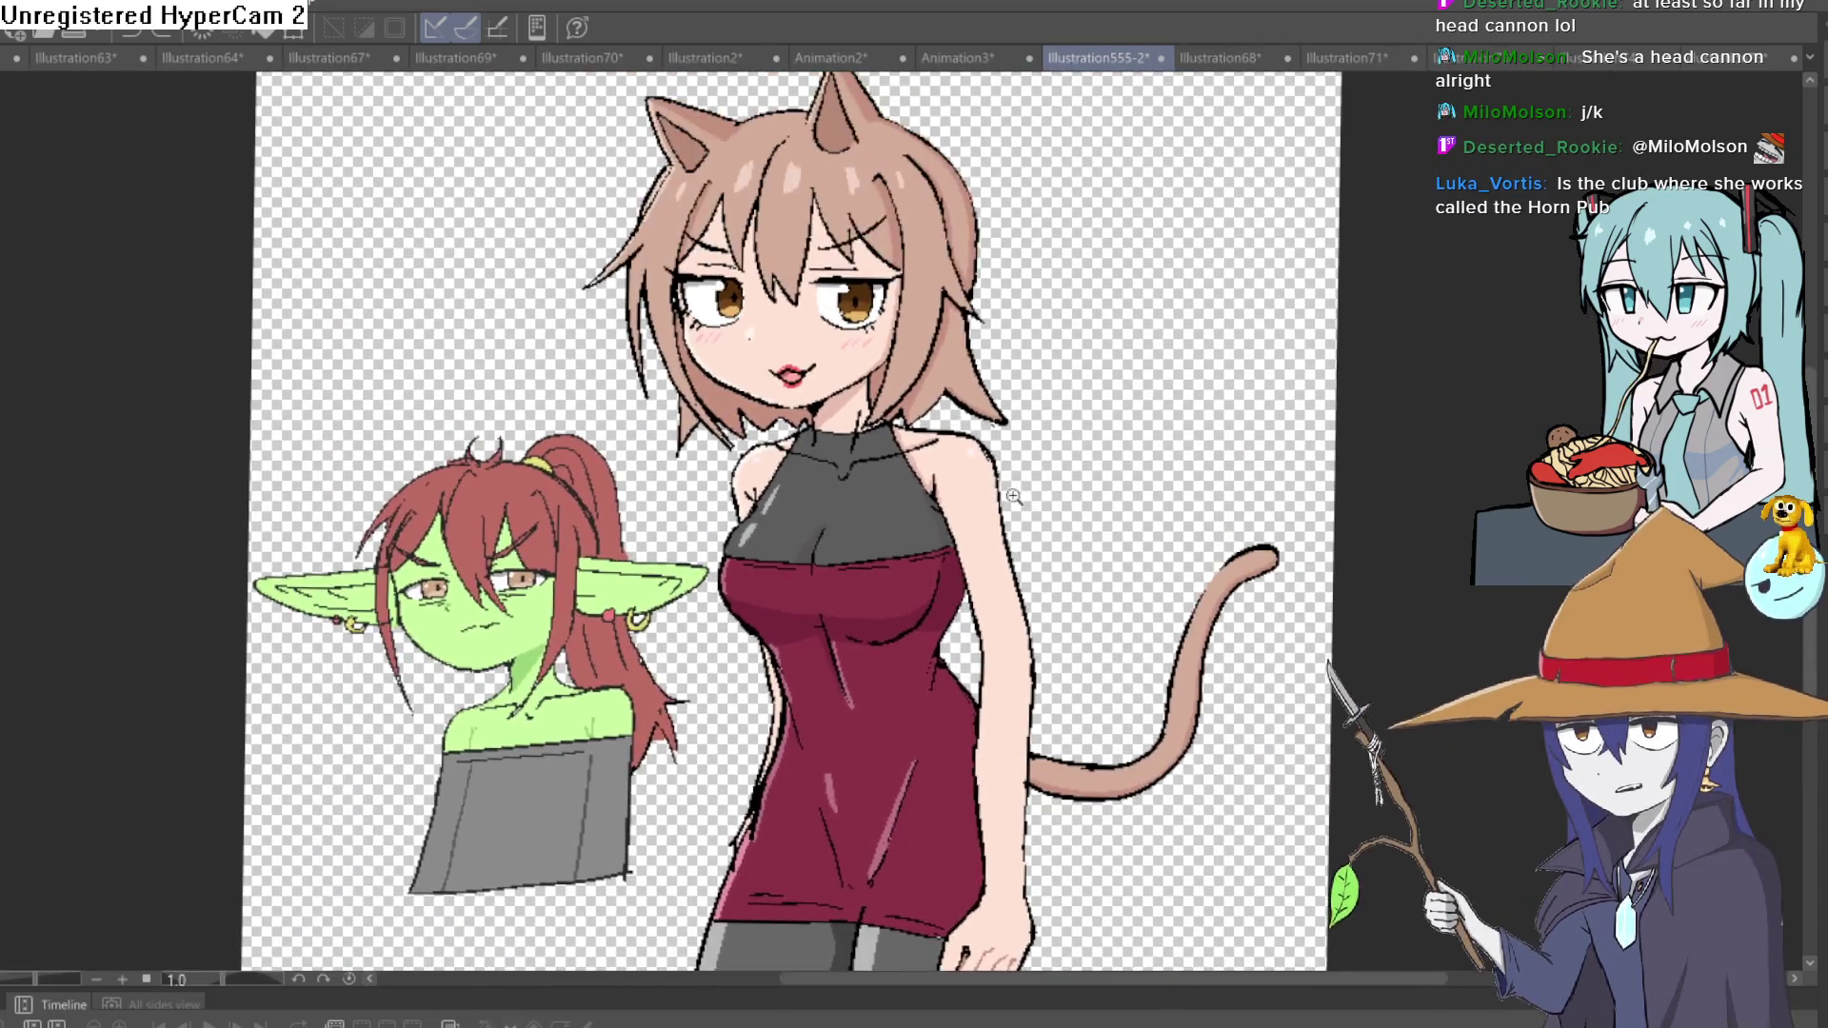
pyautogui.scroll(-2, 1061, 528)
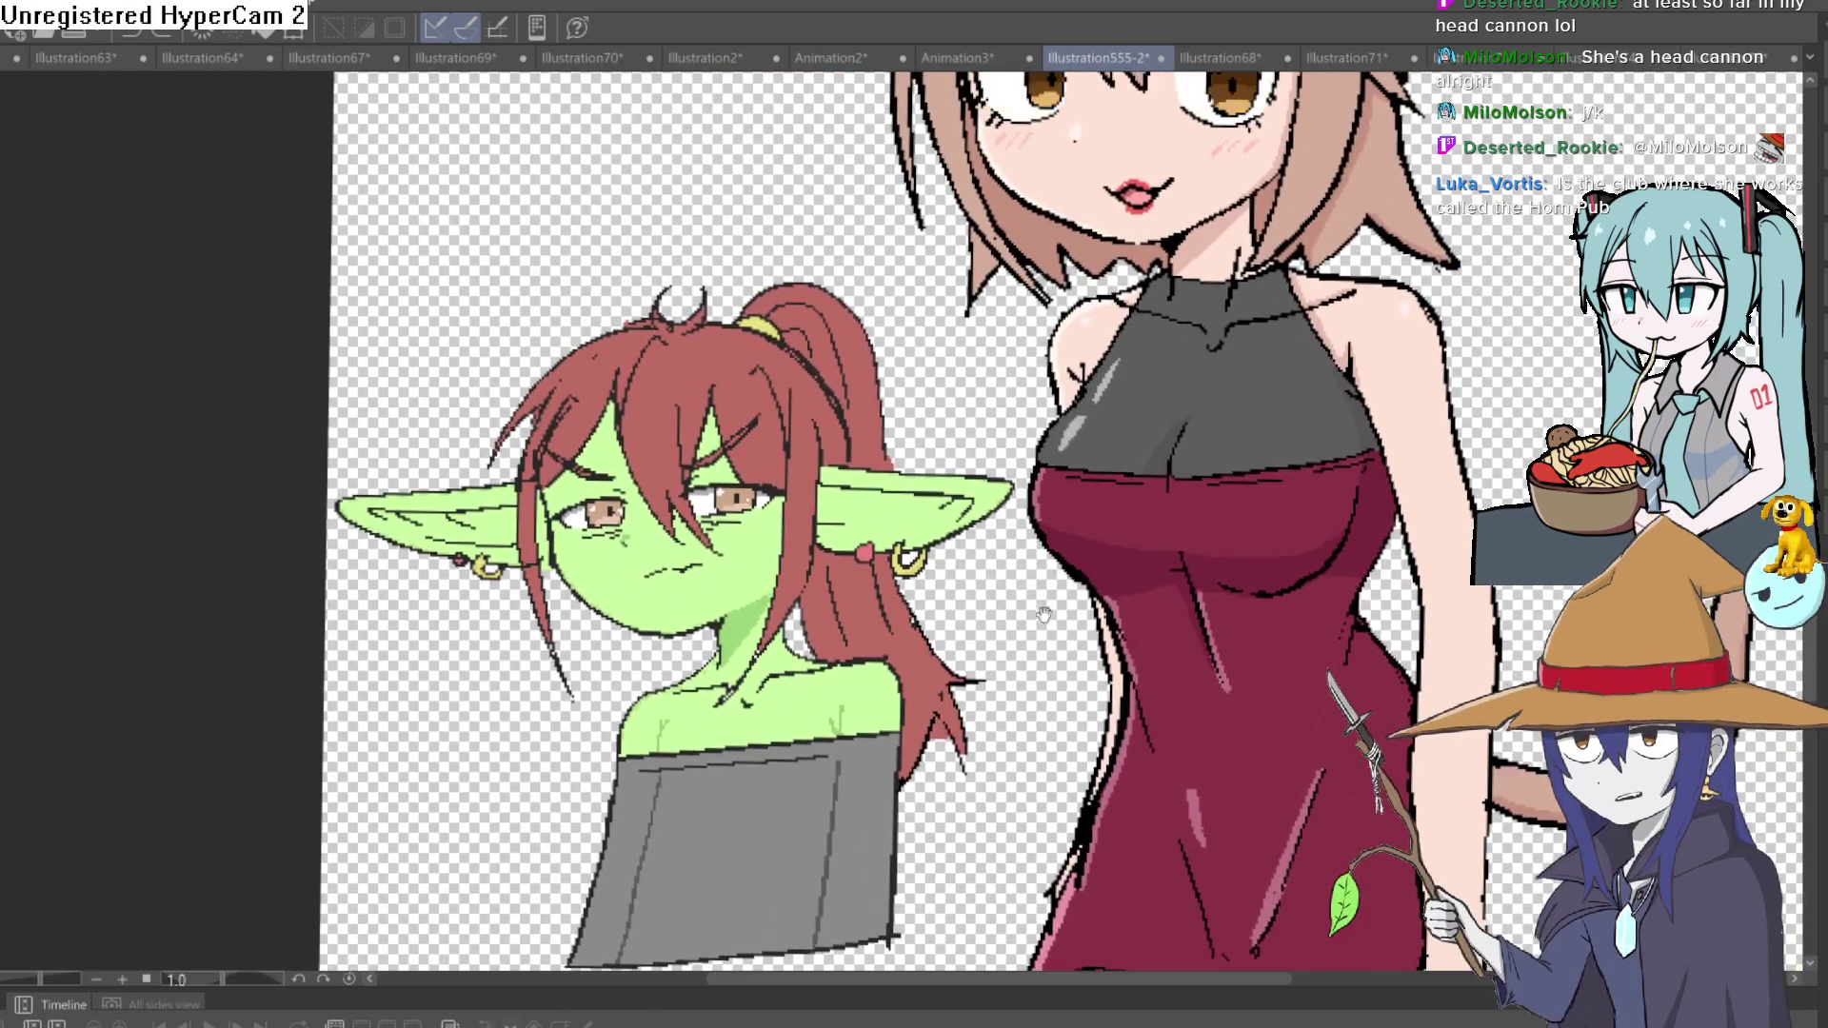
pyautogui.scroll(5, 1066, 457)
pyautogui.scroll(-3, 1066, 419)
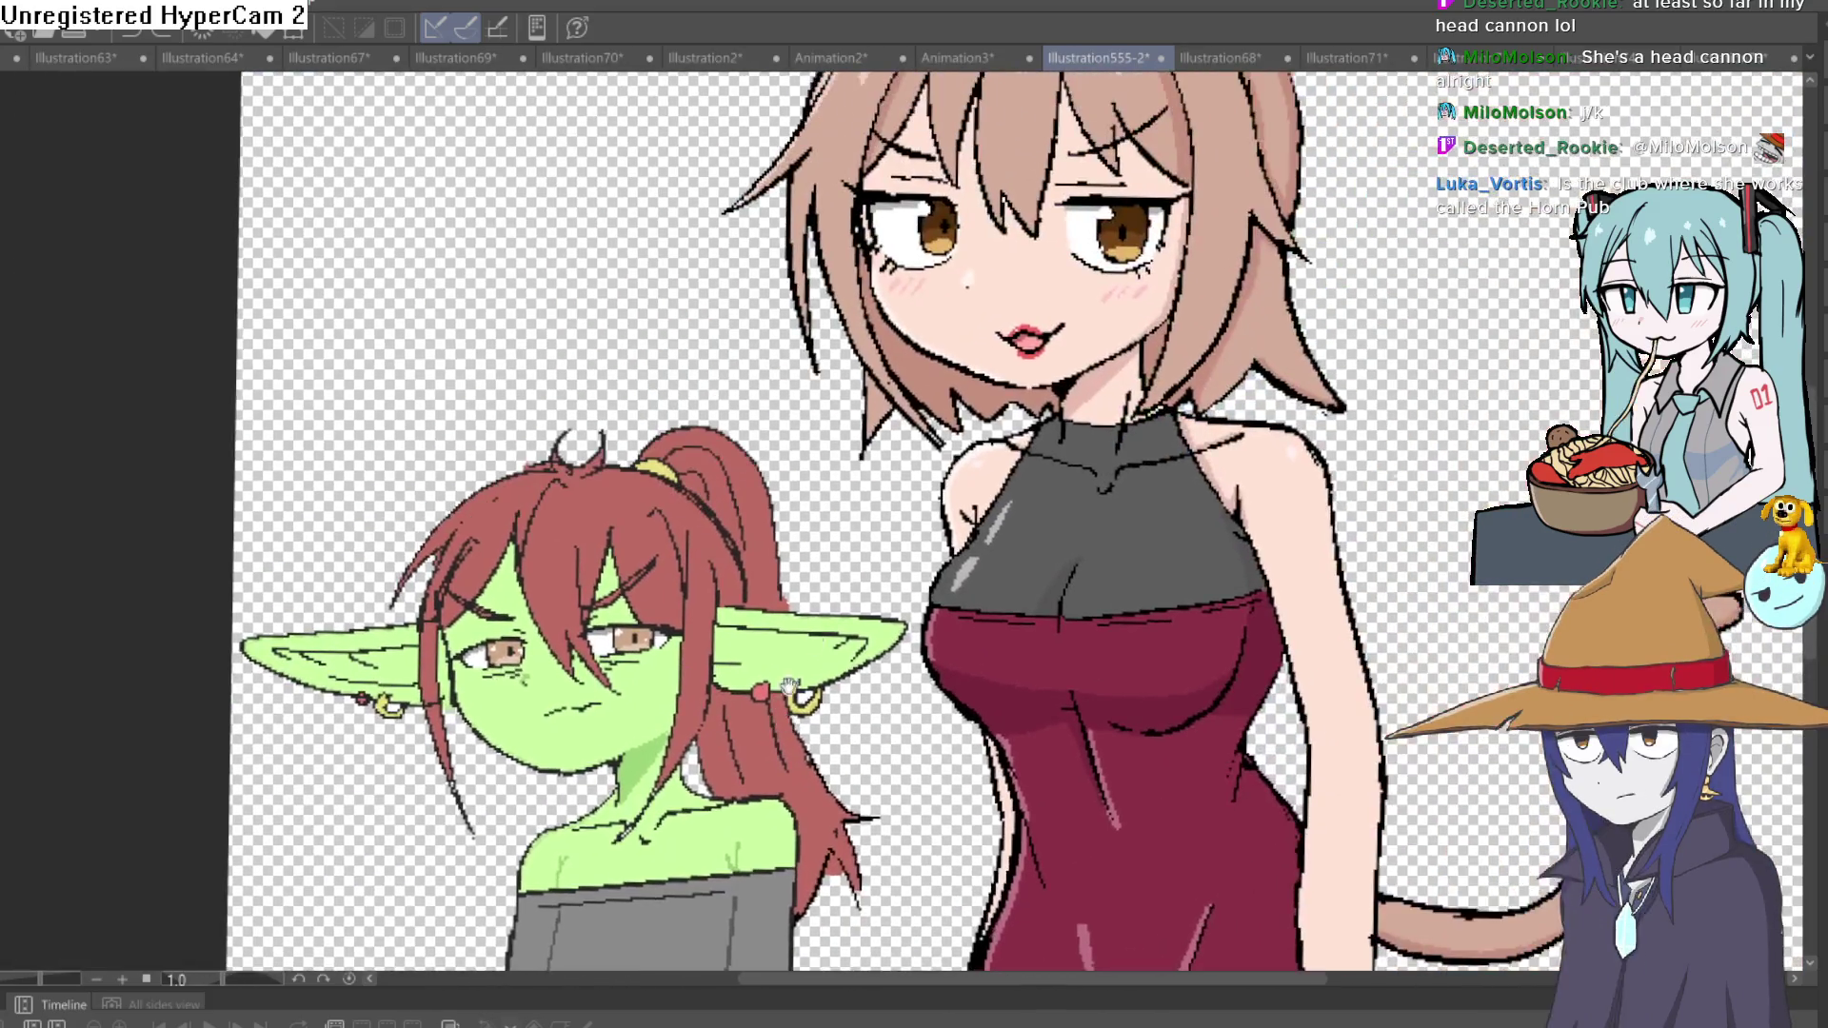
pyautogui.scroll(1, 968, 415)
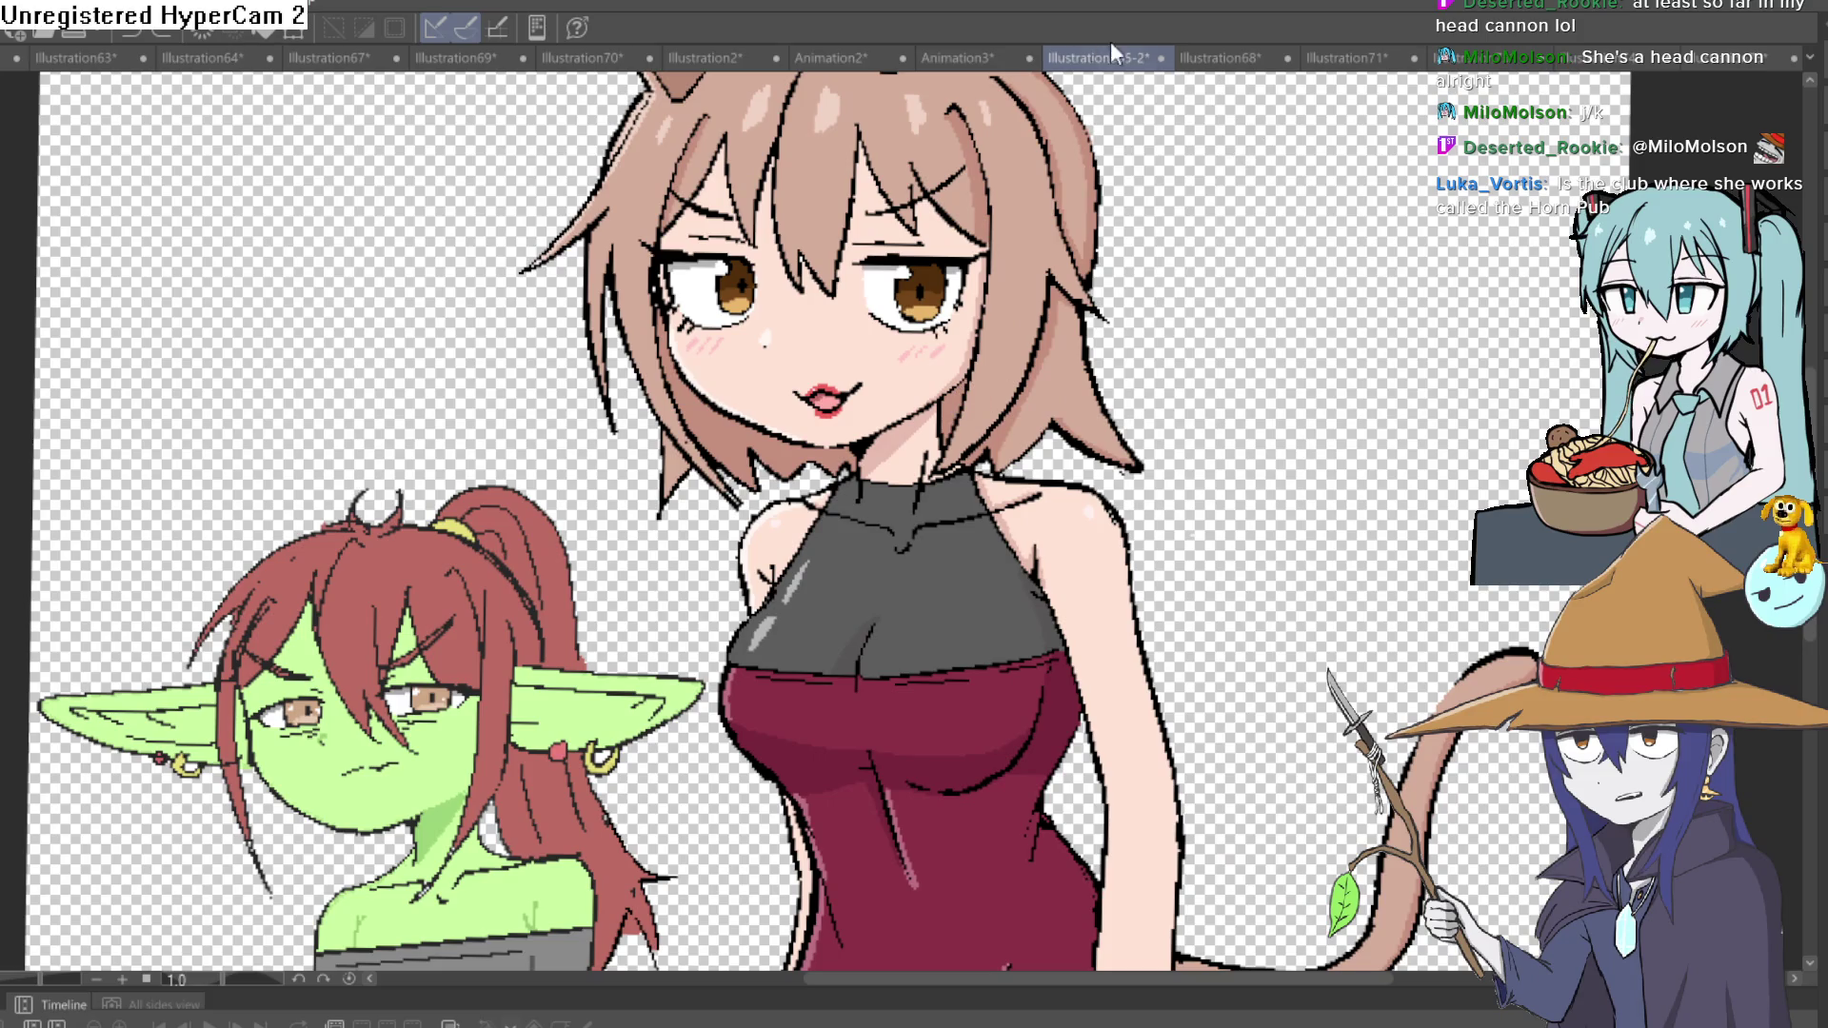
pyautogui.click(987, 57)
pyautogui.click(1114, 50)
pyautogui.scroll(-2, 1191, 476)
pyautogui.moveTo(1338, 289); pyautogui.dragTo(1192, 471)
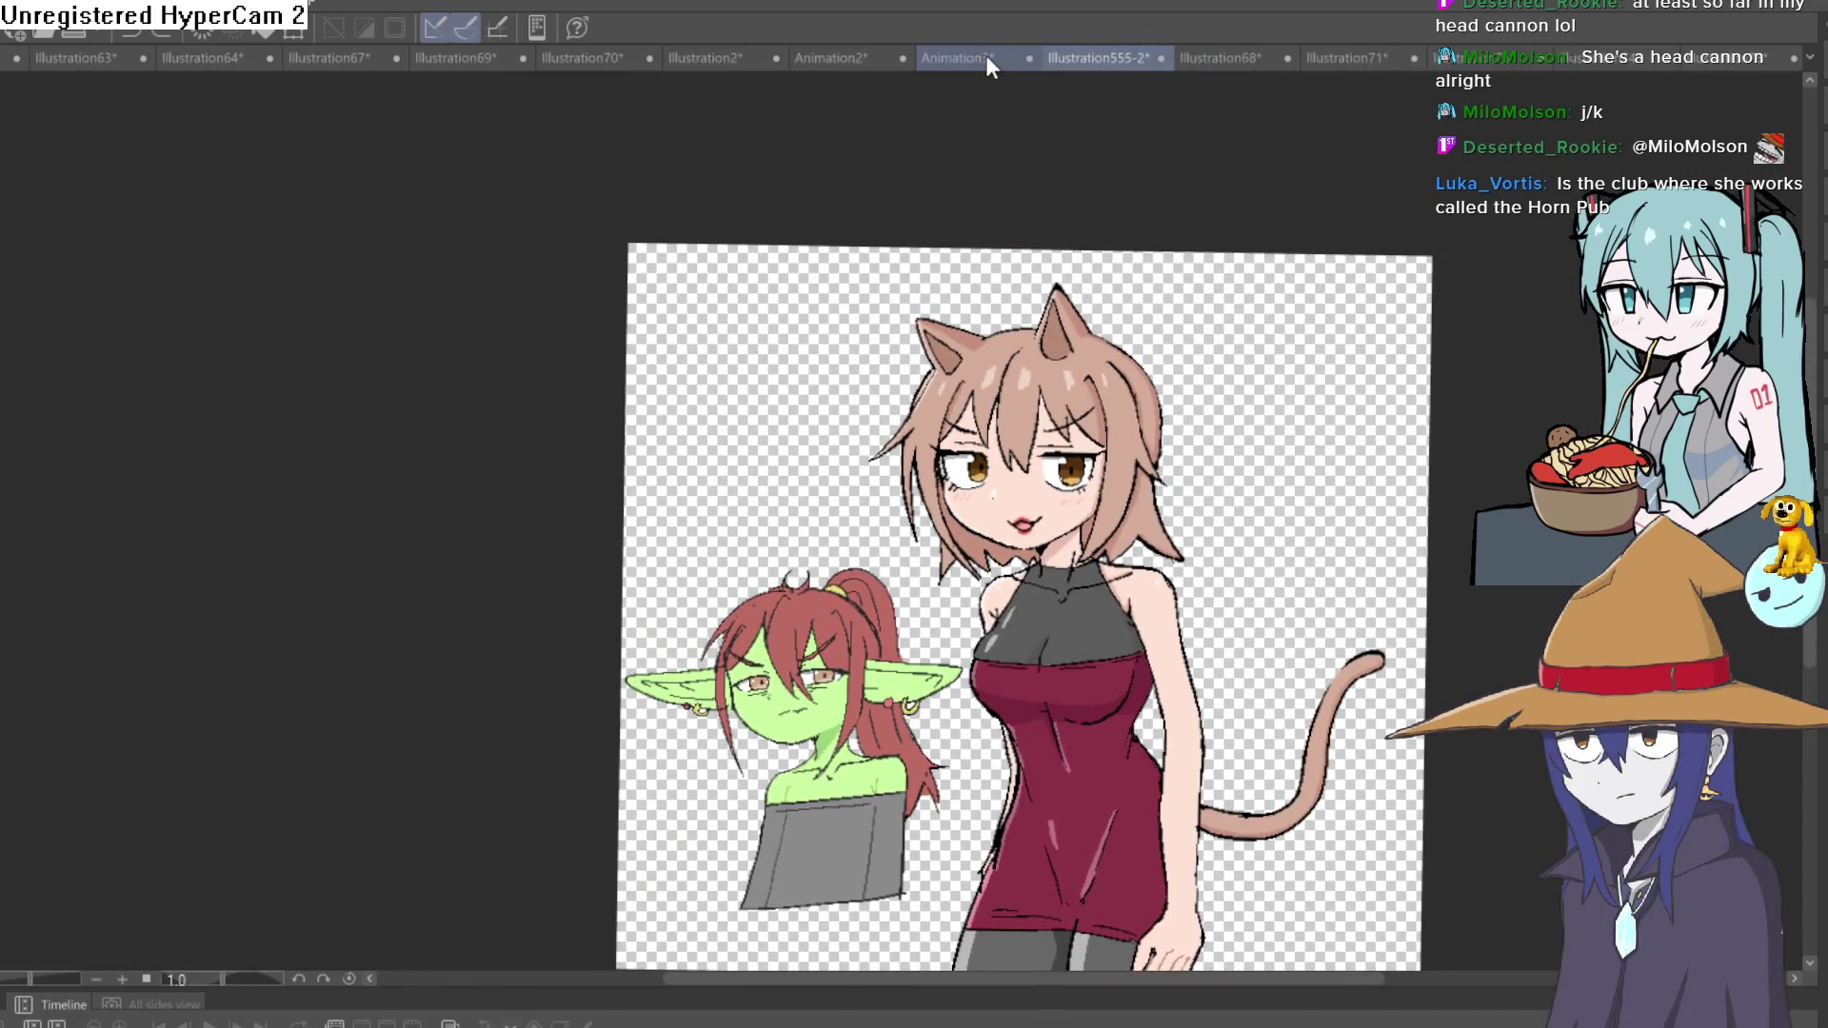
# Browse the Animation and Illustration tabs to Illustration65's red demon girl and select around her.
pyautogui.click(986, 59)
pyautogui.click(836, 59)
pyautogui.click(757, 57)
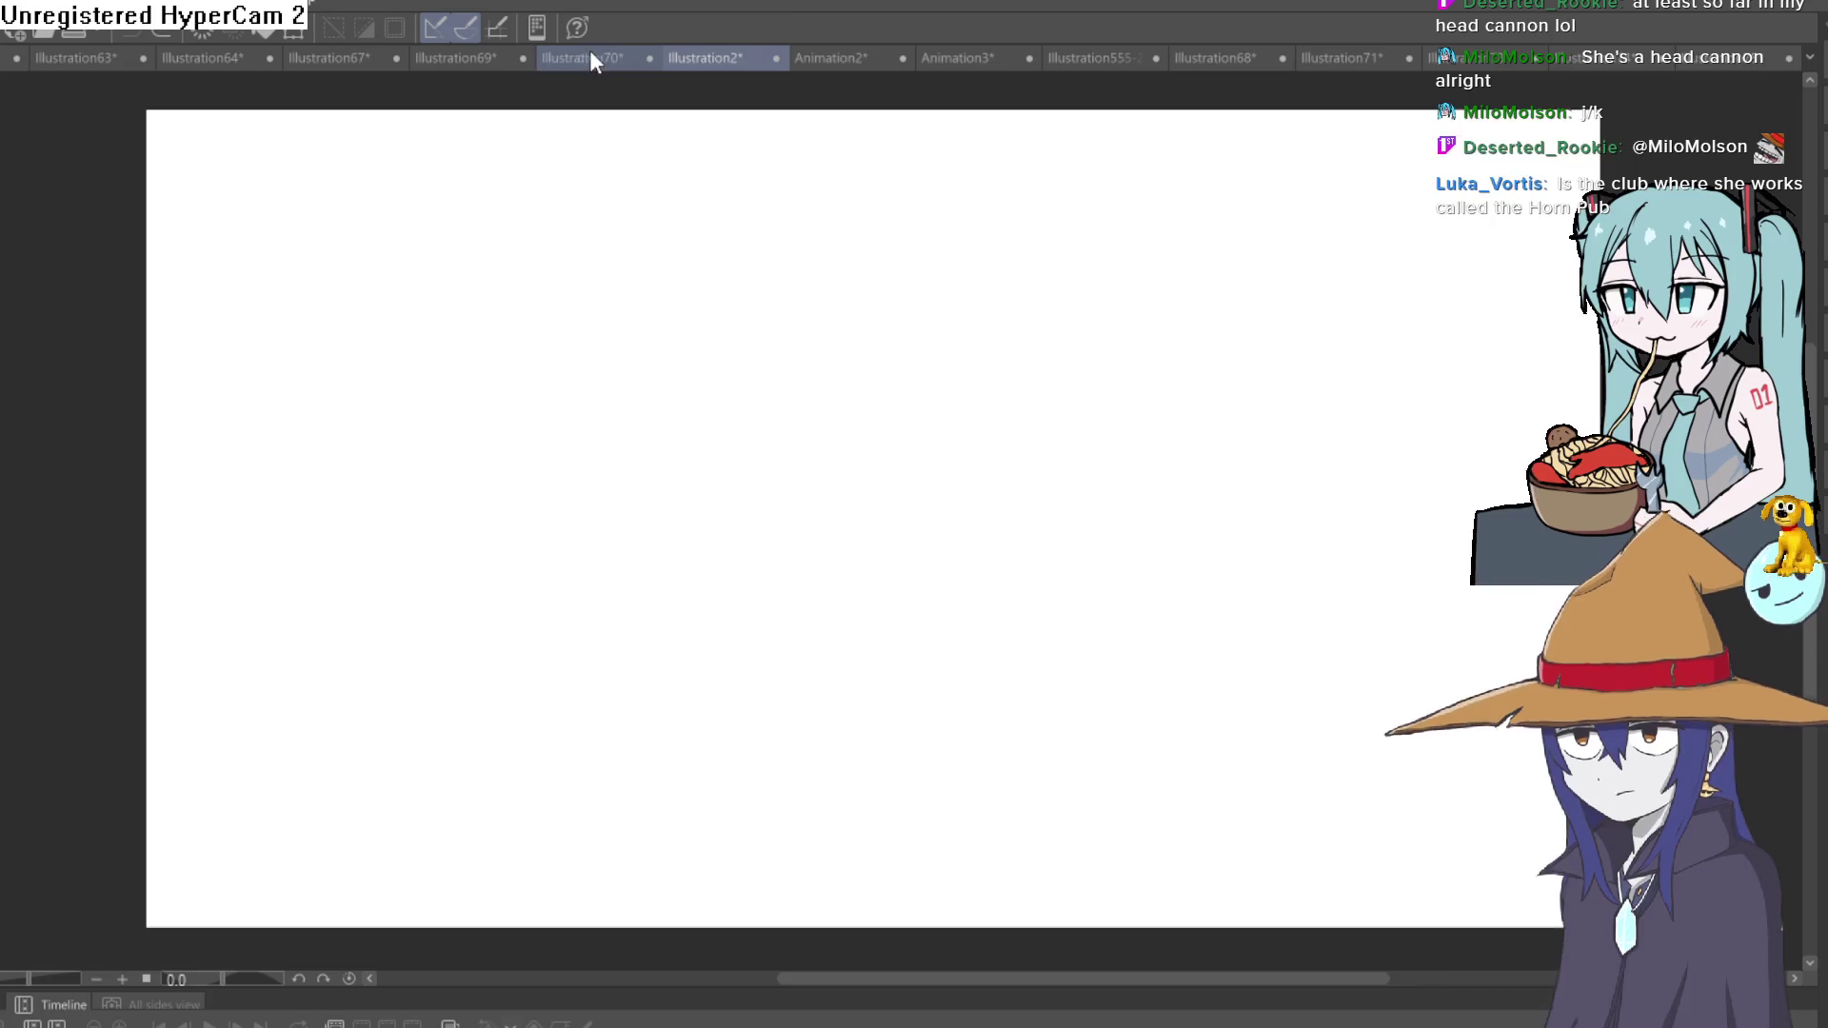
pyautogui.click(589, 55)
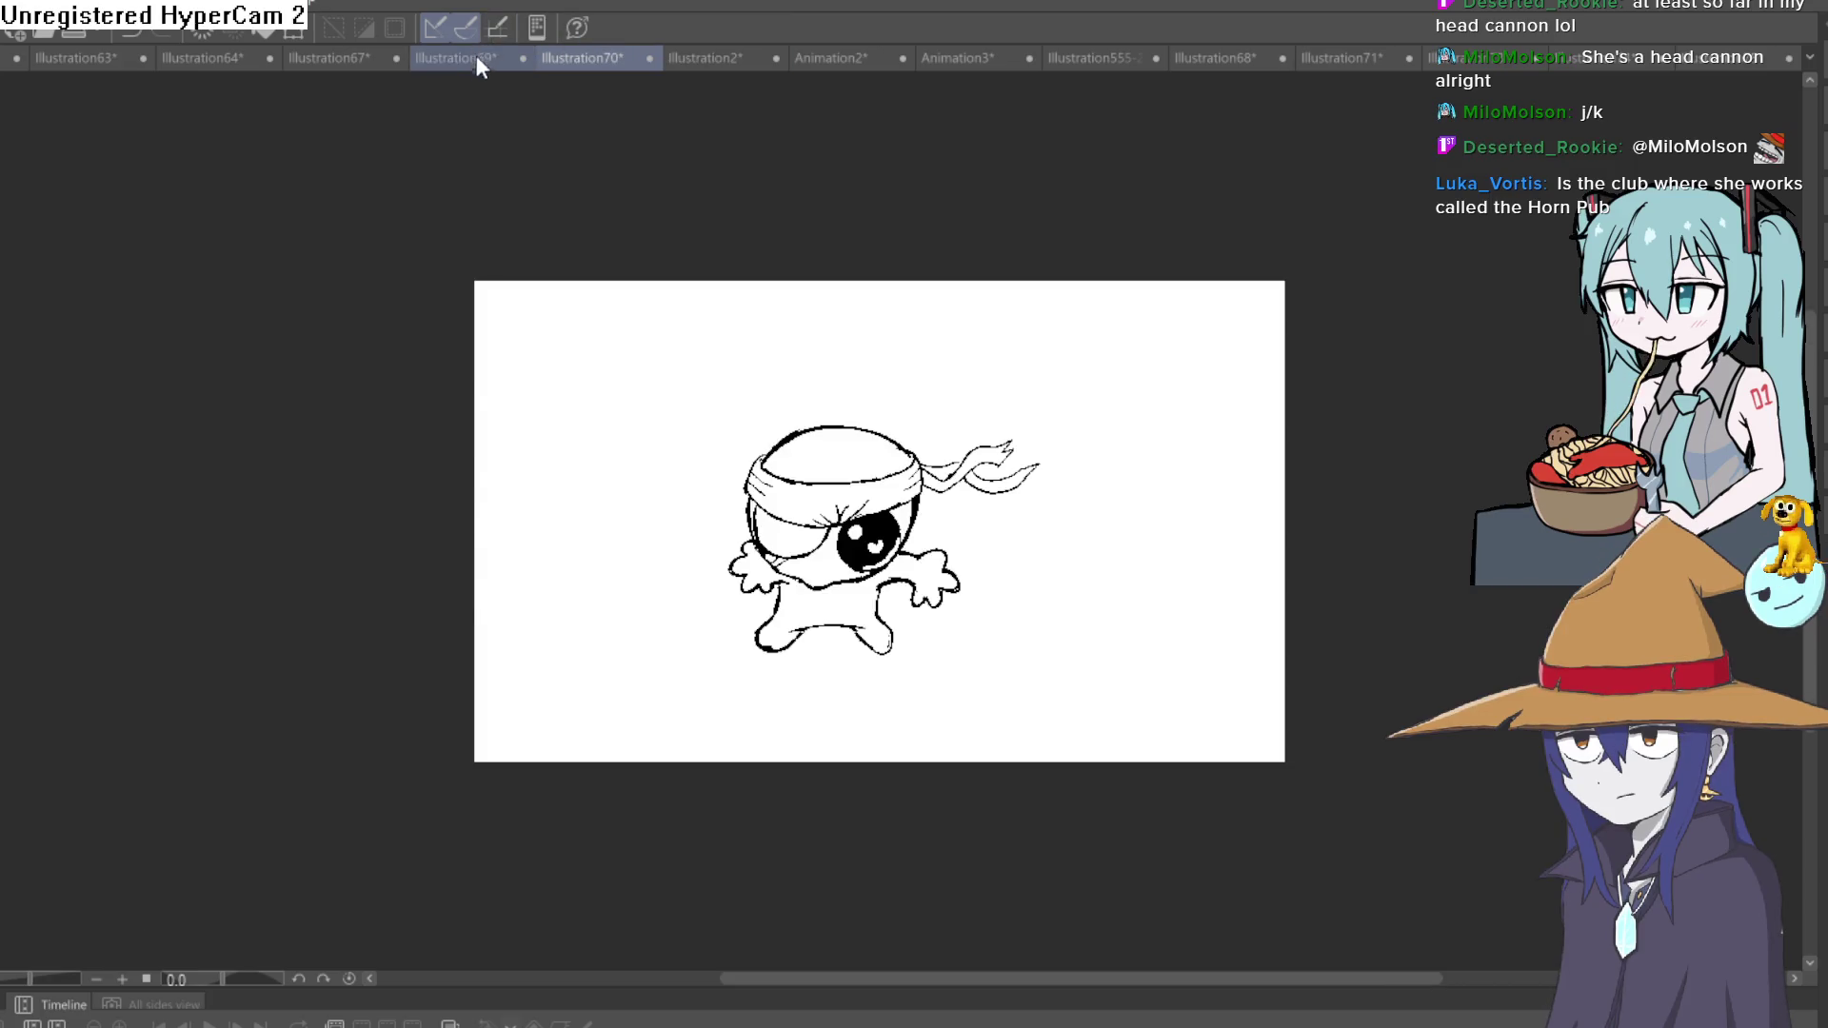
pyautogui.click(478, 56)
pyautogui.click(358, 56)
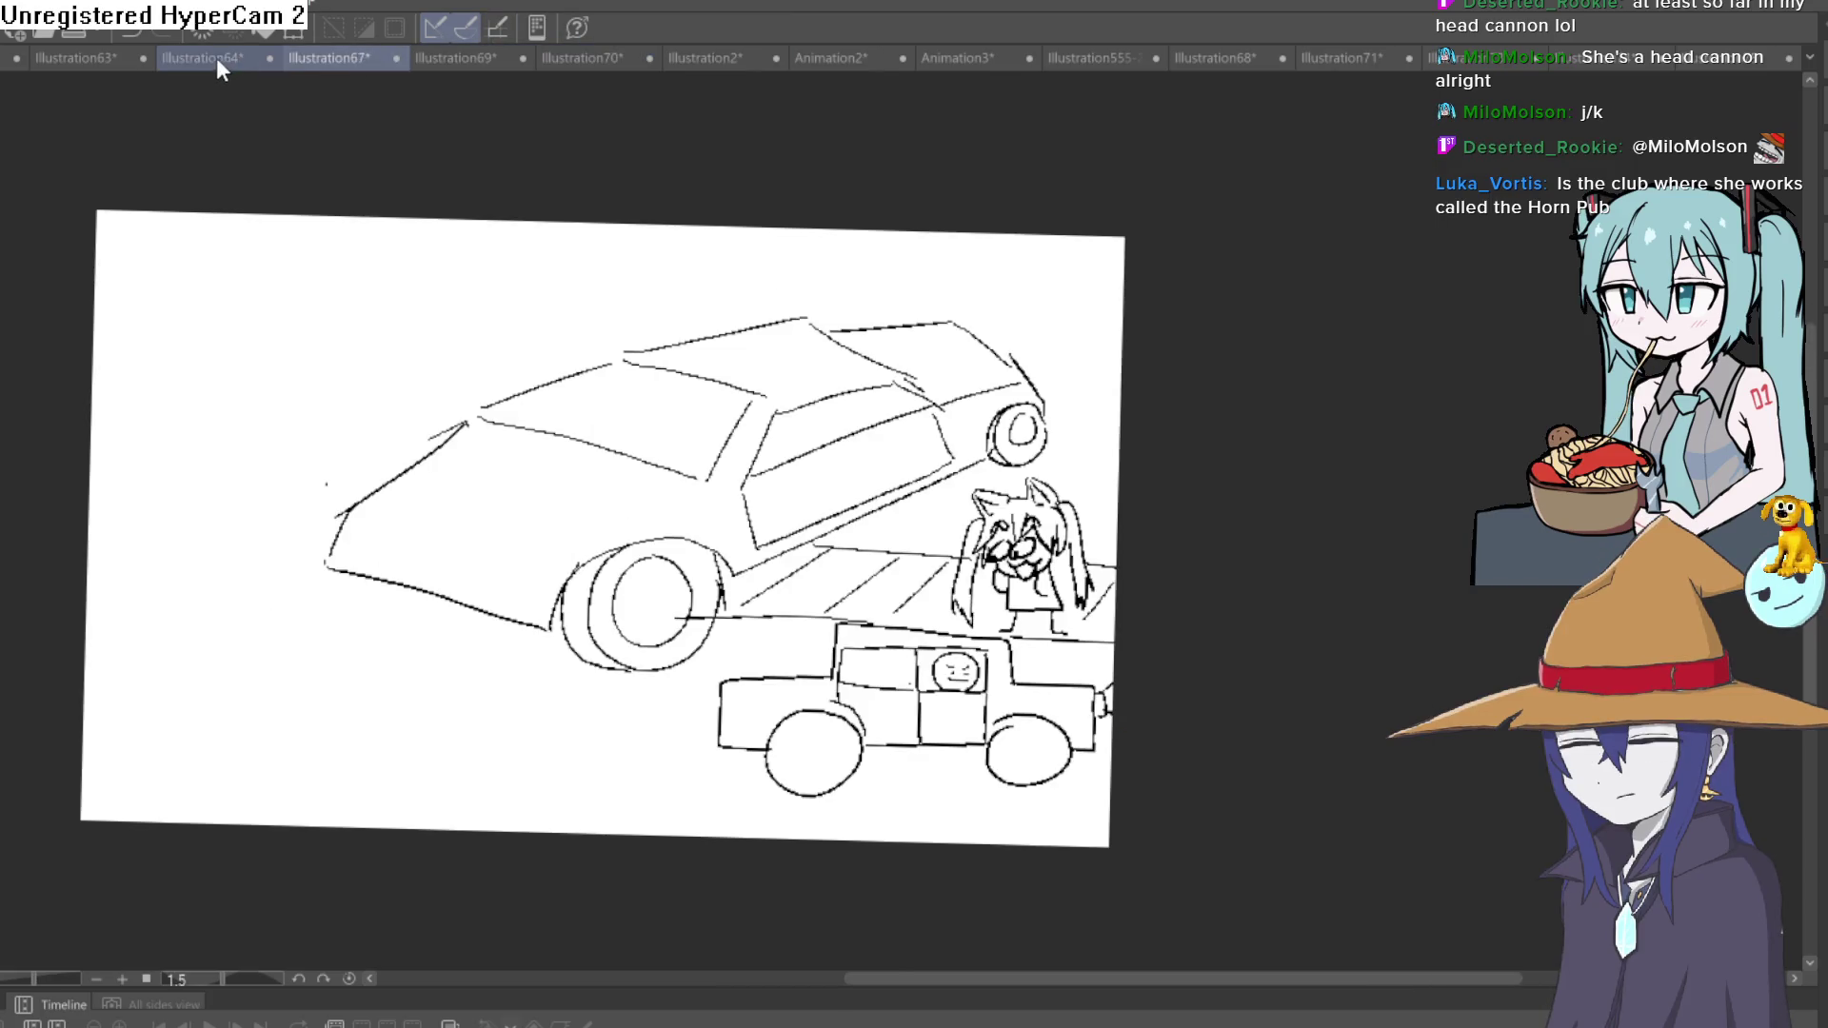
pyautogui.click(221, 57)
pyautogui.click(94, 55)
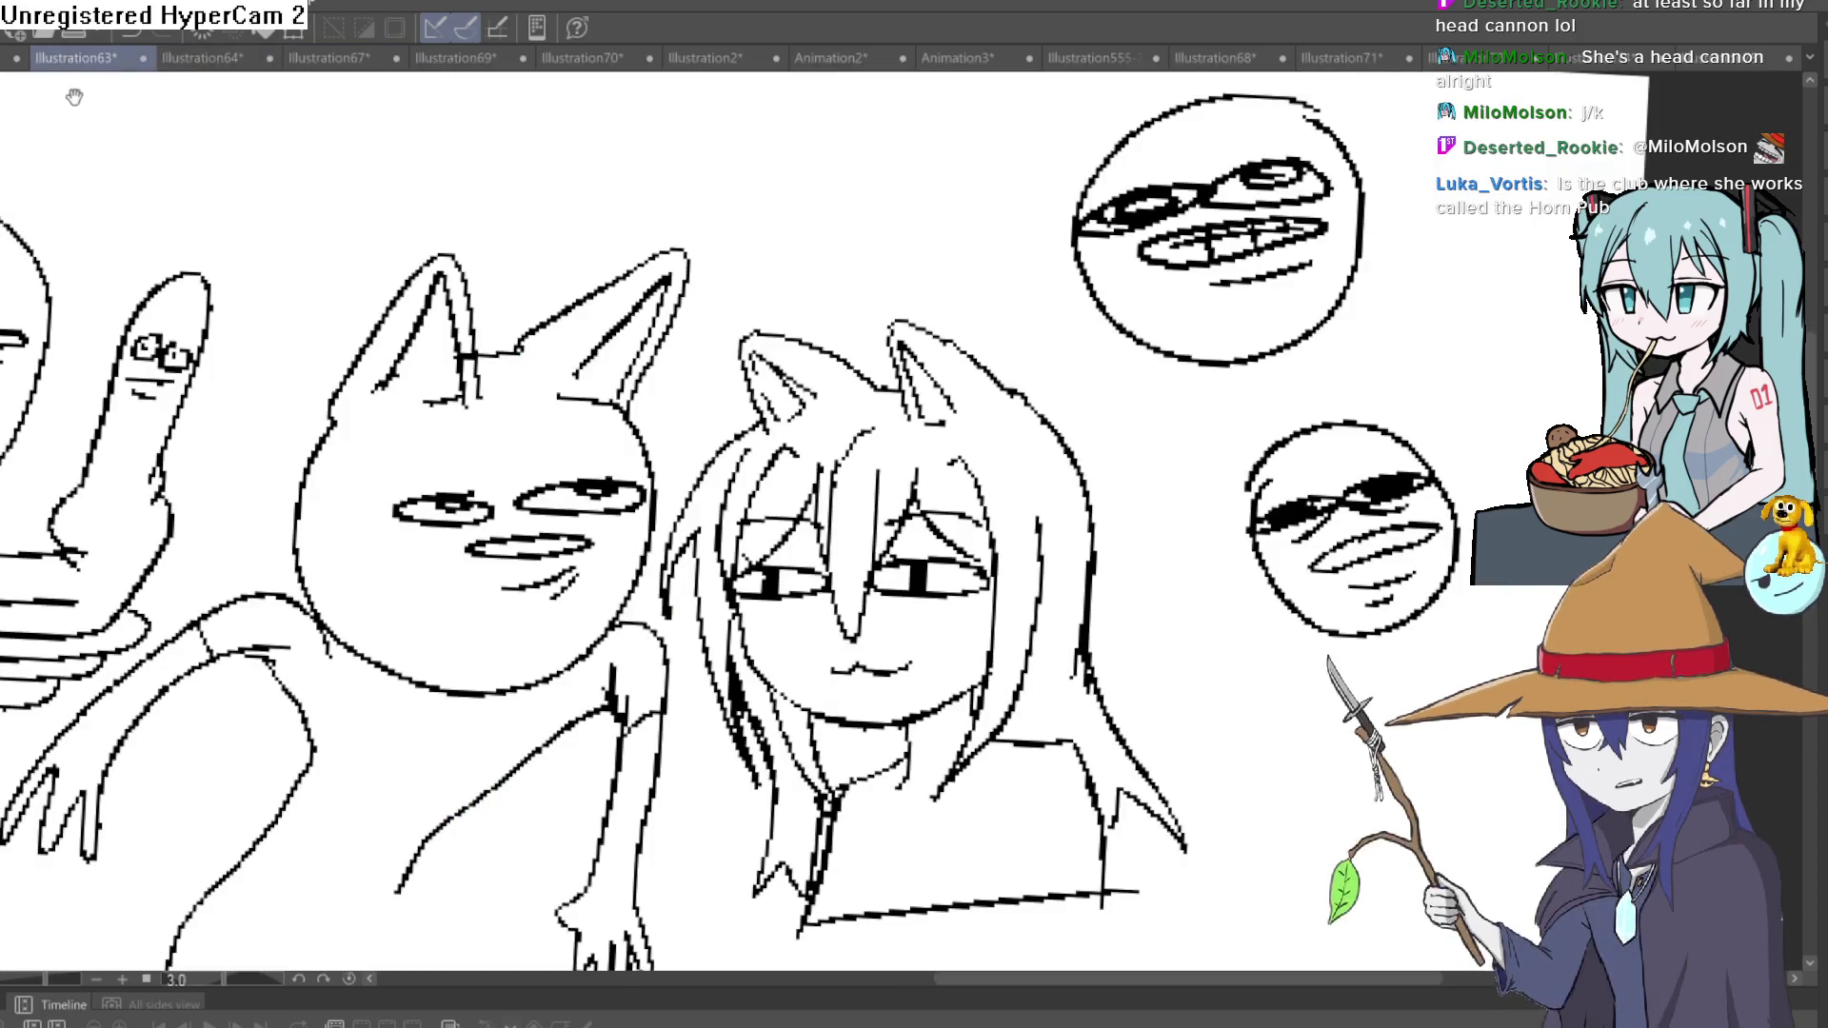
pyautogui.click(7, 57)
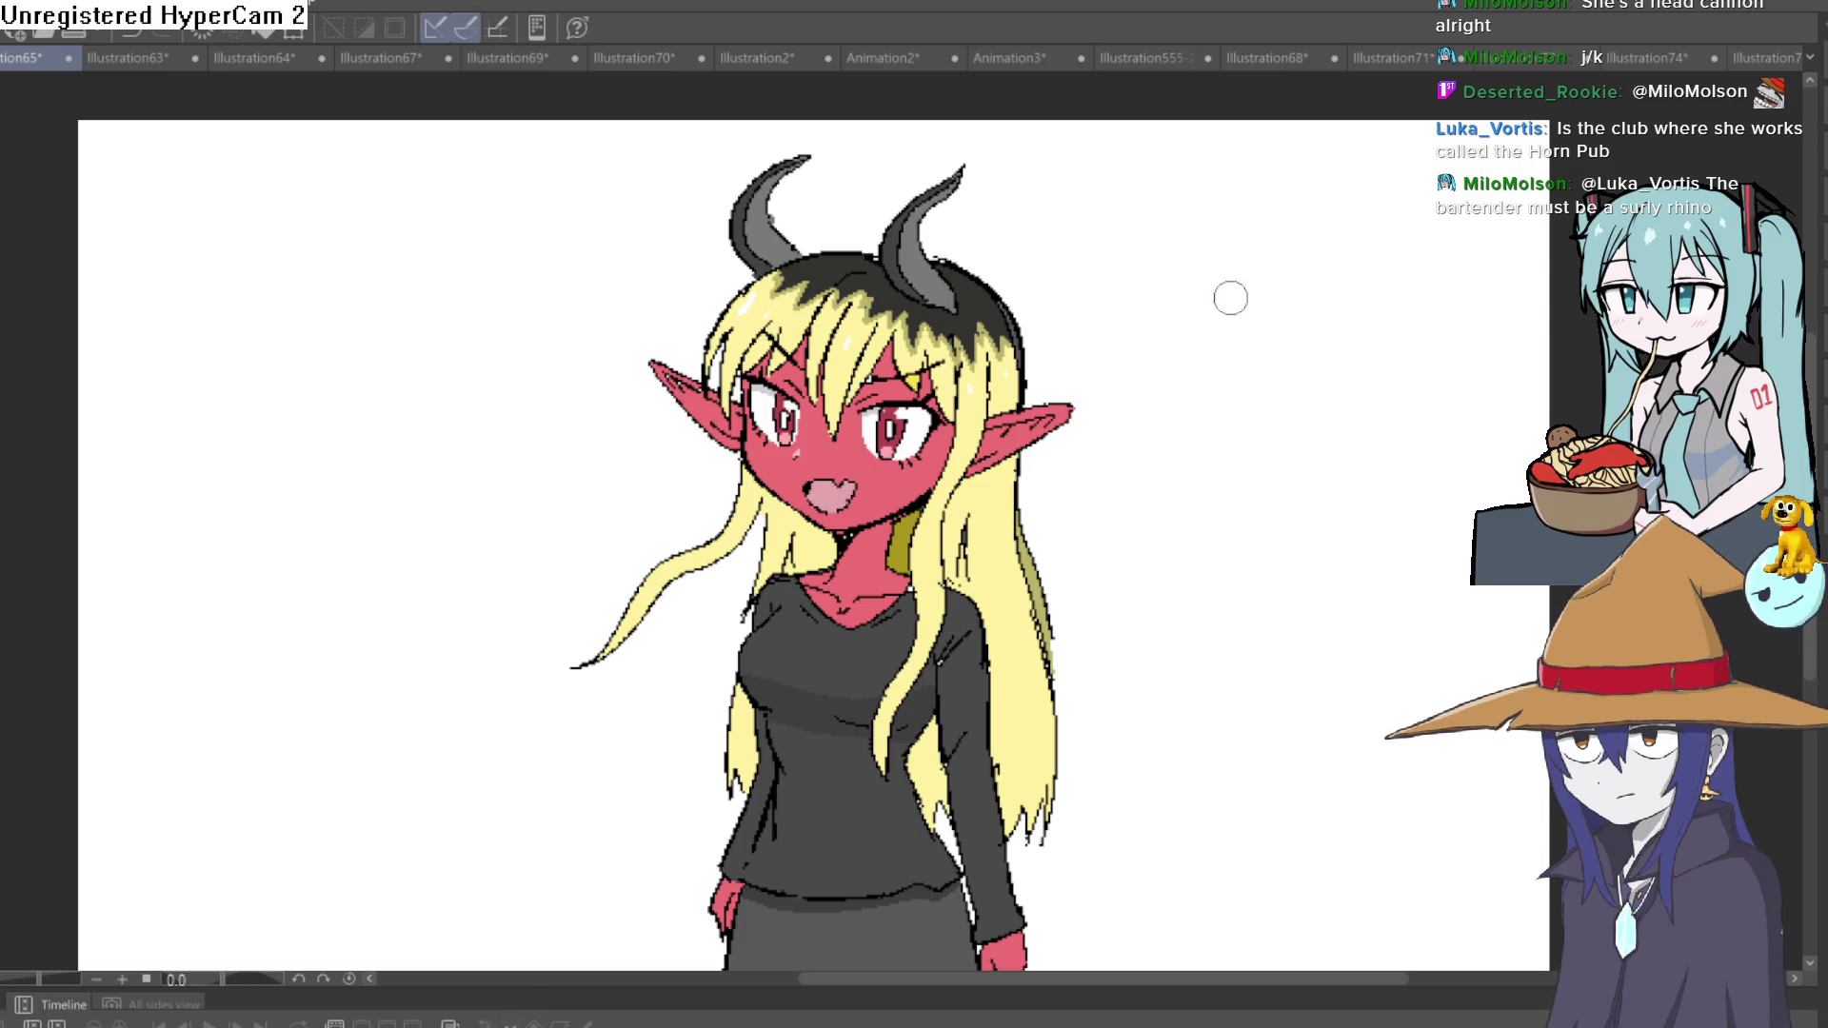
pyautogui.moveTo(1084, 184)
pyautogui.mouseDown()
pyautogui.moveTo(673, 171)
pyautogui.moveTo(510, 746)
pyautogui.moveTo(557, 953)
pyautogui.moveTo(642, 965)
pyautogui.moveTo(1175, 625)
pyautogui.moveTo(1214, 43)
pyautogui.moveTo(1185, 32)
pyautogui.moveTo(1110, 89)
pyautogui.mouseUp()
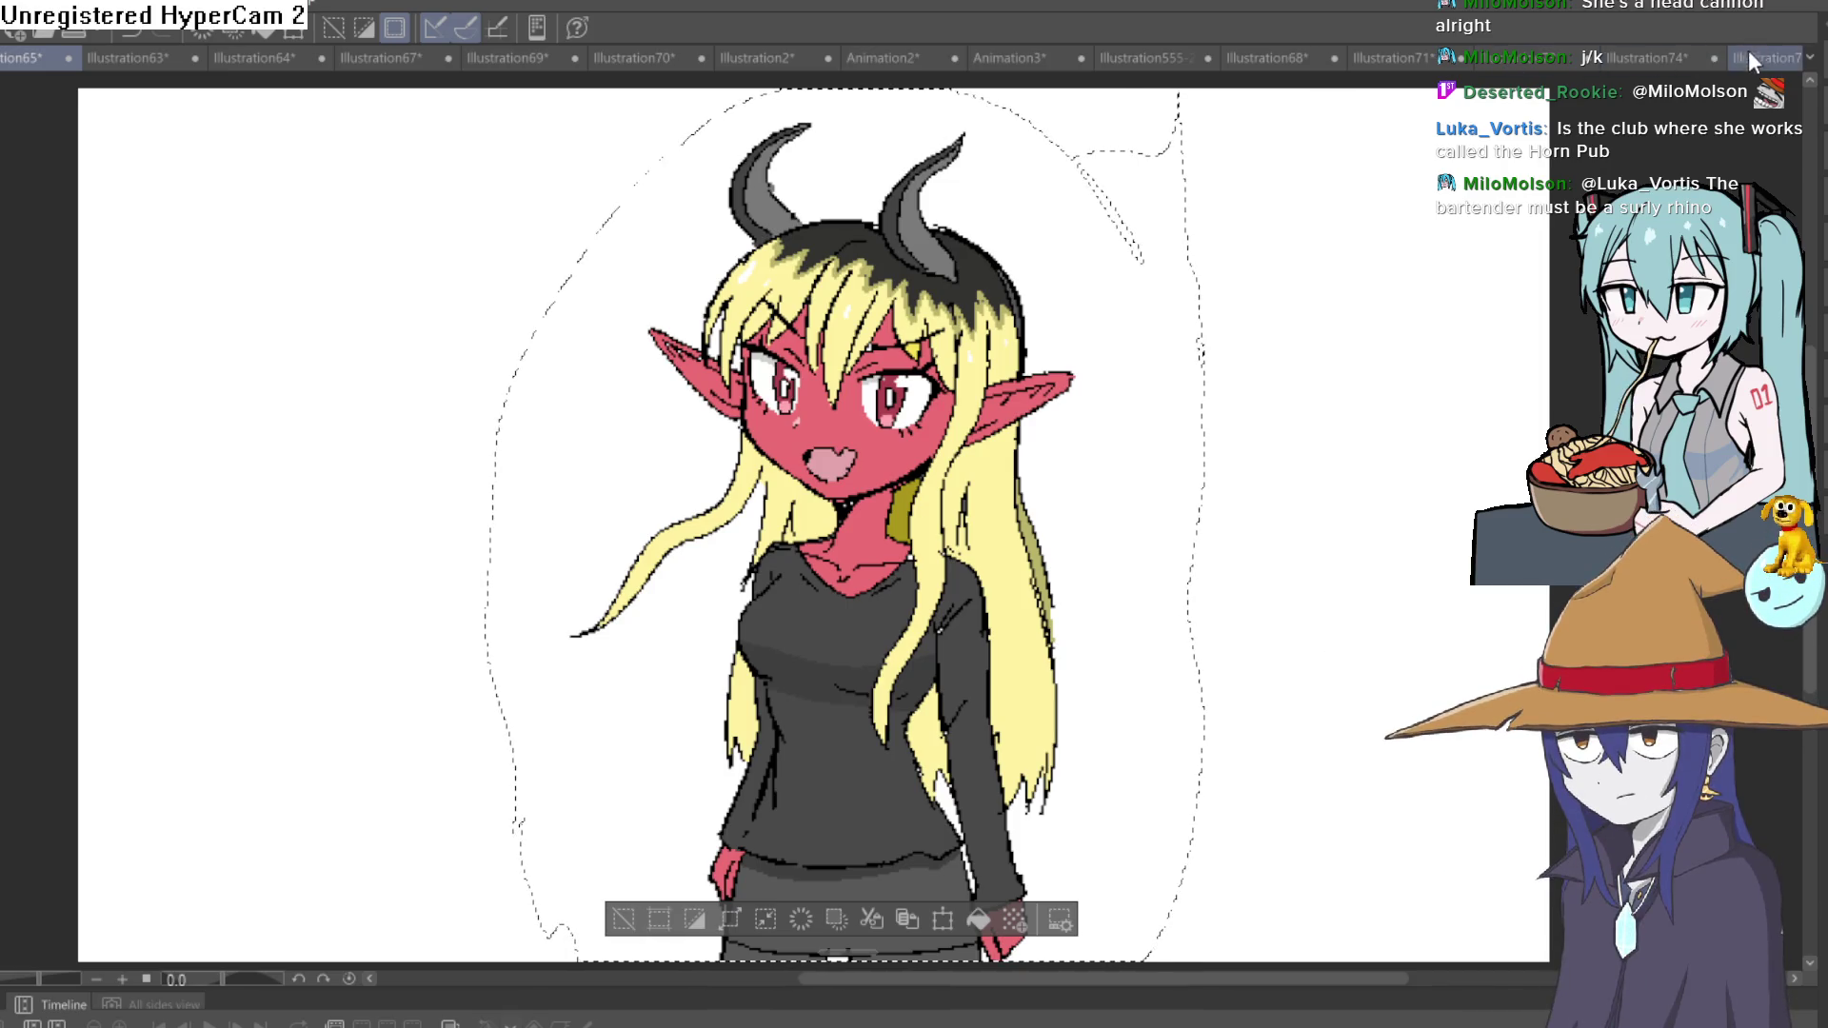
# Flip through Illustration75, 74, 71 and 68 back to the cat-girl and goblin piece.
pyautogui.click(1750, 55)
pyautogui.click(1619, 56)
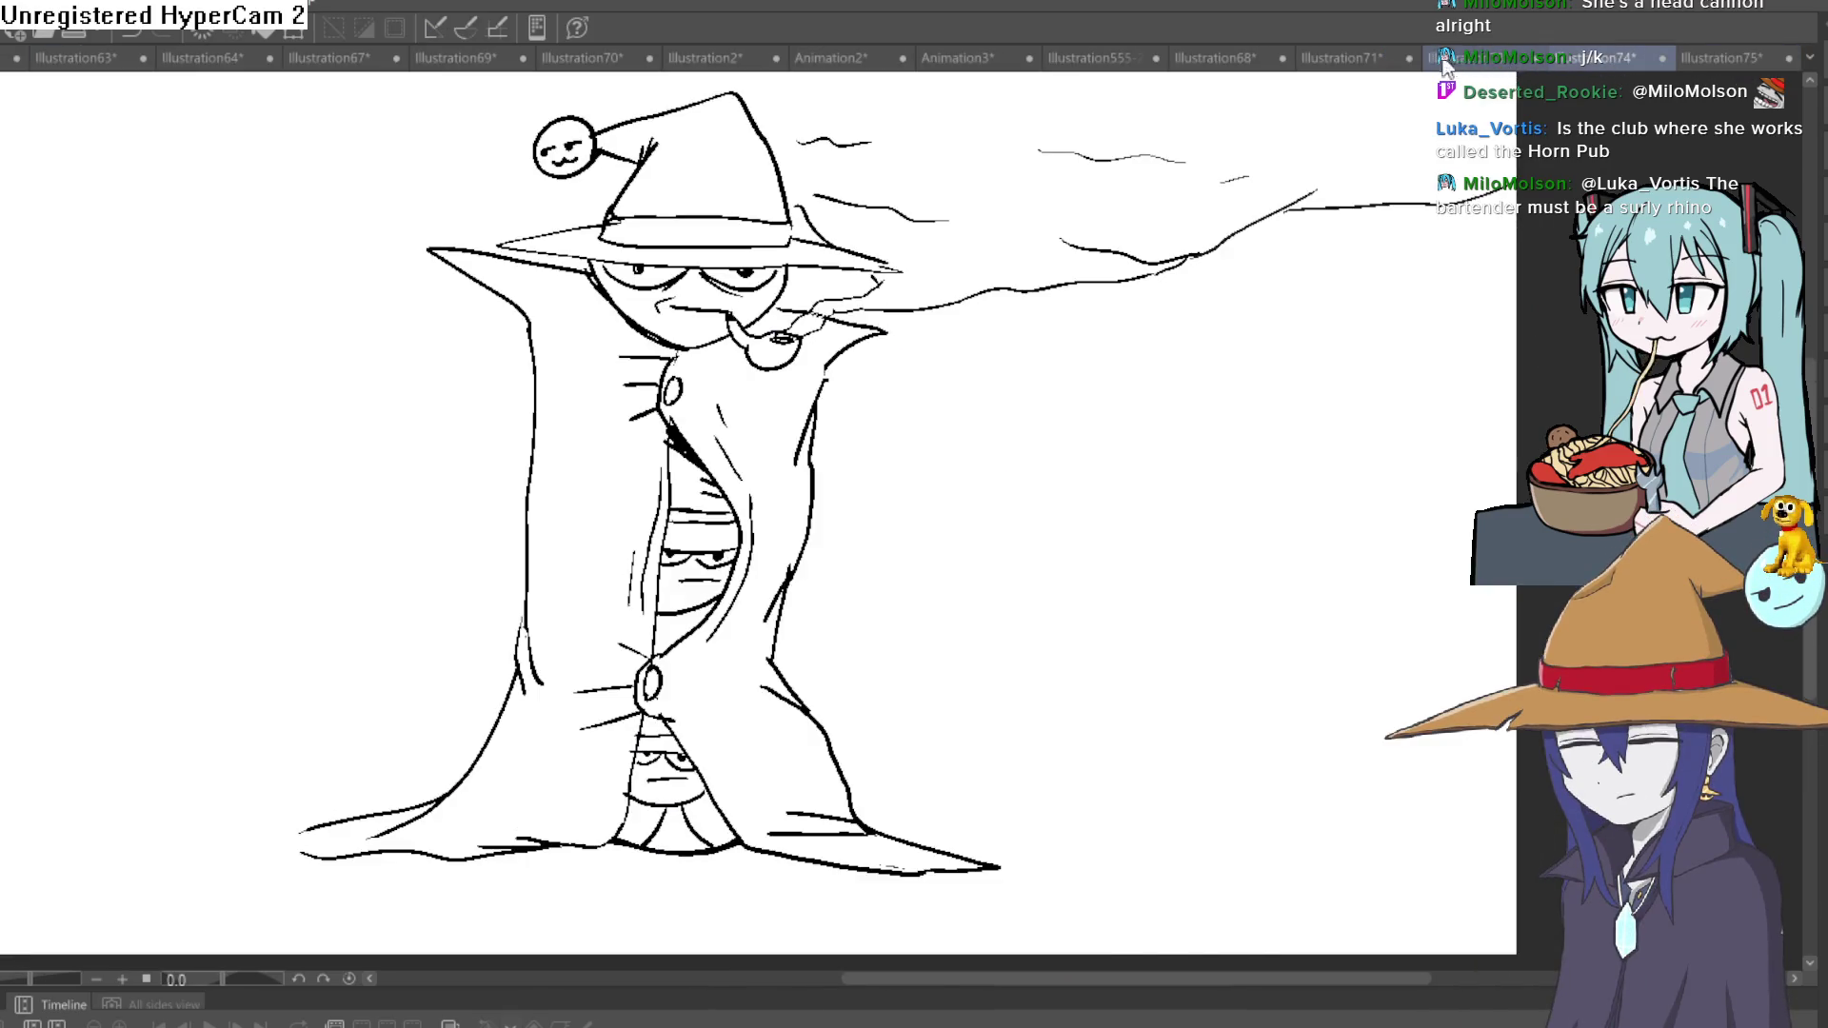
pyautogui.click(1383, 57)
pyautogui.click(1221, 57)
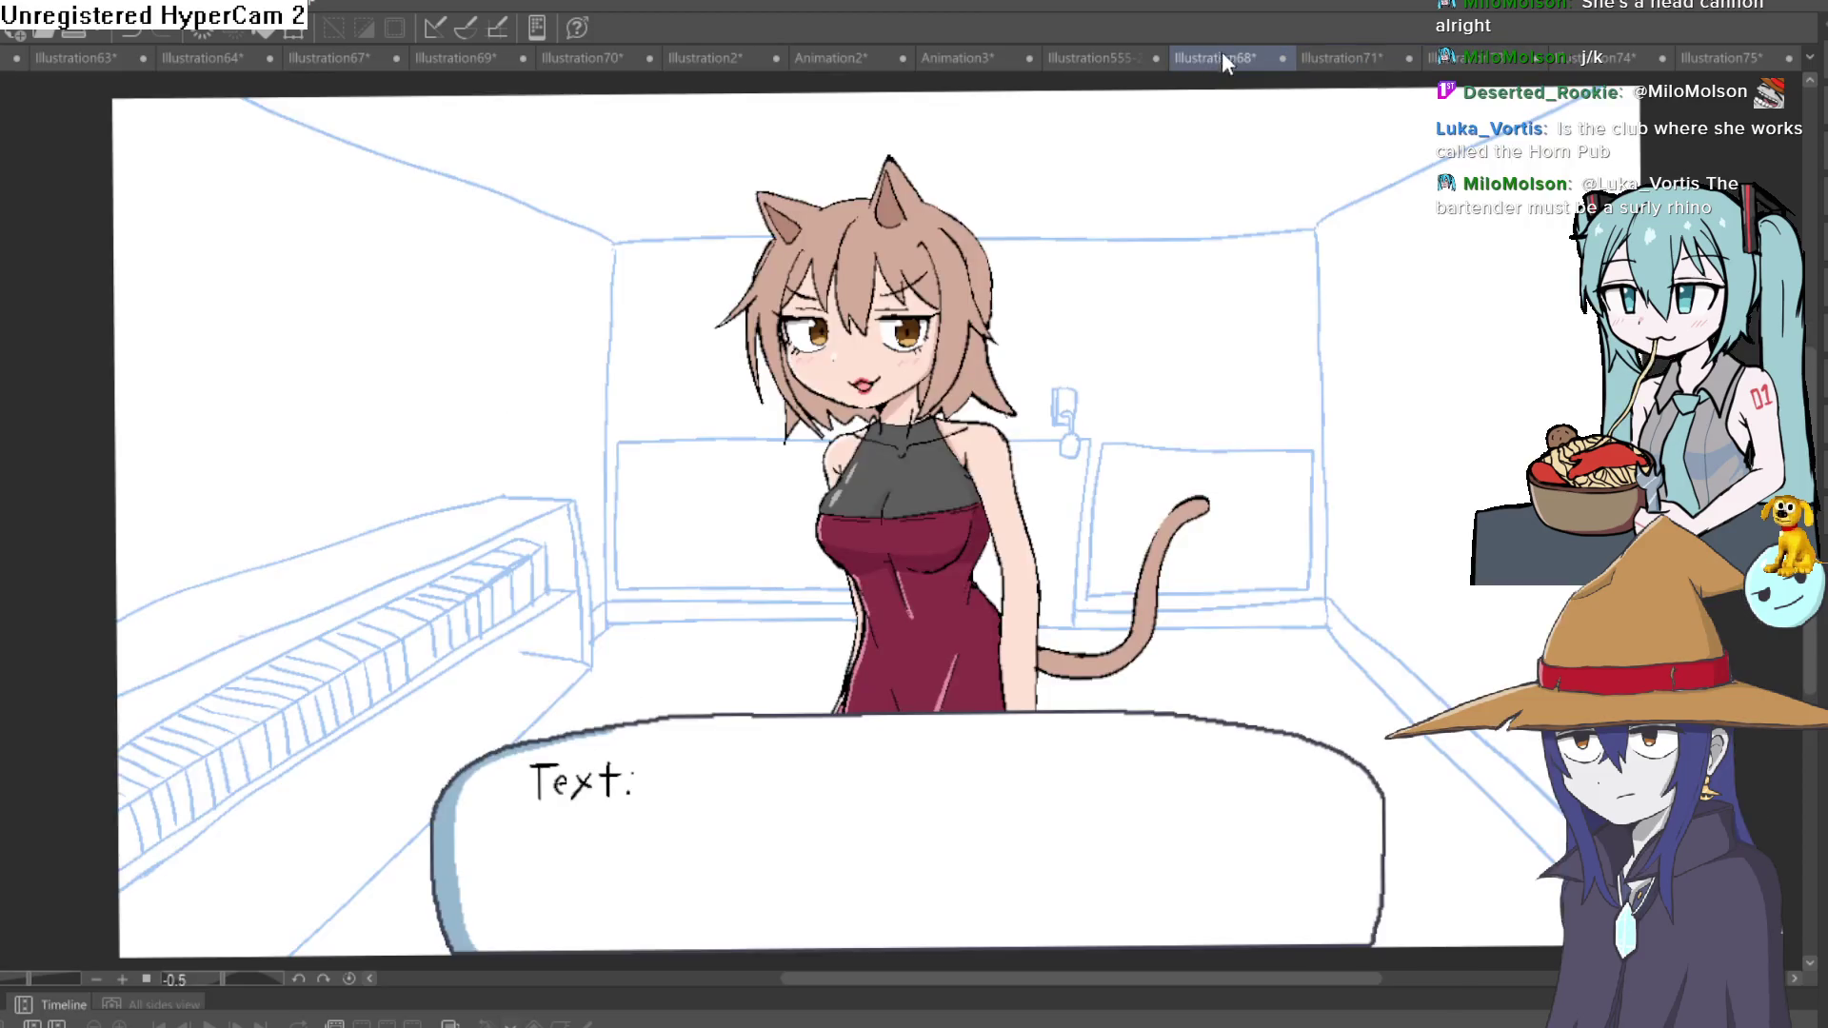
pyautogui.click(1115, 57)
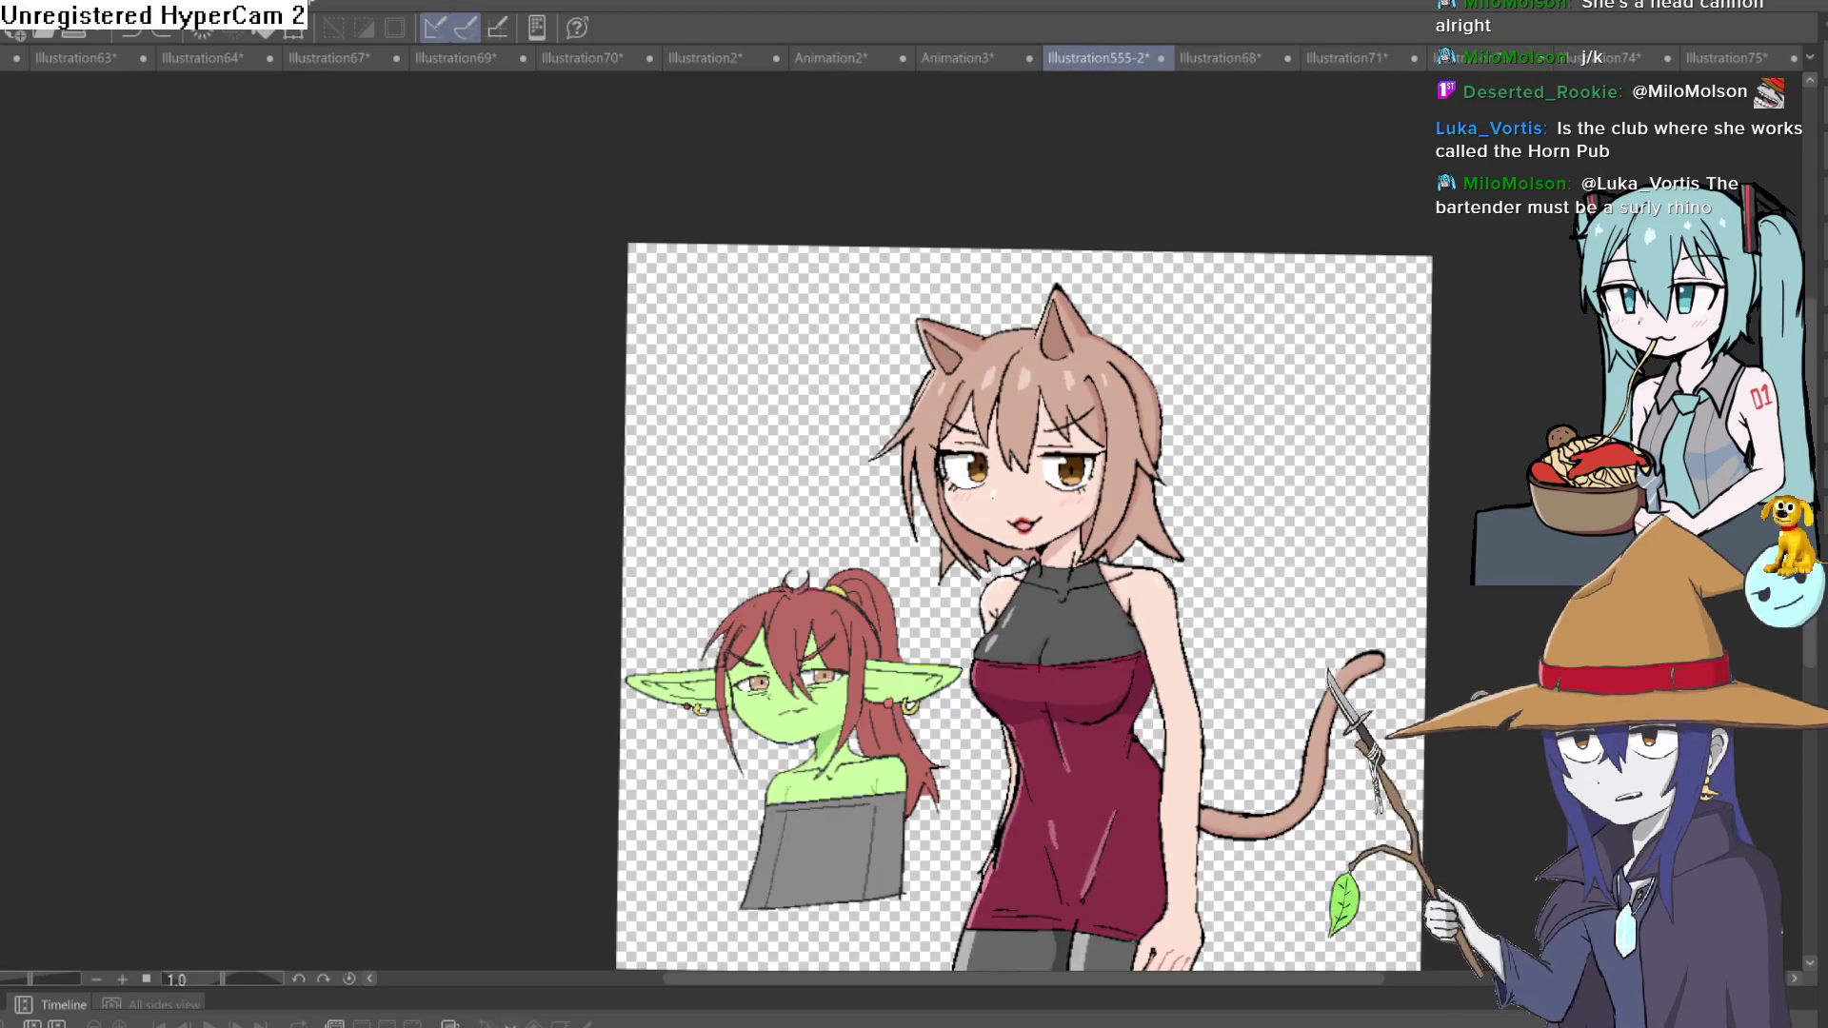
# Paste the demon girl into Illustration555-2 and move her over the goblin at lower left.
pyautogui.moveTo(1452, 698); pyautogui.dragTo(1223, 522)
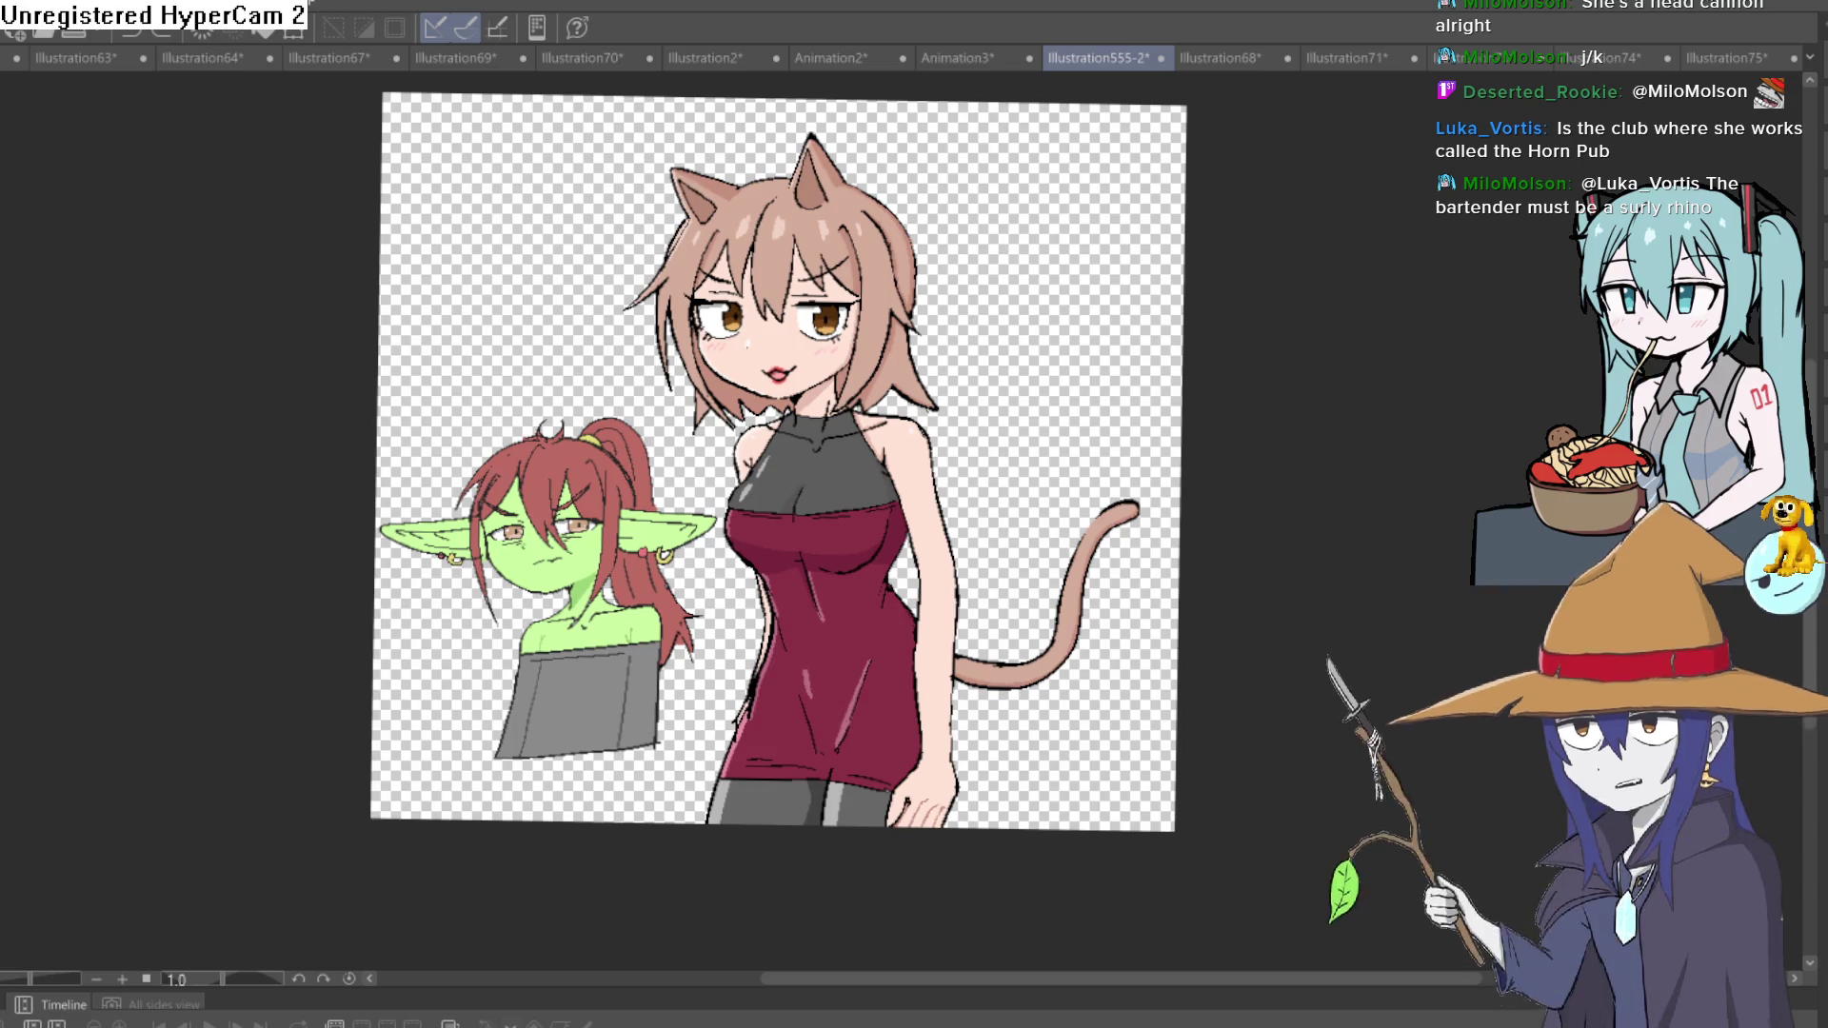
pyautogui.hotkey('ctrl', 'v')
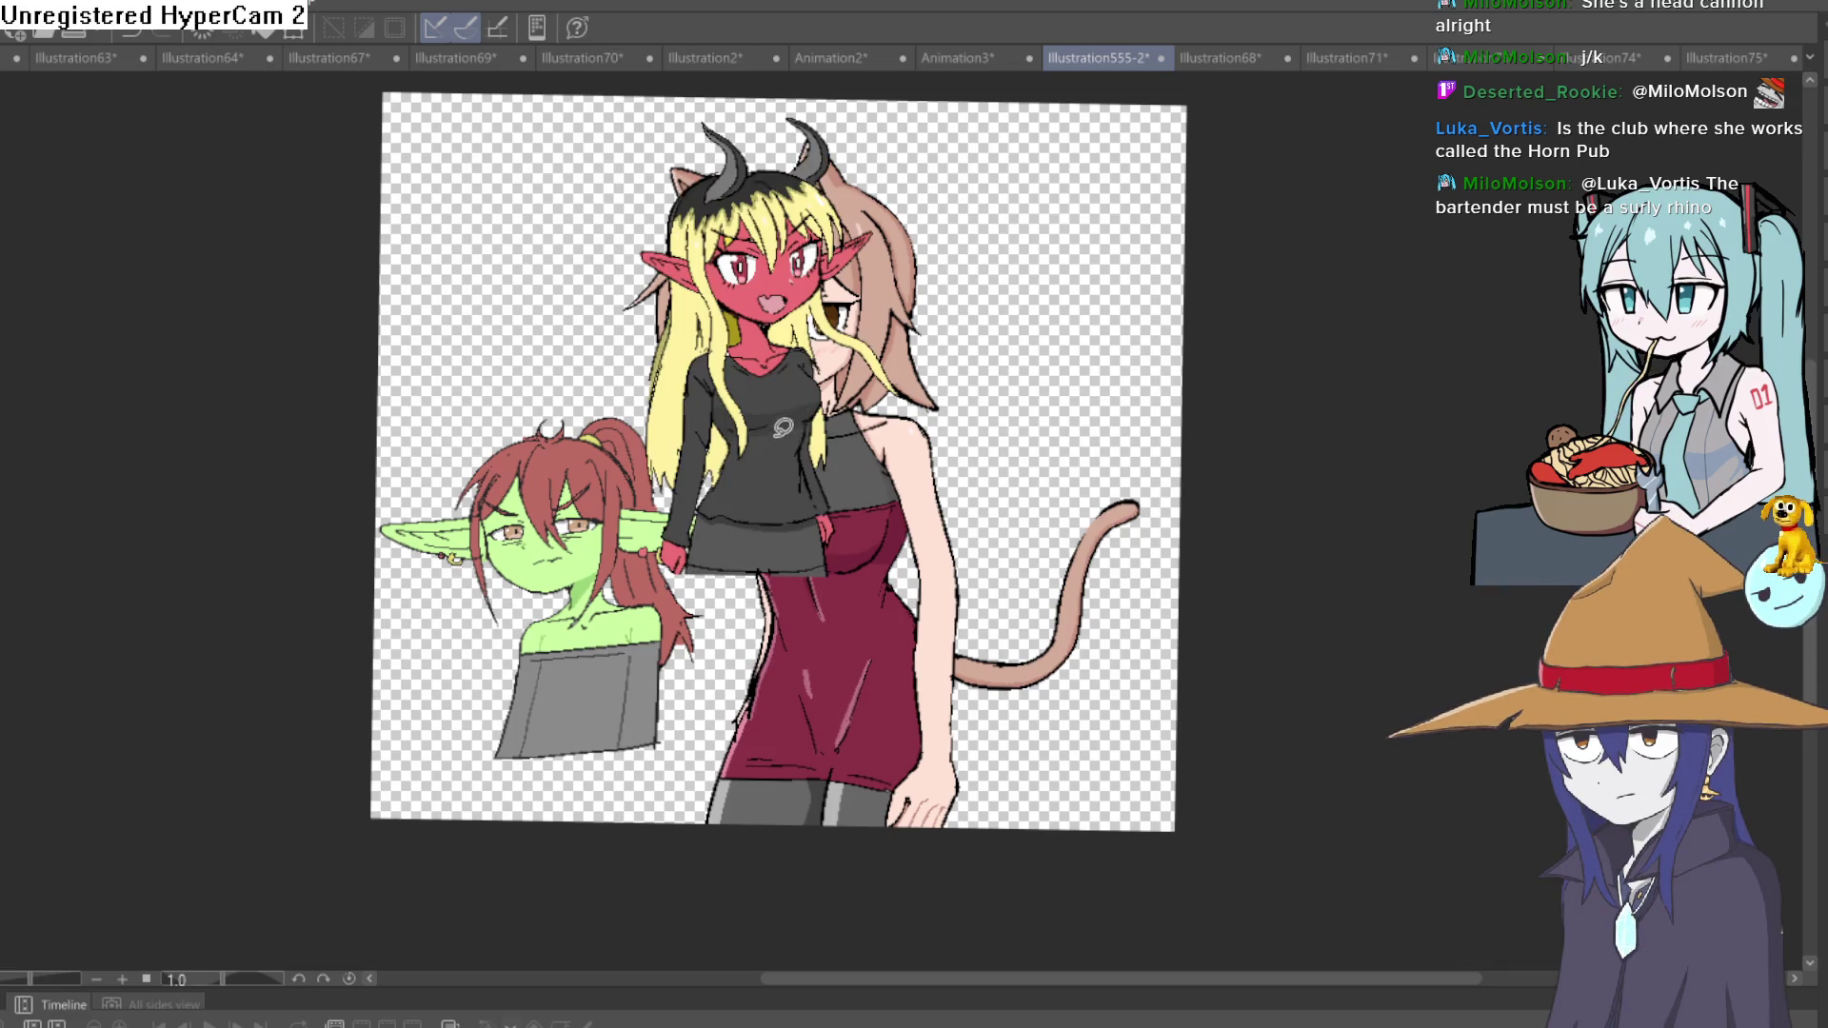
pyautogui.hotkey('ctrl', 't')
pyautogui.moveTo(836, 507)
pyautogui.mouseDown()
pyautogui.moveTo(1053, 653)
pyautogui.moveTo(1135, 444)
pyautogui.moveTo(1175, 738)
pyautogui.moveTo(1125, 753)
pyautogui.moveTo(1062, 652)
pyautogui.moveTo(550, 301)
pyautogui.moveTo(593, 321)
pyautogui.moveTo(477, 471)
pyautogui.moveTo(477, 589)
pyautogui.moveTo(954, 527)
pyautogui.moveTo(949, 555)
pyautogui.moveTo(603, 612)
pyautogui.moveTo(562, 628)
pyautogui.moveTo(572, 666)
pyautogui.moveTo(558, 649)
pyautogui.mouseUp()
pyautogui.press('Return')
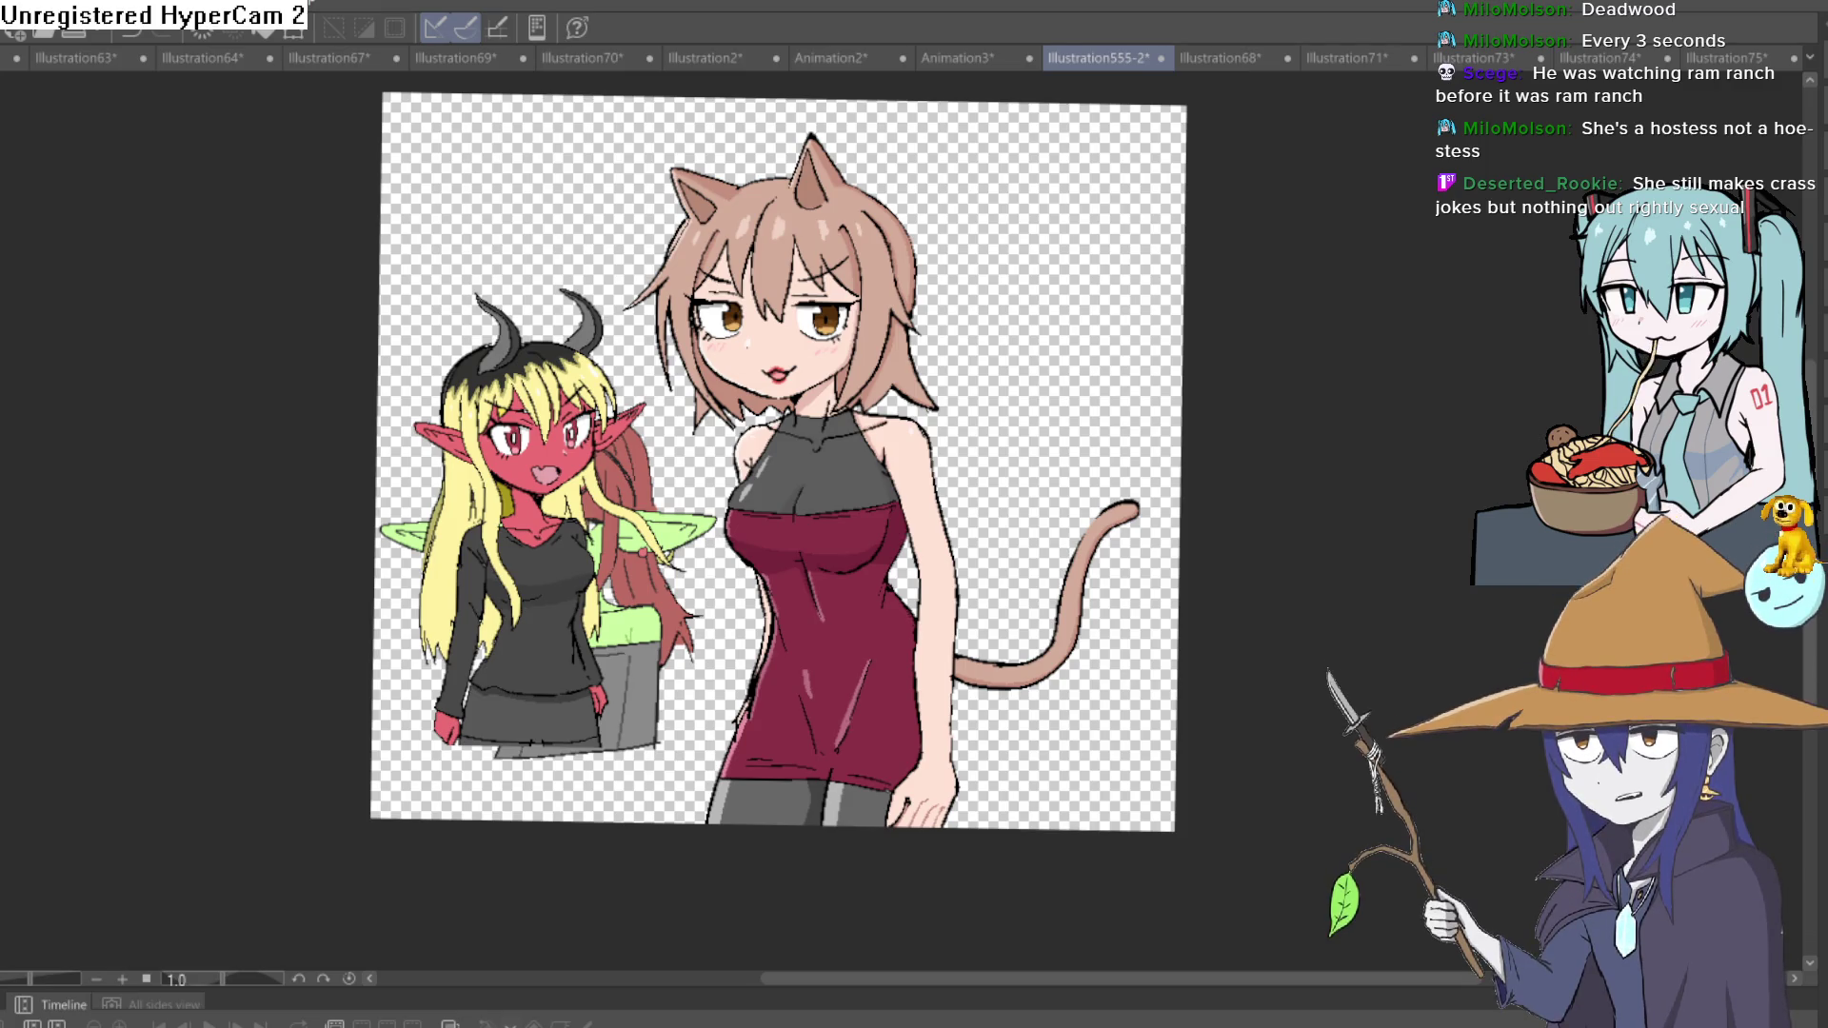
pyautogui.moveTo(1012, 395); pyautogui.dragTo(1020, 358)
# Clear the stray selection, zoom in on the cat girl's face and reset canvas rotation.
pyautogui.click(1024, 355)
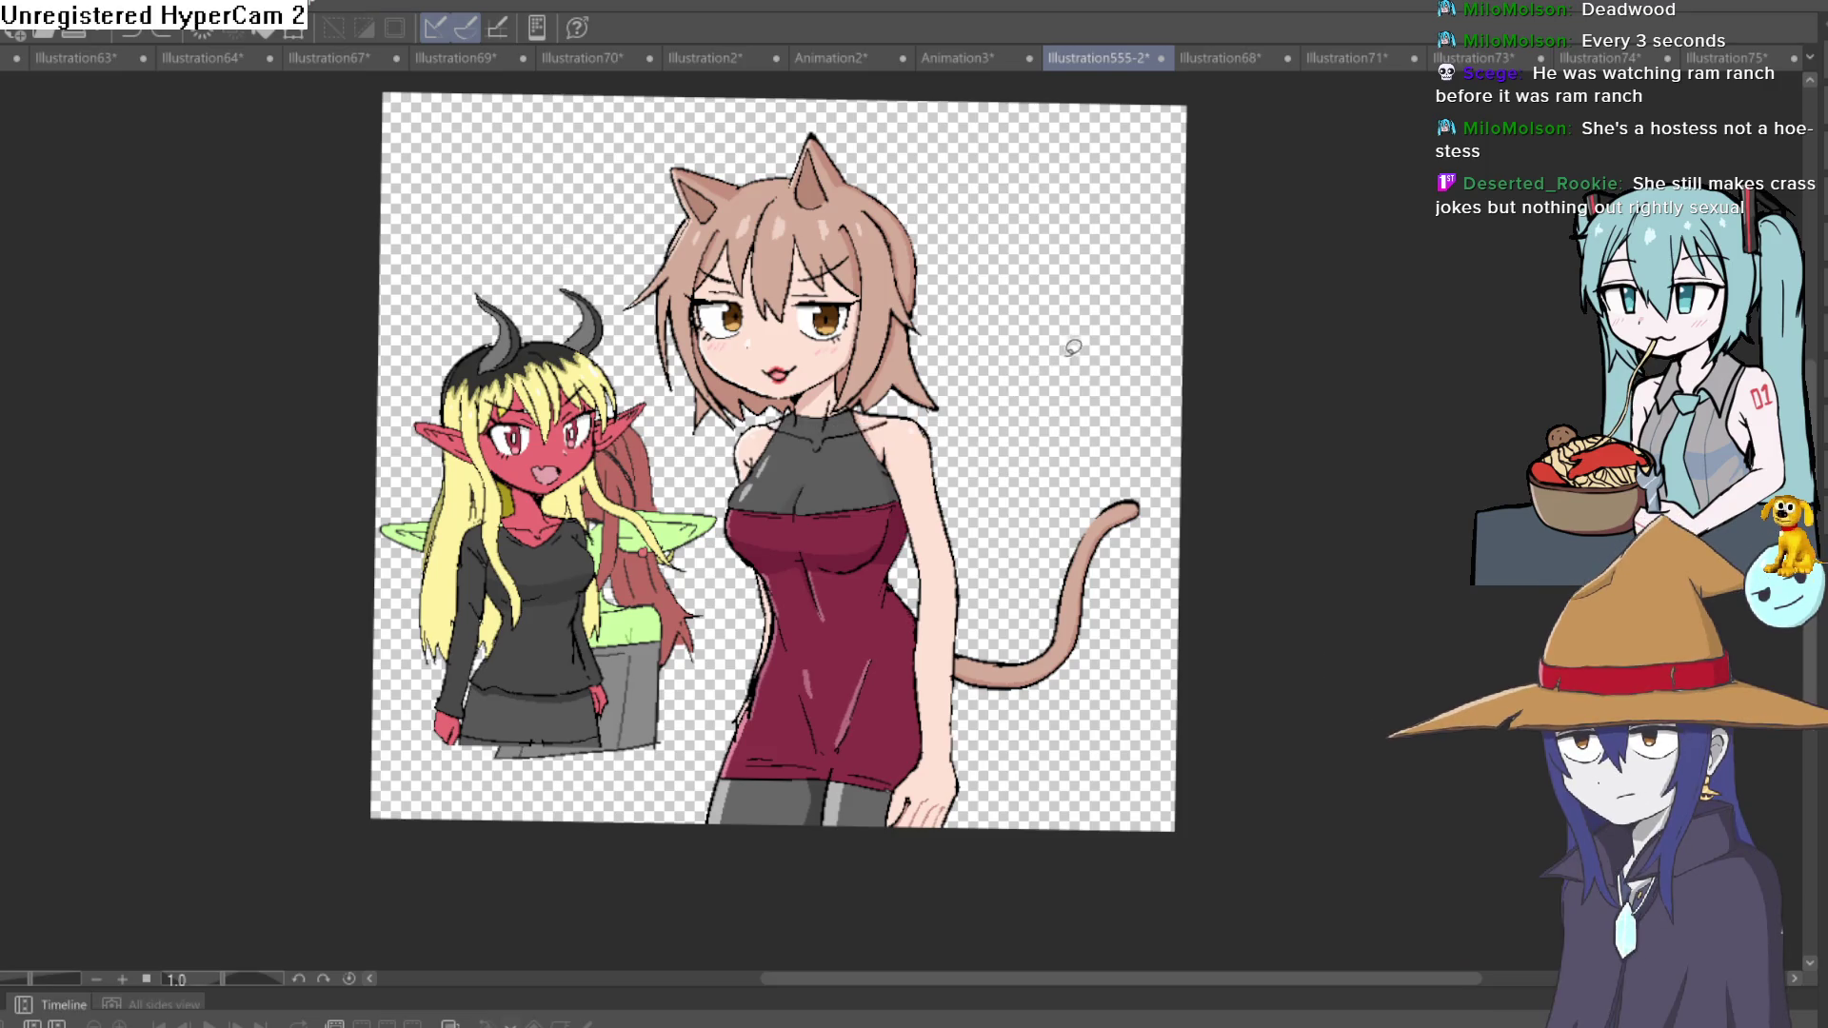
pyautogui.scroll(5, 887, 349)
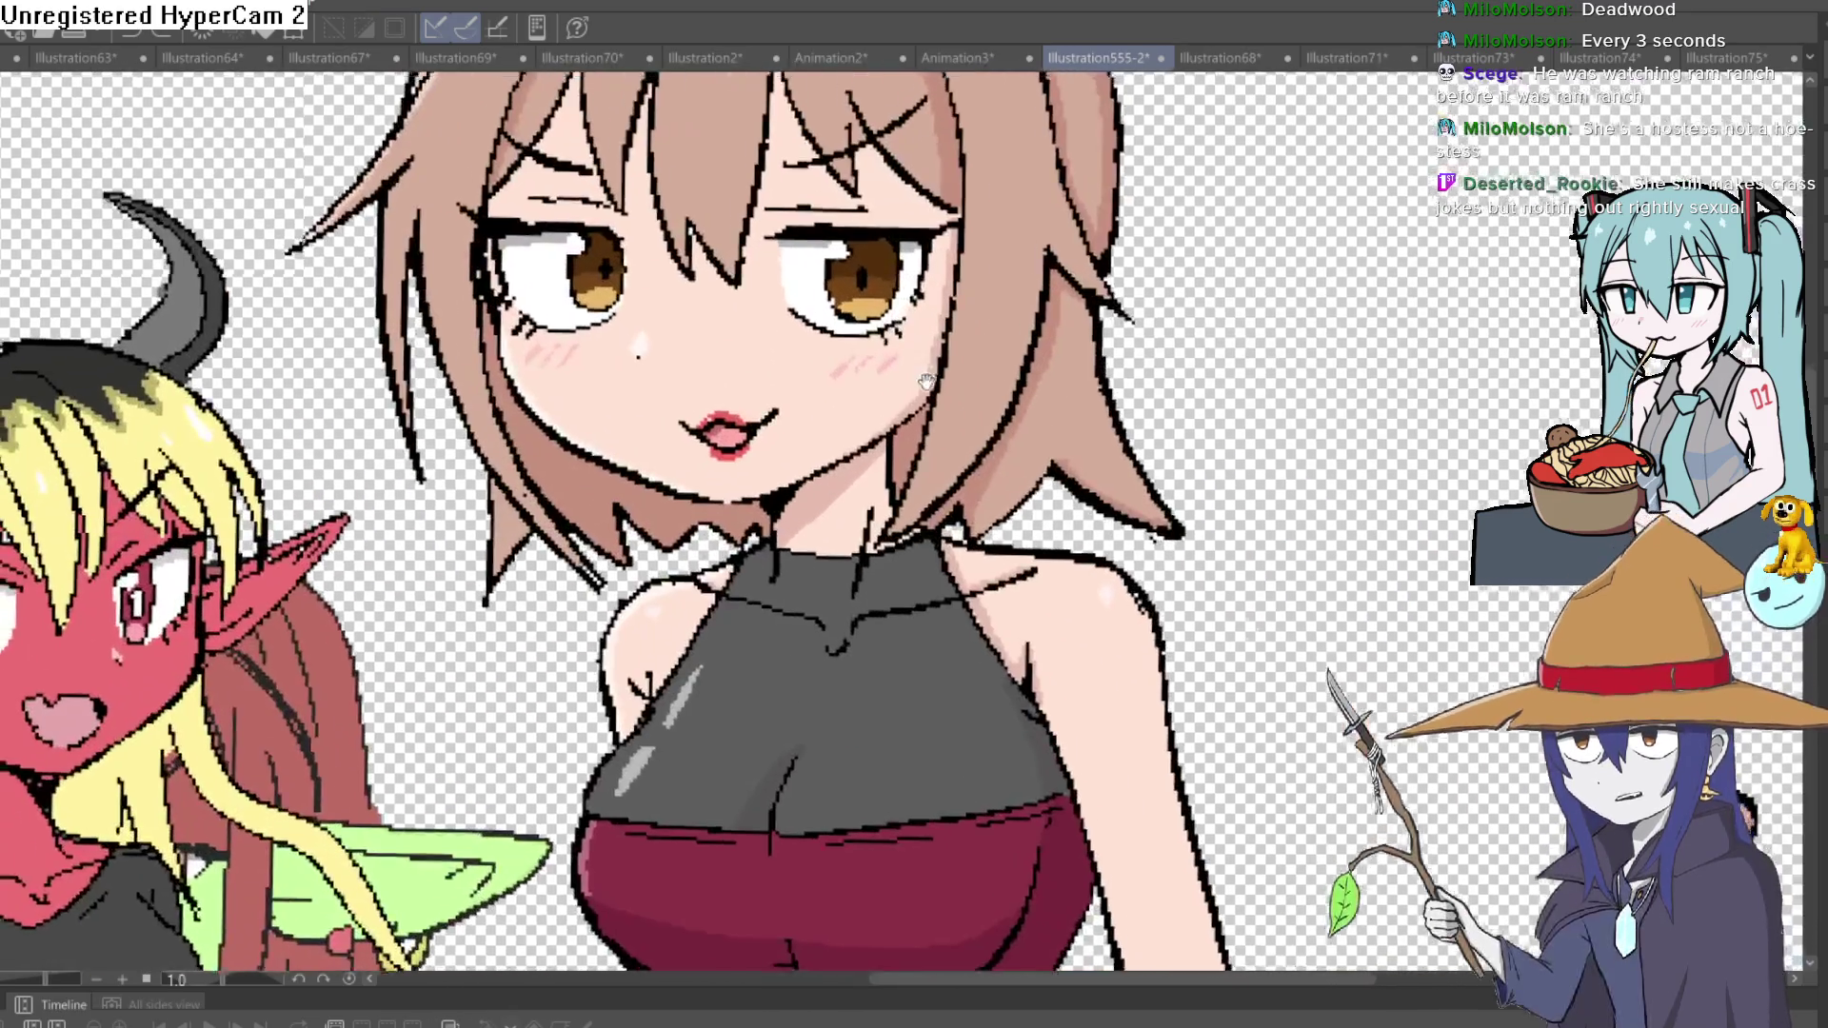
pyautogui.moveTo(895, 343); pyautogui.dragTo(941, 569)
pyautogui.hotkey('ctrl', '@')
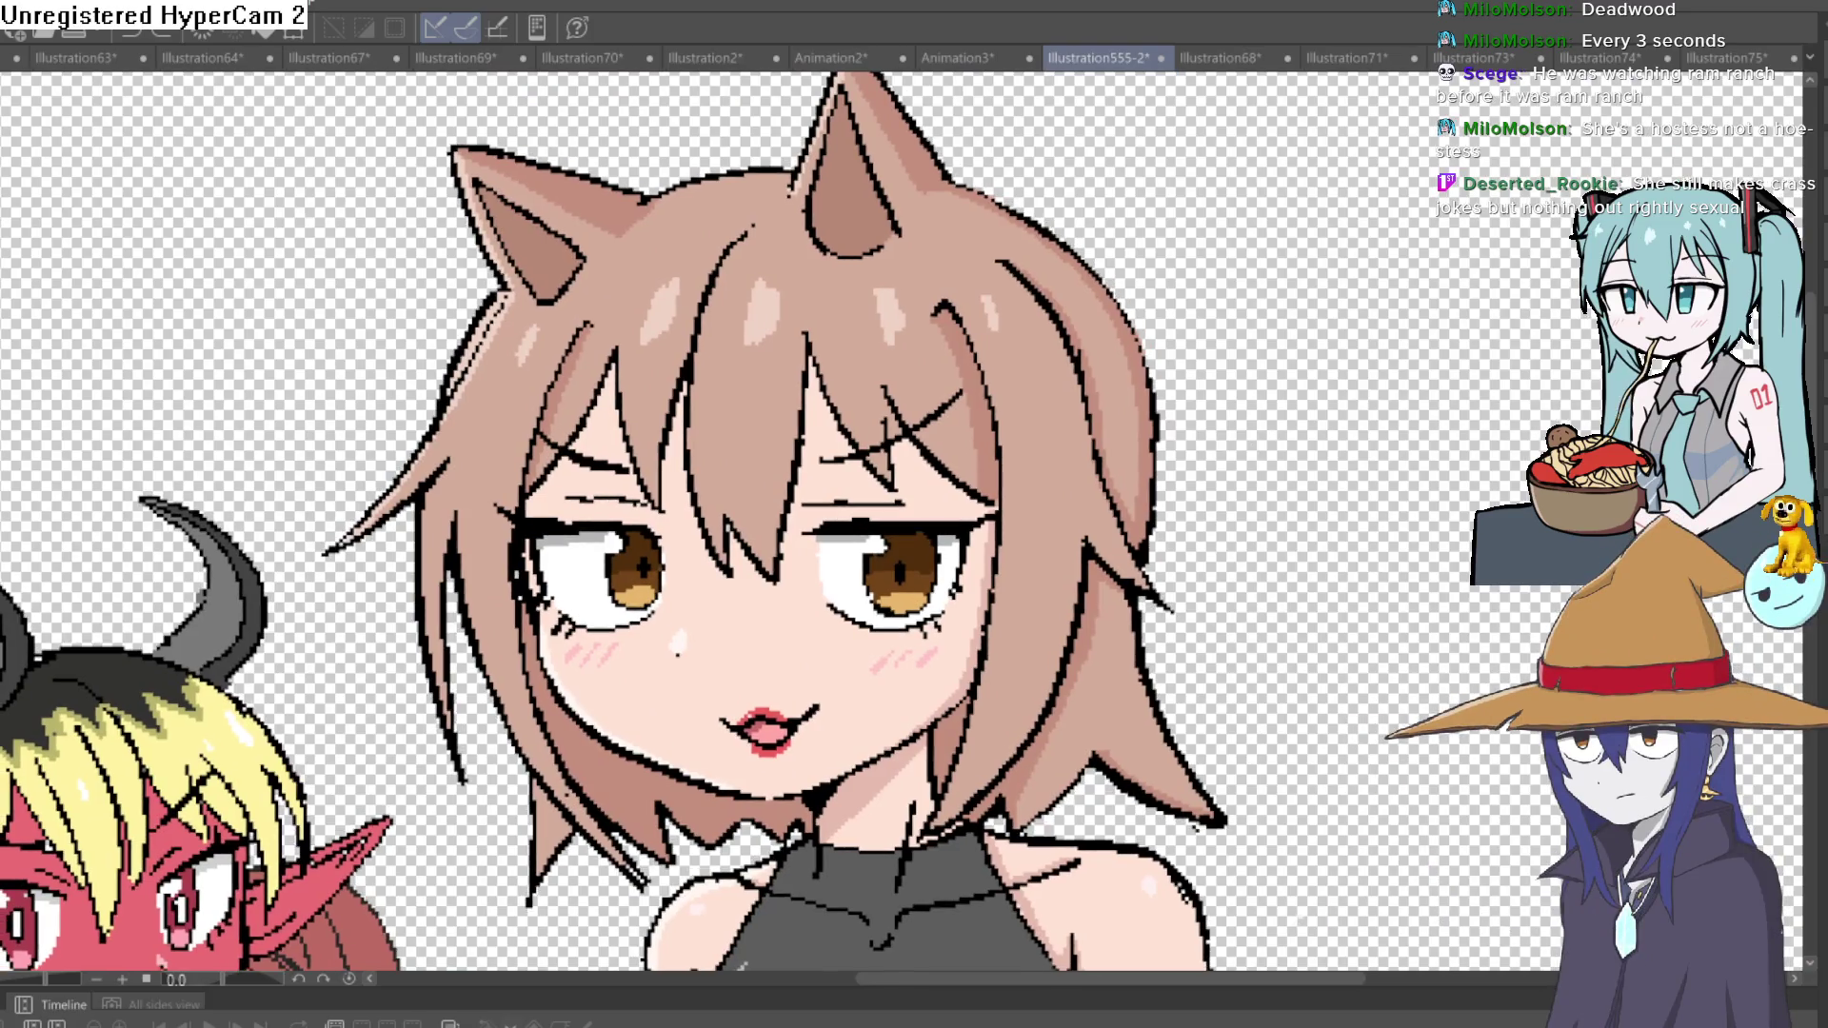